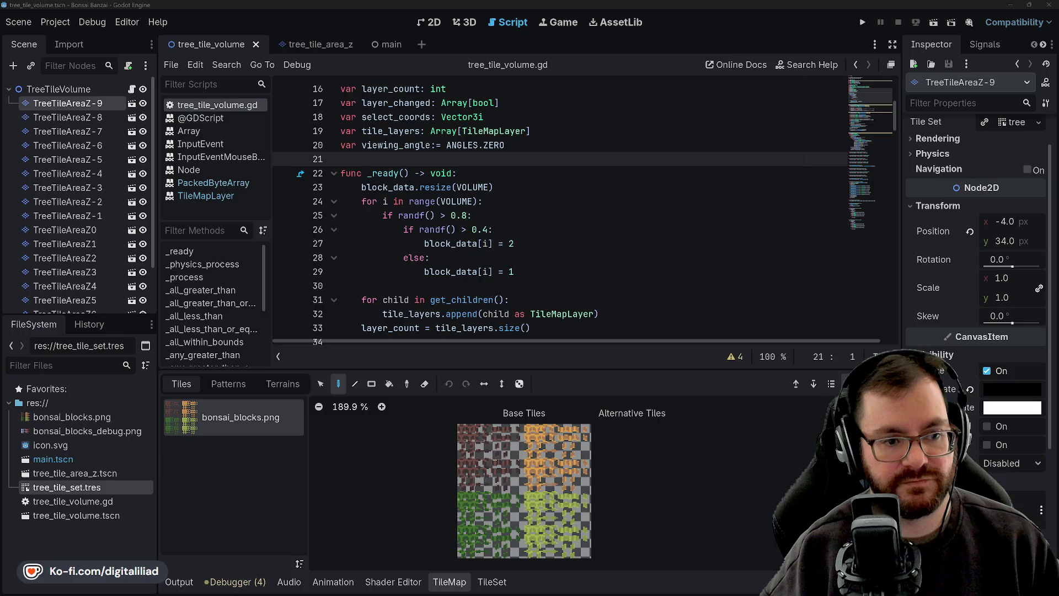
# Select TreeTileAreaZ9 and enter a first red value in its Modulate colour.
pyautogui.scroll(-2, 111, 230)
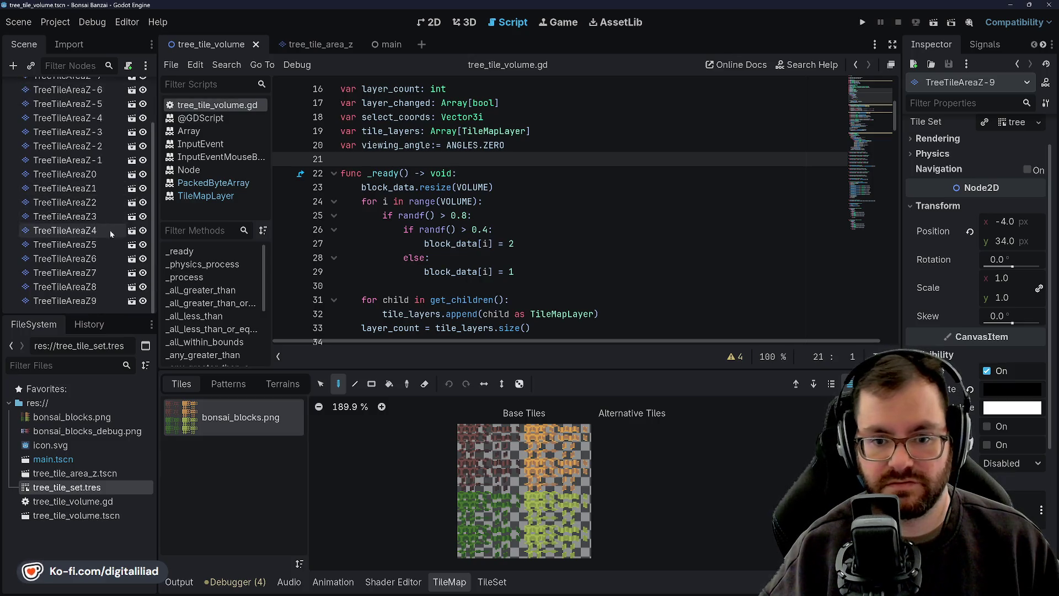
pyautogui.click(82, 300)
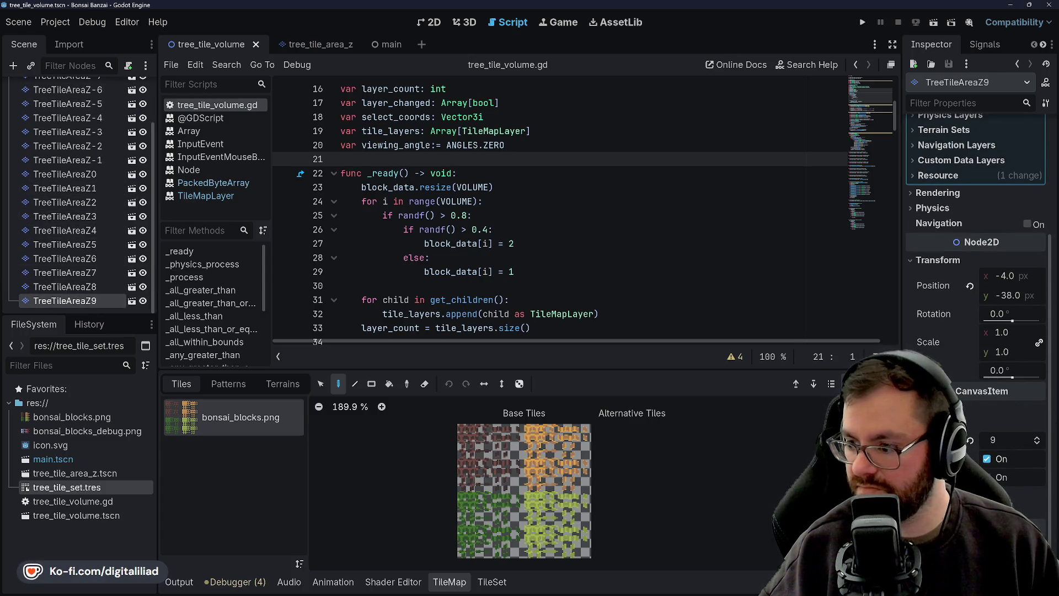
pyautogui.scroll(2, 1012, 441)
pyautogui.click(1012, 443)
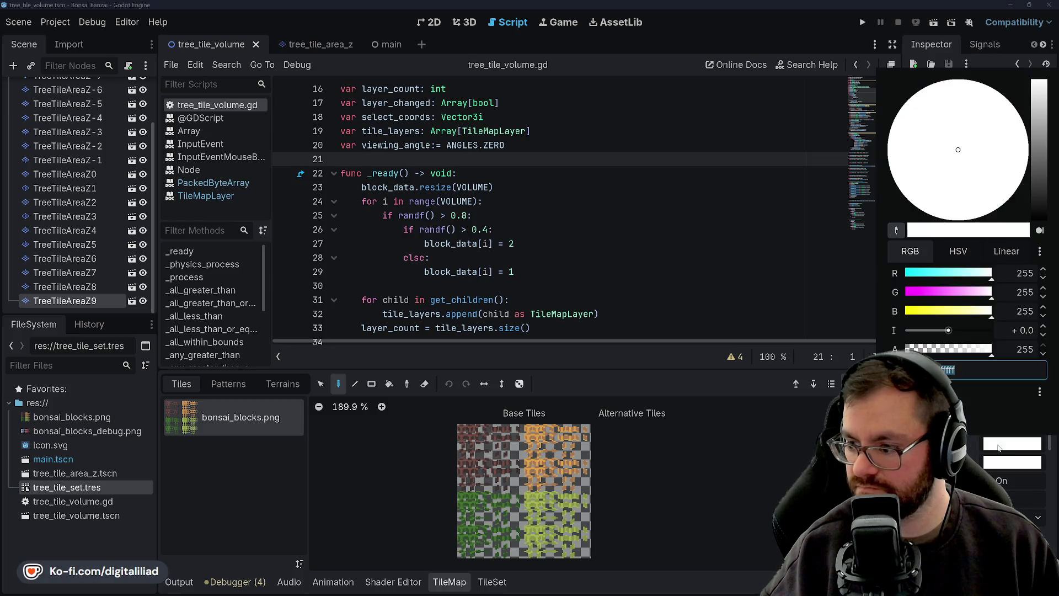
pyautogui.doubleClick(1021, 273)
pyautogui.write('2251')
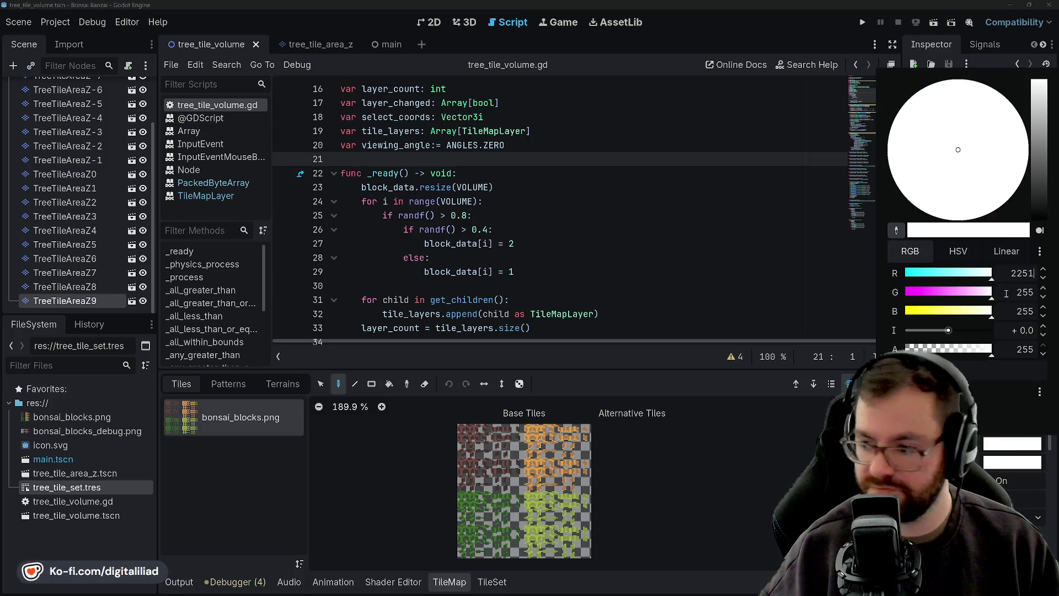
pyautogui.press('Return')
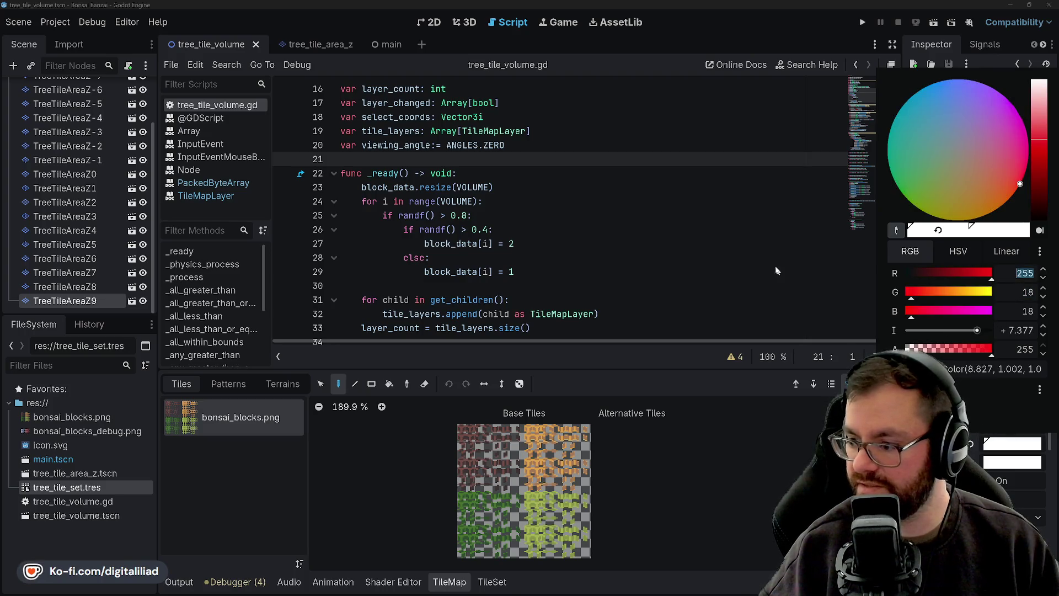
pyautogui.click(777, 270)
# Set TreeTileAreaZ9's Modulate red, green and blue to 251.
pyautogui.click(985, 444)
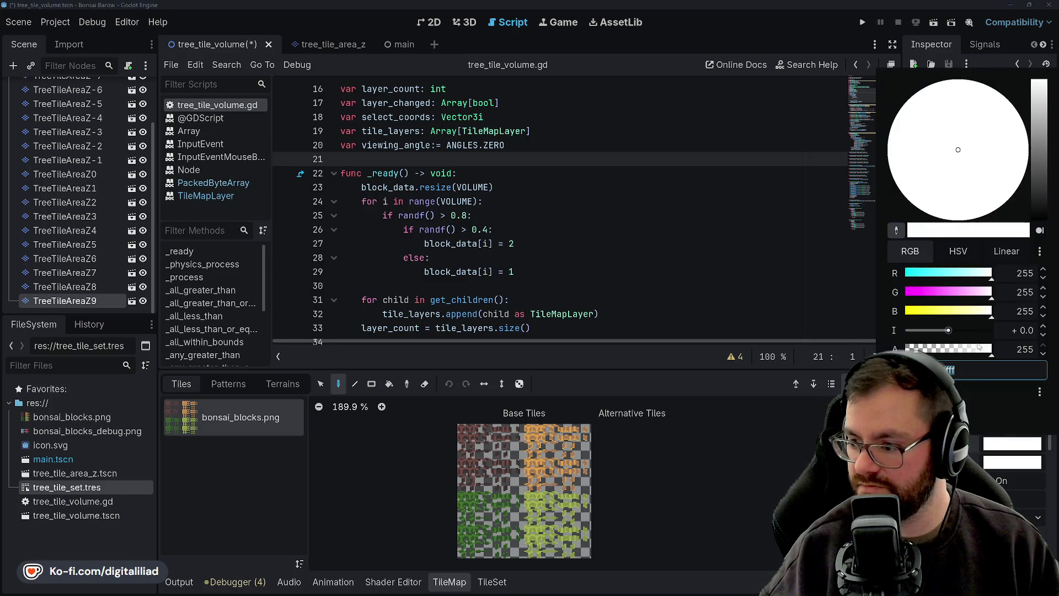
pyautogui.doubleClick(1022, 272)
pyautogui.write('2521')
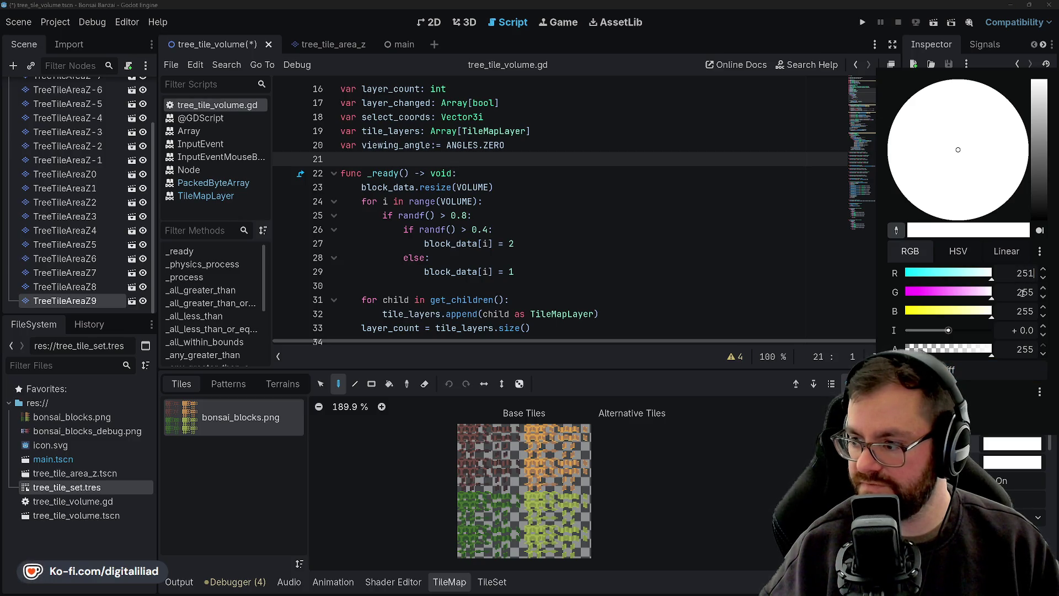
pyautogui.click(1022, 292)
pyautogui.write('2')
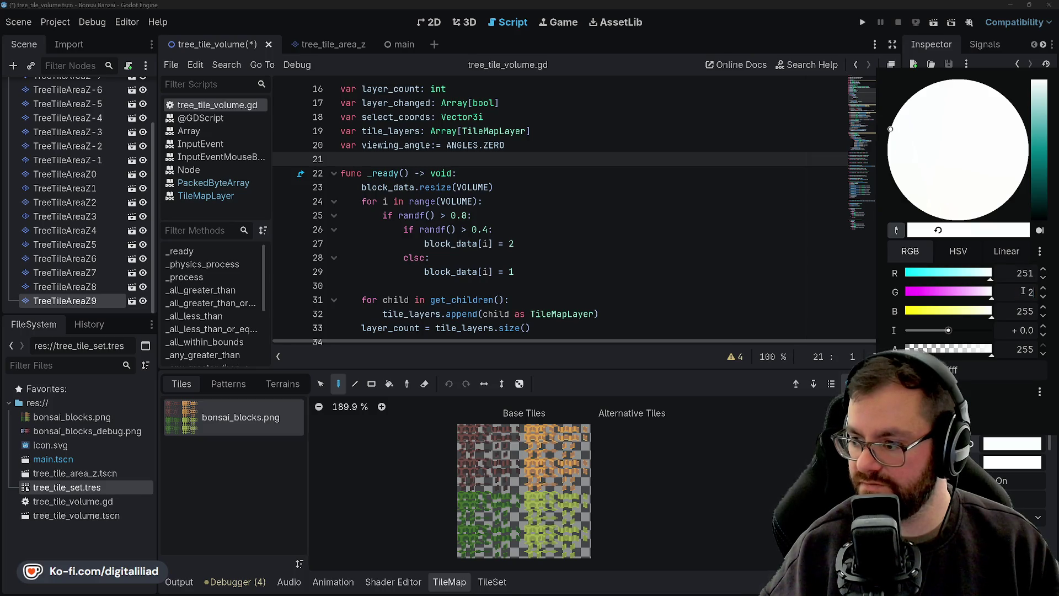
pyautogui.write('51')
pyautogui.click(1020, 311)
pyautogui.write('251')
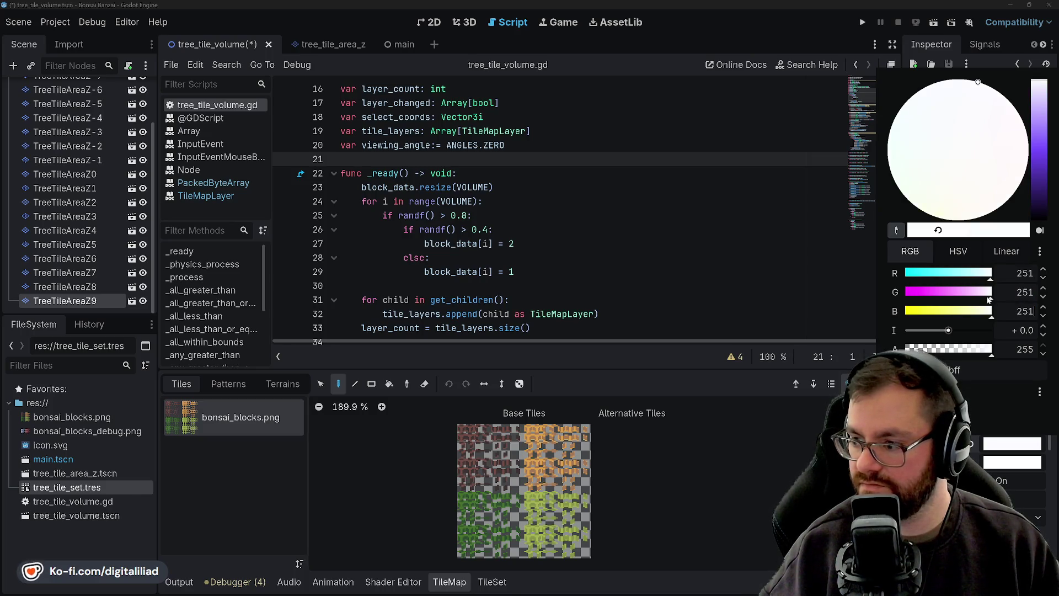
pyautogui.hotkey('shift', 'Tab')
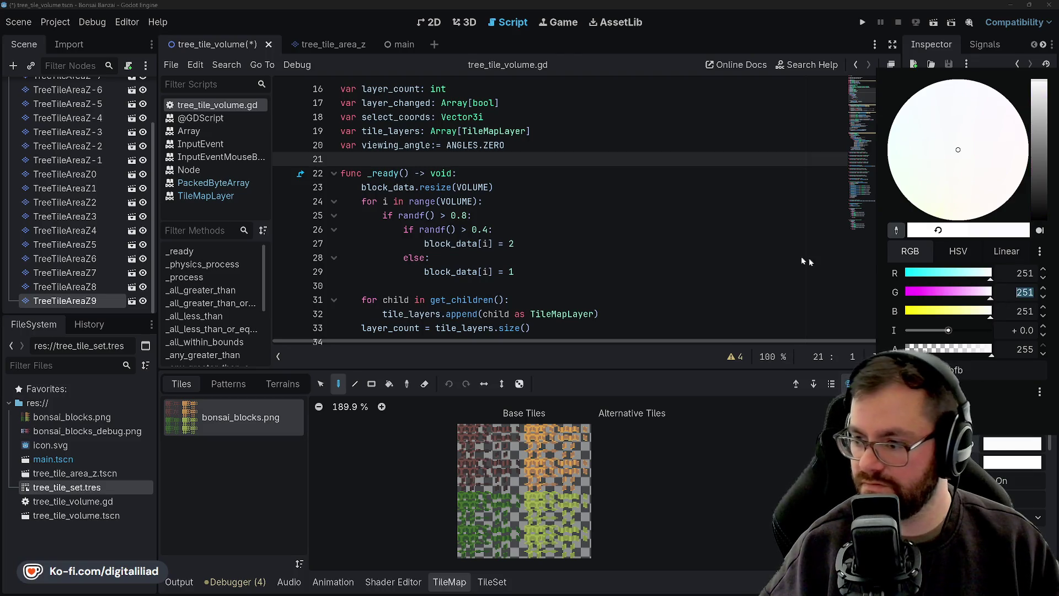
pyautogui.click(809, 257)
pyautogui.click(64, 287)
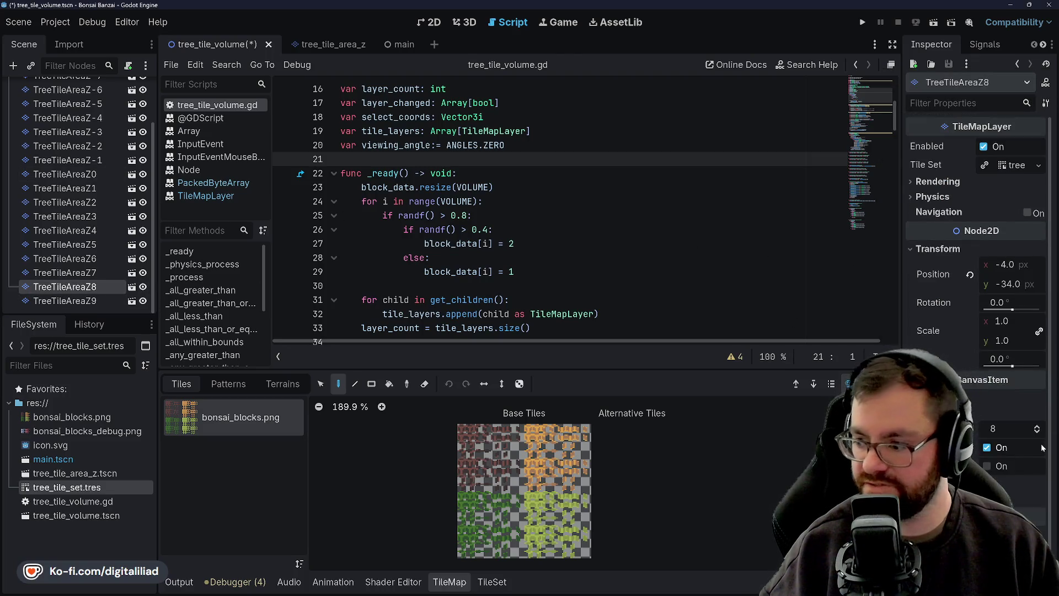
# Enter an initial 251 tint value in TreeTileAreaZ8's Modulate colour.
pyautogui.scroll(3, 1043, 448)
pyautogui.click(1012, 432)
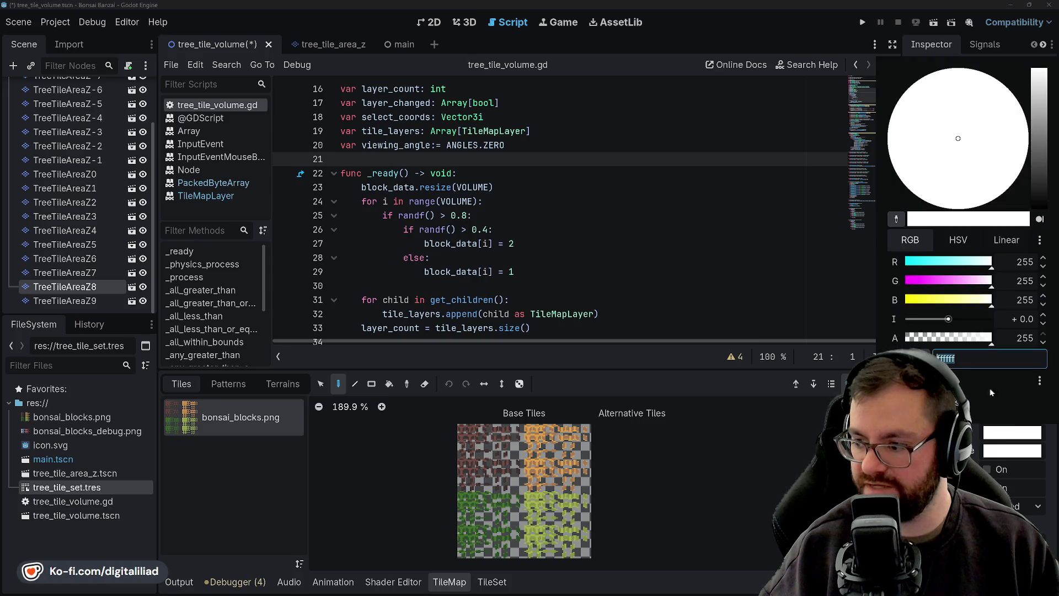
pyautogui.click(1023, 270)
pyautogui.write('251')
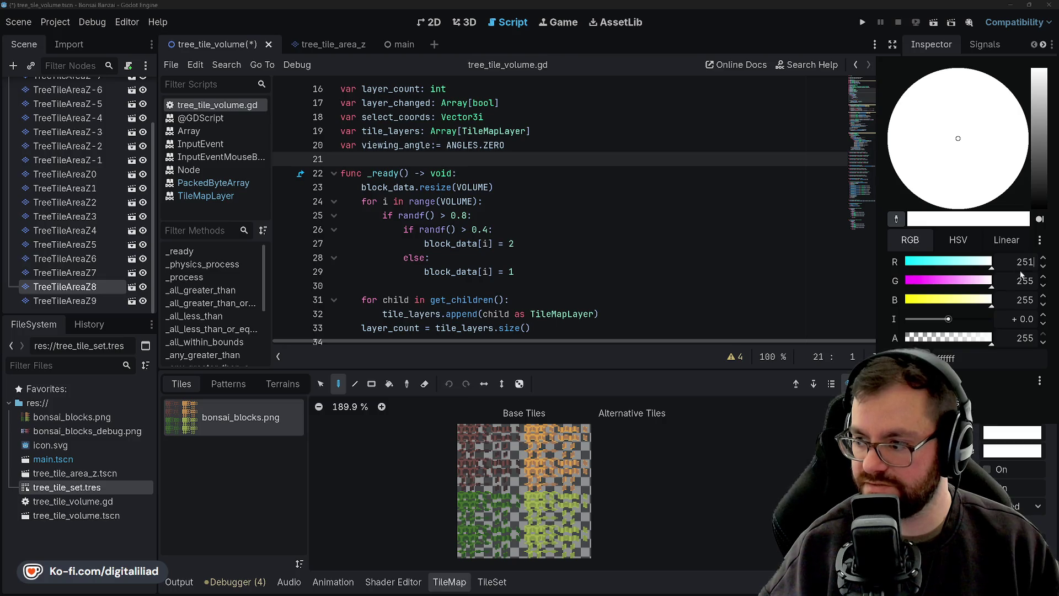
pyautogui.press('Tab')
pyautogui.write('251')
pyautogui.click(1024, 299)
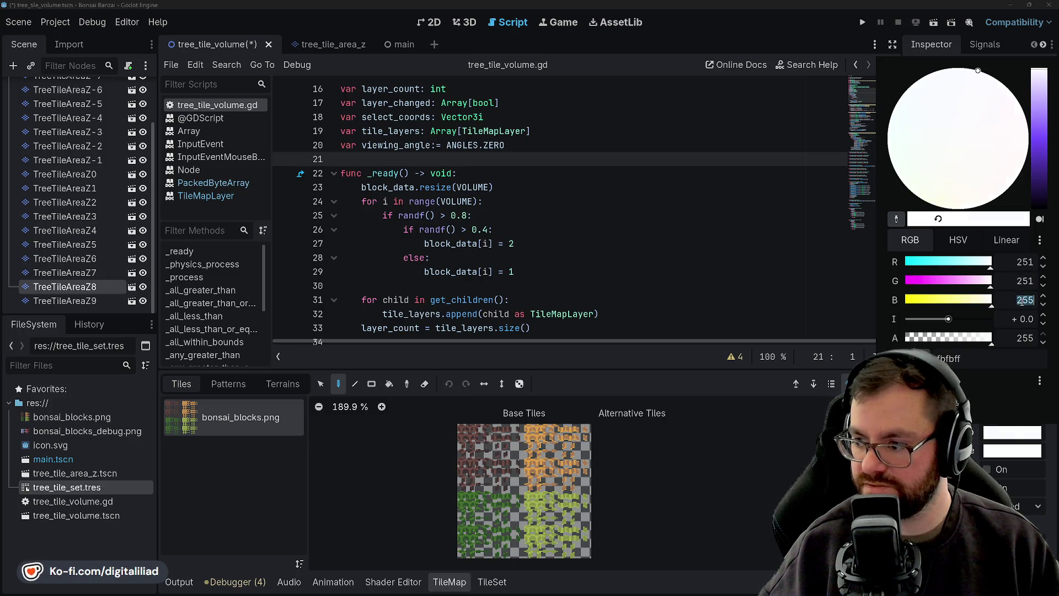
pyautogui.click(683, 250)
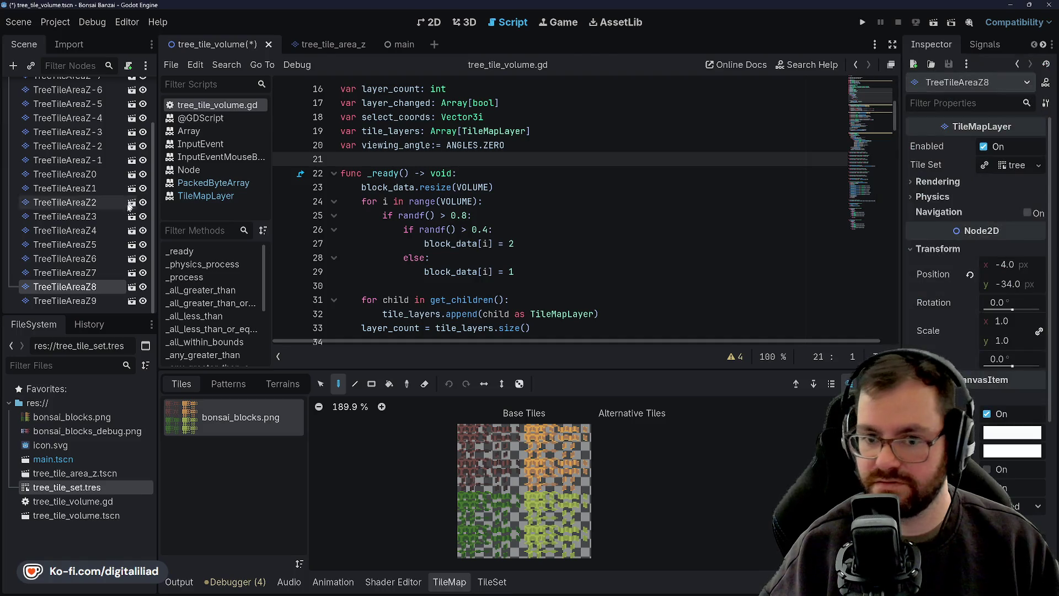
# Select TreeTileAreaZ7 and expand its Visibility settings, leaving Modulate unchanged.
pyautogui.click(101, 272)
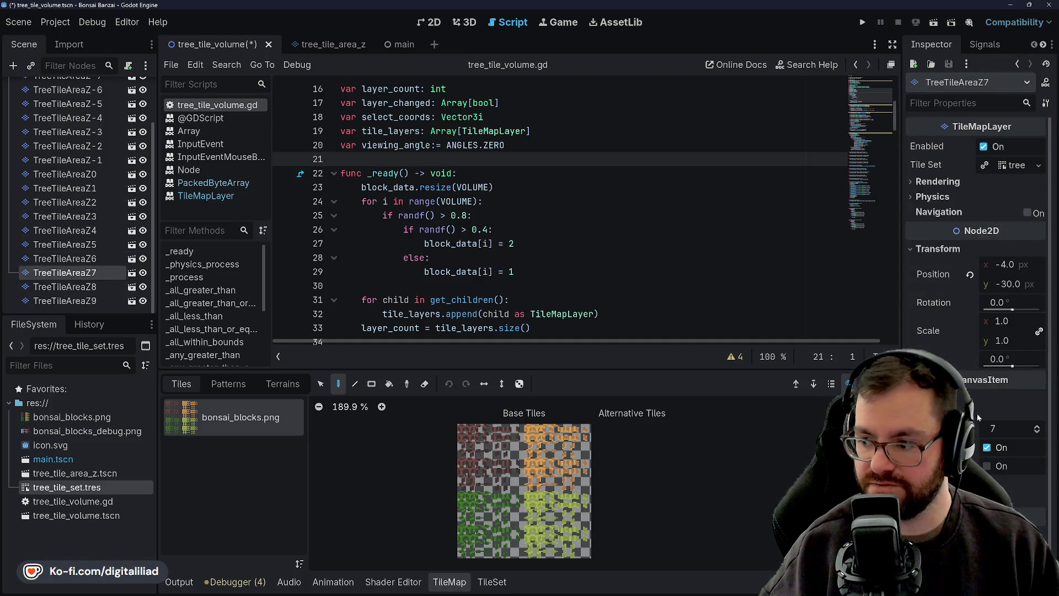
pyautogui.click(1021, 398)
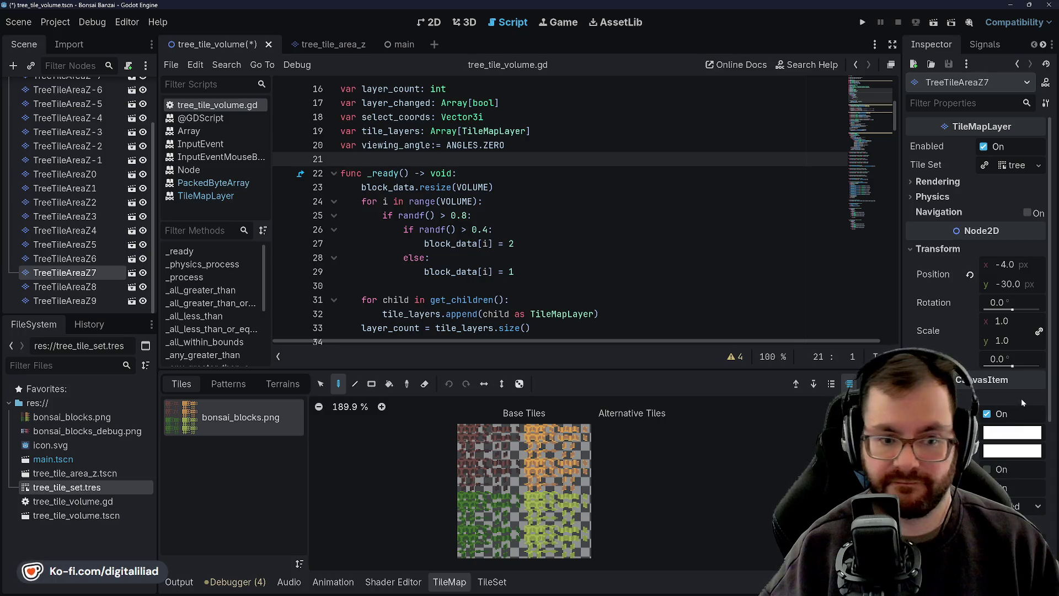
pyautogui.click(1013, 432)
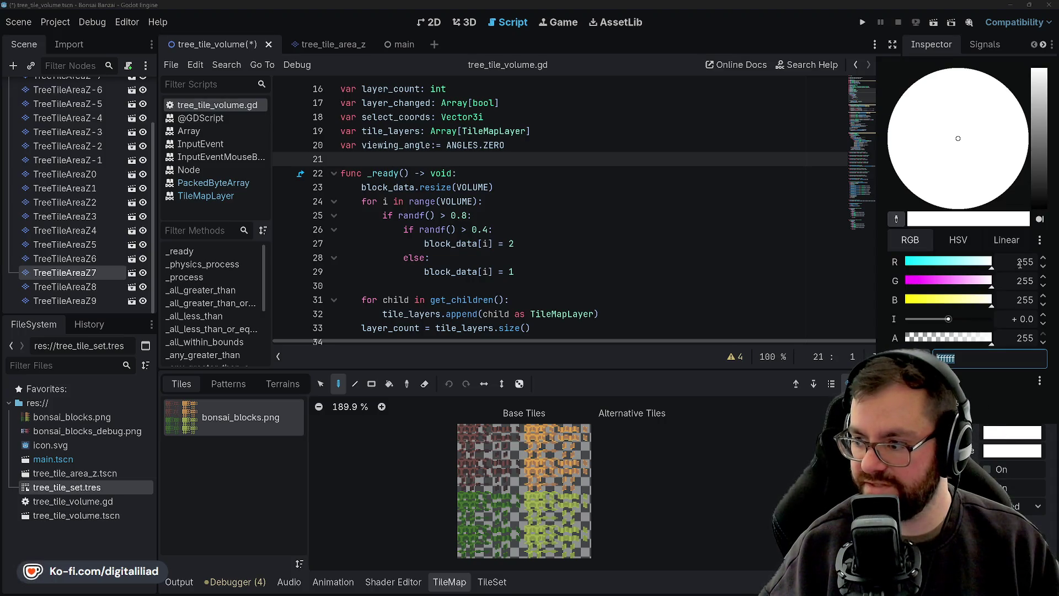
pyautogui.press('Escape')
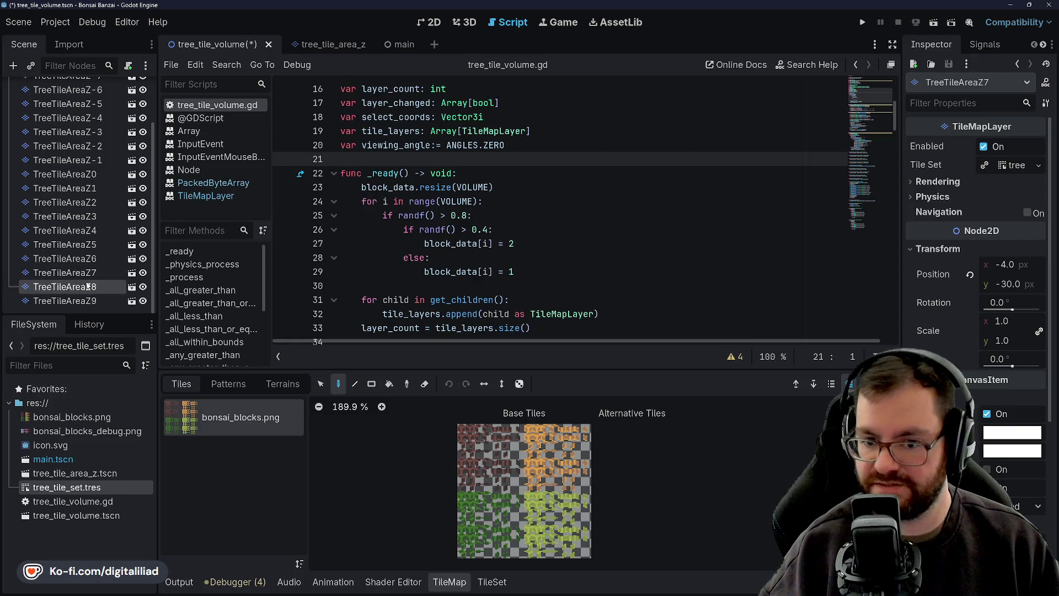
# Set TreeTileAreaZ8's Modulate to grey 247, 247, 247.
pyautogui.click(87, 287)
pyautogui.click(1003, 434)
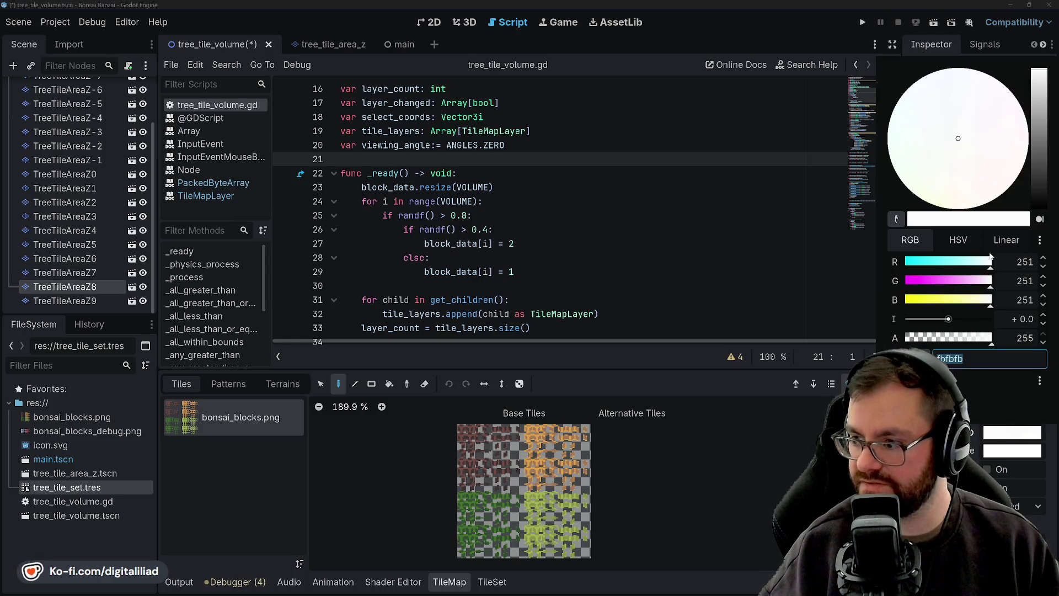
pyautogui.click(1018, 265)
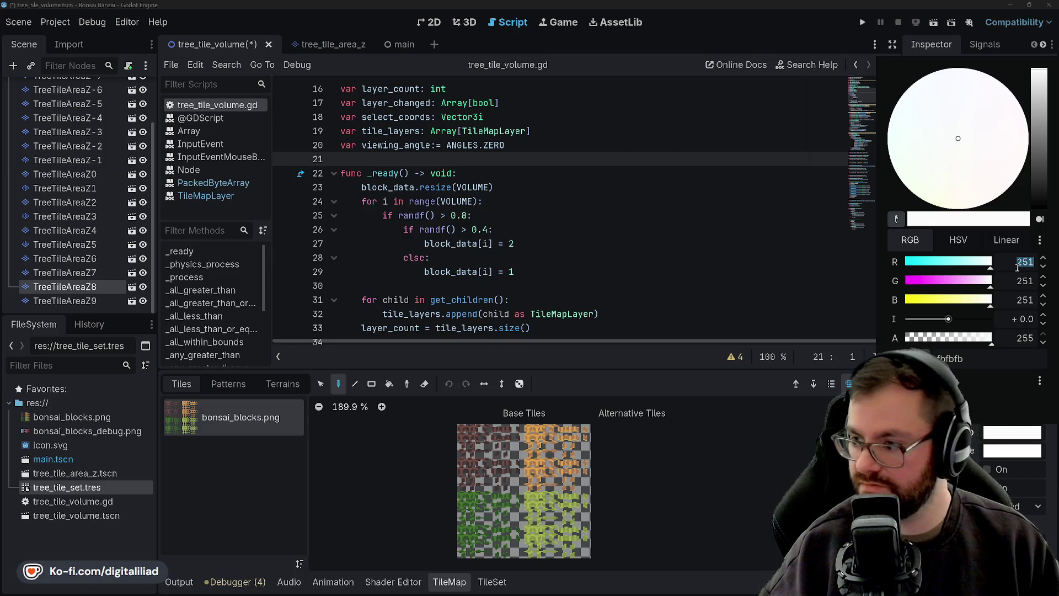
pyautogui.write('2472')
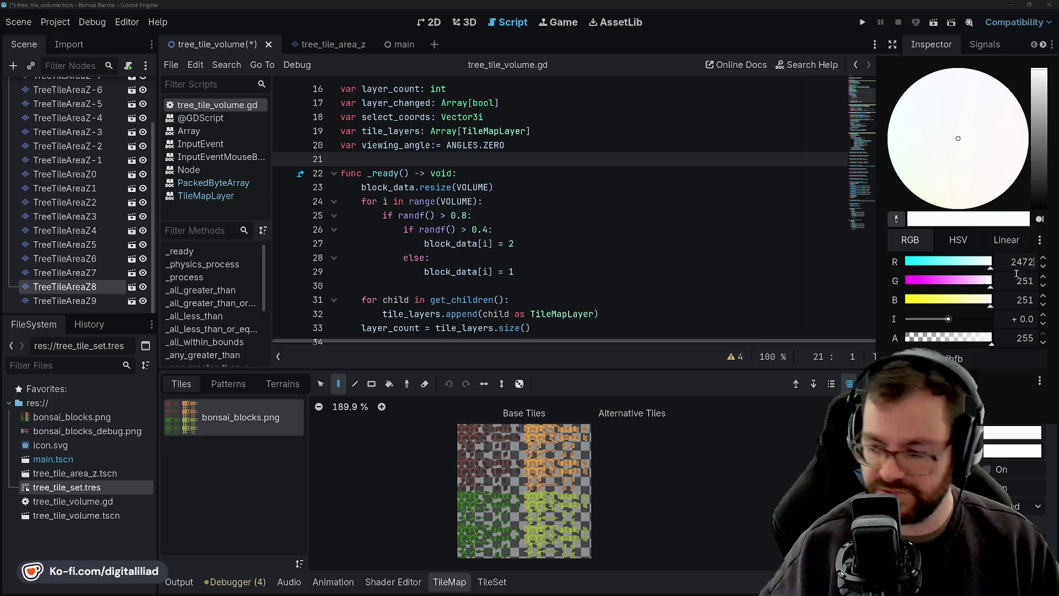
pyautogui.write('2247')
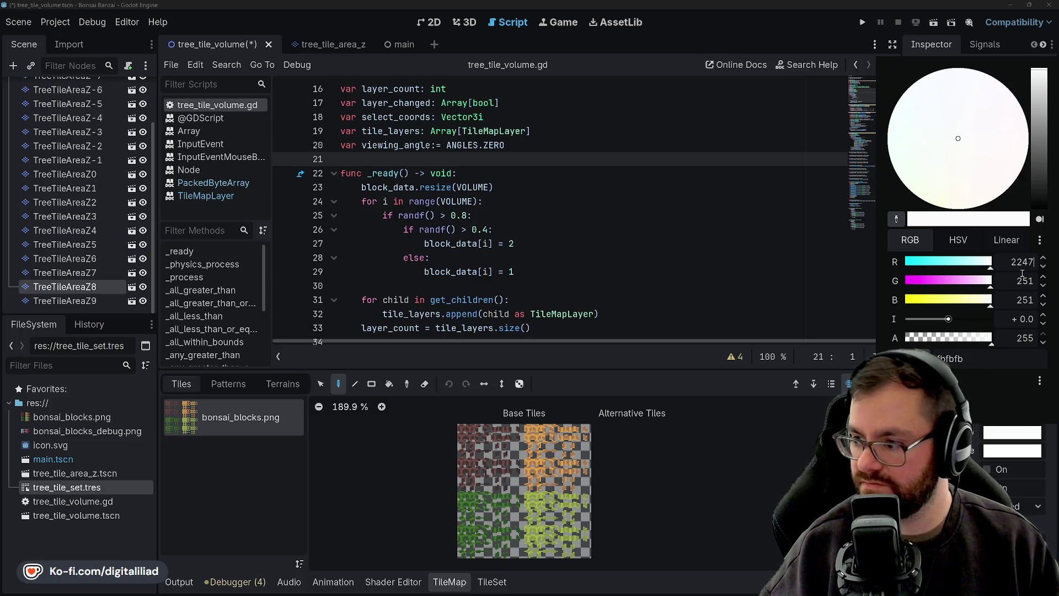
pyautogui.click(1021, 279)
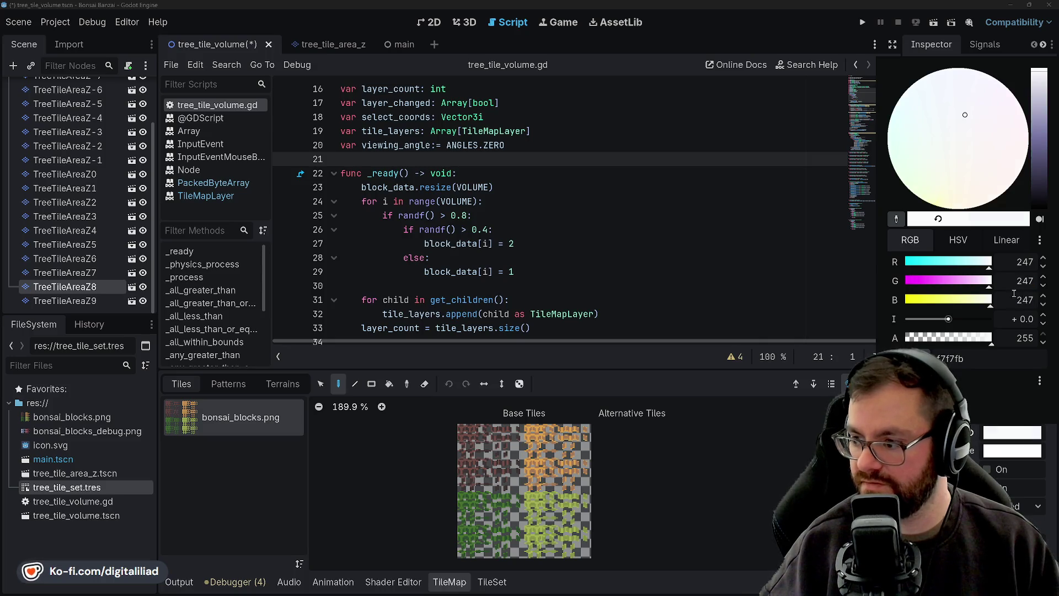
pyautogui.click(65, 272)
# Set TreeTileAreaZ7's Modulate to grey 243, 243, 243.
pyautogui.click(64, 273)
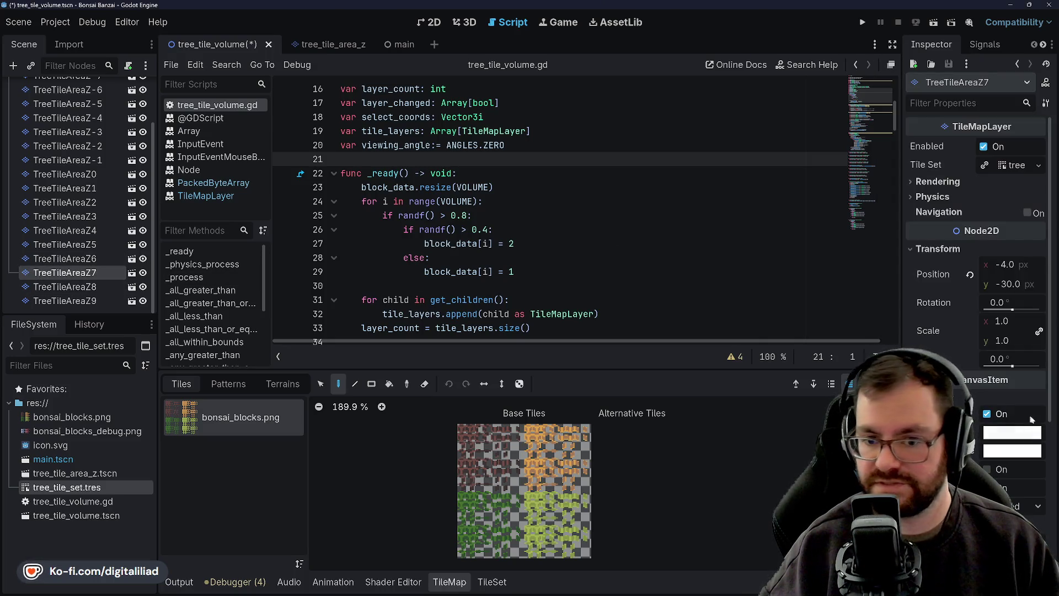
pyautogui.click(996, 431)
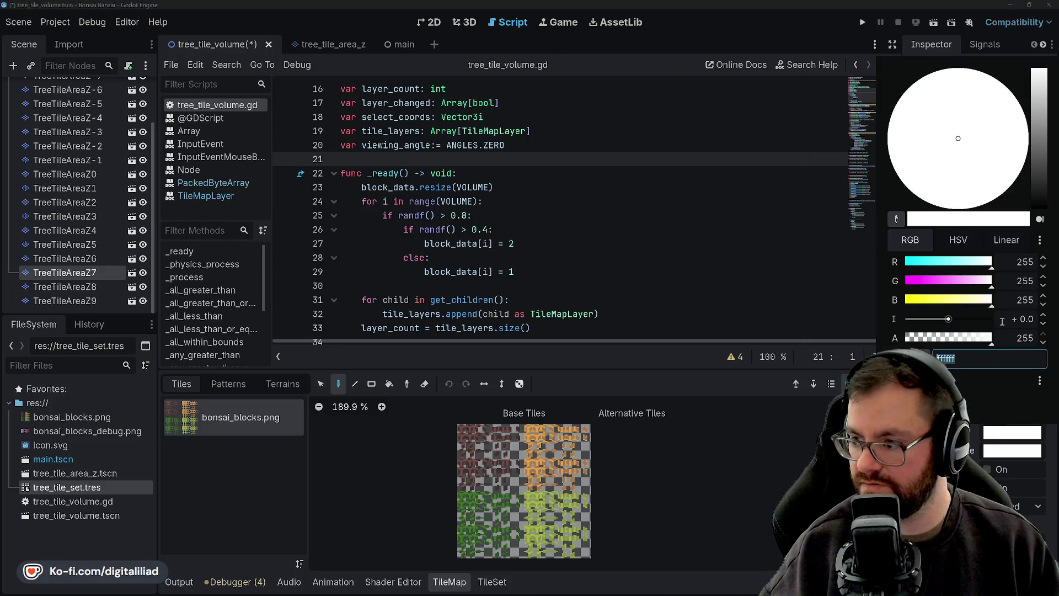
pyautogui.click(1024, 281)
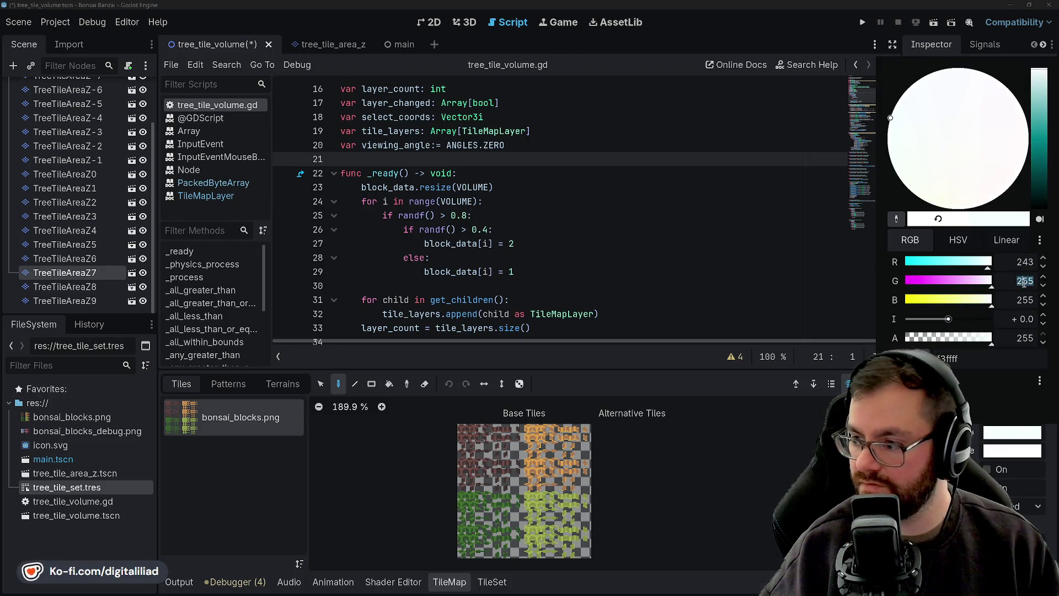
pyautogui.write('3')
pyautogui.press('Return')
pyautogui.press('Return')
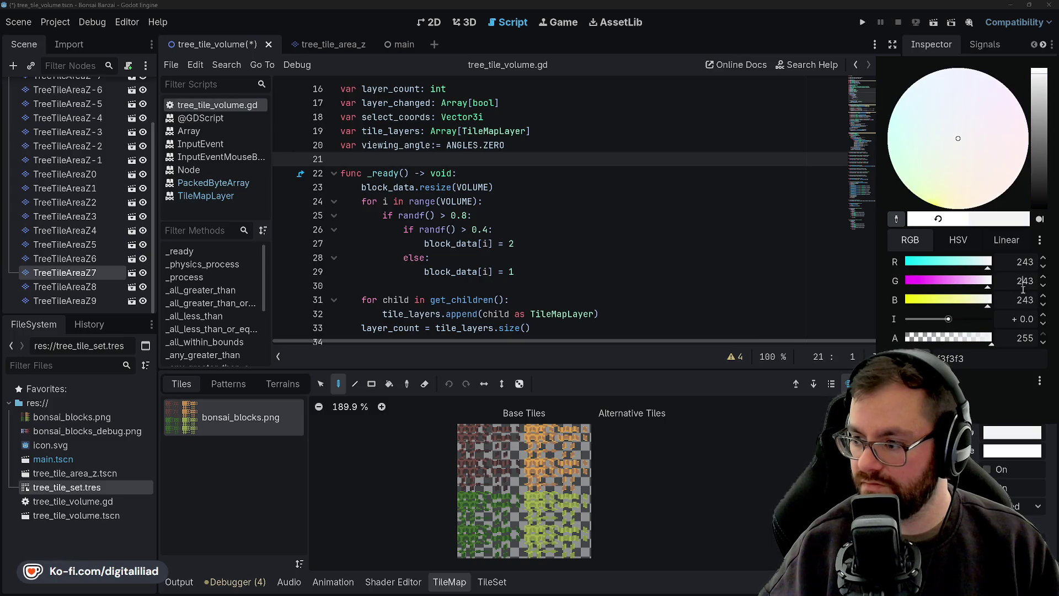
pyautogui.click(746, 238)
pyautogui.click(82, 259)
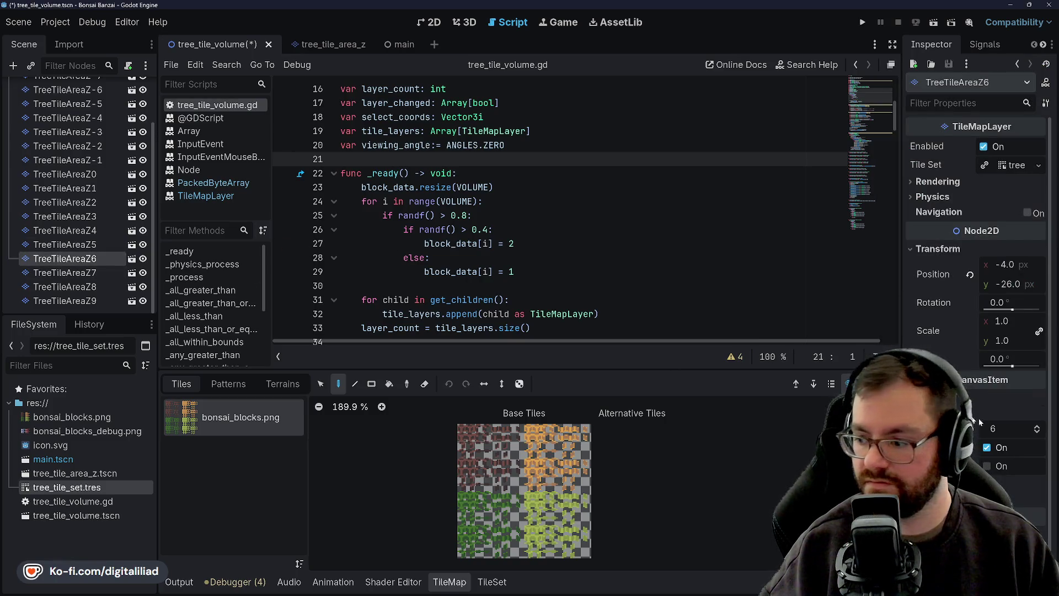
# Set TreeTileAreaZ6's Modulate to 239, 239, 239.
pyautogui.click(1010, 432)
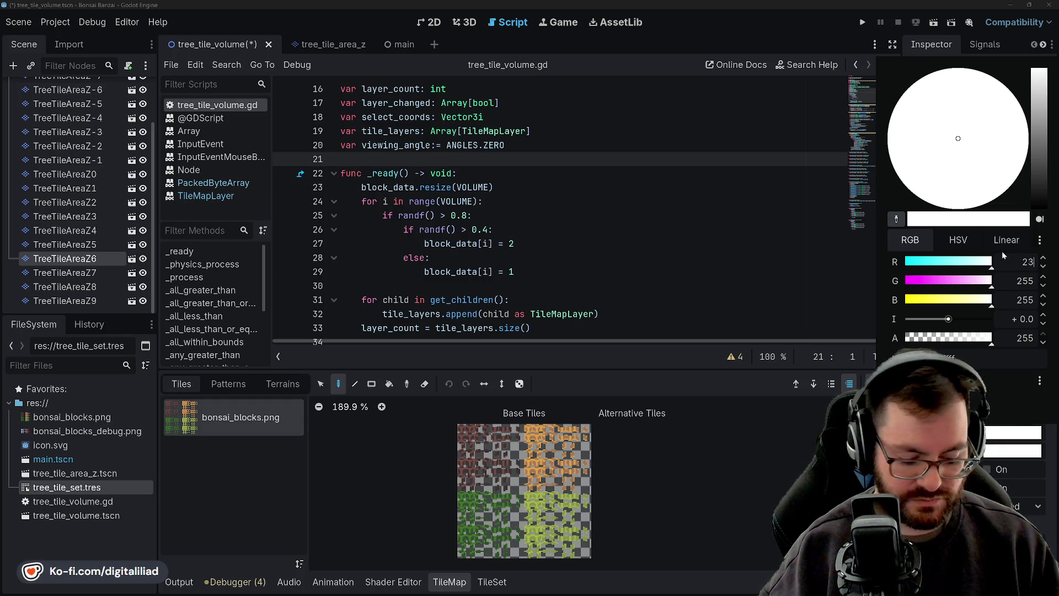
pyautogui.write('9')
pyautogui.press('Tab')
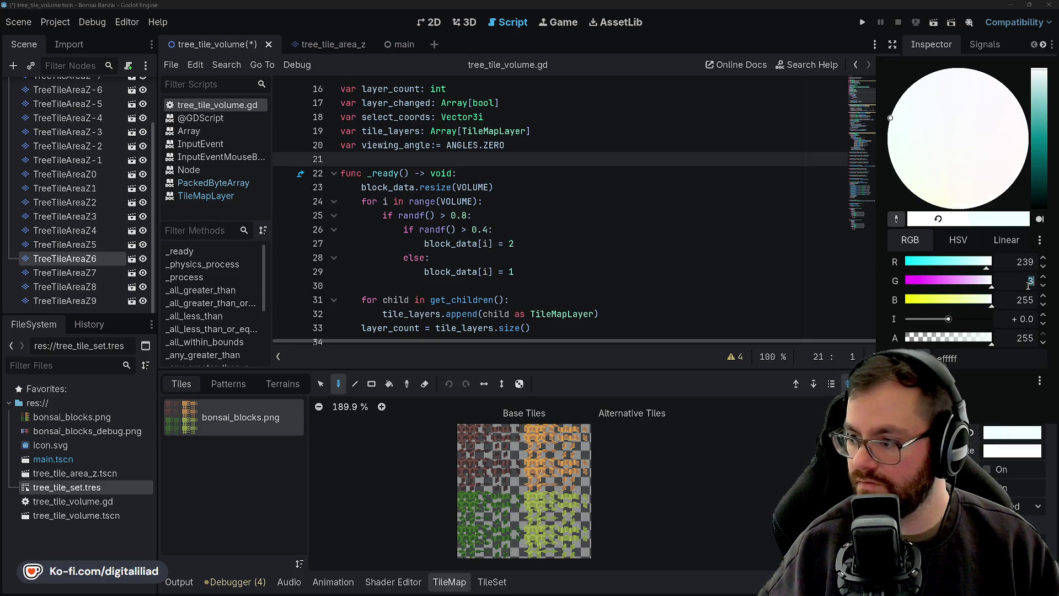
pyautogui.press('Tab')
pyautogui.write('239')
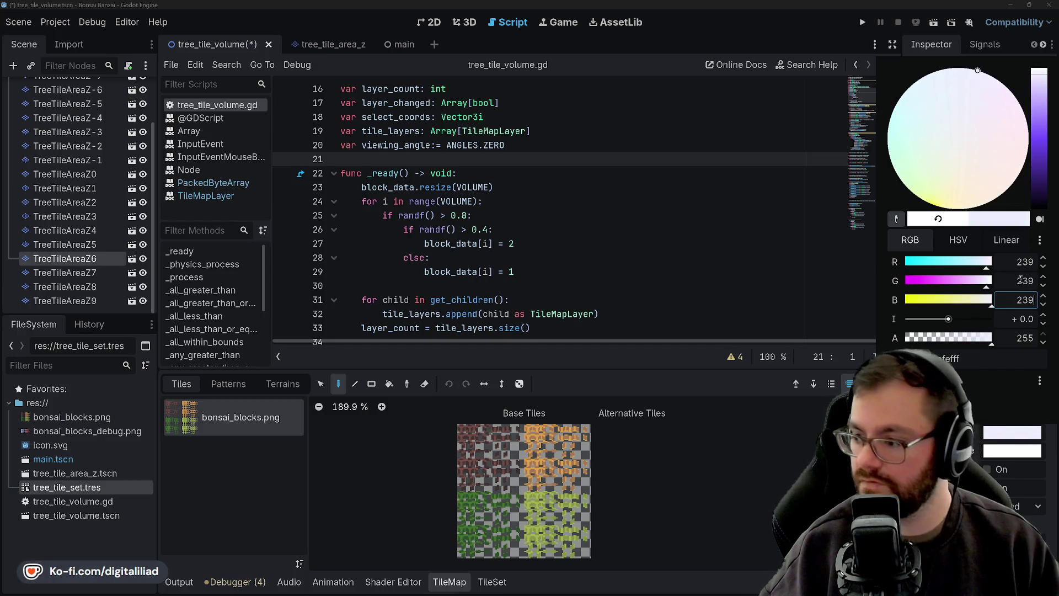
pyautogui.press('Return')
pyautogui.click(696, 235)
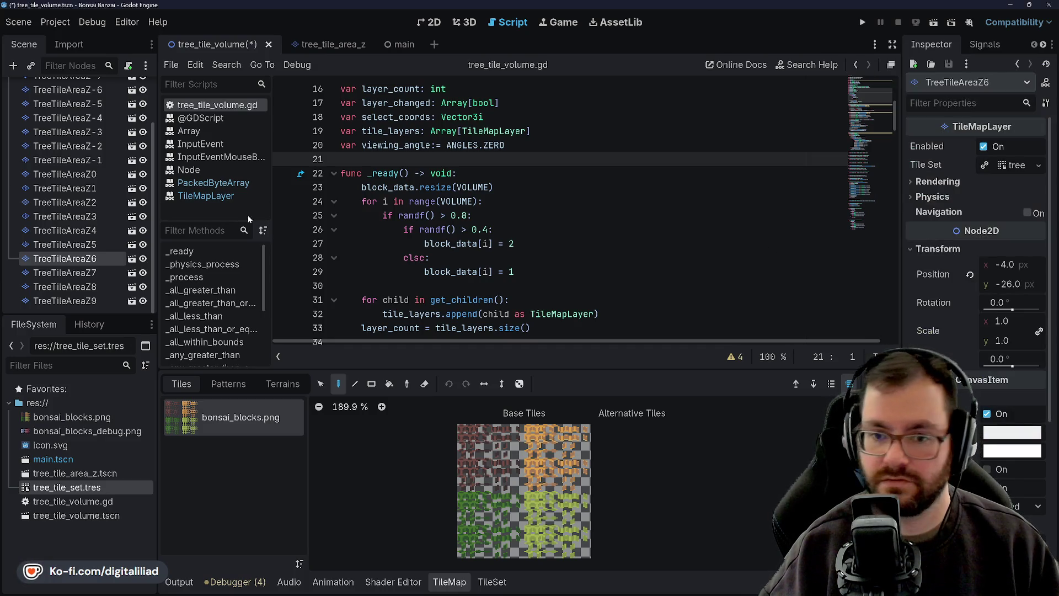
# Select TreeTileAreaZ5 and set its Modulate red and green to 235.
pyautogui.click(90, 244)
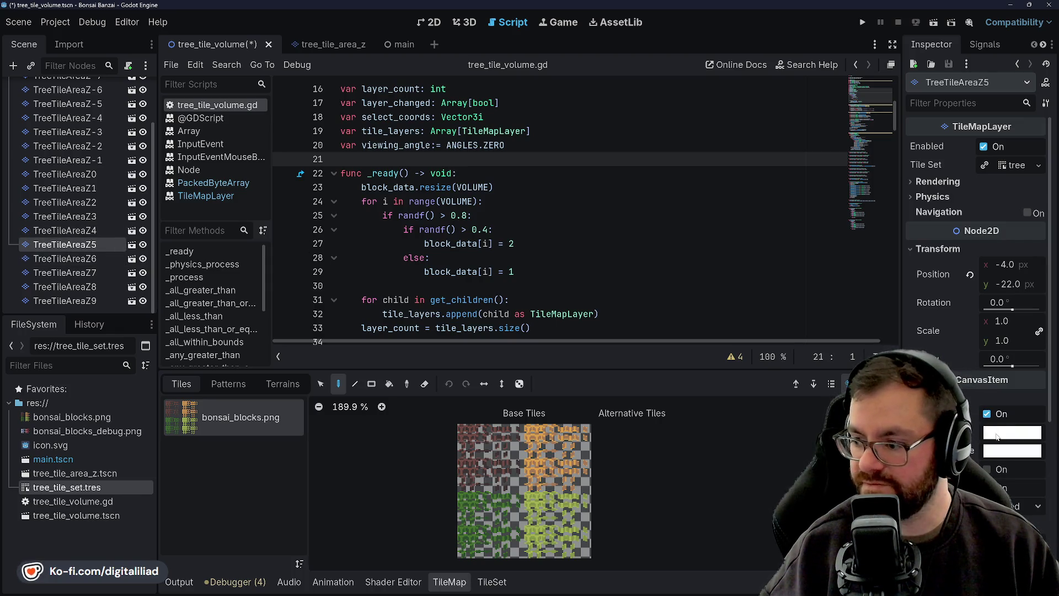
pyautogui.click(996, 432)
pyautogui.click(1020, 262)
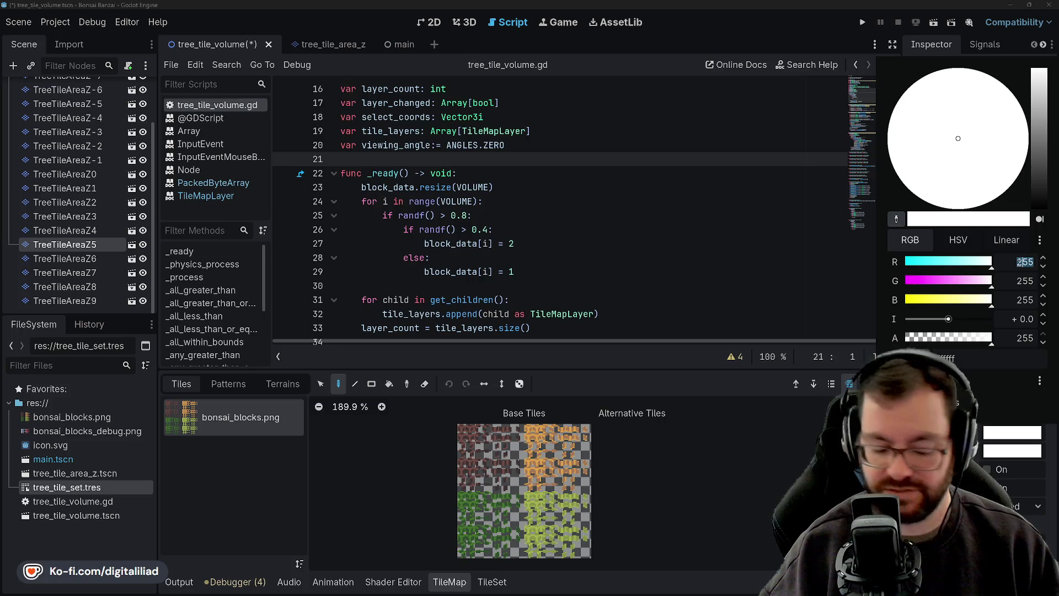
pyautogui.write('235')
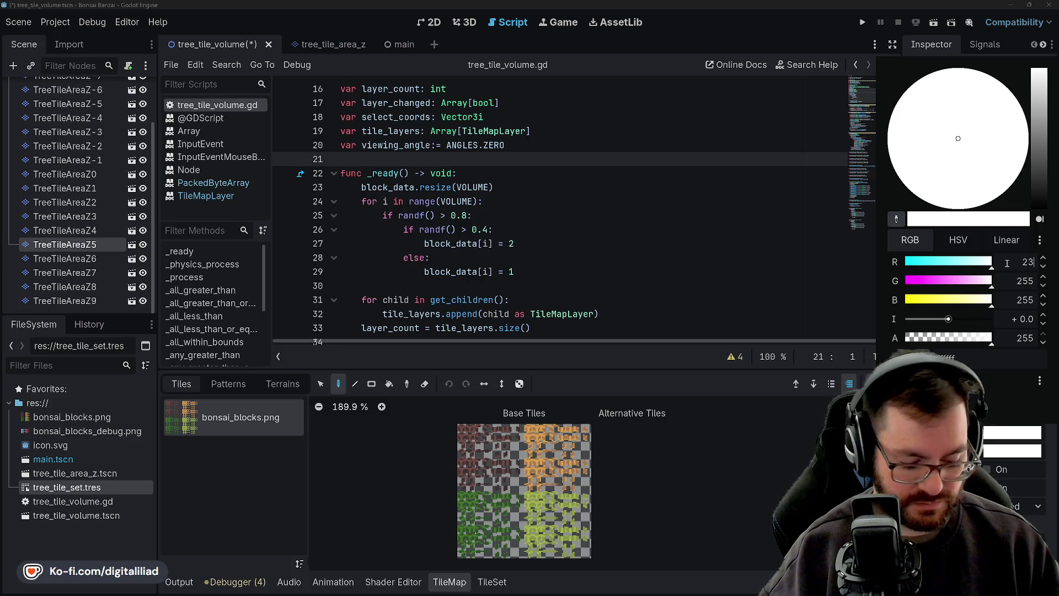
pyautogui.click(1012, 278)
pyautogui.write('235')
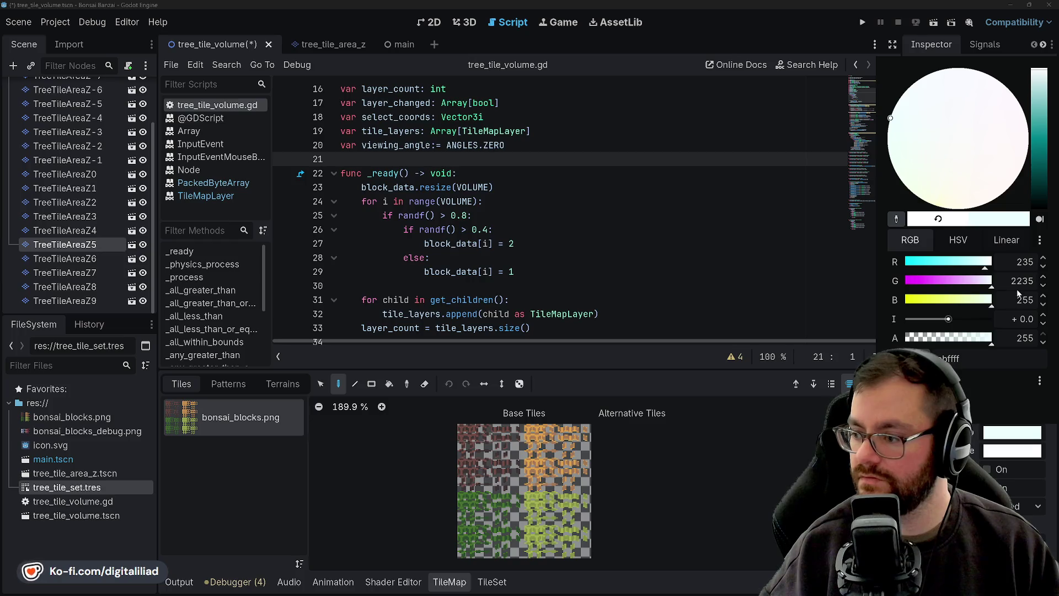
pyautogui.press('End')
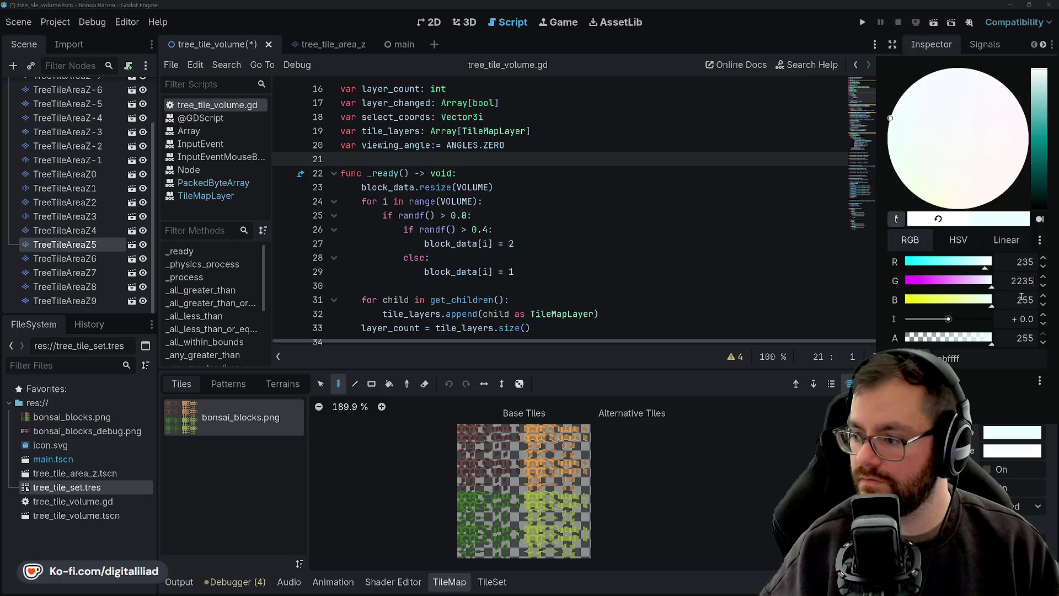
pyautogui.click(1022, 299)
pyautogui.write('2')
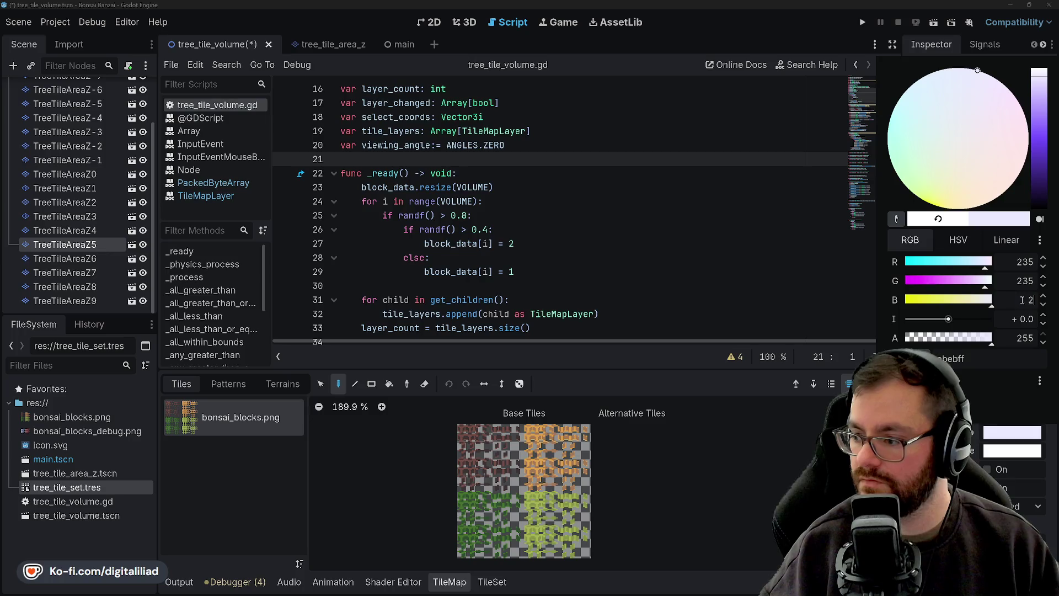
pyautogui.click(730, 252)
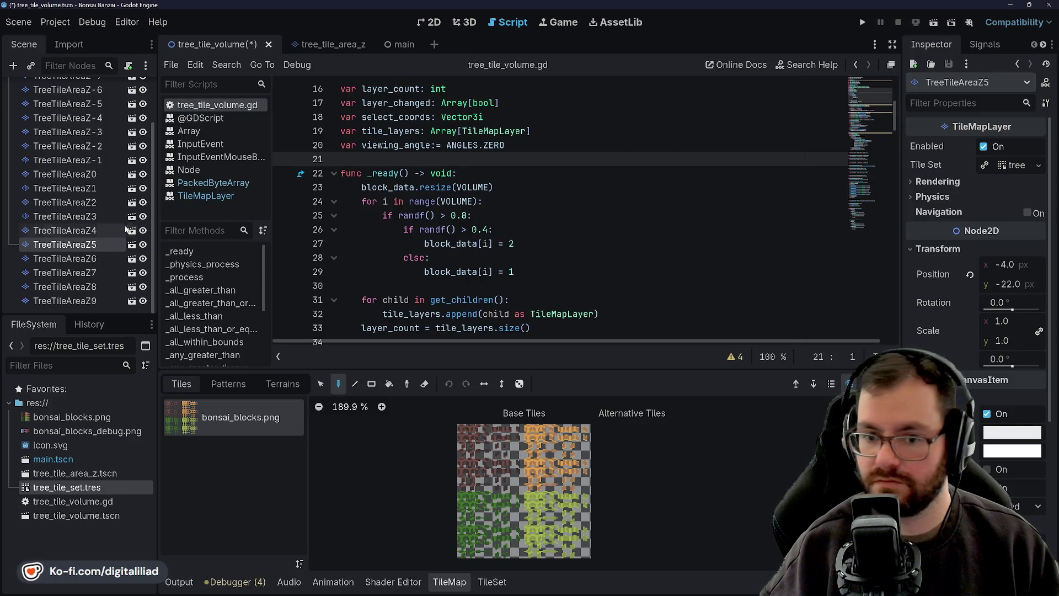
# Select TreeTileAreaZ4 and set its Modulate RGB to 231.
pyautogui.click(68, 231)
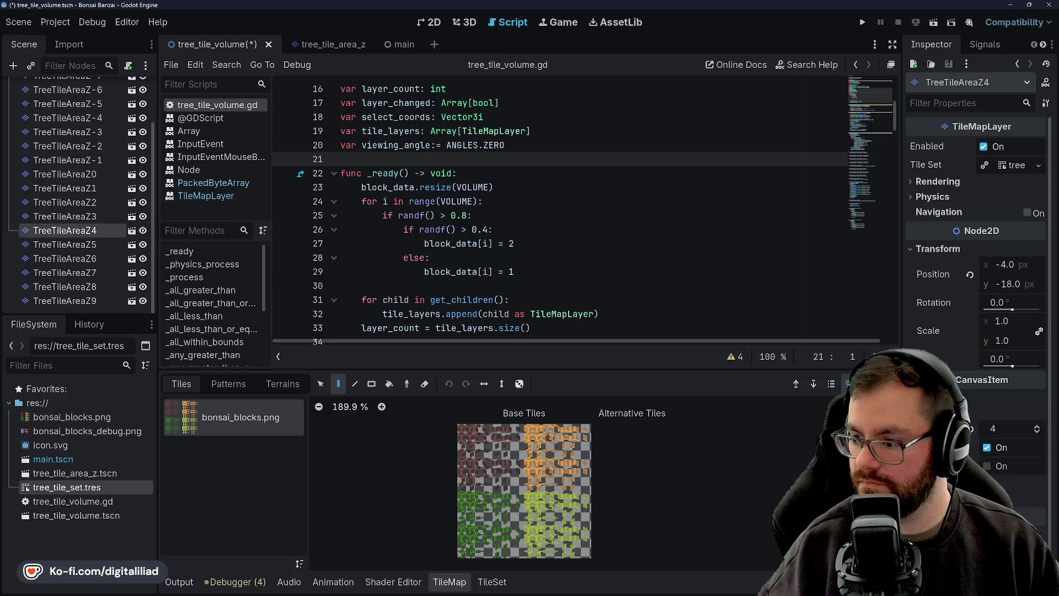
pyautogui.click(1014, 431)
pyautogui.click(1022, 263)
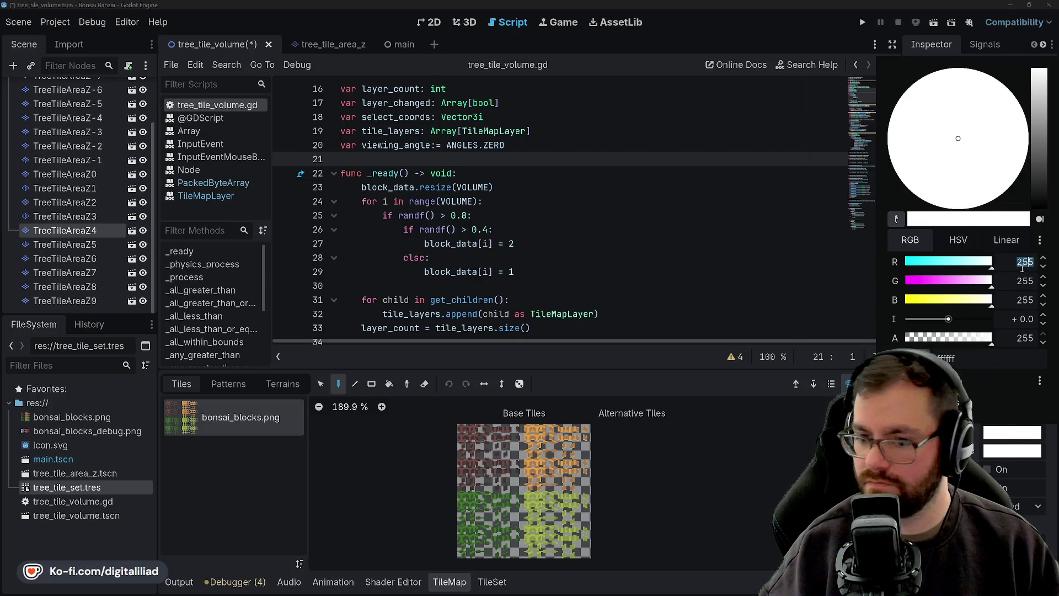
pyautogui.write('231')
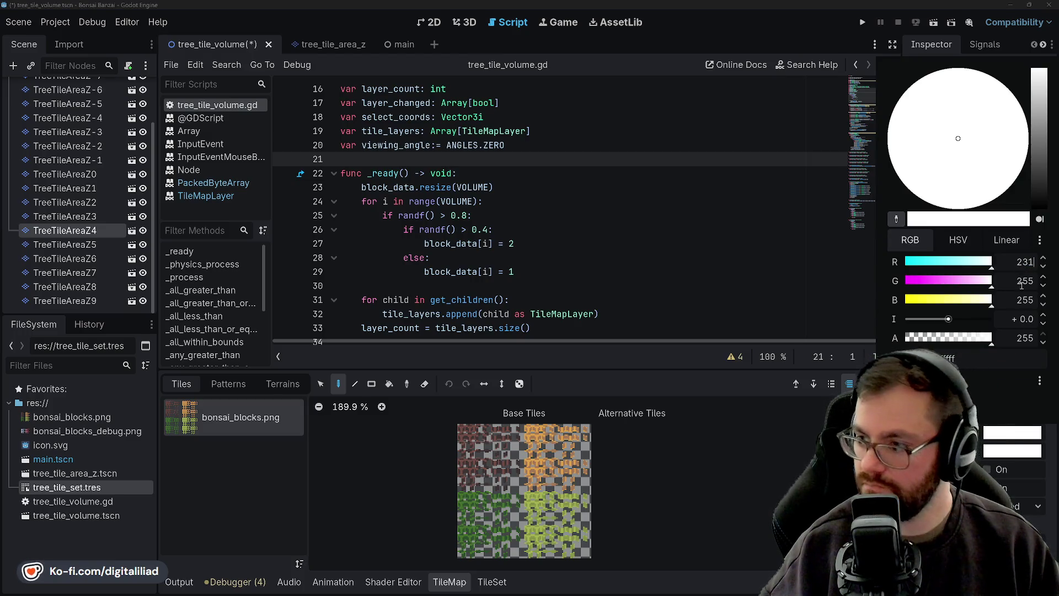
pyautogui.click(1022, 281)
pyautogui.write('231')
pyautogui.click(1022, 300)
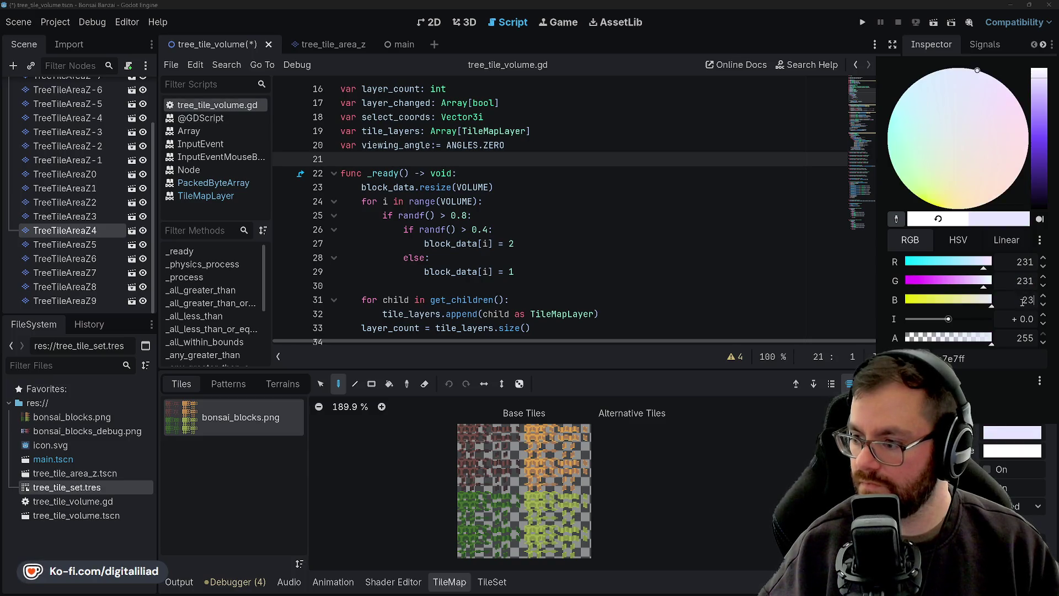
pyautogui.click(802, 252)
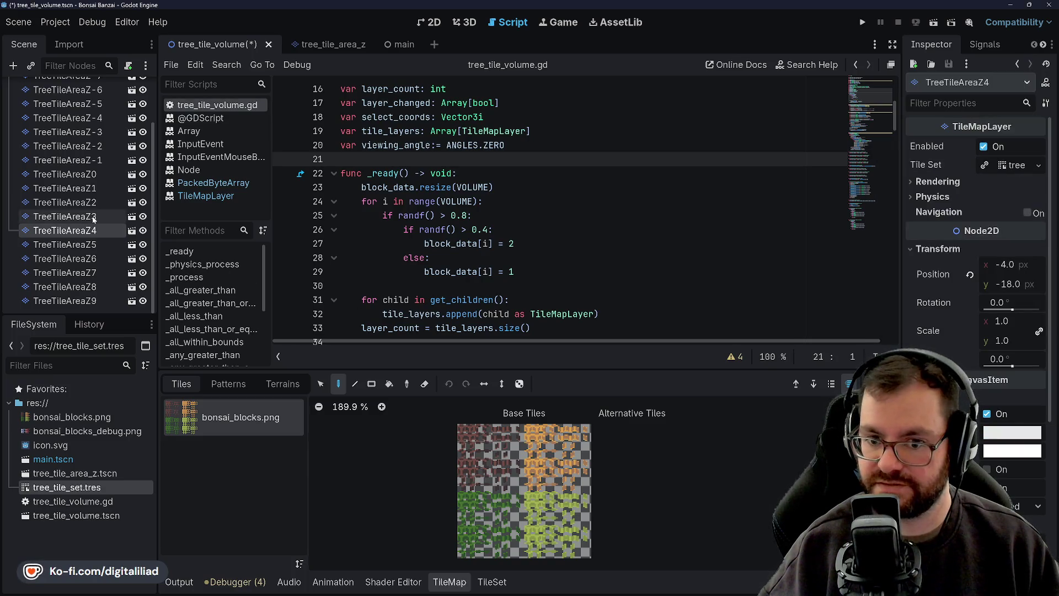
# Select TreeTileAreaZ3 and set its Modulate to 227, 227, 227.
pyautogui.click(64, 217)
pyautogui.click(971, 410)
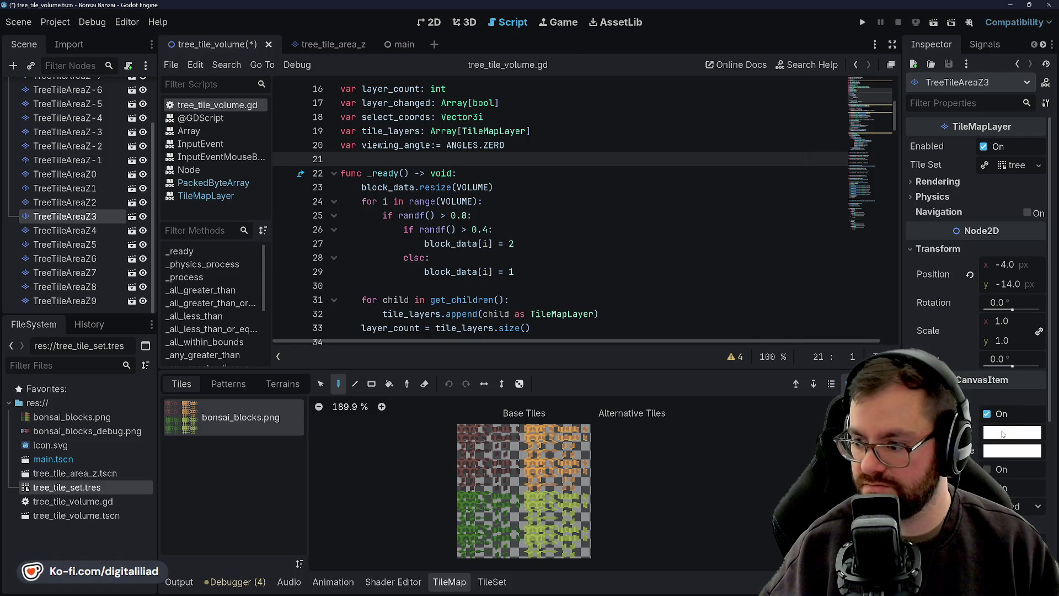
pyautogui.click(1012, 432)
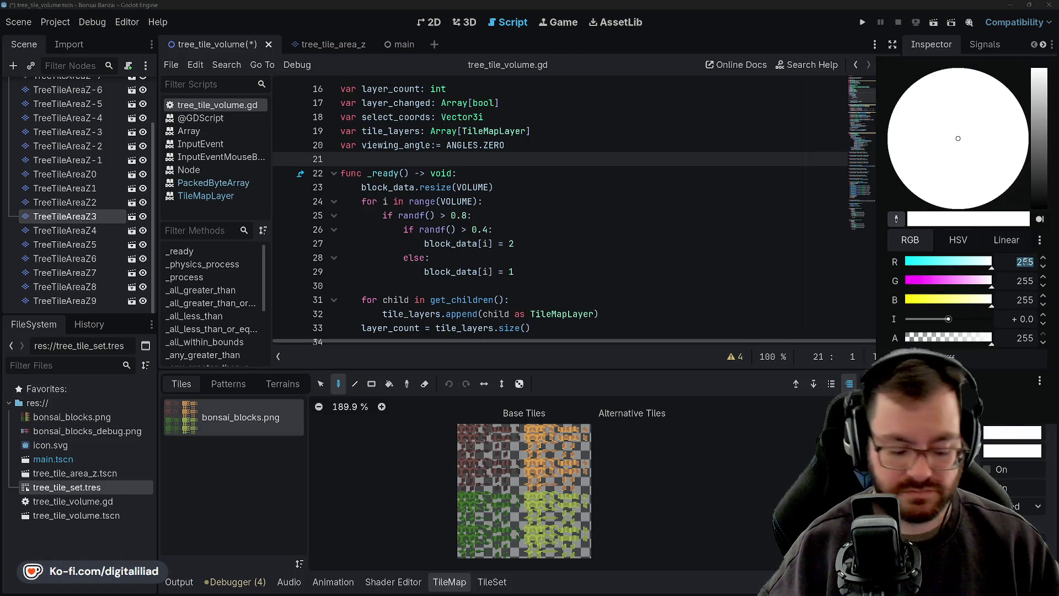
pyautogui.click(1016, 259)
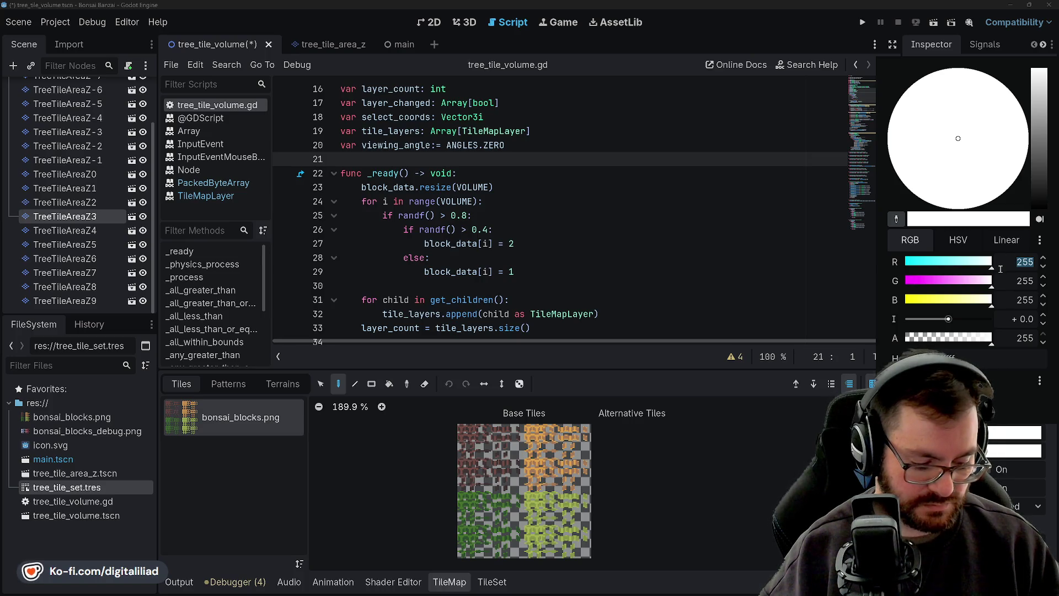
pyautogui.write('2227')
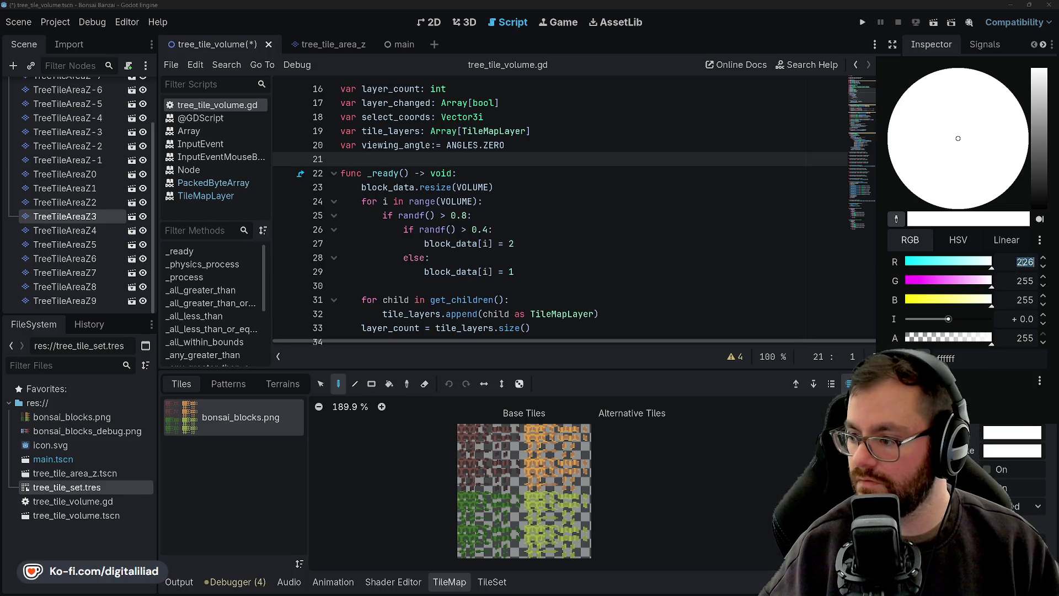
pyautogui.press('Tab')
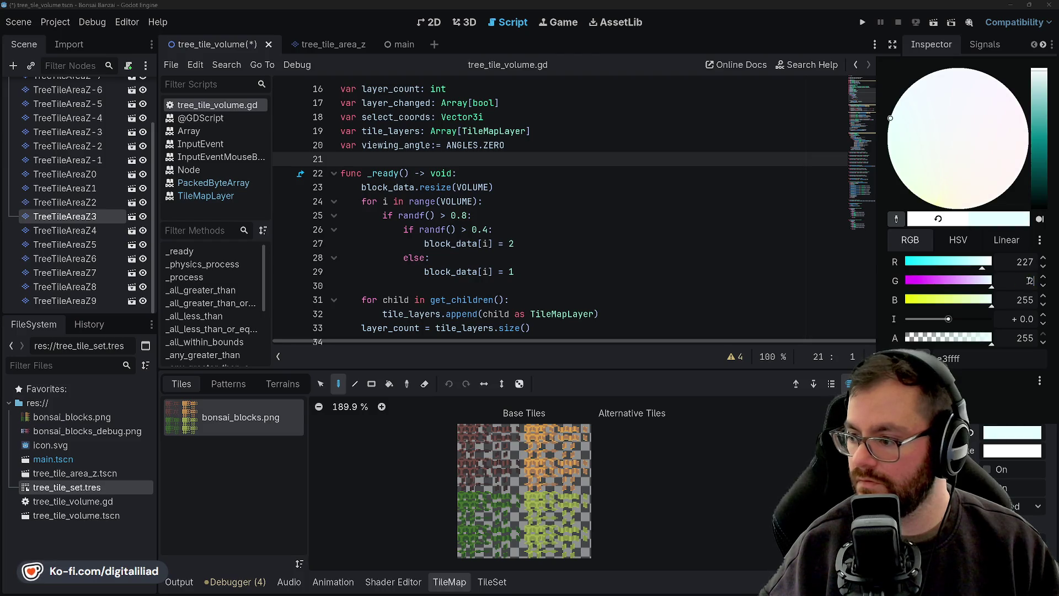
pyautogui.write('27')
pyautogui.press('Tab')
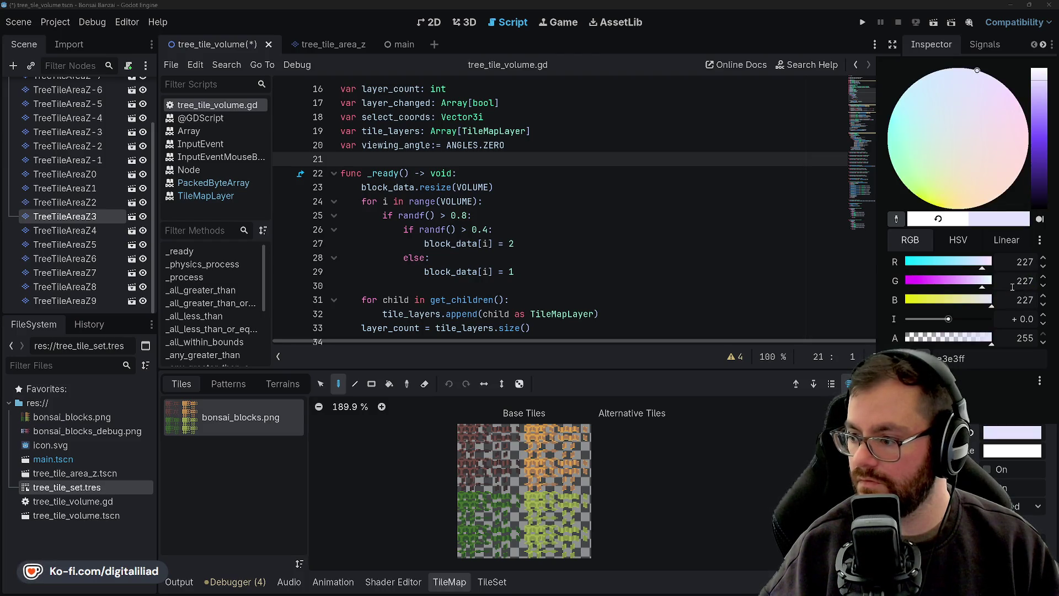
pyautogui.press('Return')
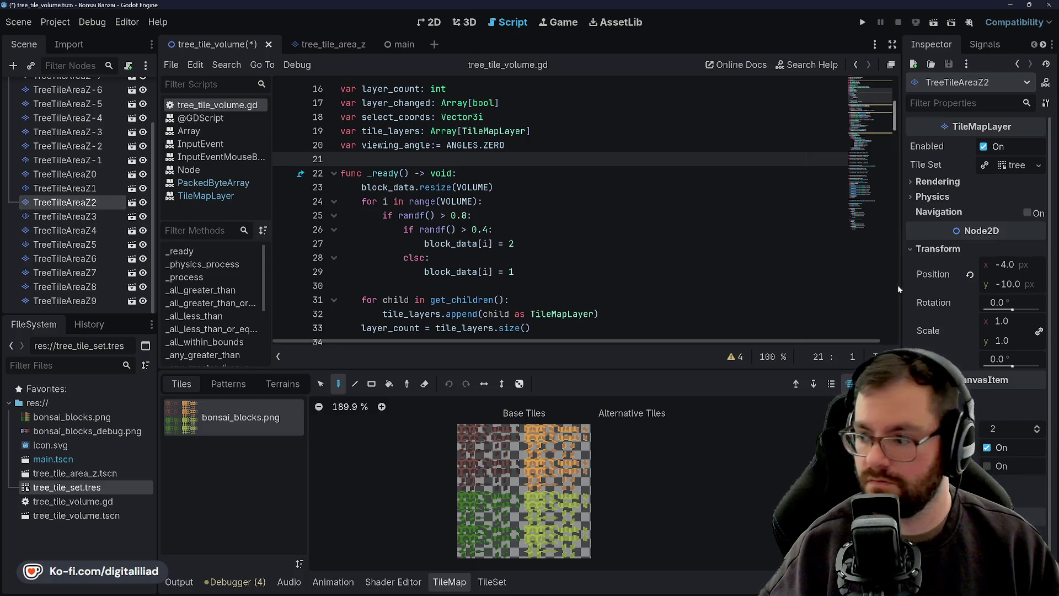
# Set TreeTileAreaZ2's Modulate to grey 223, 223, 223.
pyautogui.click(988, 408)
pyautogui.click(993, 432)
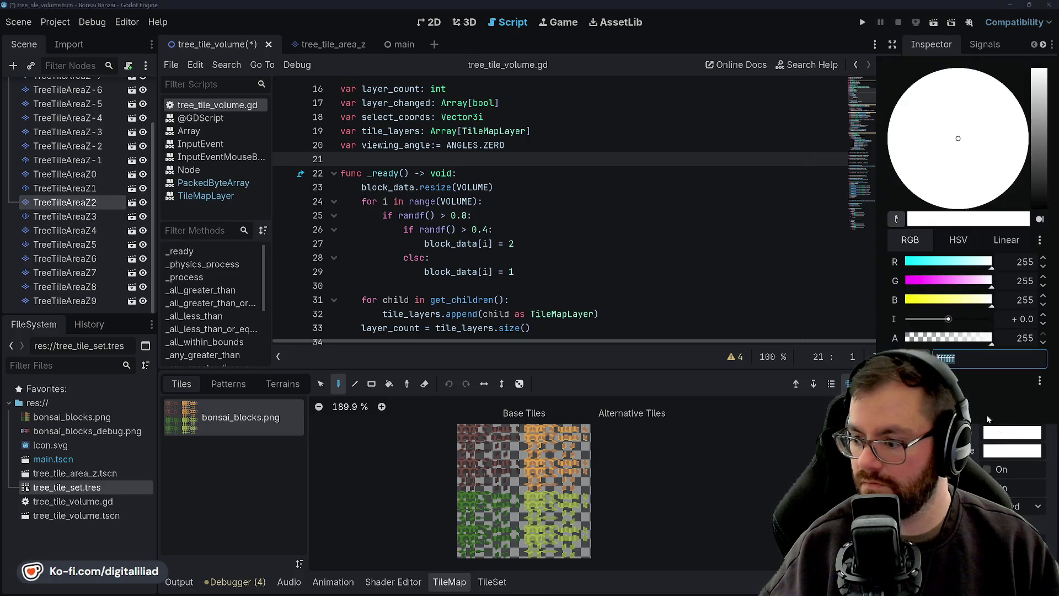
pyautogui.press('Tab')
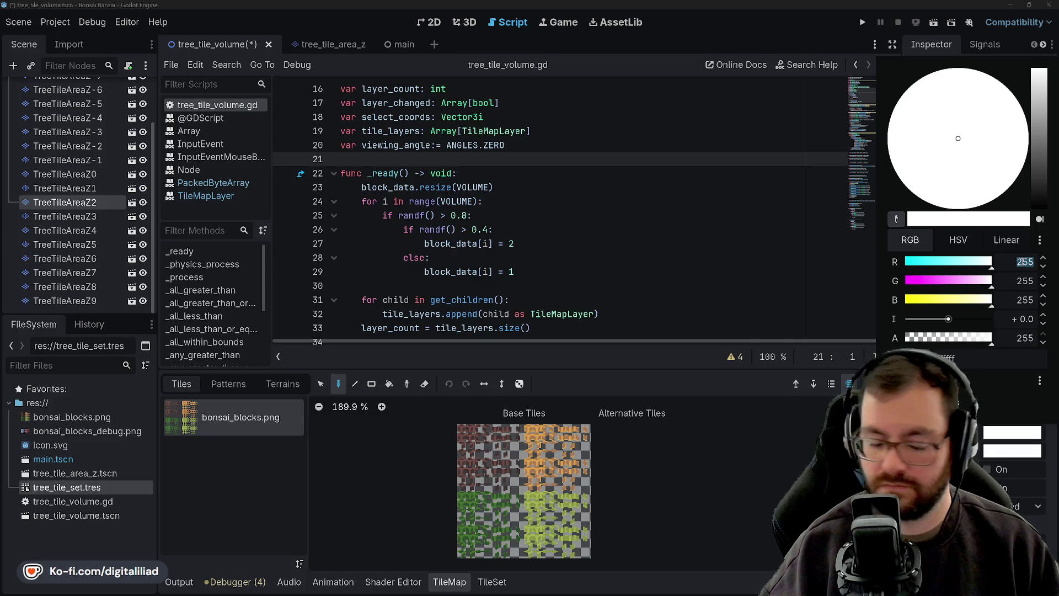
pyautogui.write('223')
pyautogui.press('Tab')
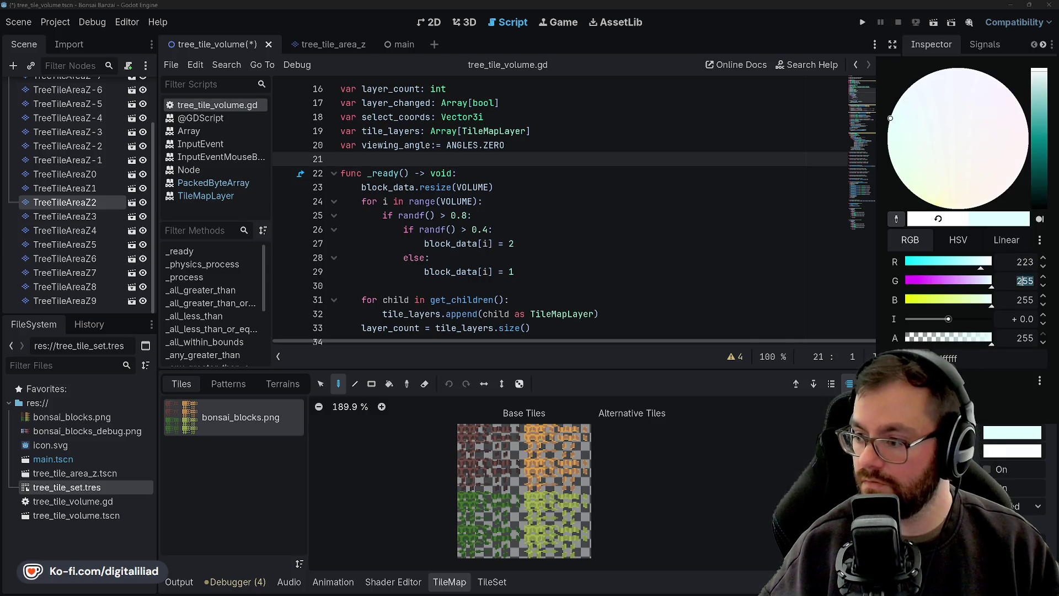
pyautogui.write('223')
pyautogui.click(1025, 299)
pyautogui.write('3')
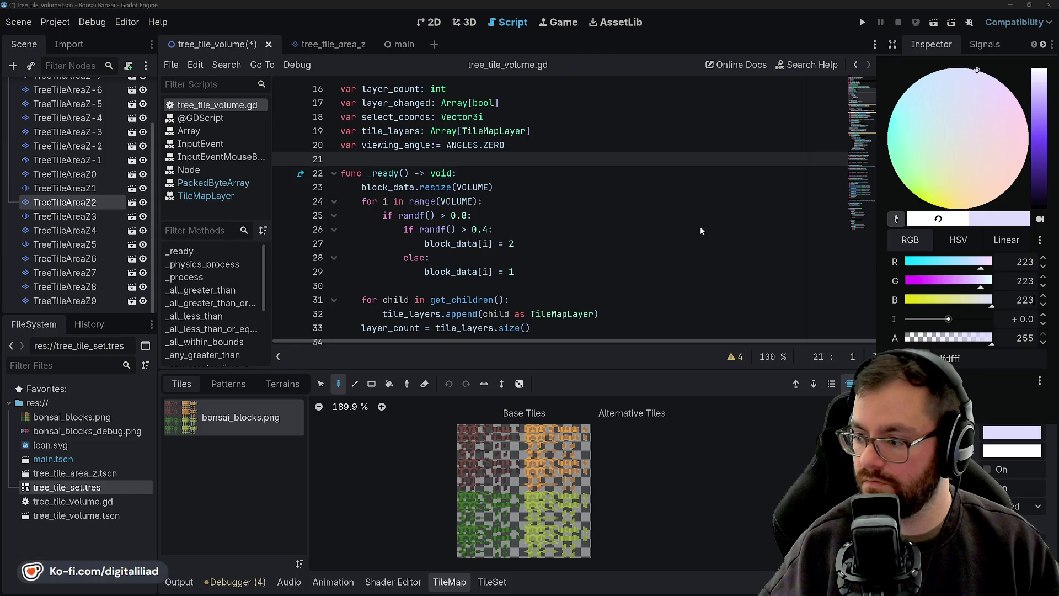
pyautogui.click(700, 226)
# Compare the current Modulate colours of TreeTileAreaZ1 and TreeTileAreaZ2.
pyautogui.click(56, 189)
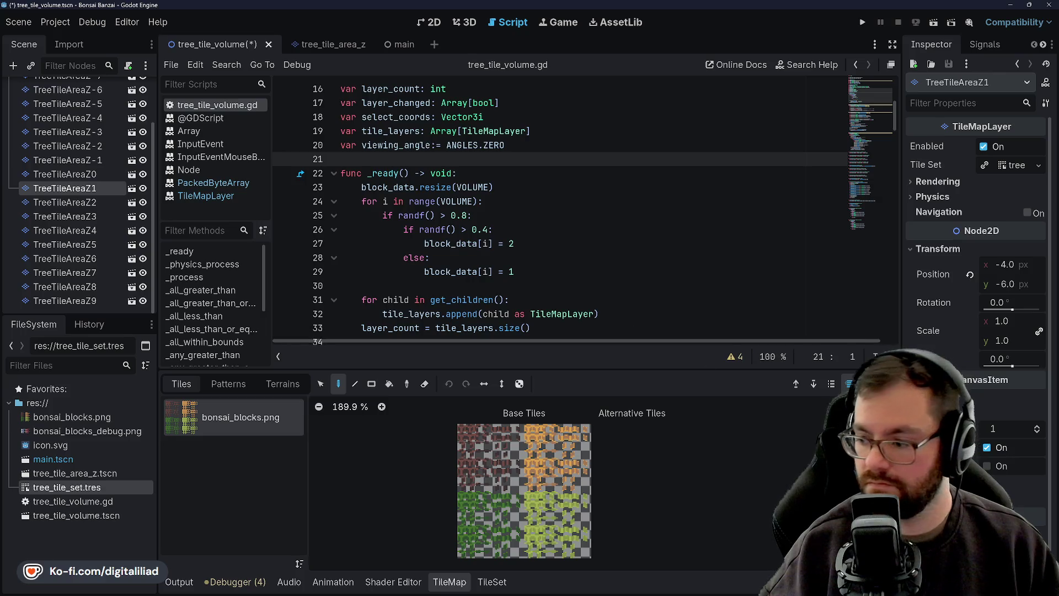
pyautogui.click(987, 397)
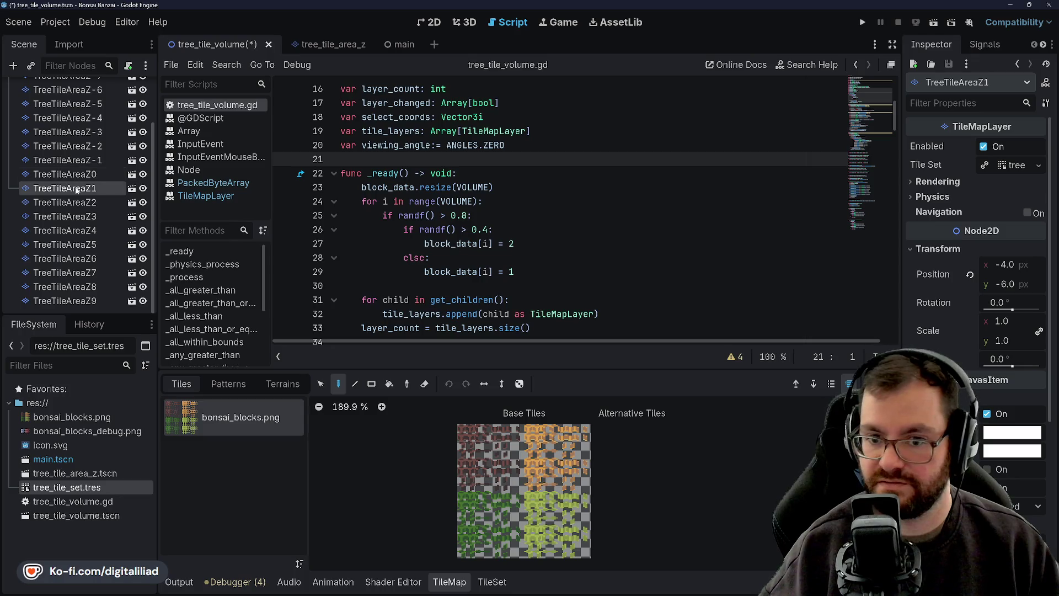
pyautogui.click(81, 202)
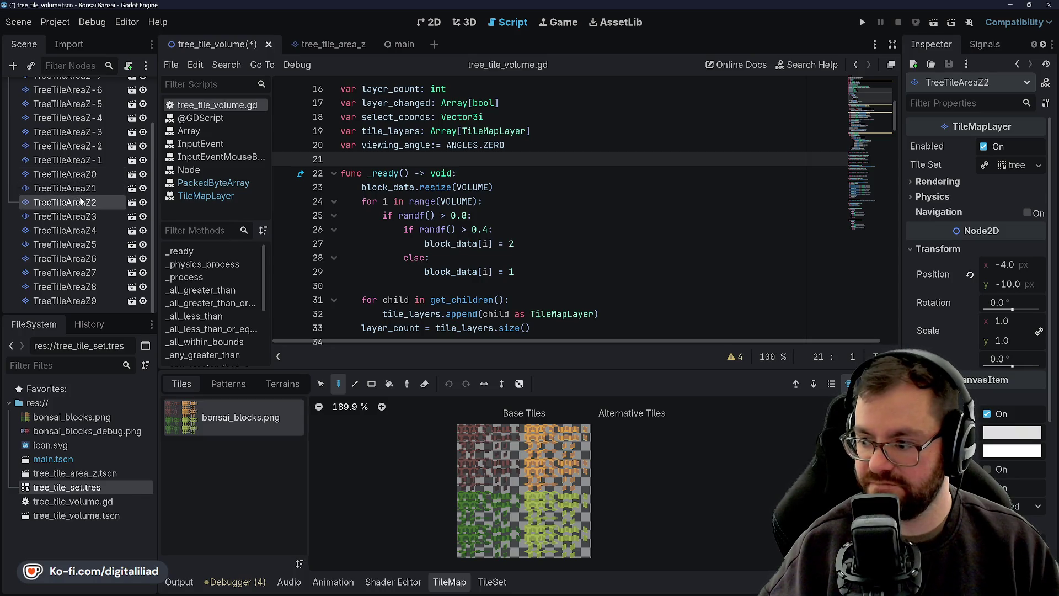
pyautogui.click(1017, 430)
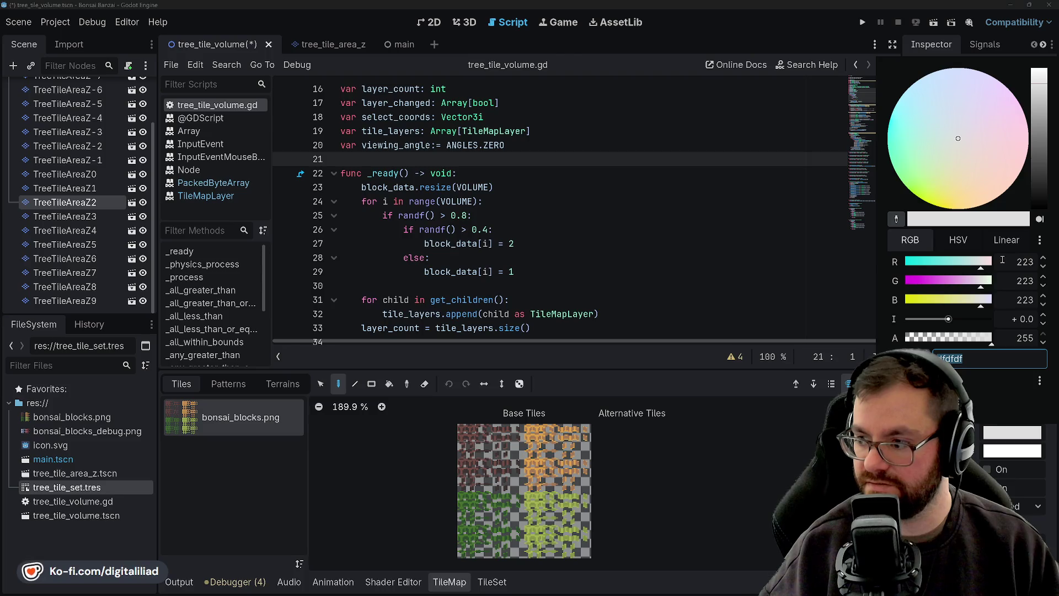
pyautogui.click(660, 244)
pyautogui.click(104, 188)
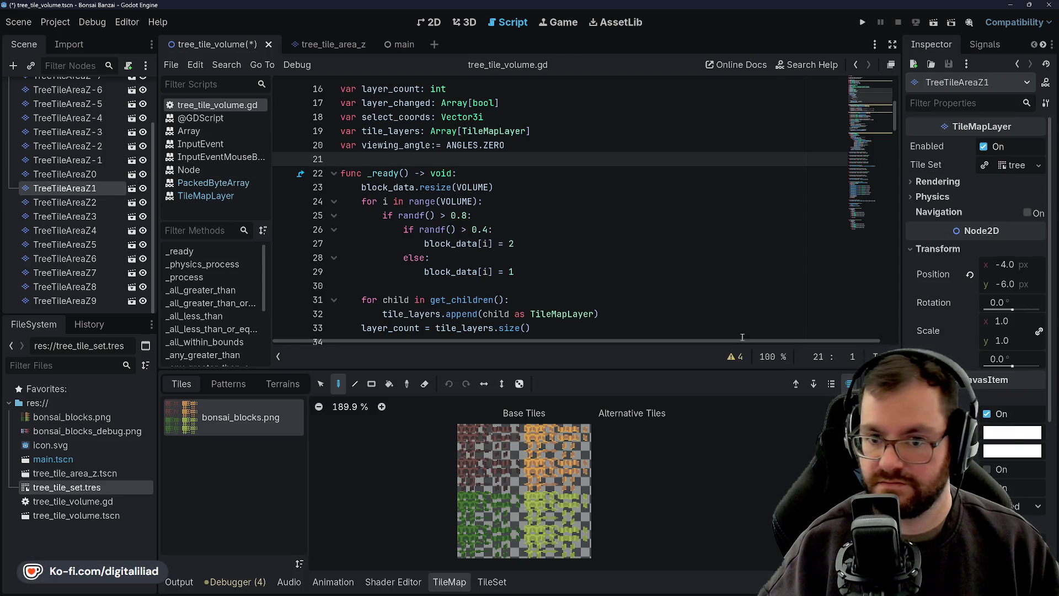
pyautogui.click(1015, 440)
pyautogui.press('Escape')
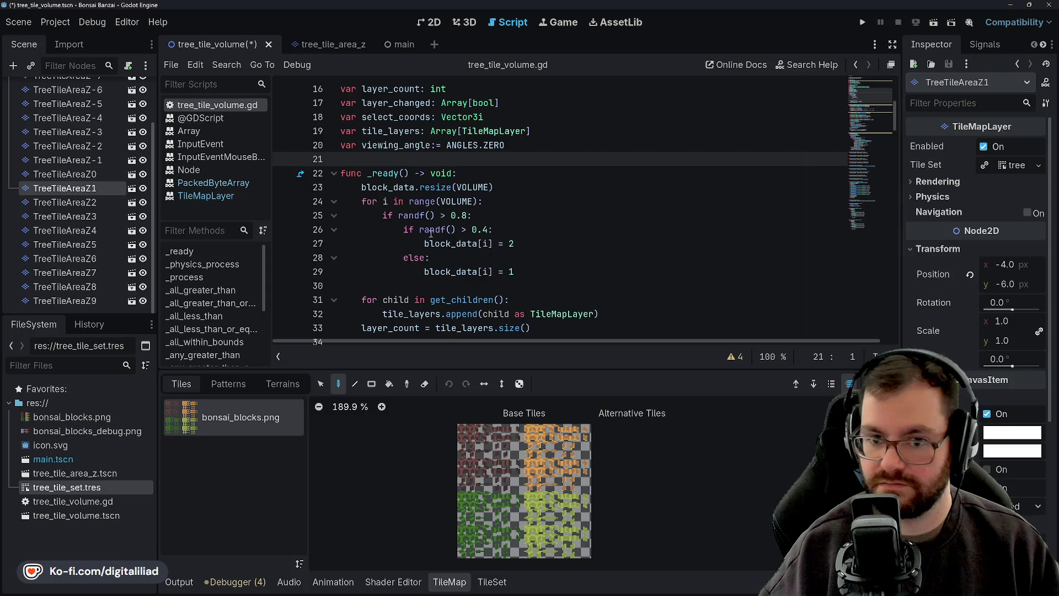
pyautogui.click(81, 203)
pyautogui.click(1012, 432)
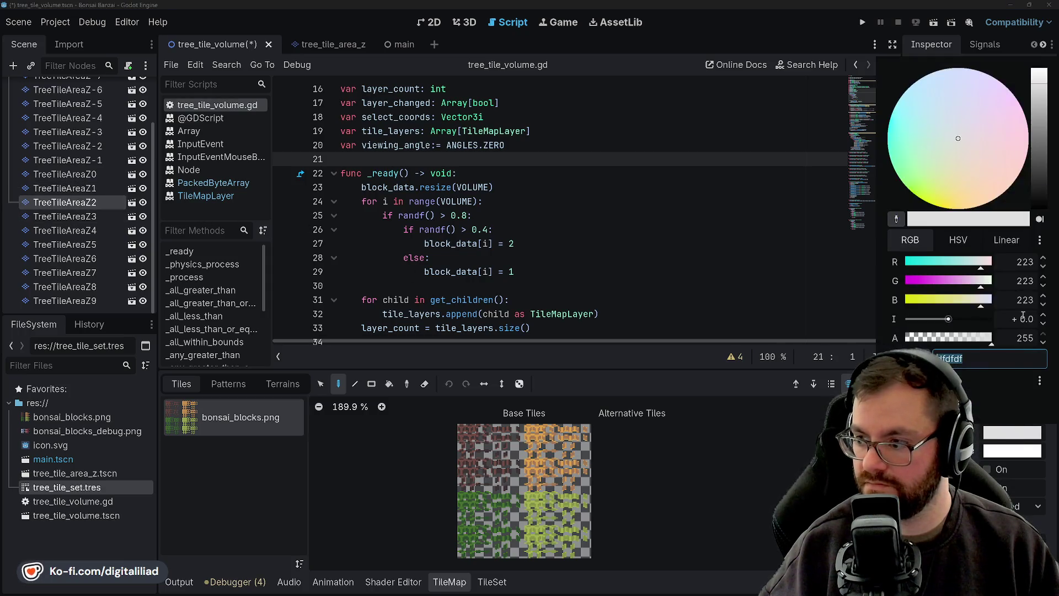
pyautogui.click(662, 267)
pyautogui.click(101, 189)
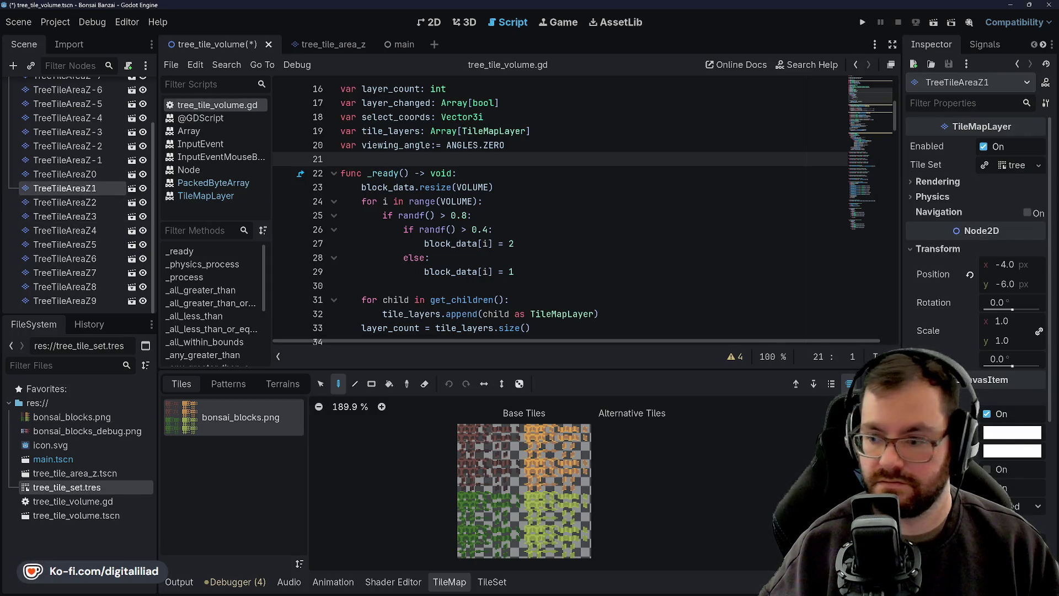
# Set TreeTileAreaZ1's Modulate to 219, 219, 219.
pyautogui.click(992, 440)
pyautogui.doubleClick(1025, 261)
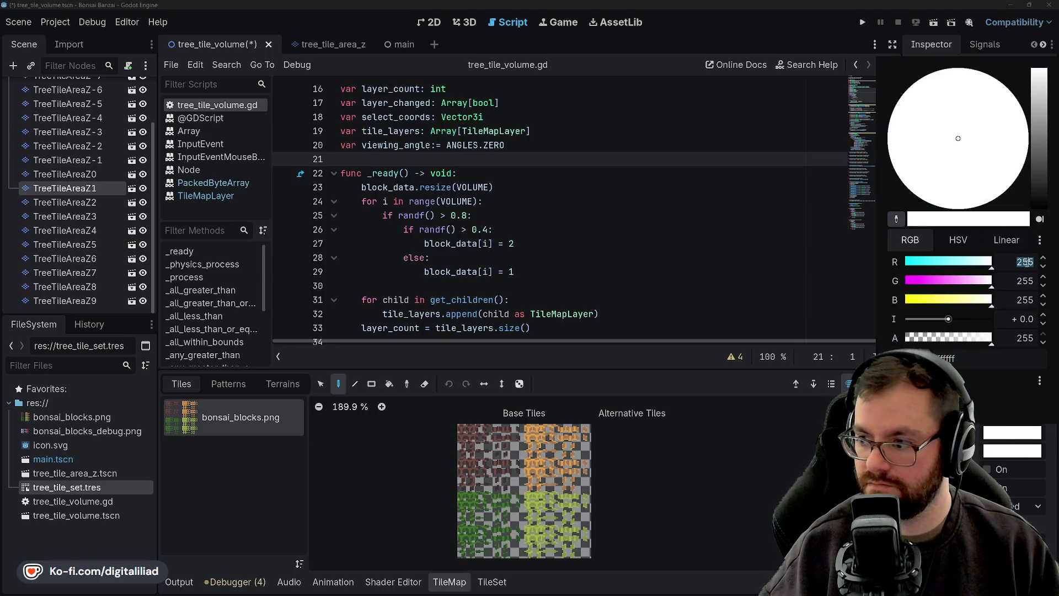
pyautogui.write('219')
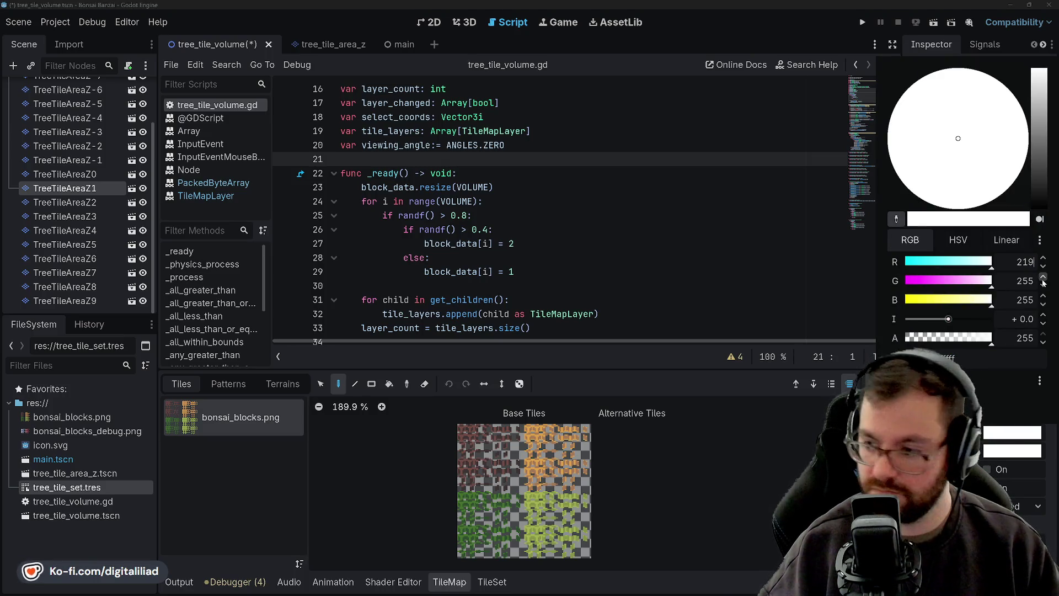
pyautogui.doubleClick(1024, 279)
pyautogui.write('221')
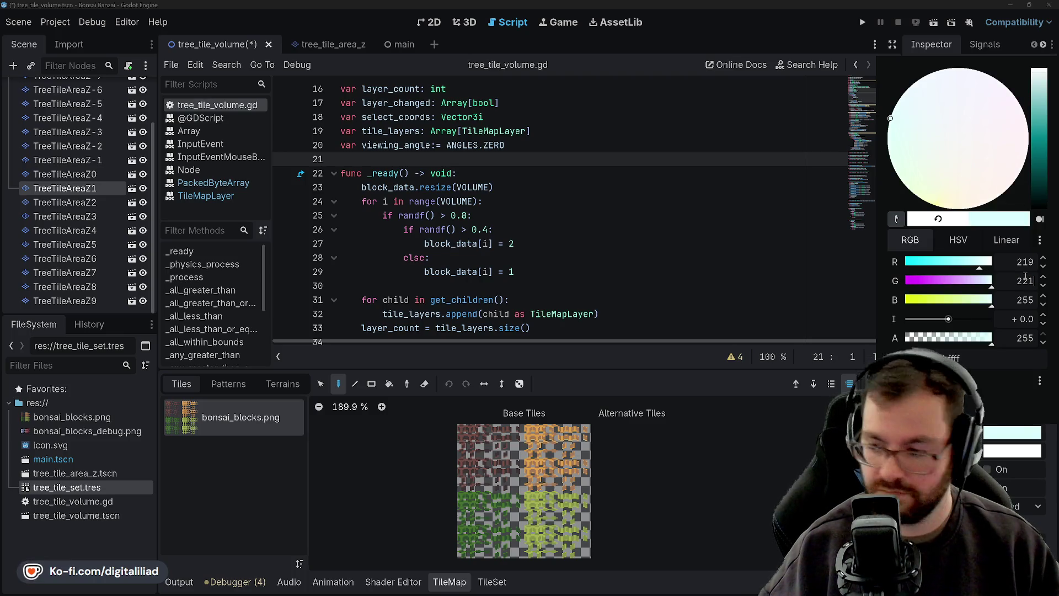
pyautogui.doubleClick(1025, 279)
pyautogui.write('219')
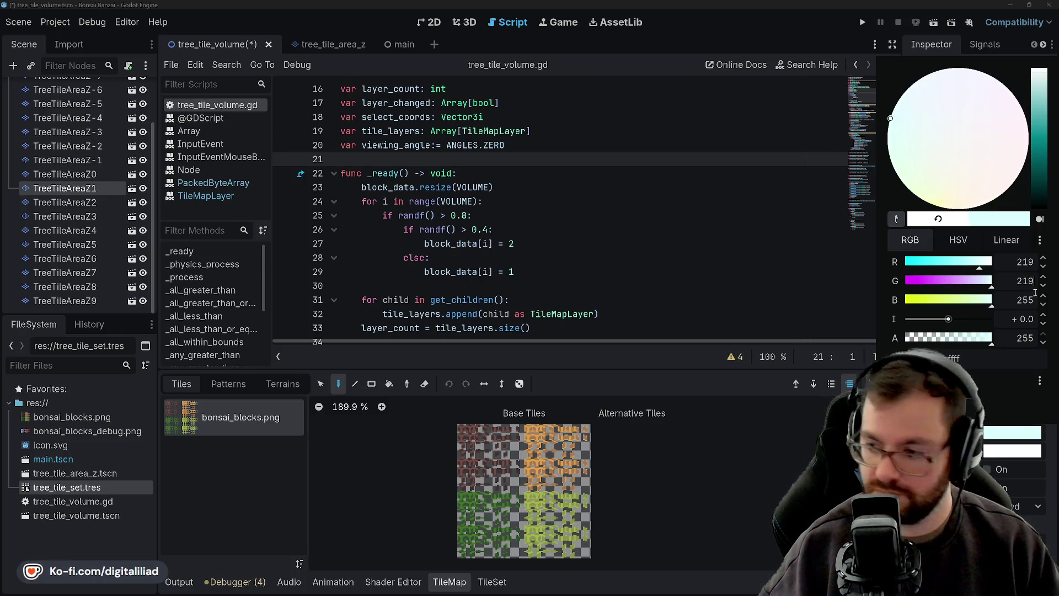
pyautogui.doubleClick(1025, 299)
pyautogui.write('21')
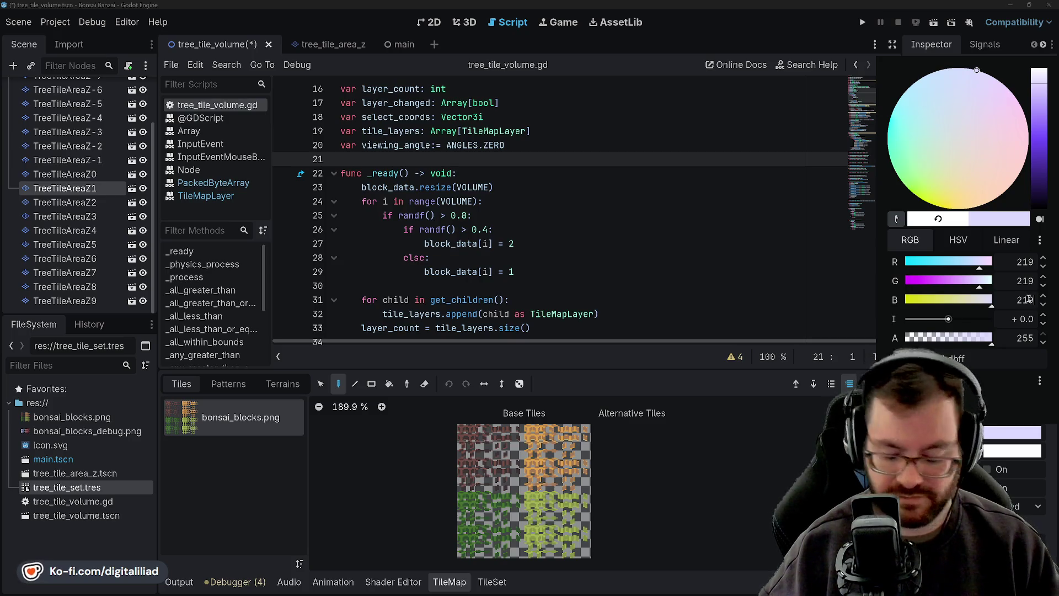
pyautogui.write('9')
pyautogui.press('Return')
pyautogui.press('Escape')
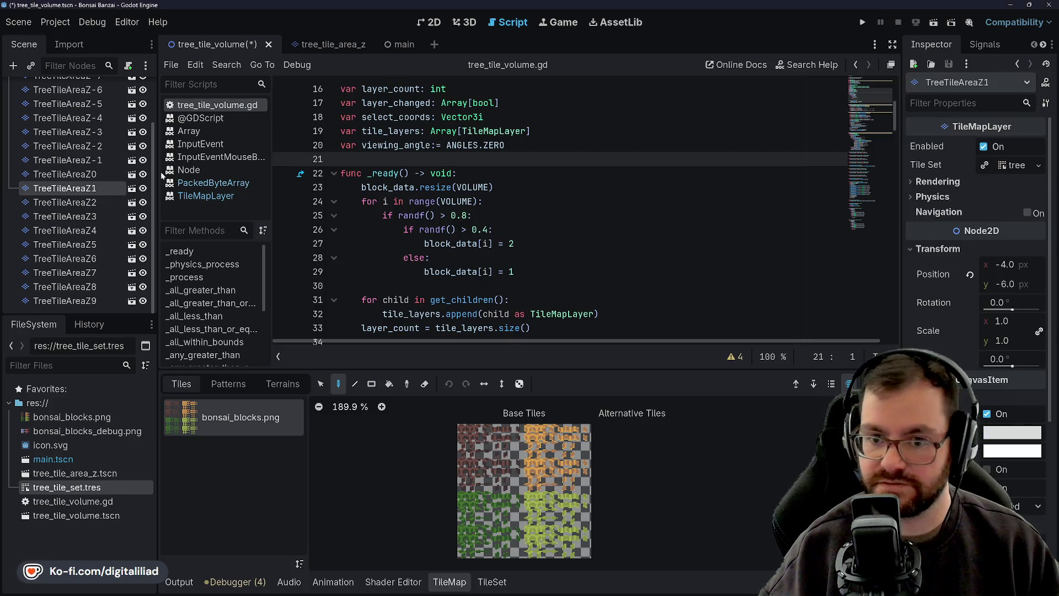
# Select the TreeTileAreaZ0 layer in the scene tree.
pyautogui.click(66, 160)
pyautogui.click(80, 174)
pyautogui.click(80, 175)
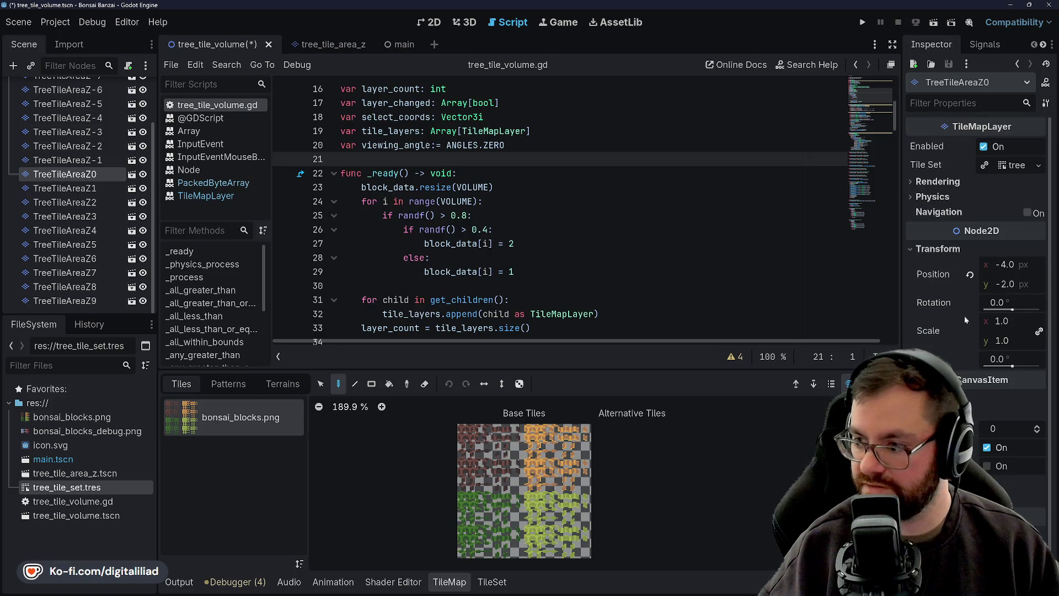
# Set TreeTileAreaZ0's Modulate to grey 215, 215, 215.
pyautogui.click(969, 398)
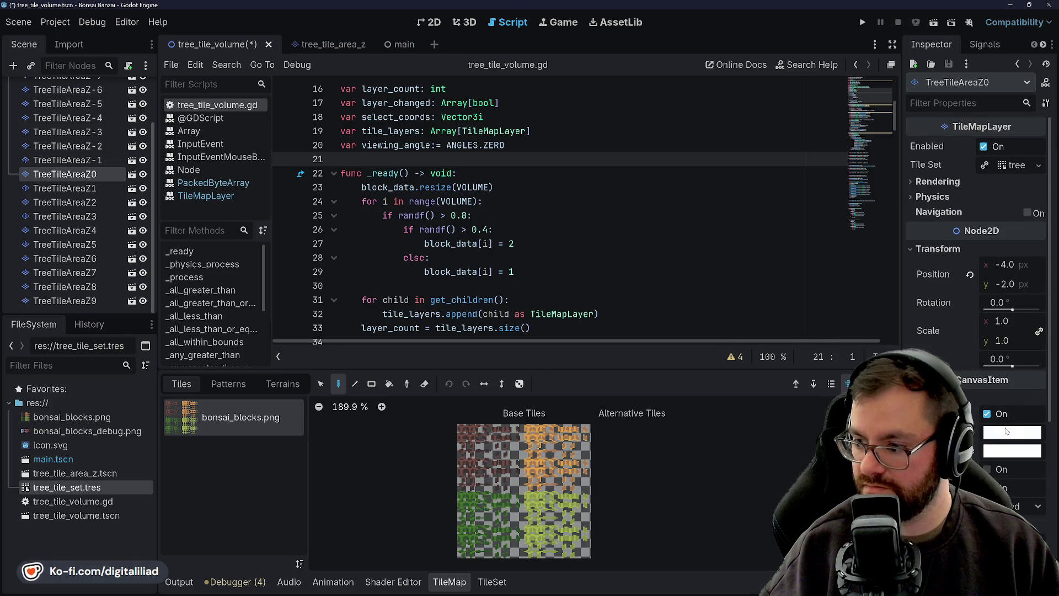
pyautogui.click(1006, 431)
pyautogui.doubleClick(1024, 262)
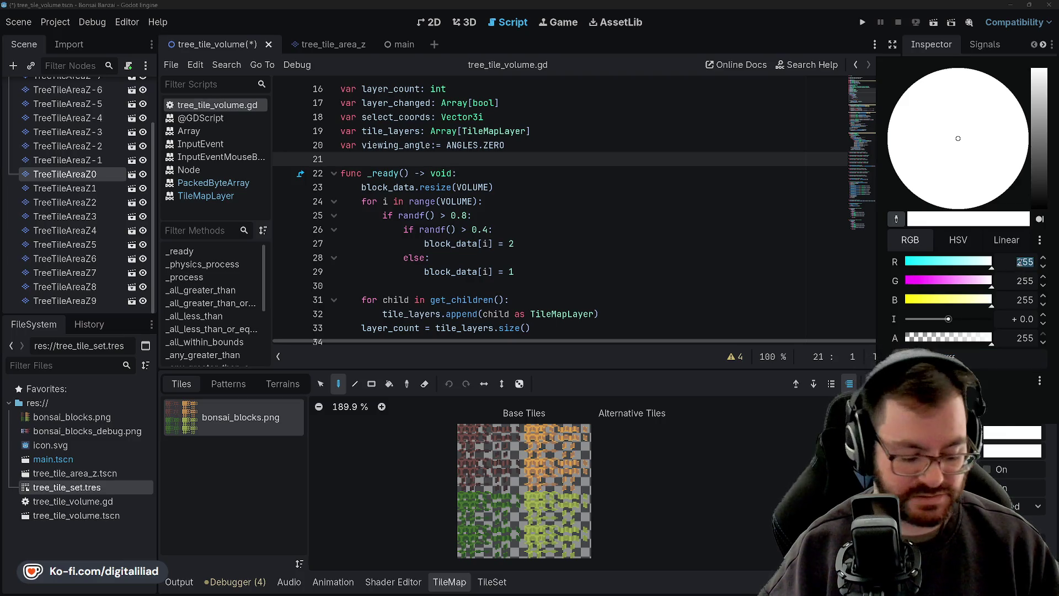
pyautogui.write('215')
pyautogui.click(1022, 293)
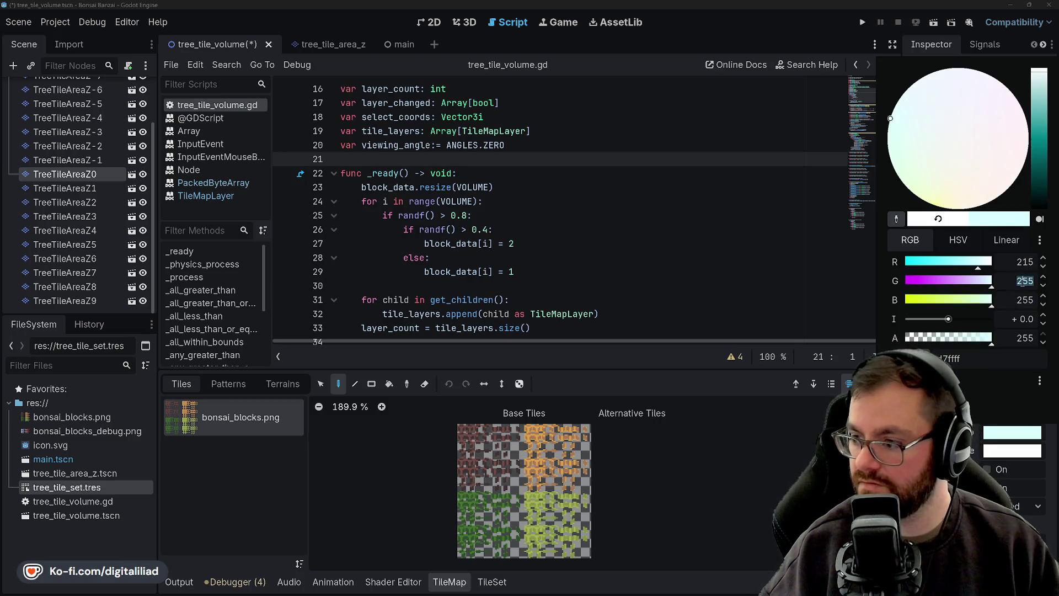
pyautogui.write('215')
pyautogui.click(1024, 298)
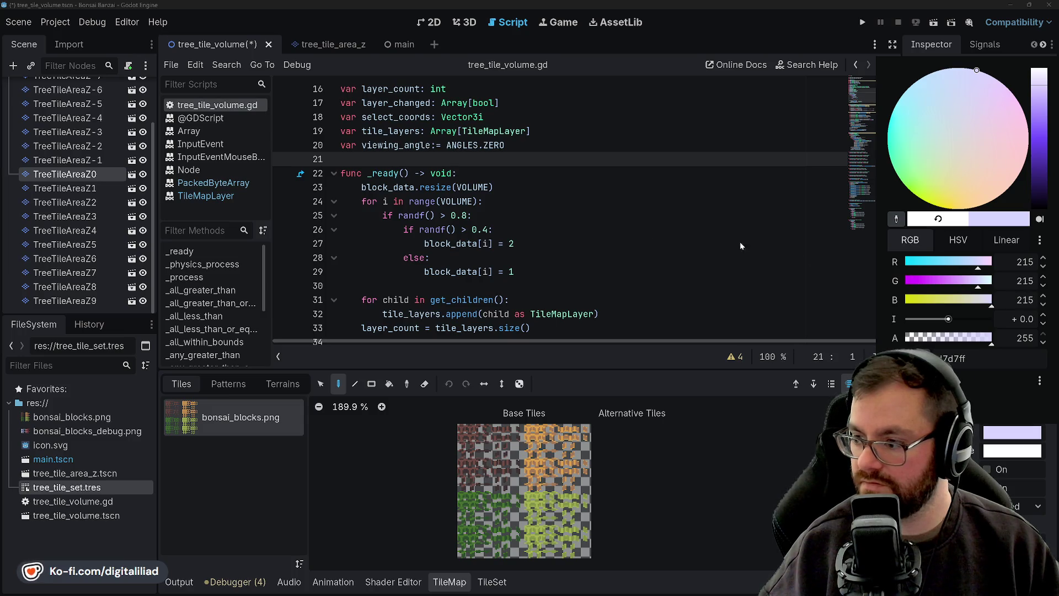
pyautogui.click(773, 251)
pyautogui.click(1004, 434)
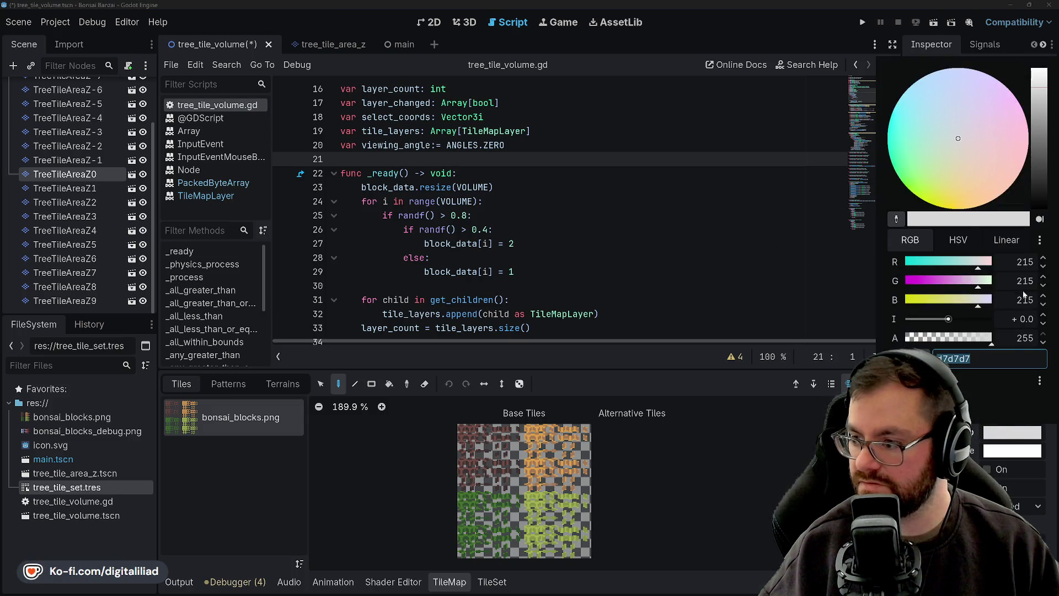
# Select TreeTileAreaZ-1 and set its Modulate RGB to 211.
pyautogui.click(644, 240)
pyautogui.click(67, 160)
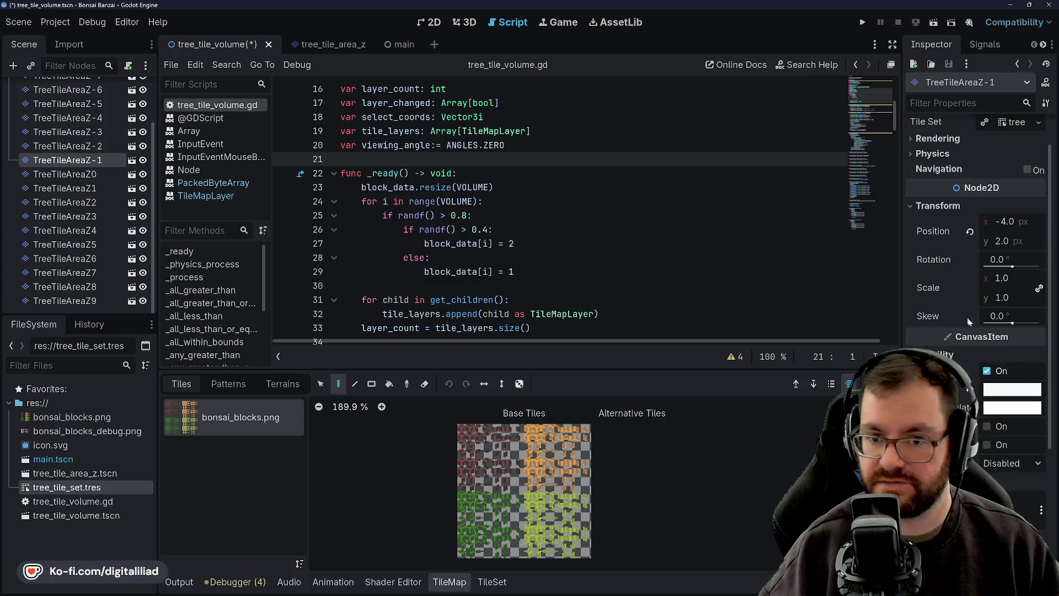
pyautogui.click(1010, 391)
pyautogui.click(1019, 221)
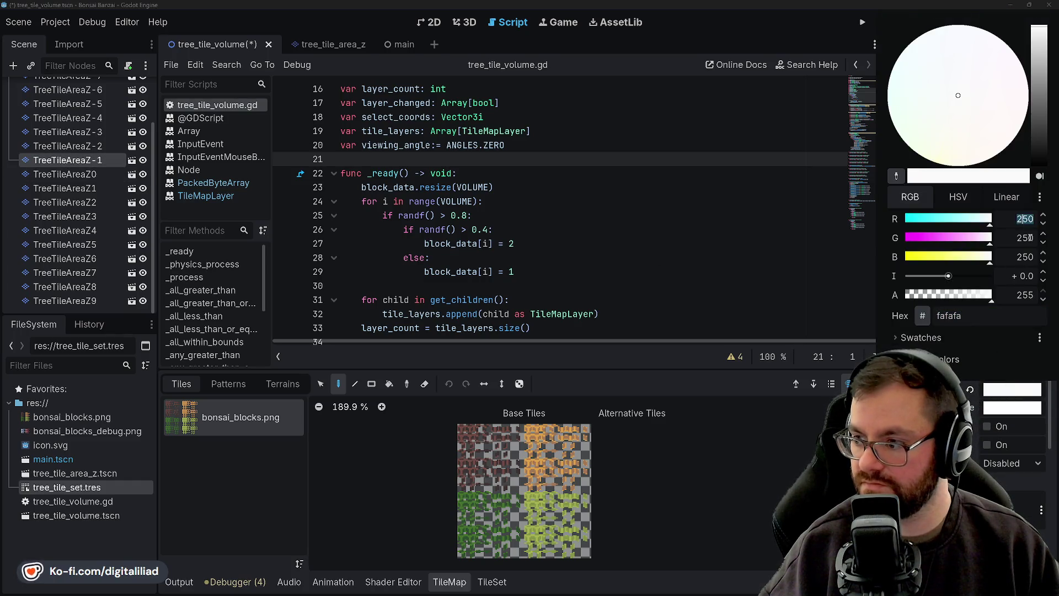
pyautogui.click(1024, 238)
pyautogui.write('211')
pyautogui.click(1024, 257)
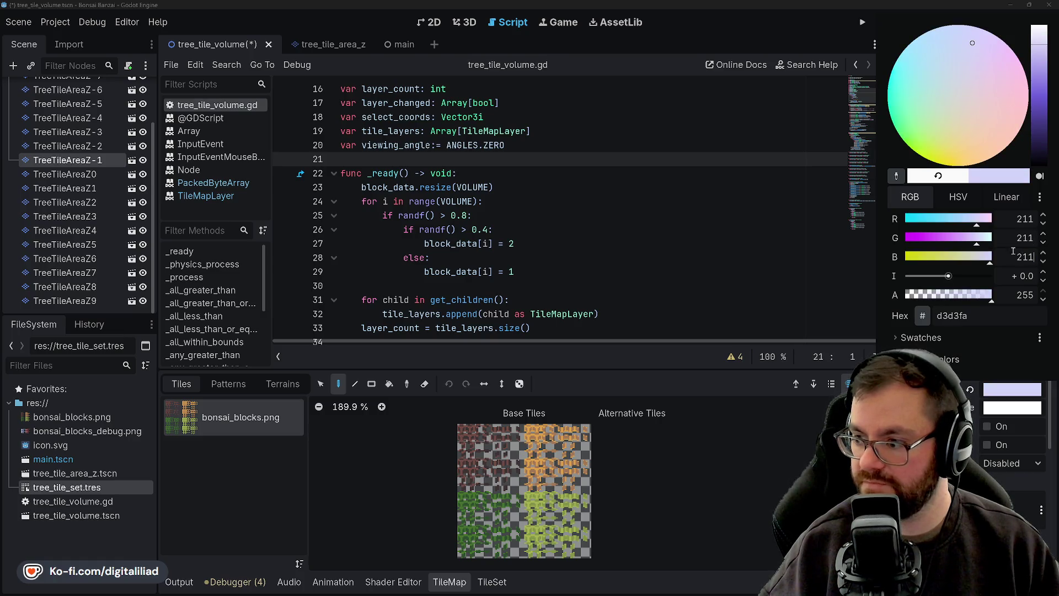
pyautogui.hotkey('shift', 'Tab')
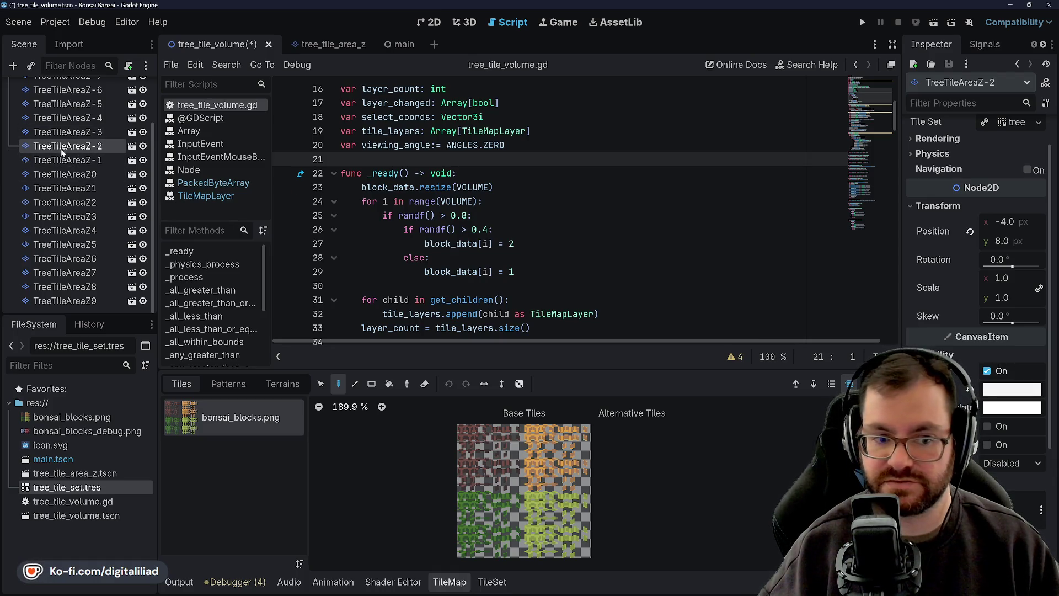
pyautogui.scroll(3, 63, 151)
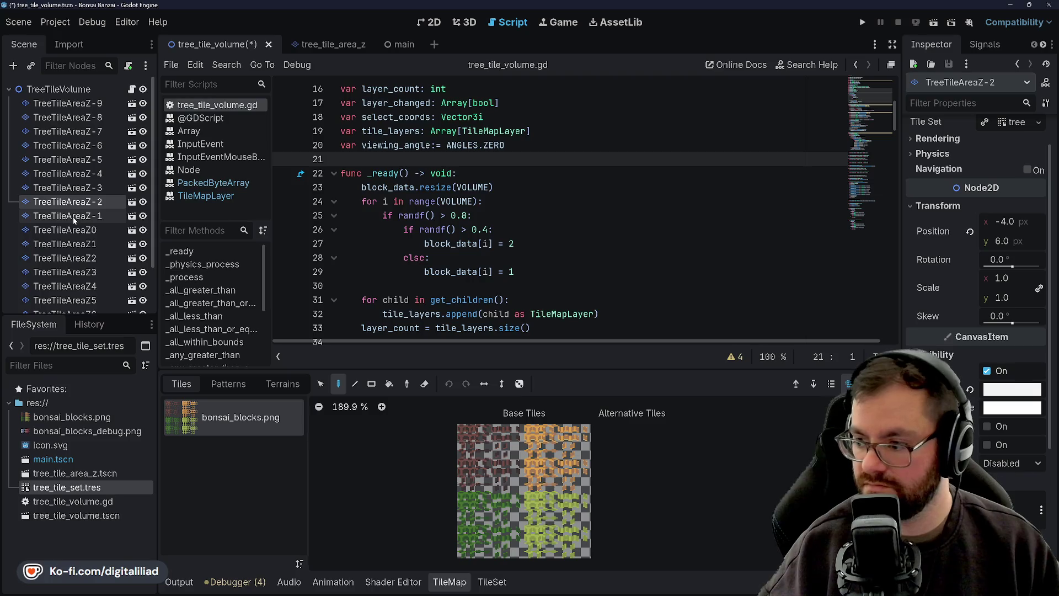
# Check the current modulate colour of the TreeTileAreaZ-1 layer.
pyautogui.click(91, 216)
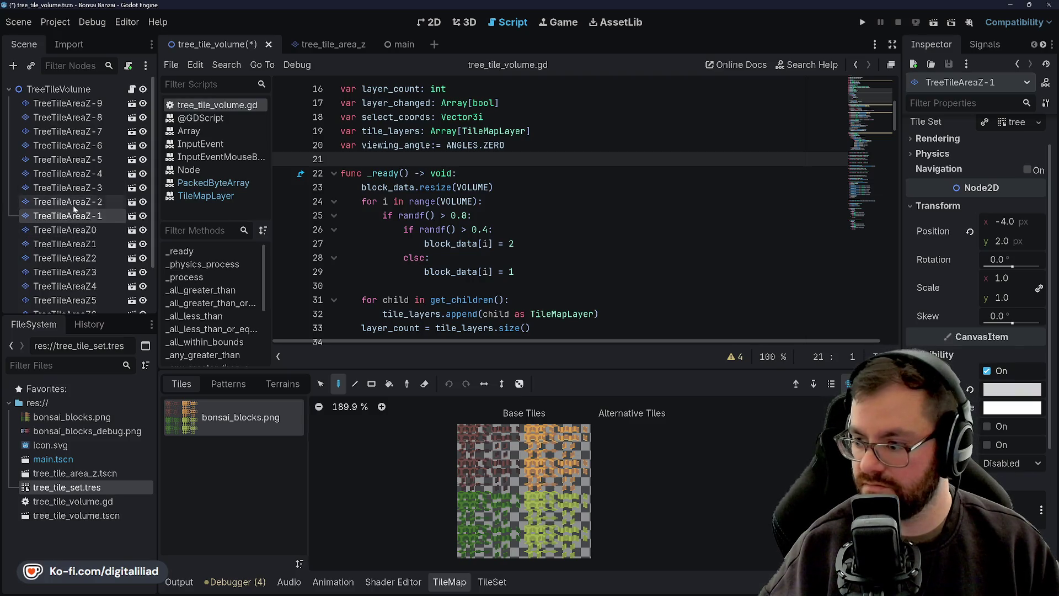
pyautogui.click(78, 202)
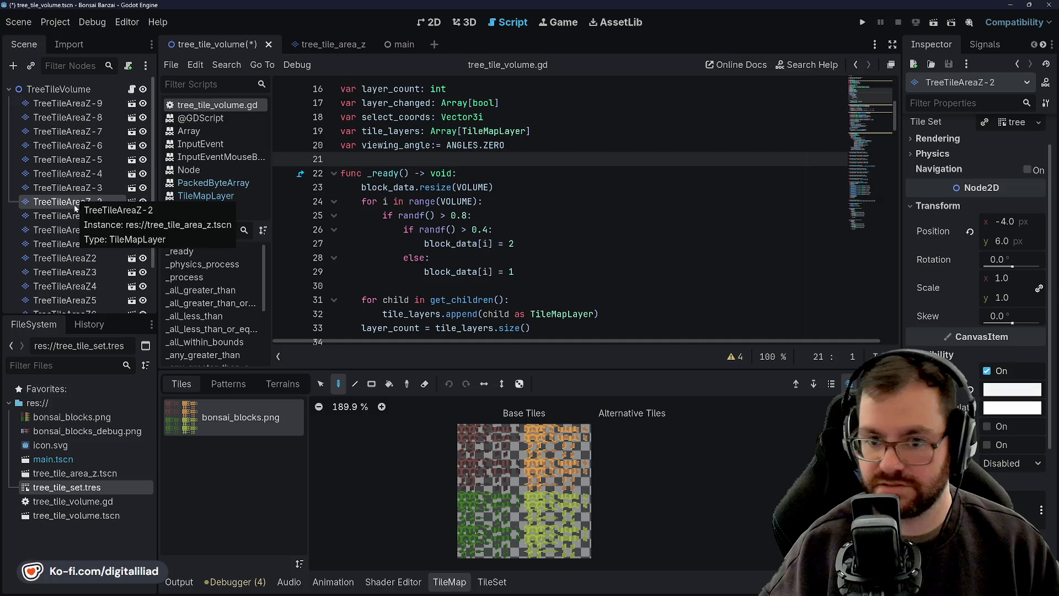
pyautogui.click(74, 218)
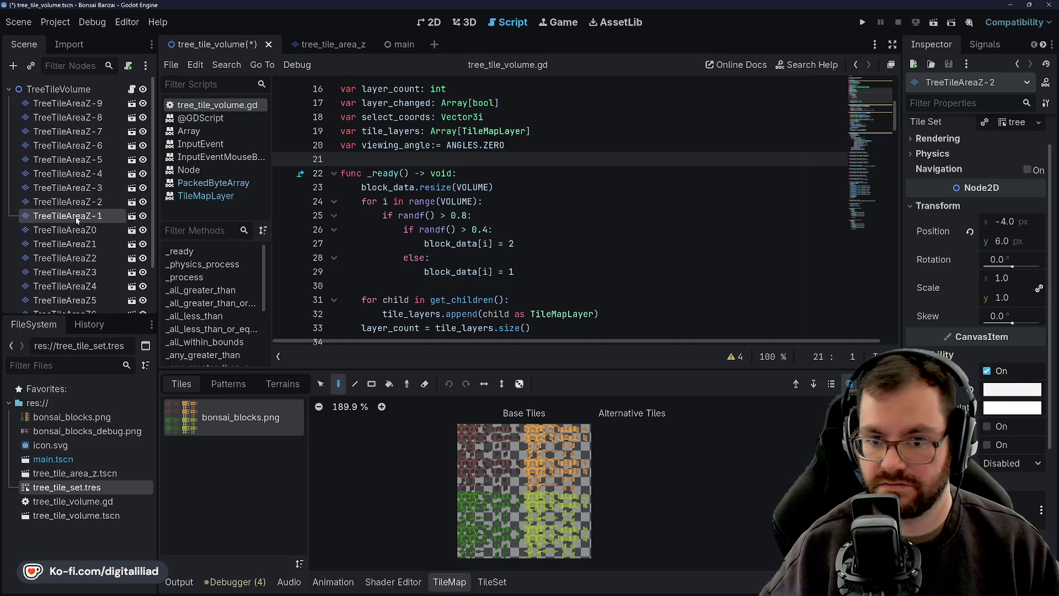
pyautogui.click(1039, 395)
pyautogui.press('Escape')
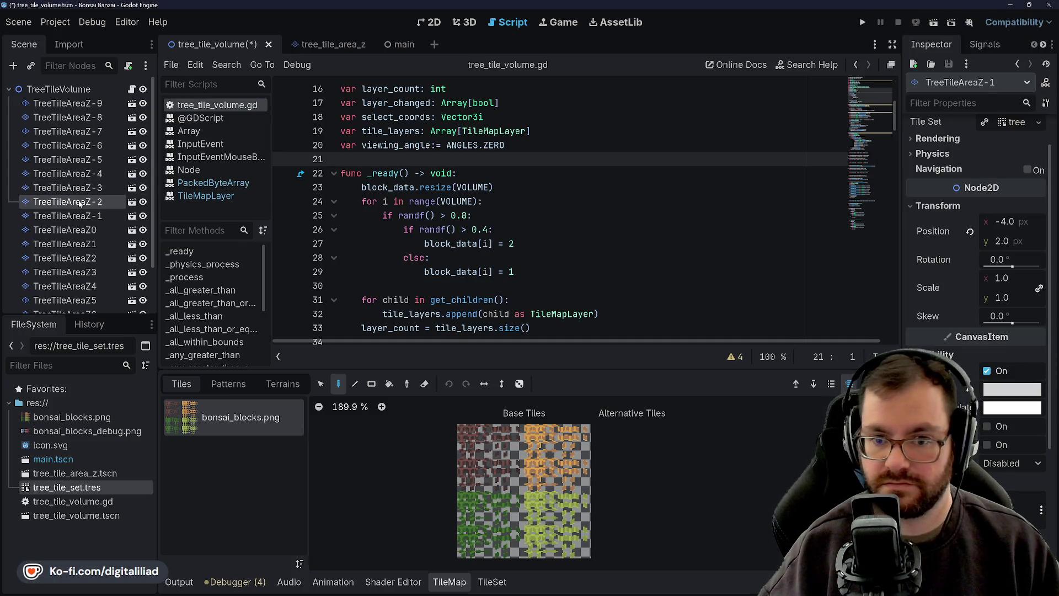
# Give TreeTileAreaZ-2 a grey modulate tint with R, G and B at 207.
pyautogui.click(79, 204)
pyautogui.click(996, 391)
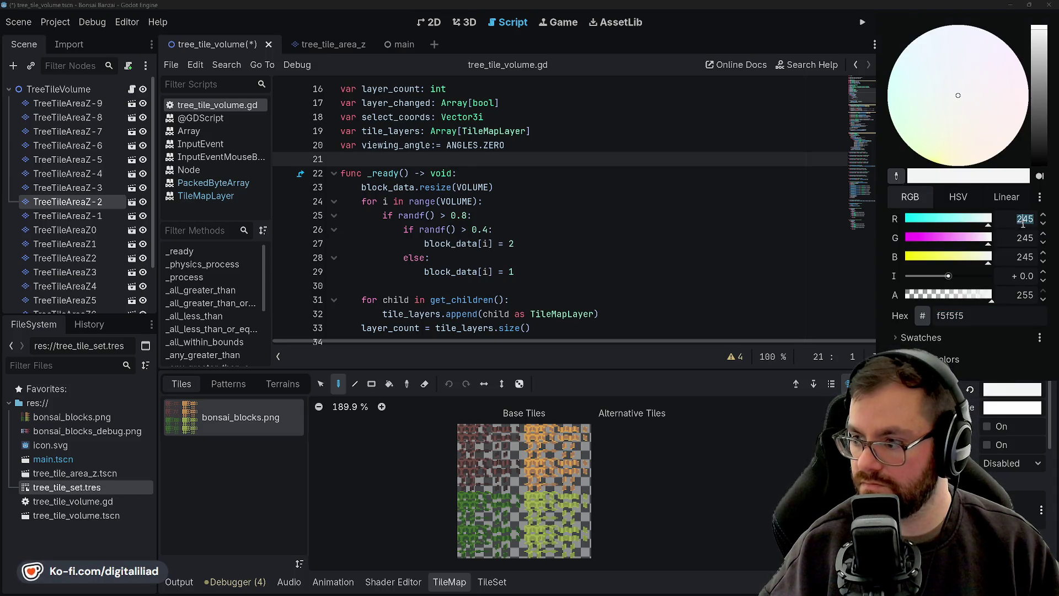
pyautogui.write('20')
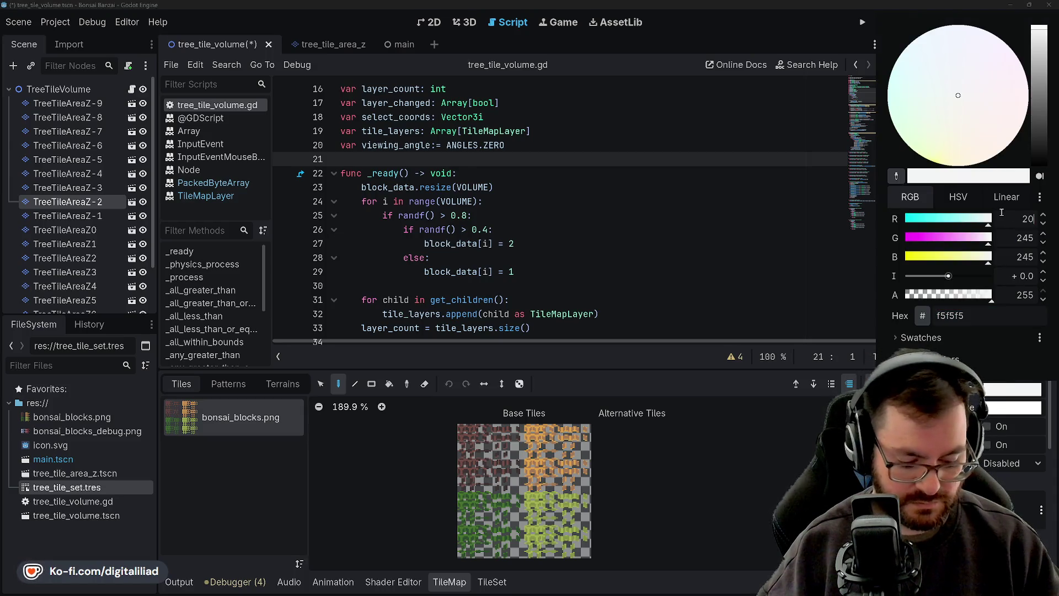
pyautogui.write('7')
pyautogui.click(1029, 242)
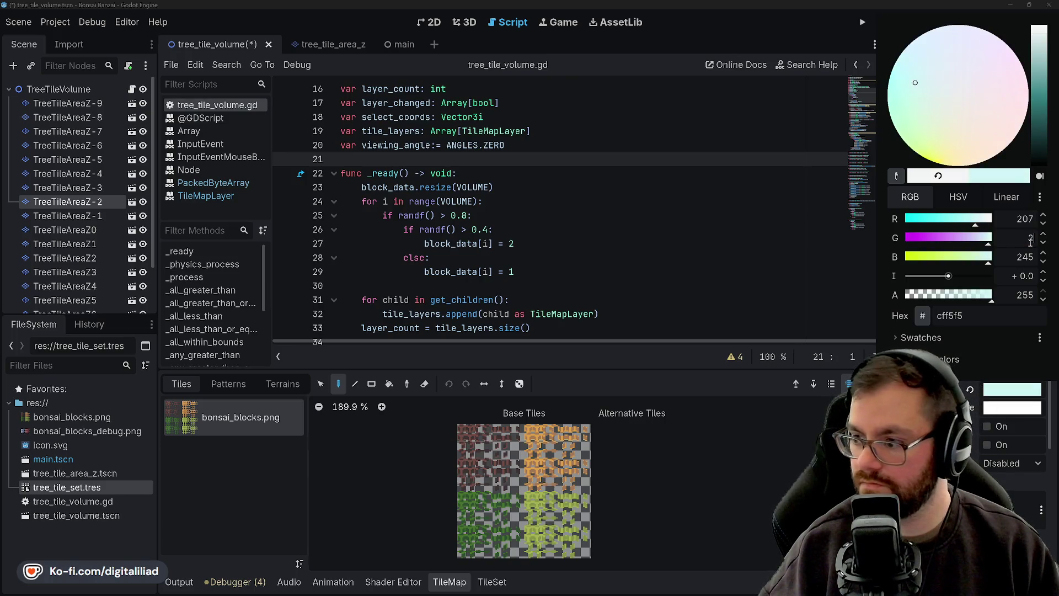
pyautogui.write('207')
pyautogui.click(1011, 257)
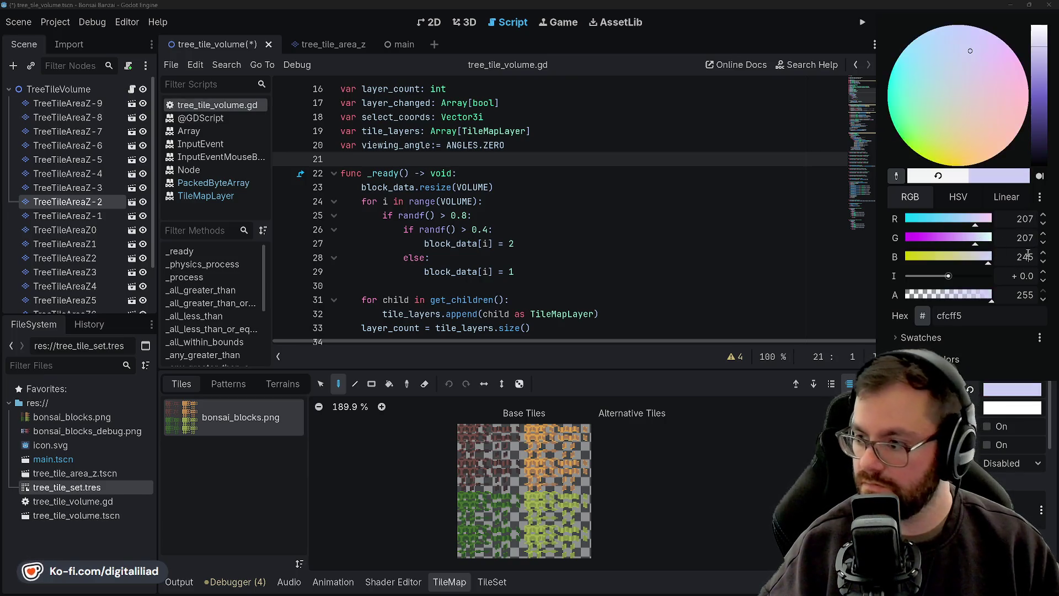
pyautogui.write('207')
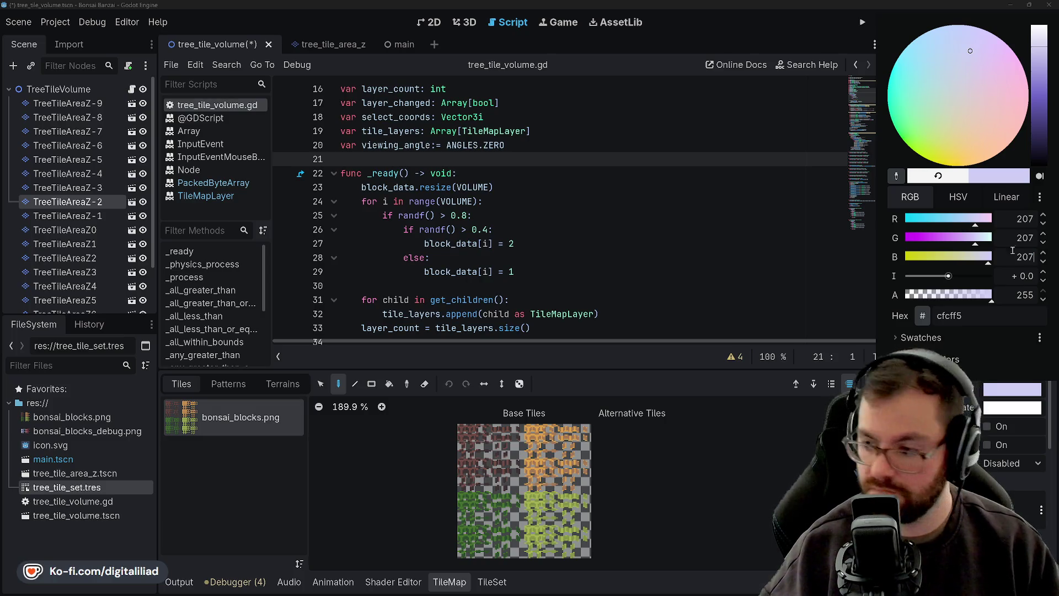
pyautogui.click(110, 188)
# Compare the modulate colours of TreeTileAreaZ-3 and TreeTileAreaZ-2.
pyautogui.click(110, 188)
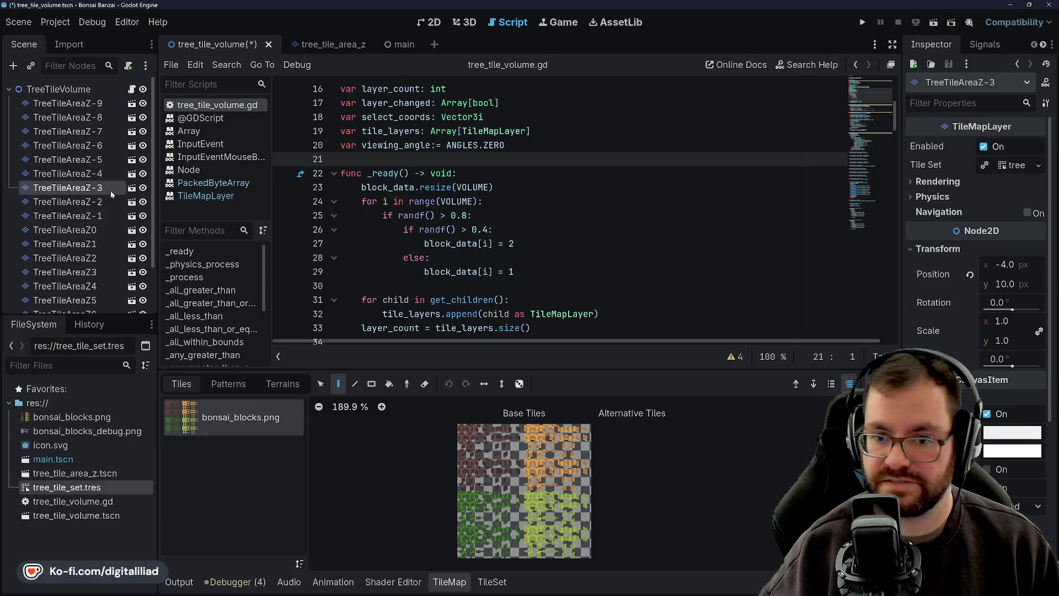
pyautogui.click(1007, 430)
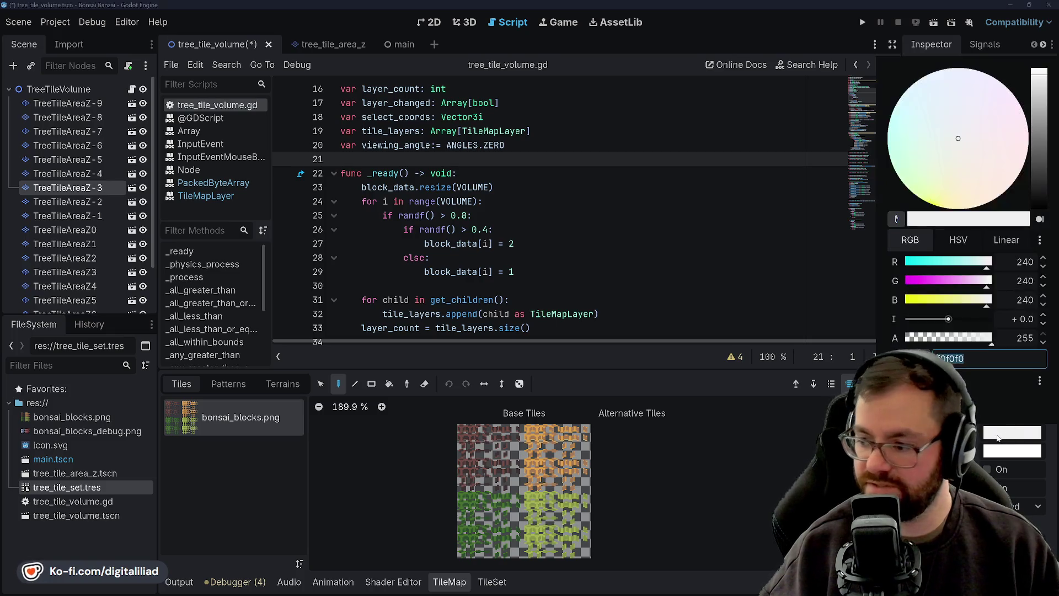
pyautogui.click(110, 201)
pyautogui.click(110, 202)
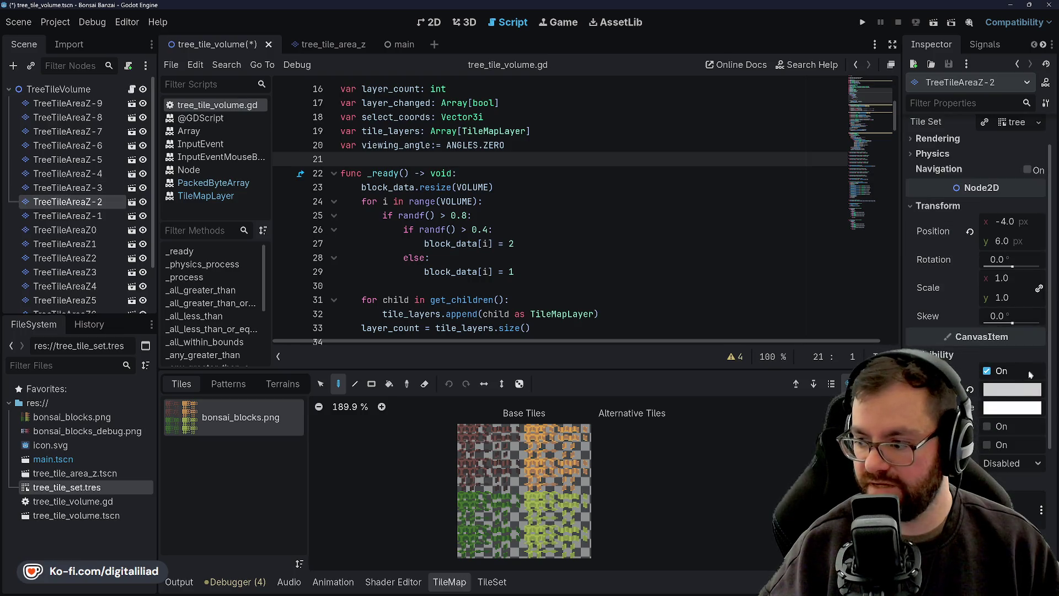
pyautogui.click(1013, 390)
pyautogui.click(557, 235)
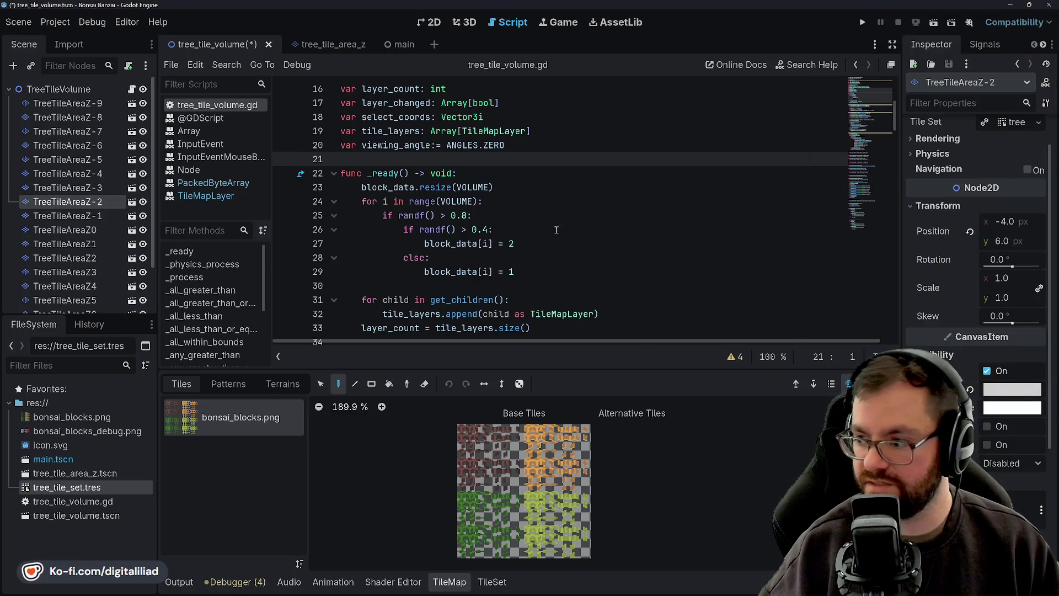
pyautogui.click(66, 187)
# Set TreeTileAreaZ-3's modulate tint to a darker grey of 203, 203, 203.
pyautogui.click(990, 427)
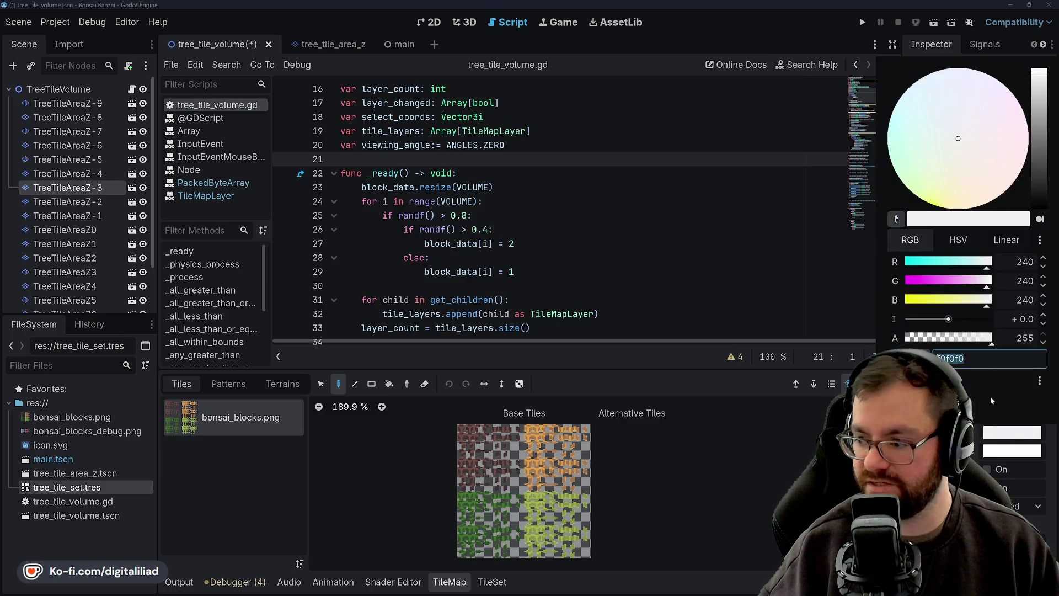
pyautogui.write('203')
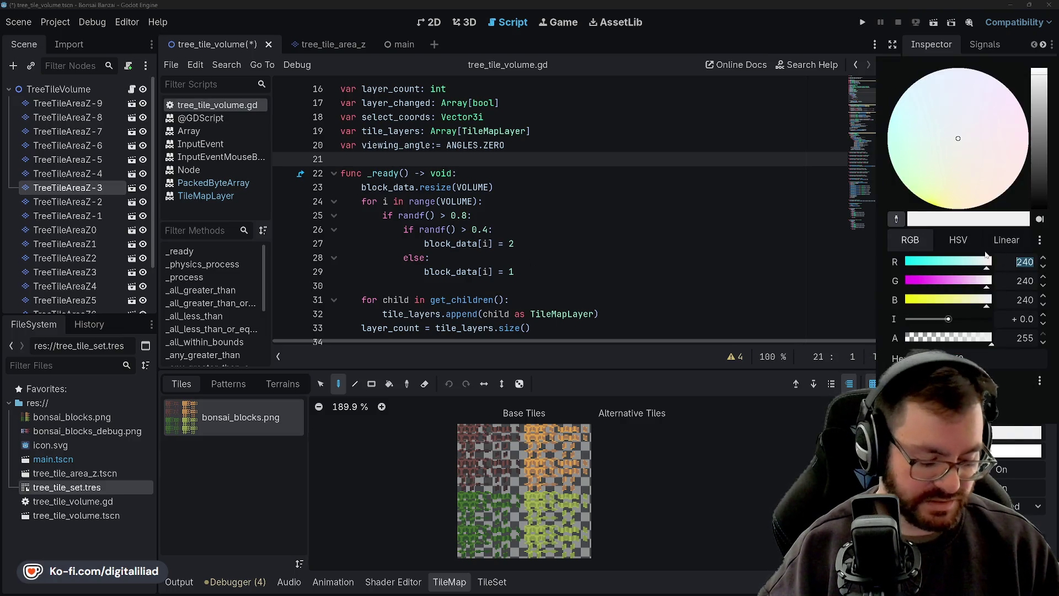
pyautogui.click(1006, 280)
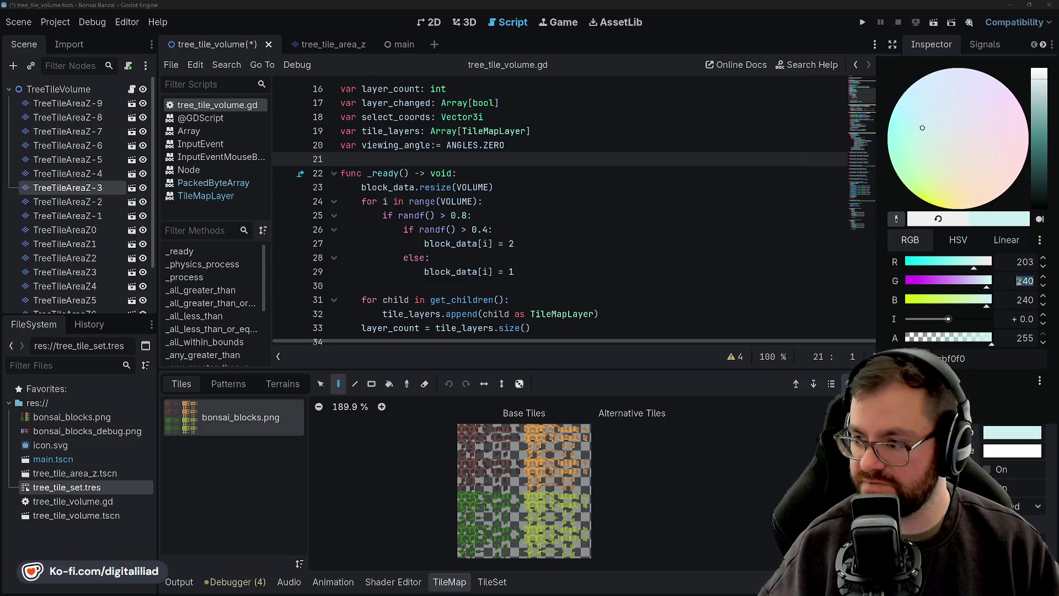
pyautogui.write('203')
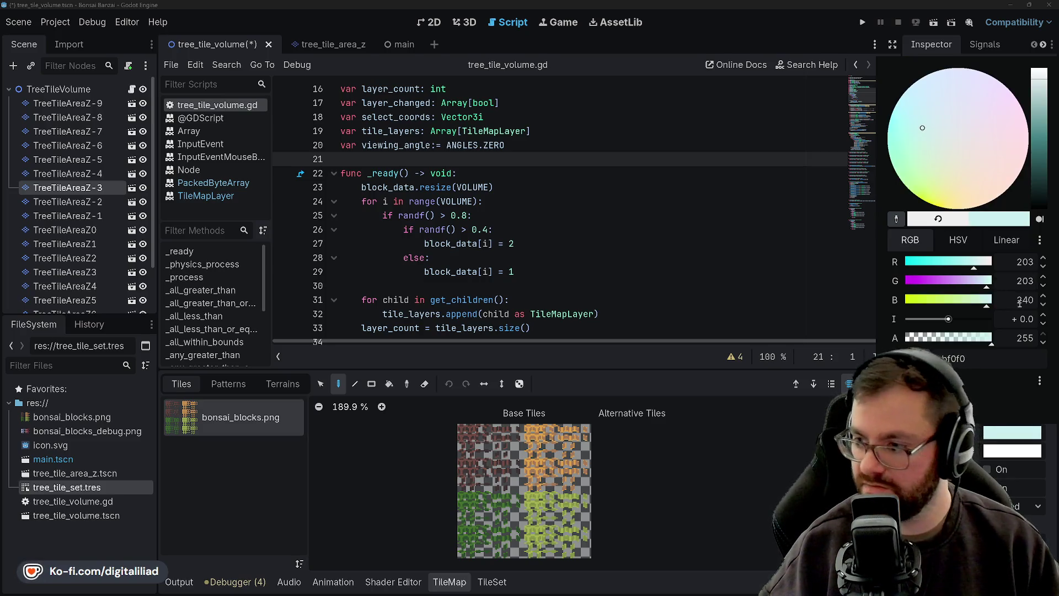
pyautogui.click(1009, 300)
pyautogui.write('203')
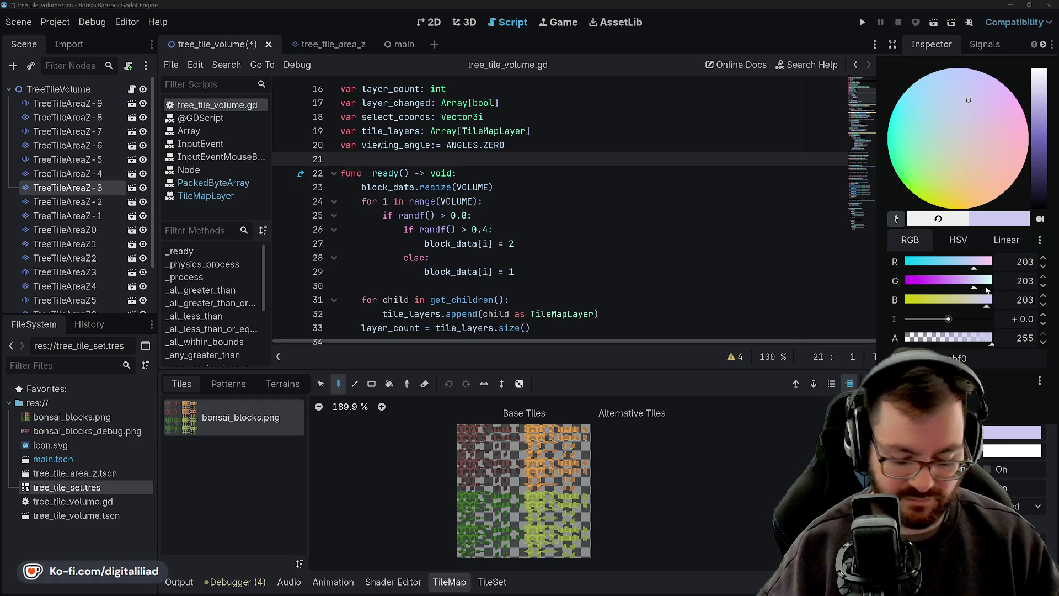
pyautogui.click(589, 238)
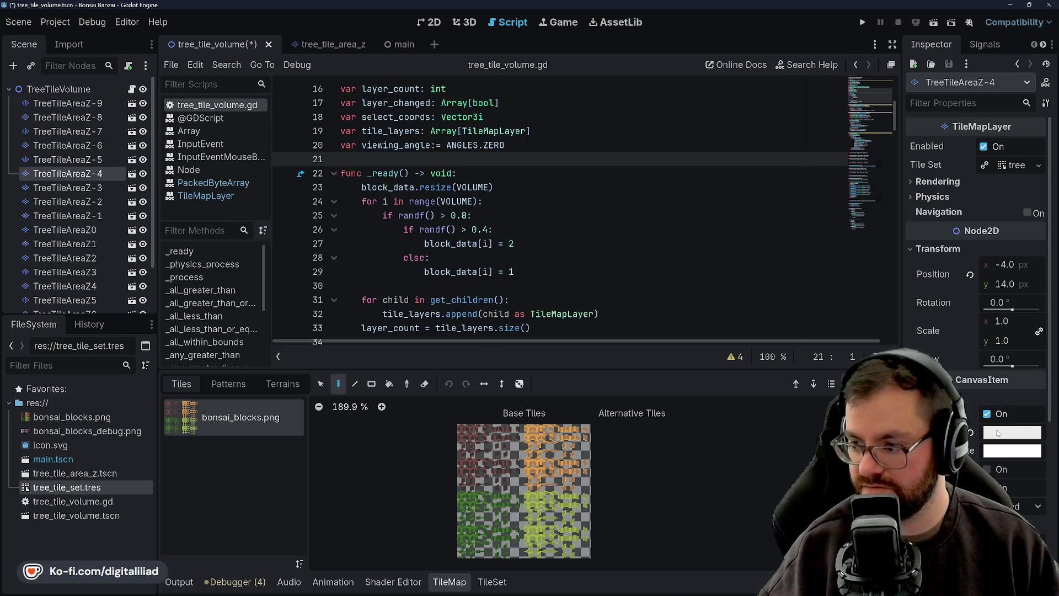
# Set TreeTileAreaZ-4's modulate tint to grey 199, 199, 199.
pyautogui.click(1012, 433)
pyautogui.click(1016, 262)
pyautogui.write('199')
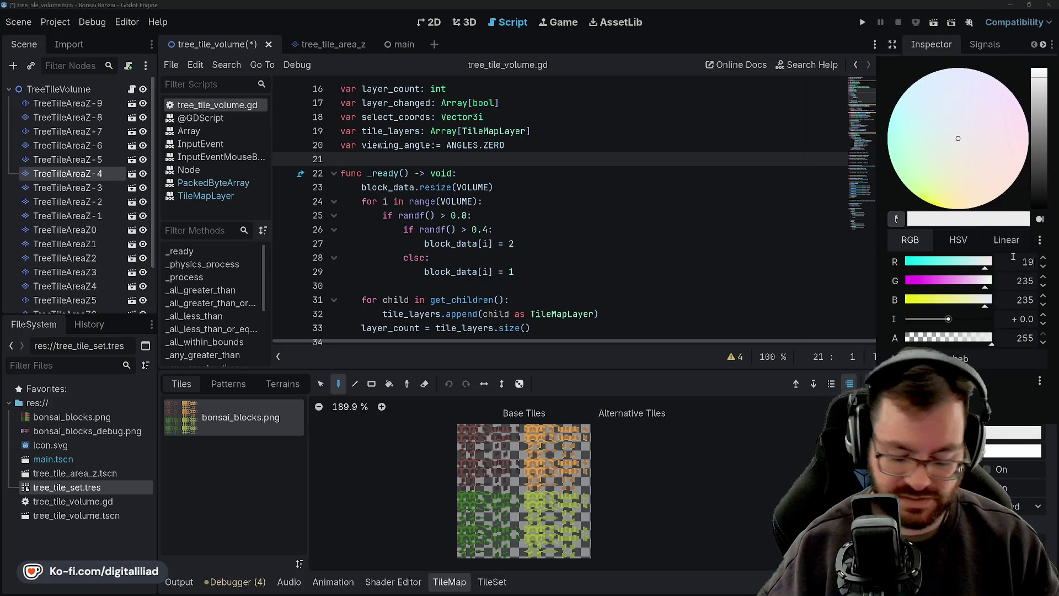
pyautogui.press('Return')
pyautogui.click(1031, 280)
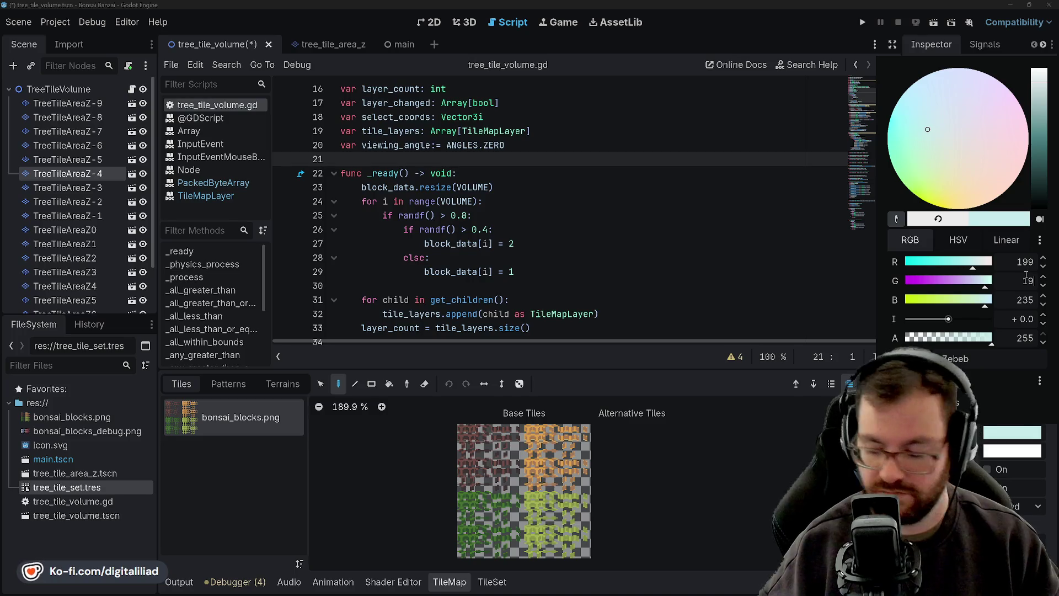
pyautogui.write('199')
pyautogui.press('Return')
pyautogui.click(1020, 299)
pyautogui.write('199')
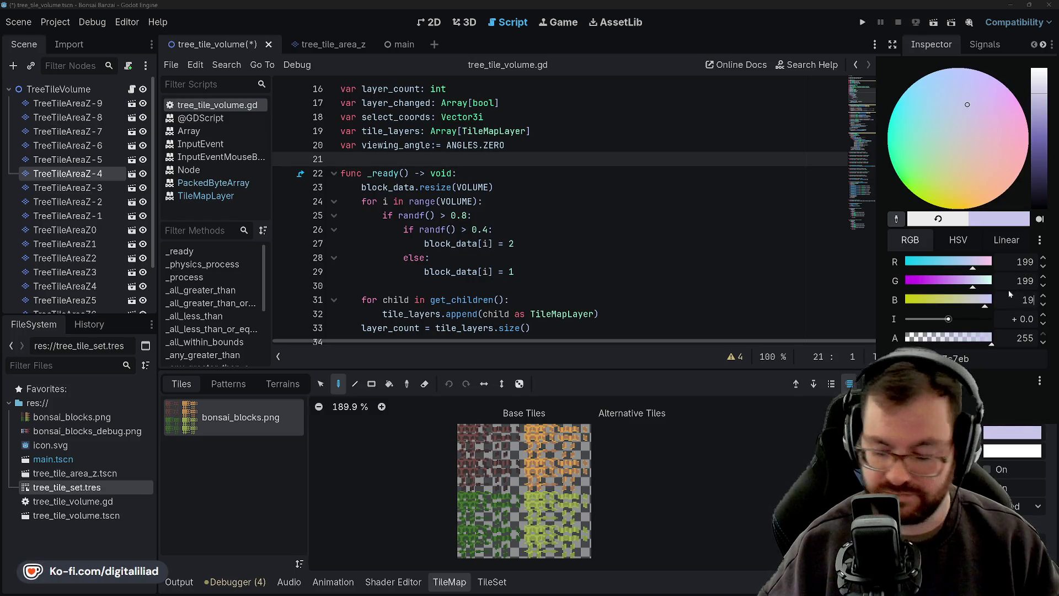
pyautogui.click(574, 215)
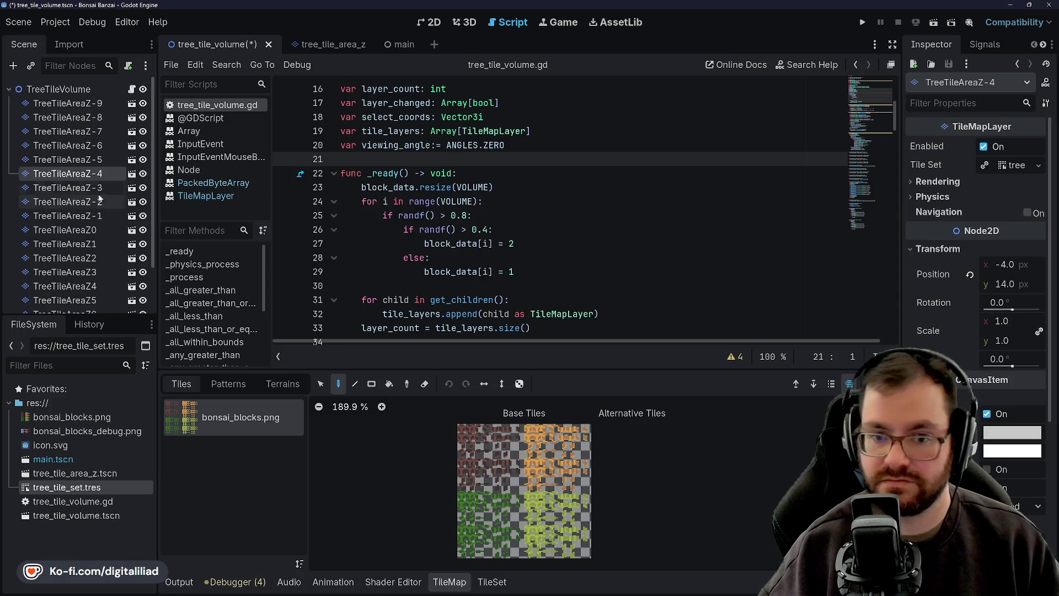
# Switch between TreeTileAreaZ-5 and TreeTileAreaZ-4 to compare their positions.
pyautogui.click(67, 159)
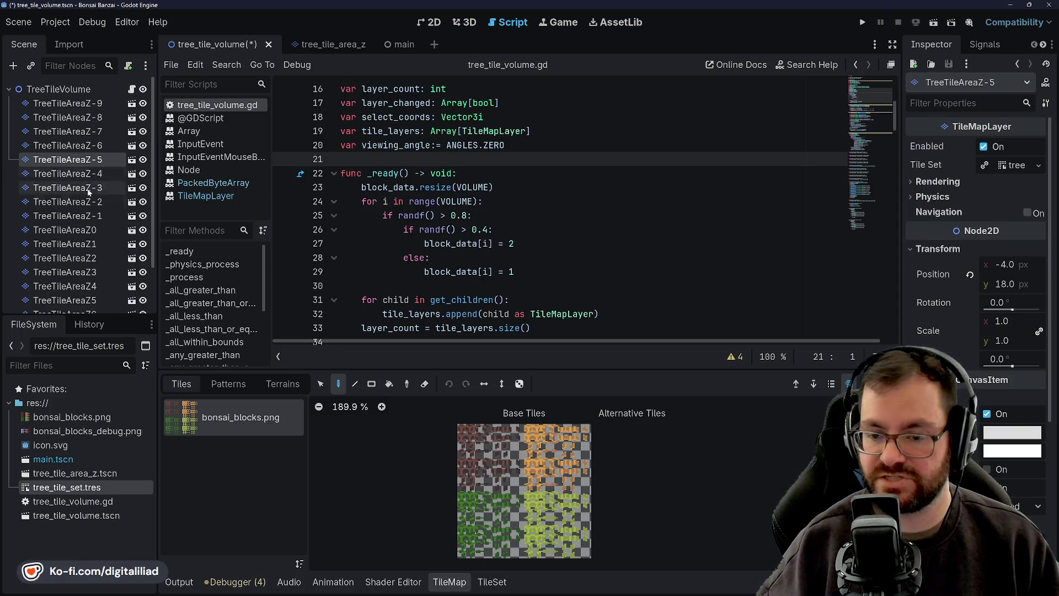
pyautogui.click(70, 175)
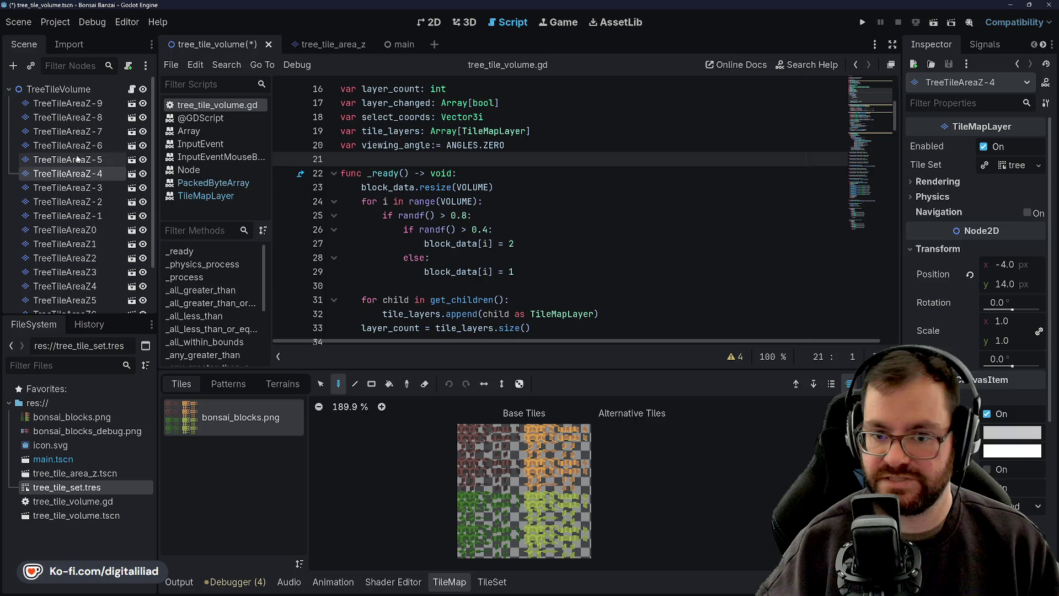
pyautogui.click(84, 160)
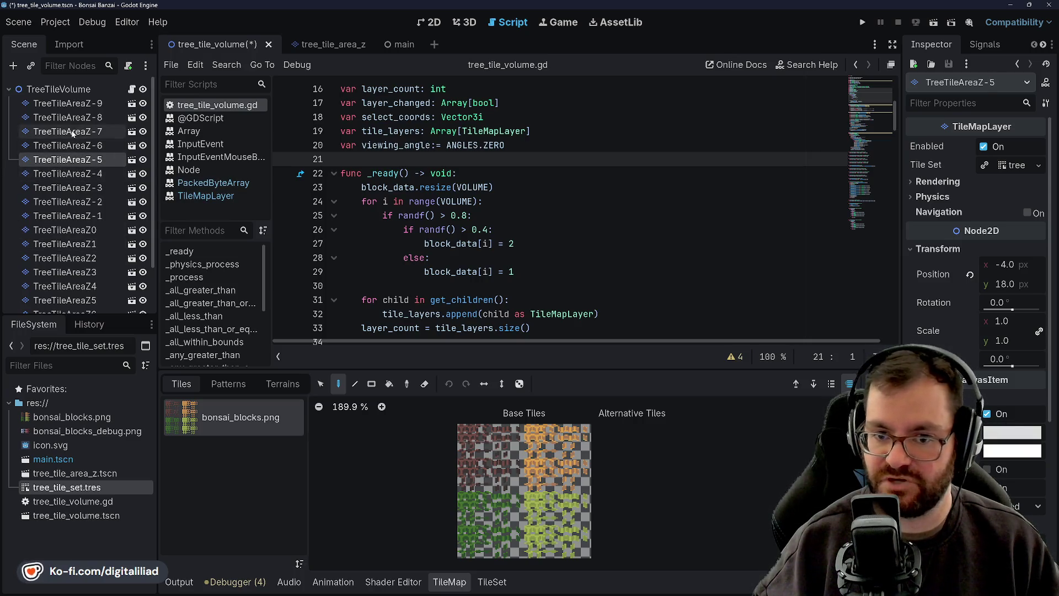
pyautogui.click(99, 175)
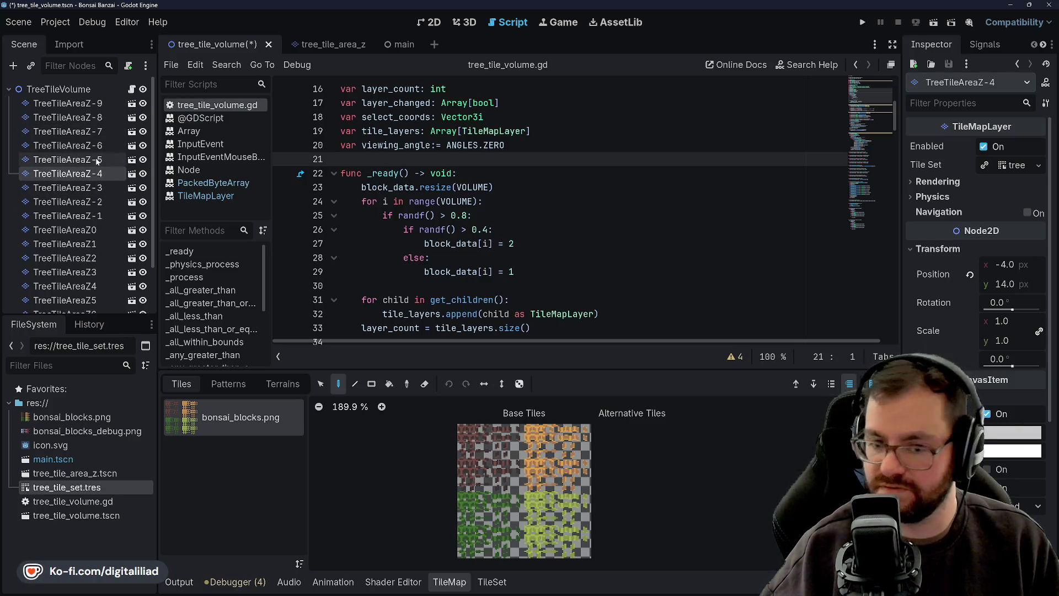
pyautogui.click(98, 160)
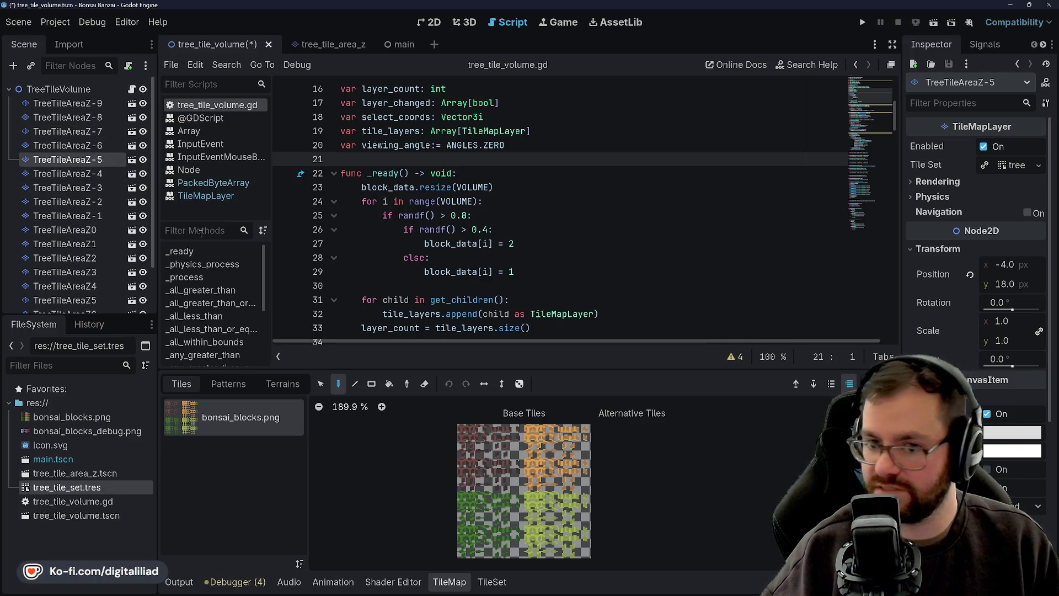
# Check TreeTileAreaZ-4's tint, then make a first attempt at TreeTileAreaZ-5's 195 grey modulate.
pyautogui.click(1004, 433)
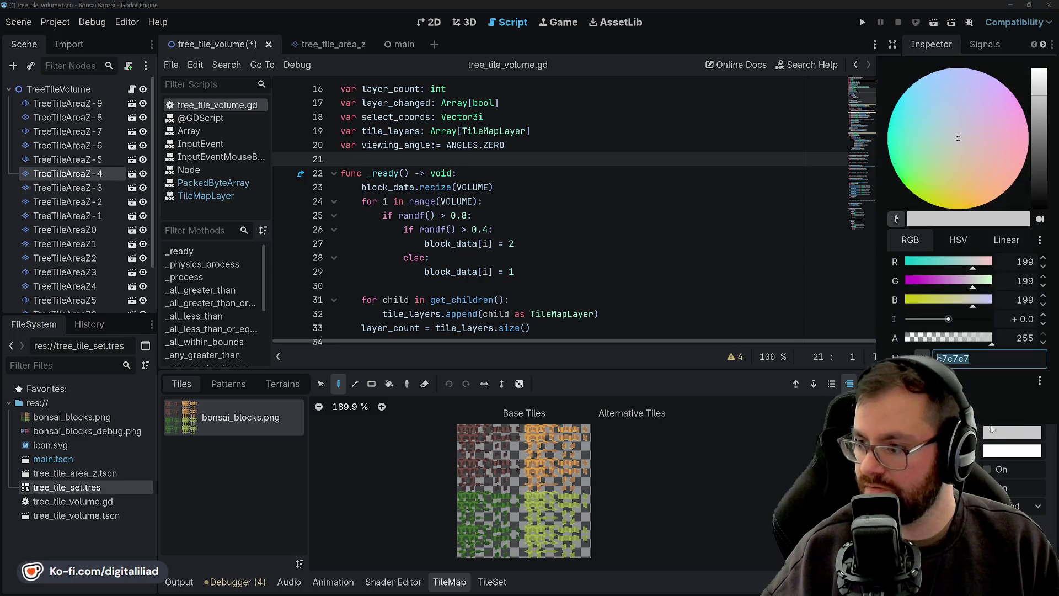
pyautogui.press('Escape')
pyautogui.click(108, 163)
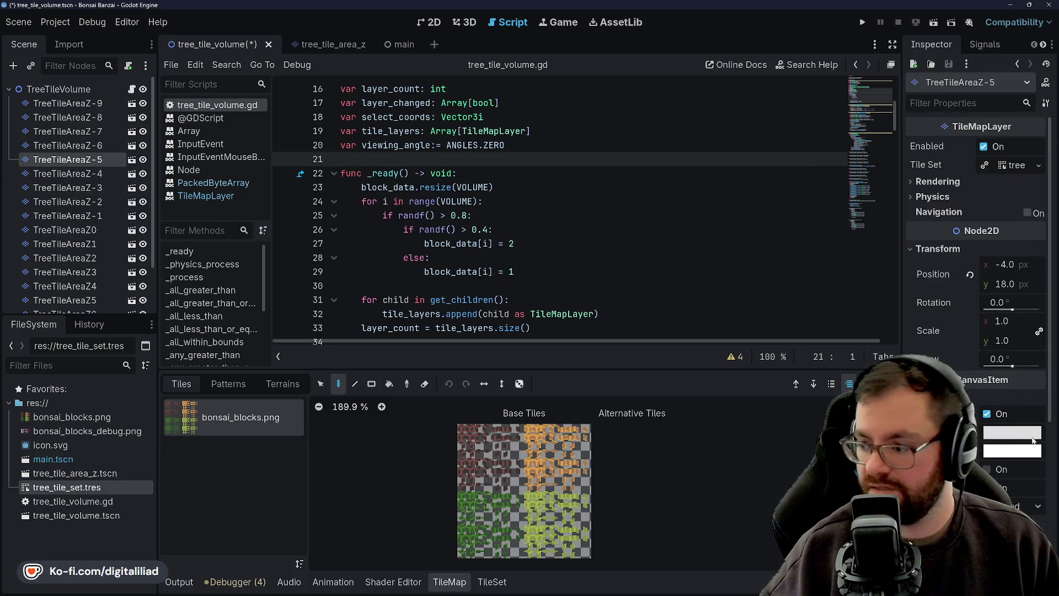
pyautogui.click(1013, 432)
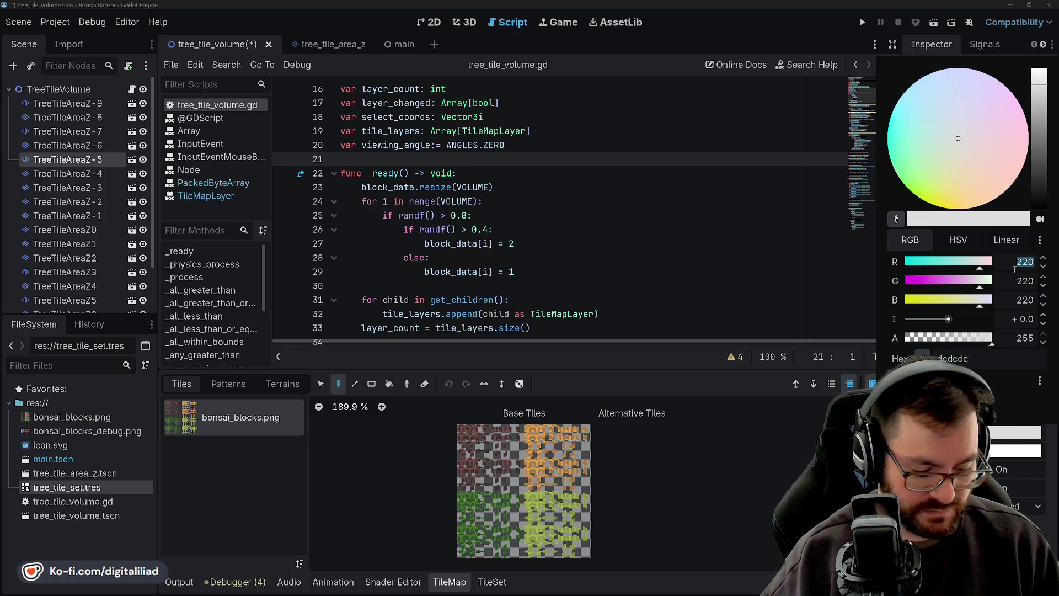
pyautogui.write('195')
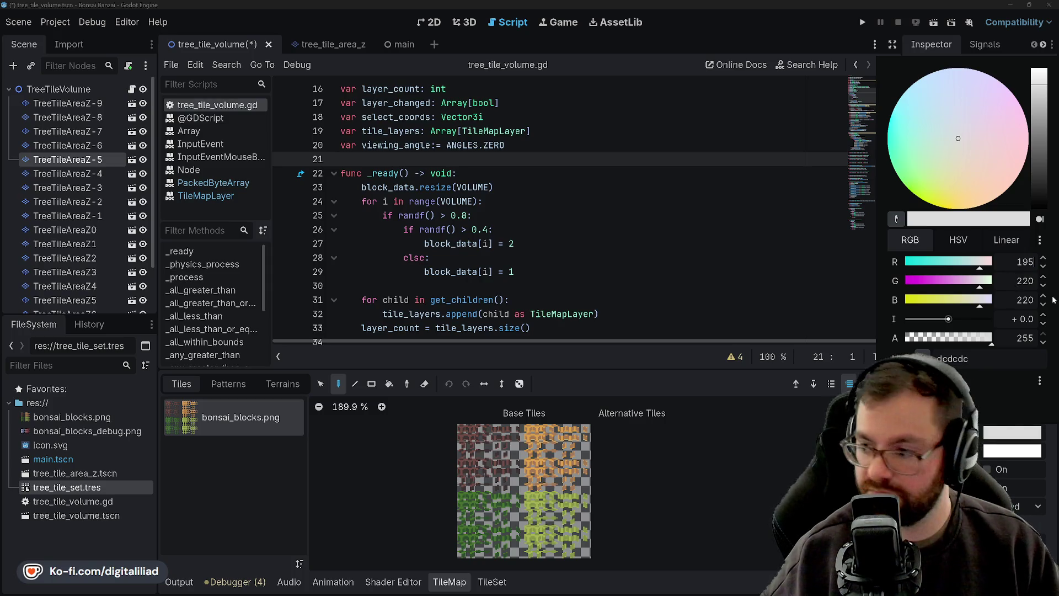
pyautogui.press('Tab')
pyautogui.write('1')
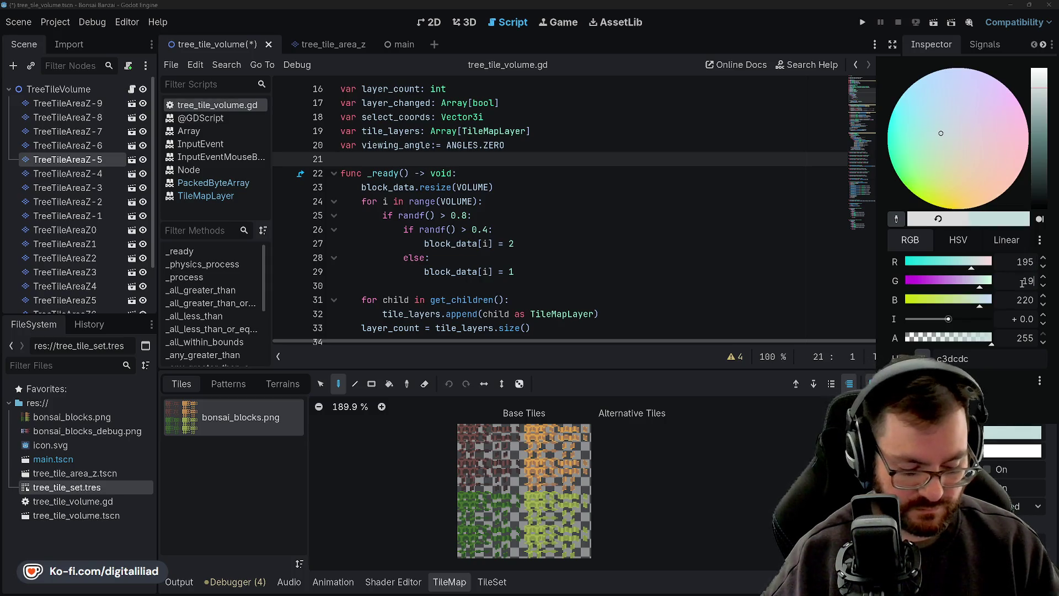
pyautogui.write('95')
pyautogui.press('Tab')
pyautogui.write('1')
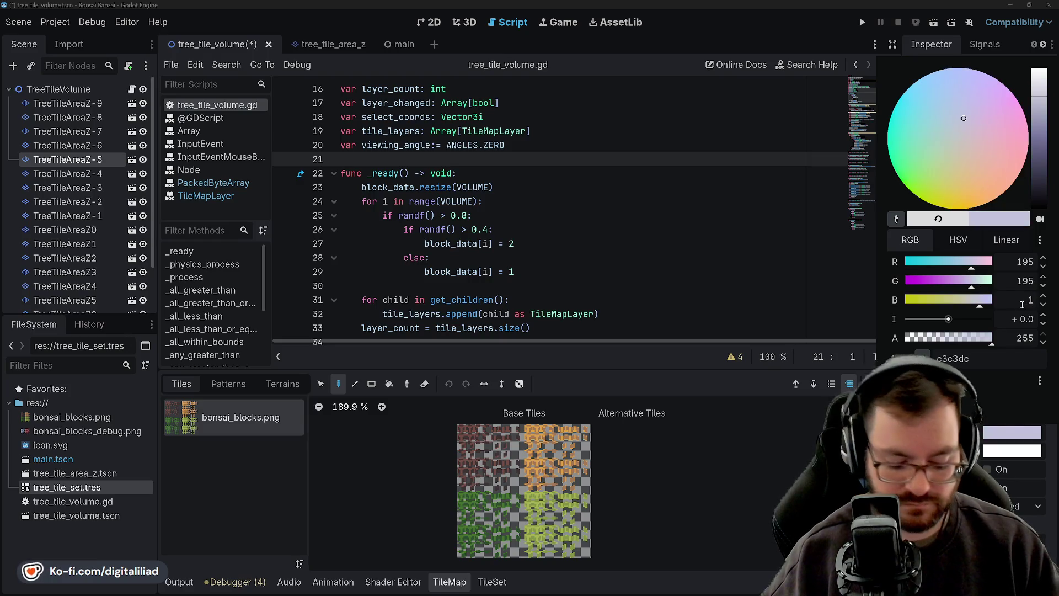
pyautogui.write('995')
pyautogui.press('Return')
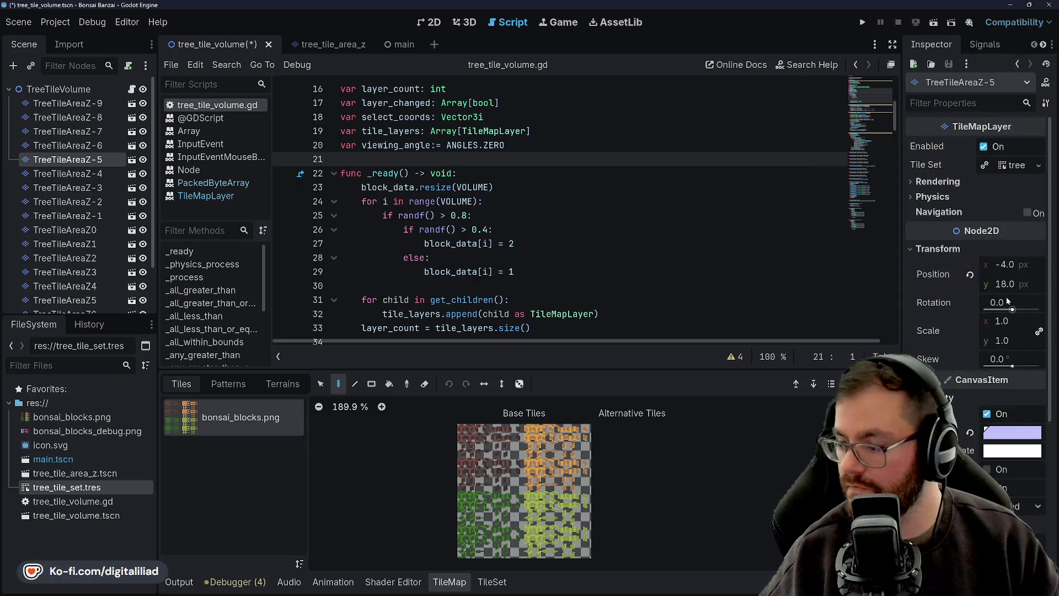
# Retype TreeTileAreaZ-5's modulate values so R, G and B all read 195 (c3c3c3).
pyautogui.click(1016, 430)
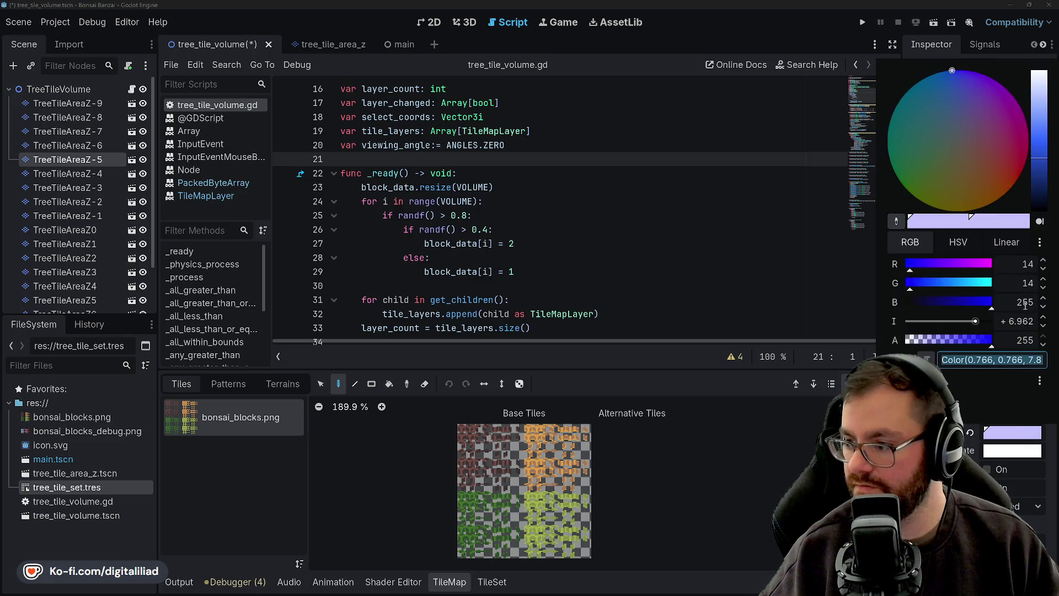
pyautogui.click(992, 435)
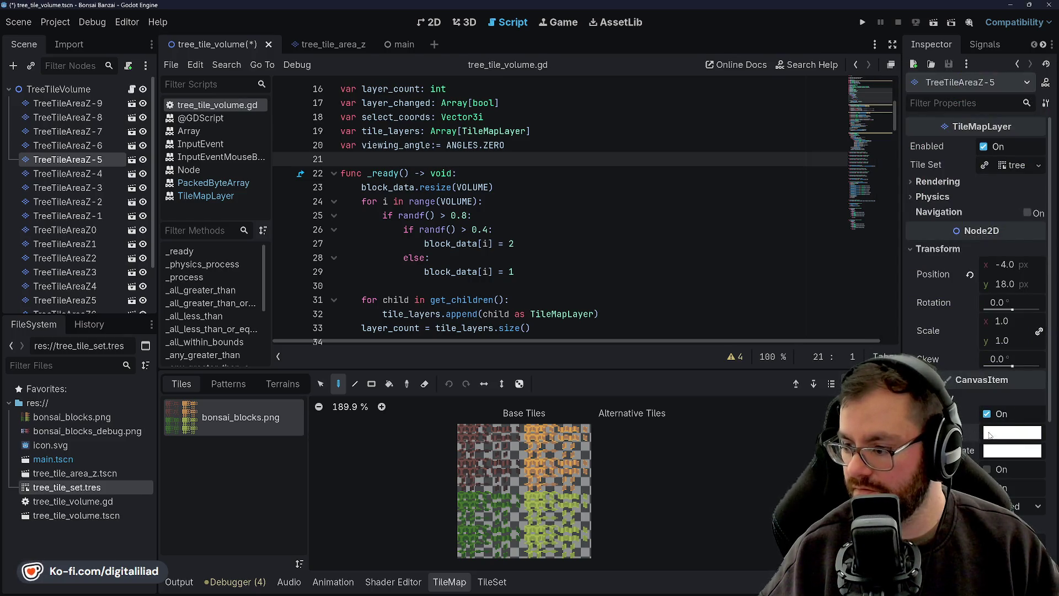
pyautogui.click(990, 435)
pyautogui.doubleClick(1024, 269)
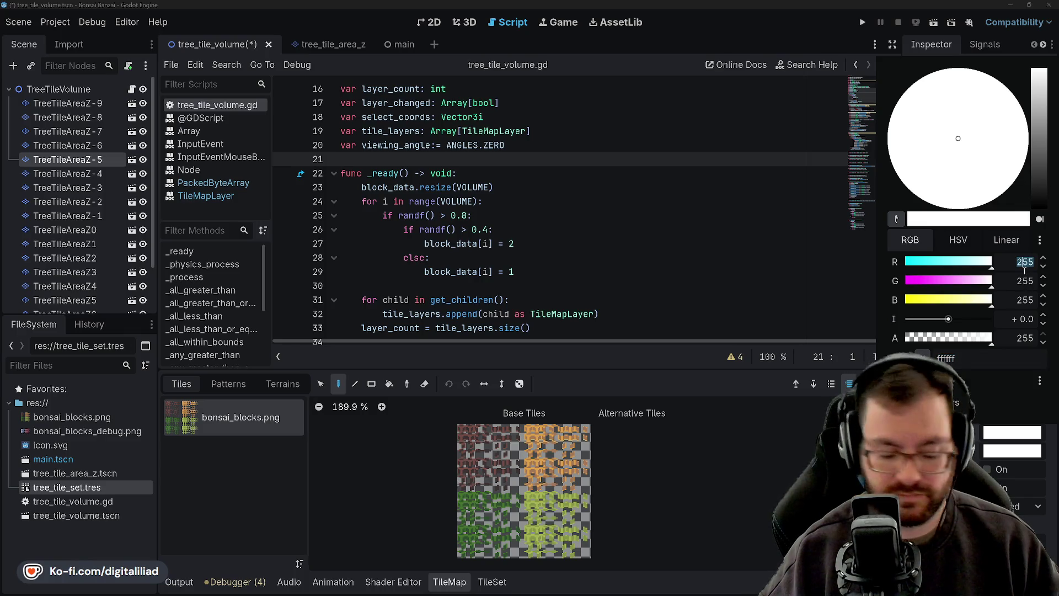
pyautogui.write('195')
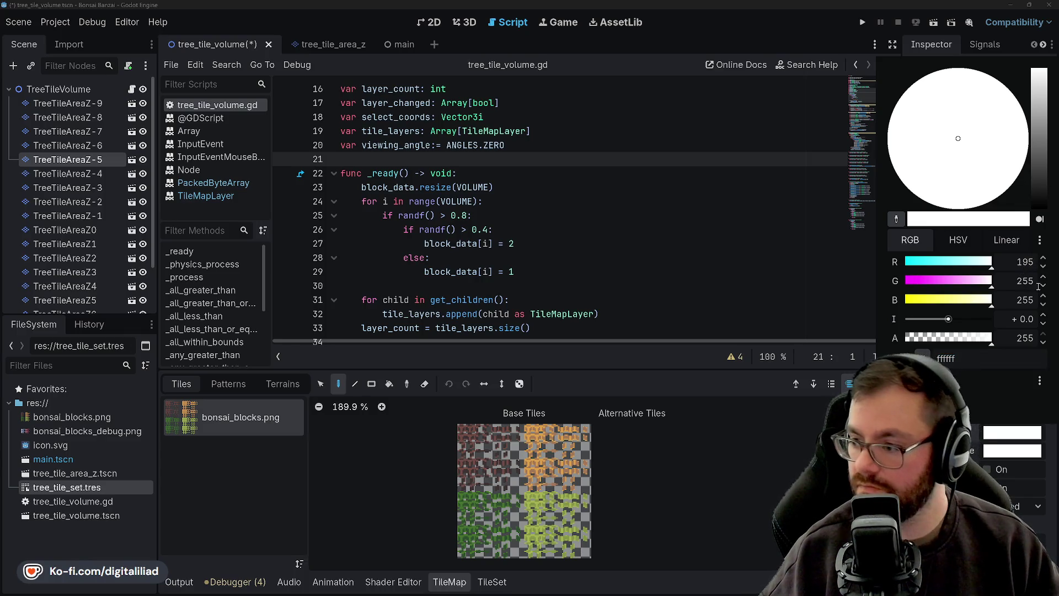
pyautogui.click(1034, 281)
pyautogui.write('15')
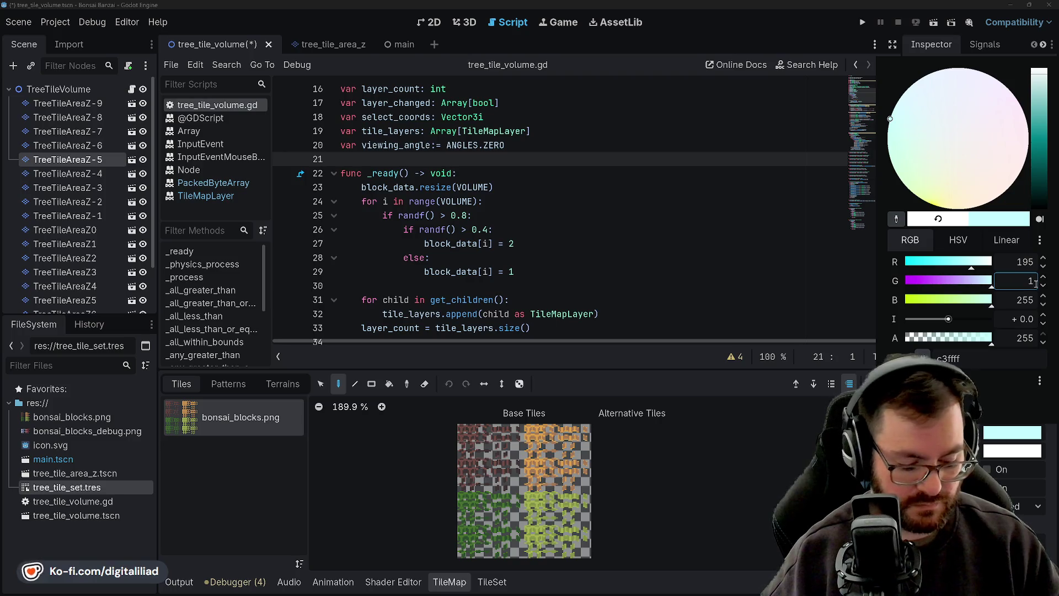
pyautogui.press('Tab')
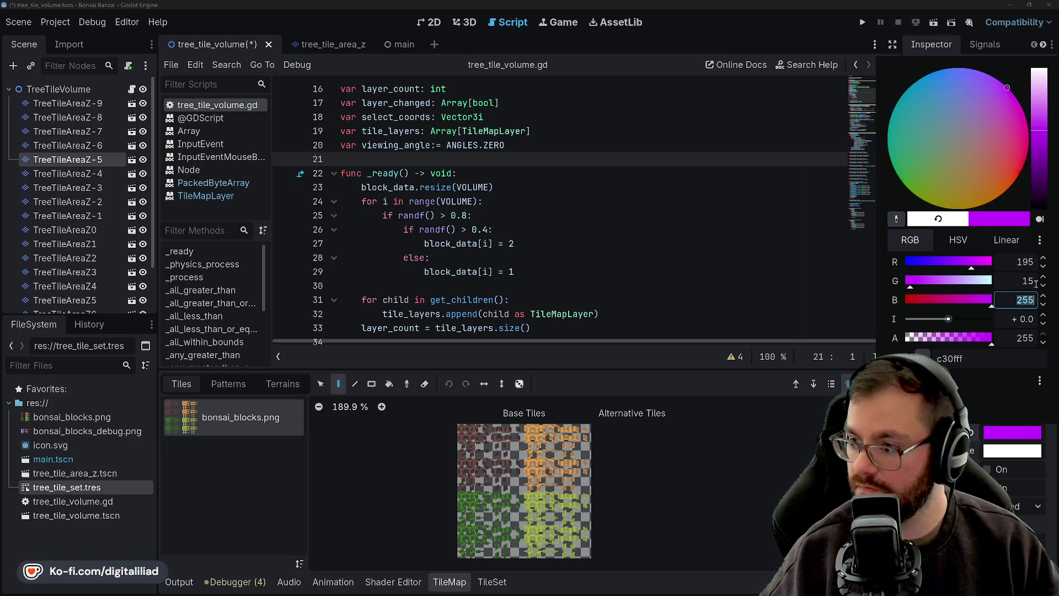
pyautogui.write('1')
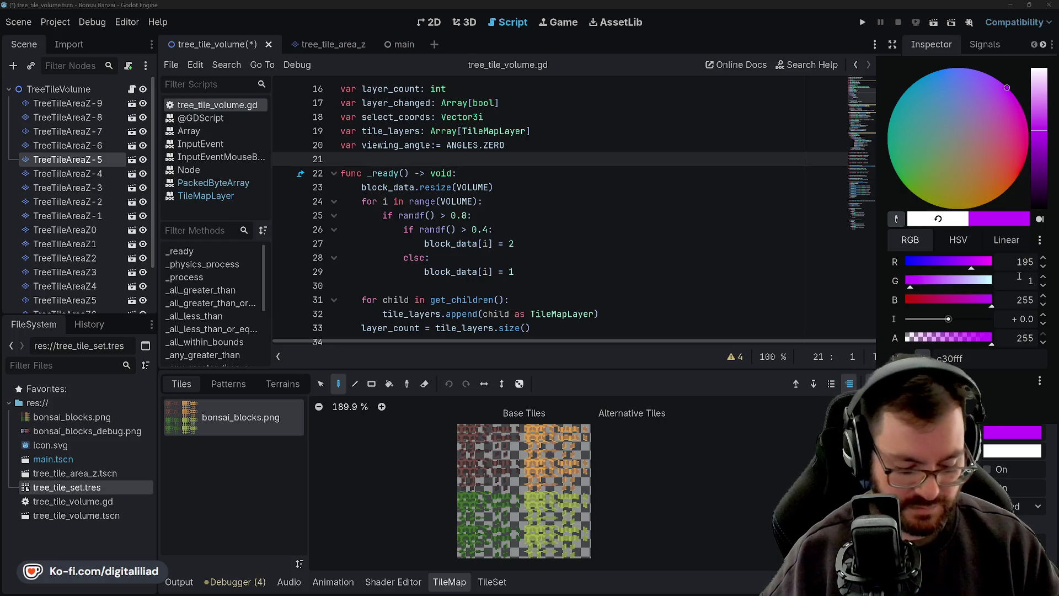
pyautogui.write('95')
pyautogui.press('Tab')
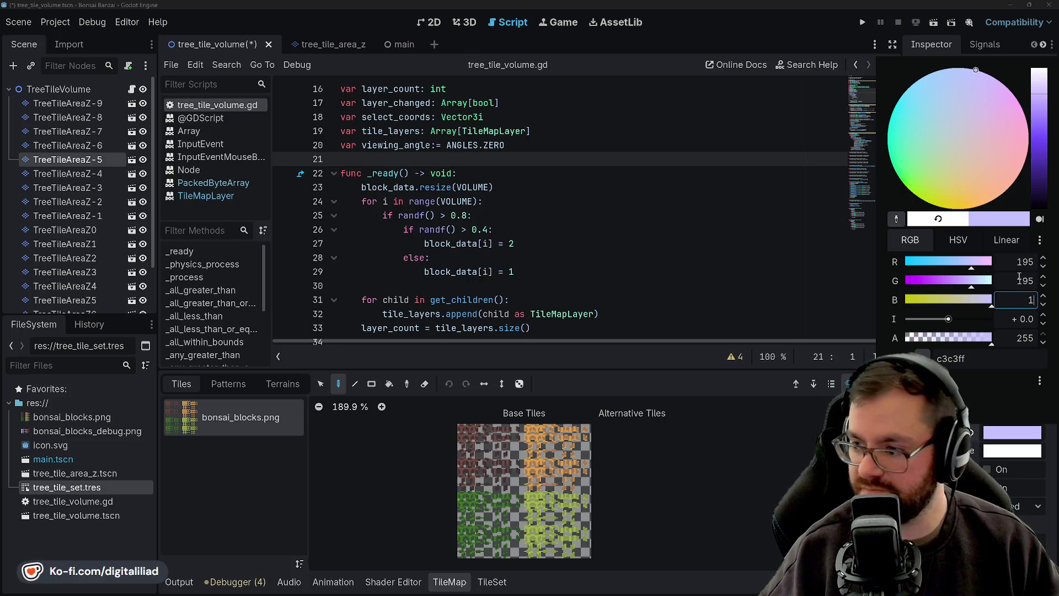
pyautogui.write('195')
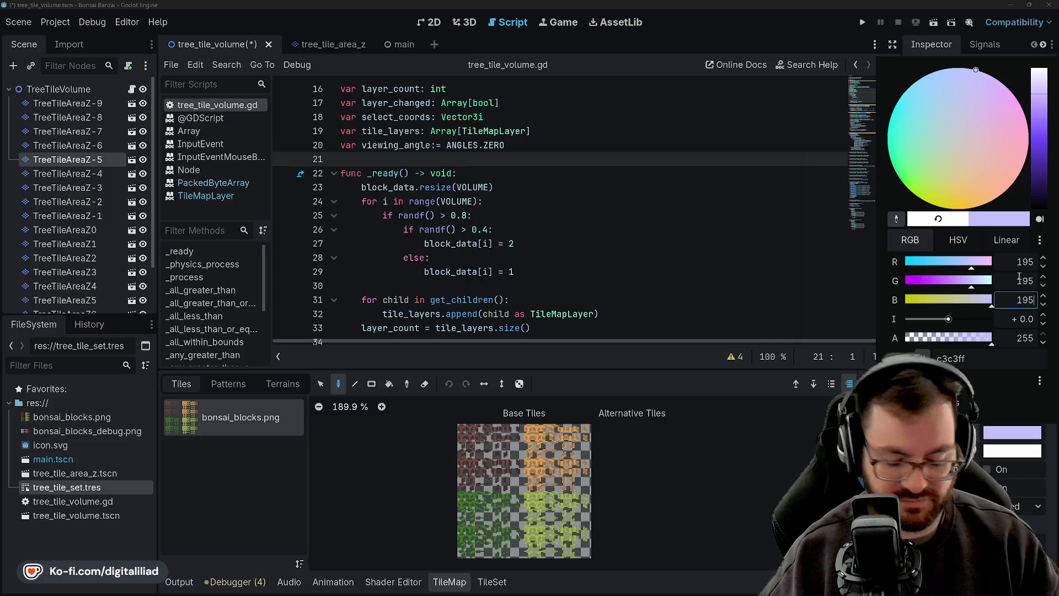
pyautogui.click(1020, 281)
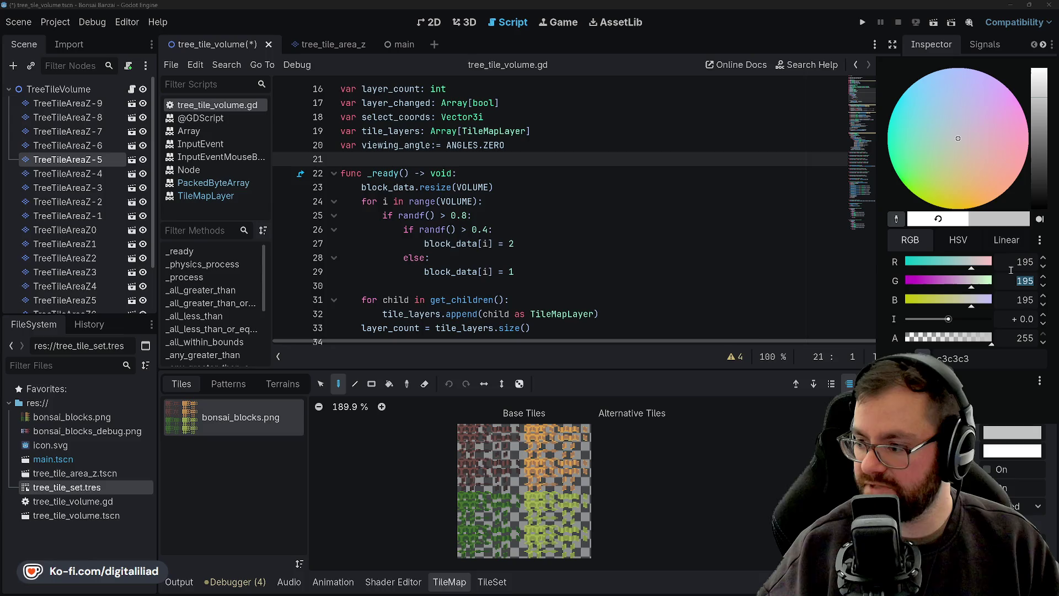
pyautogui.click(699, 313)
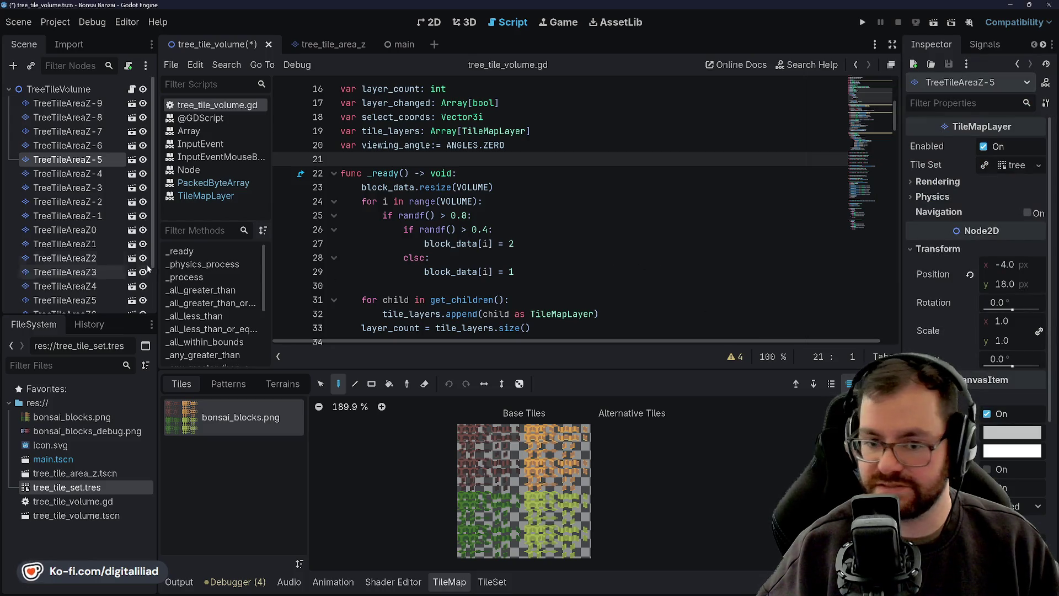
# Give TreeTileAreaZ-6 a grey modulate tint of 191, 191, 191 (bfbfbf).
pyautogui.click(104, 173)
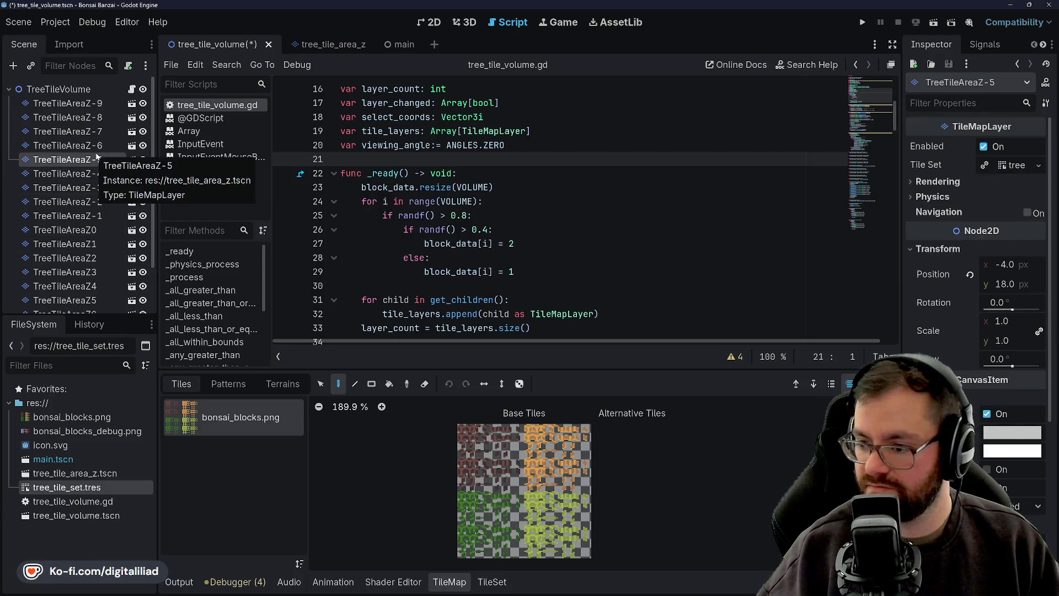
pyautogui.click(97, 158)
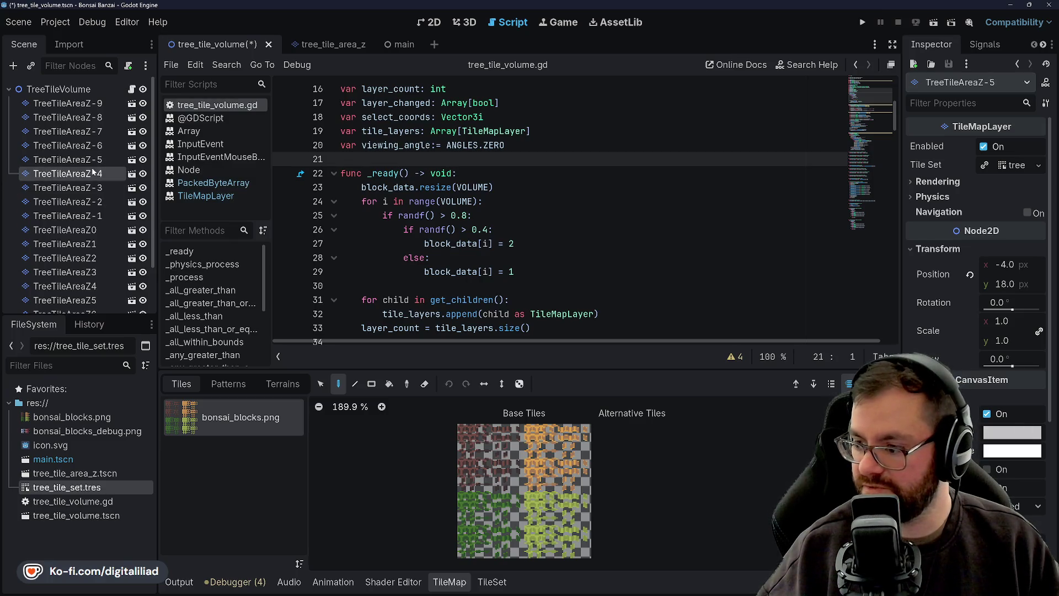
pyautogui.click(97, 159)
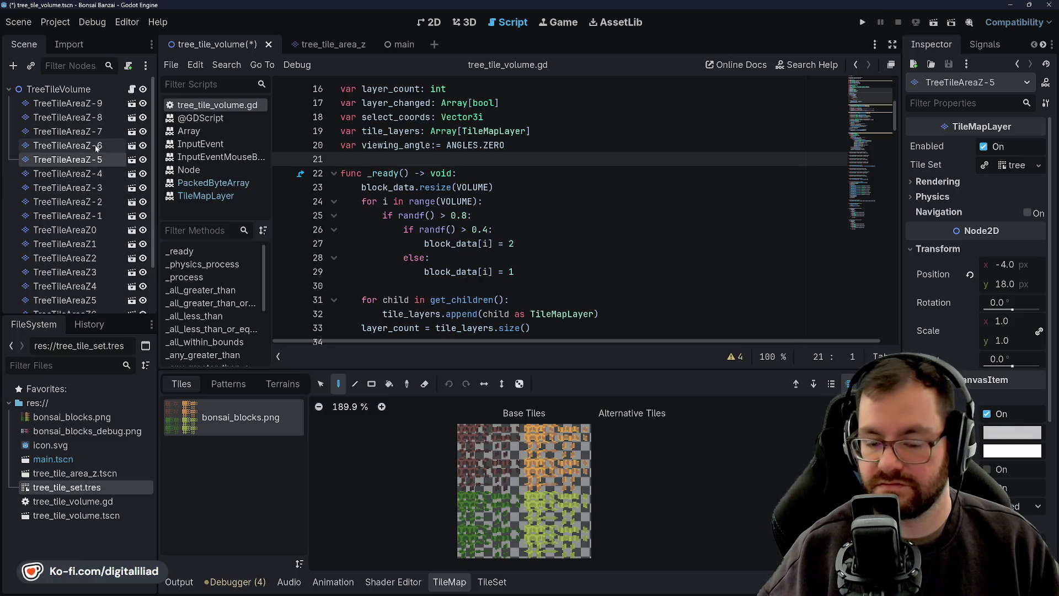
pyautogui.press('Up')
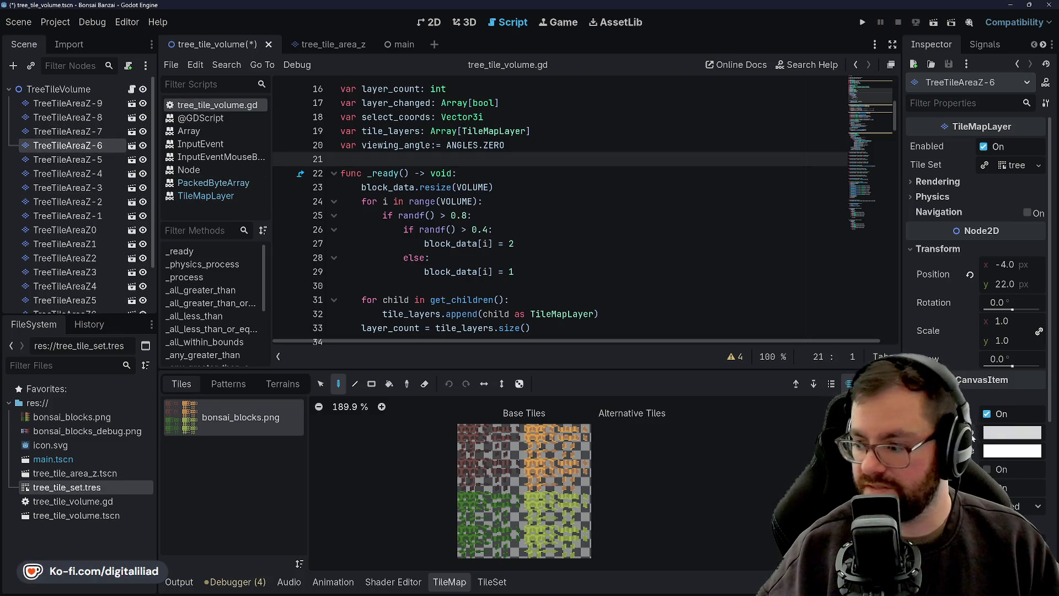
pyautogui.click(1011, 432)
pyautogui.doubleClick(1024, 261)
pyautogui.write('191')
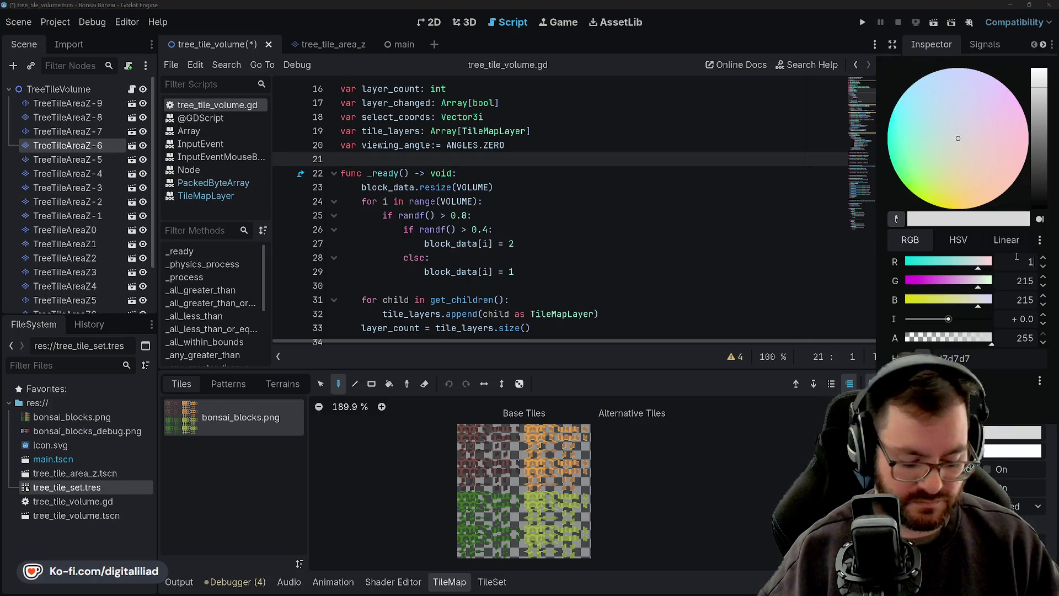
pyautogui.press('Tab')
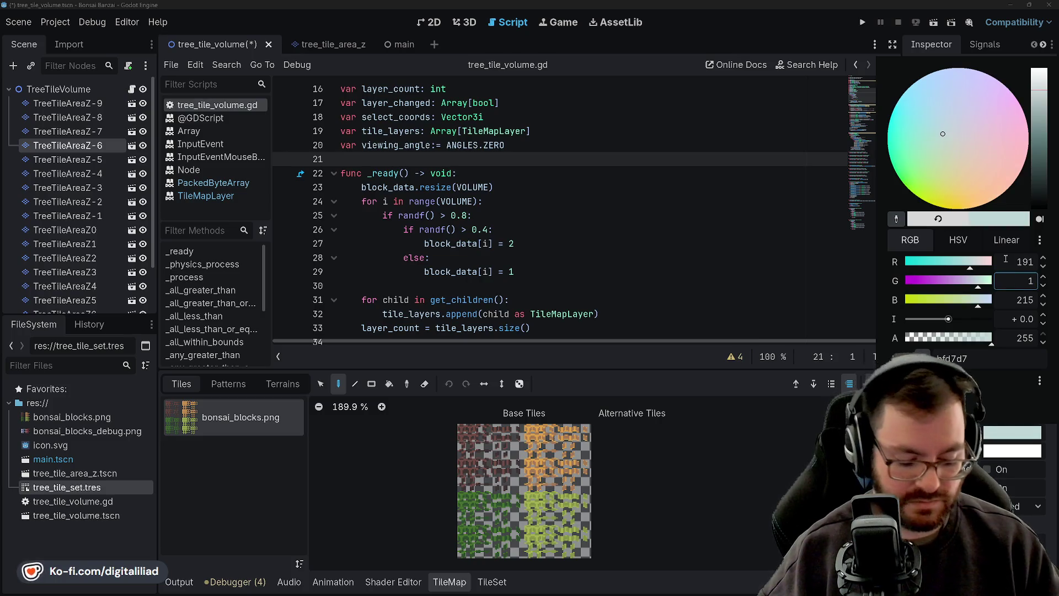
pyautogui.write('191')
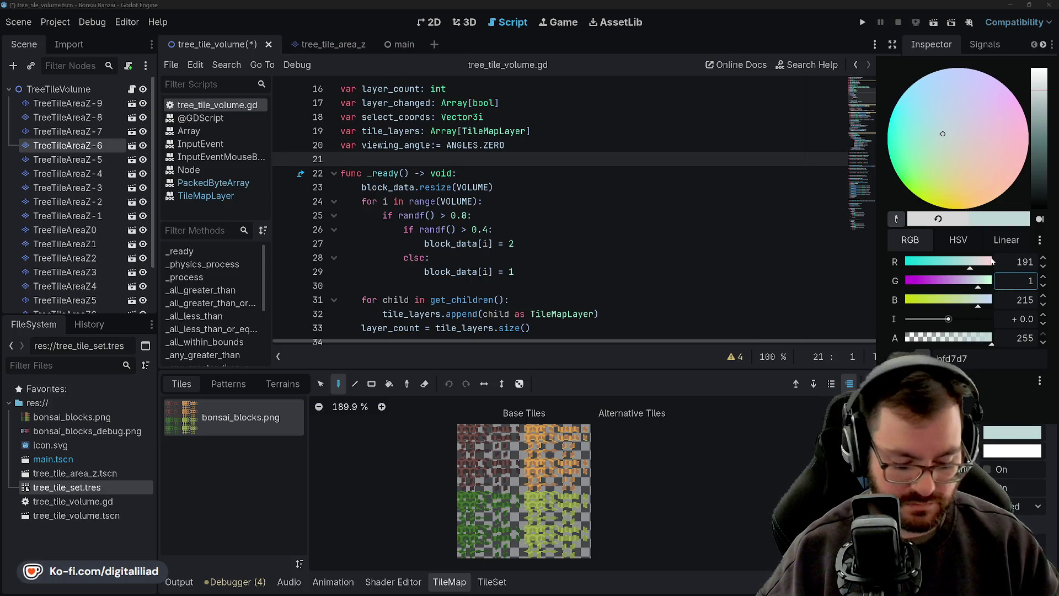
pyautogui.press('Tab')
pyautogui.write('1')
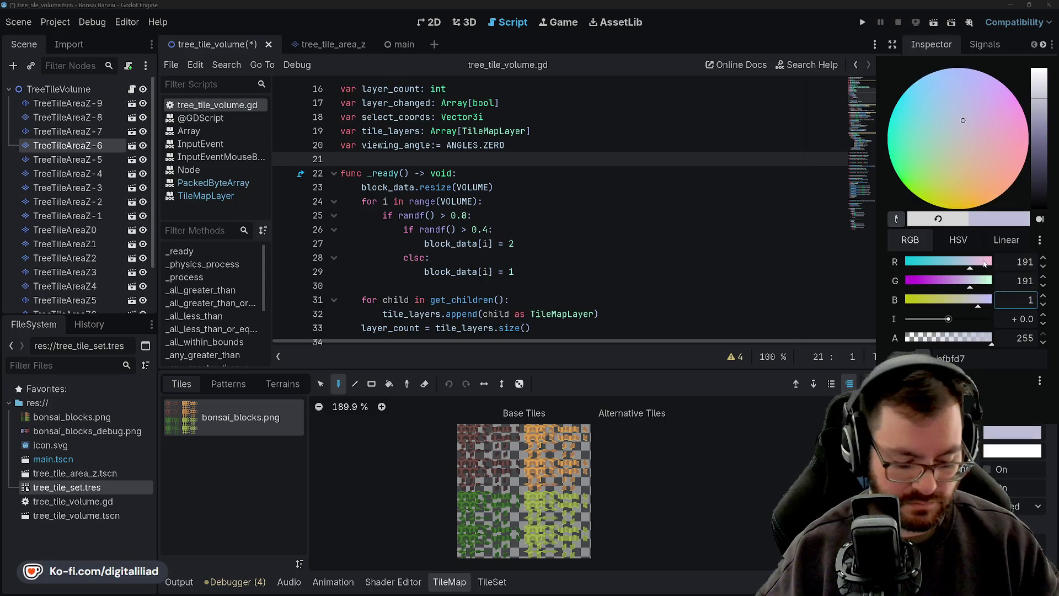
pyautogui.write('1')
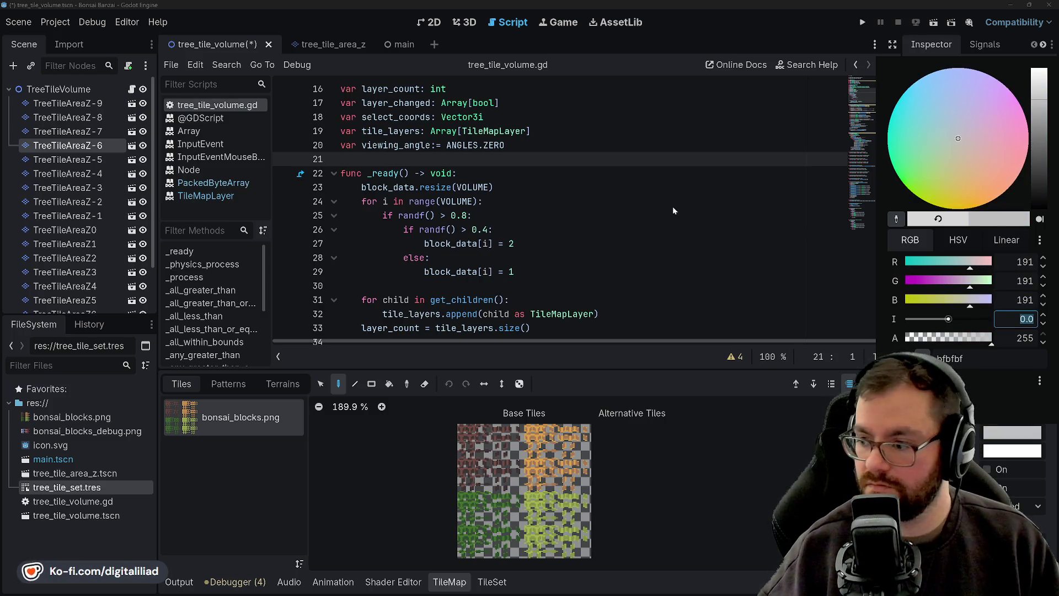
pyautogui.click(264, 220)
# Compare the modulate tints of TreeTileAreaZ-6 and TreeTileAreaZ-7.
pyautogui.click(44, 131)
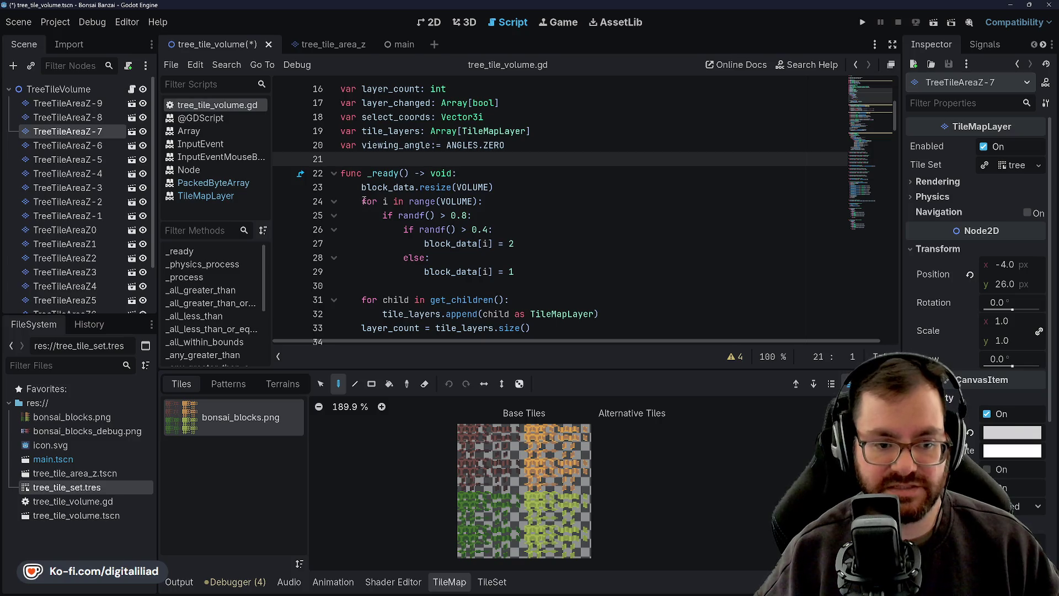
pyautogui.moveTo(371, 178)
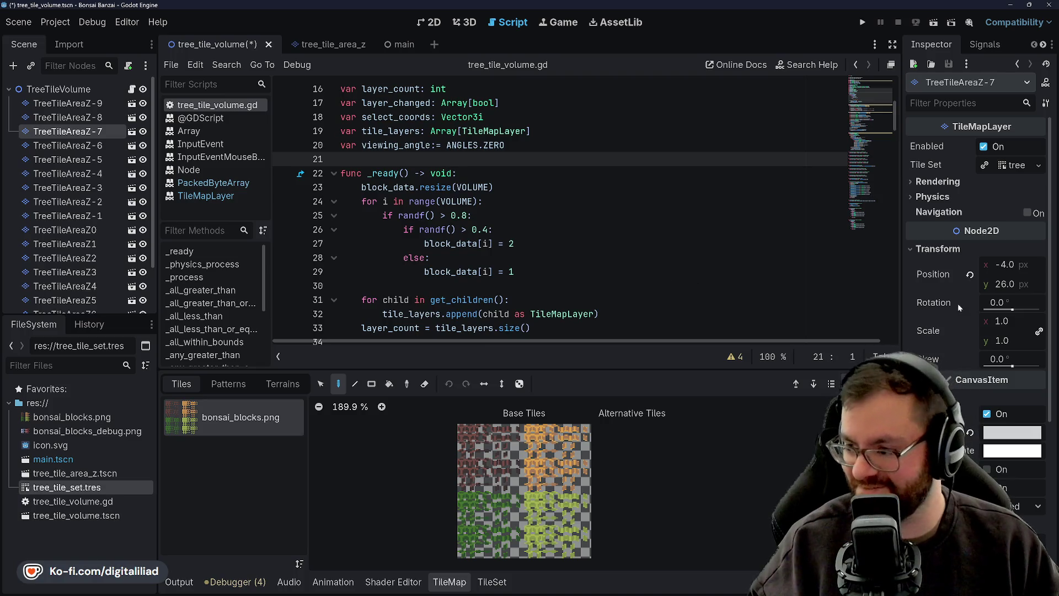
pyautogui.press('Down')
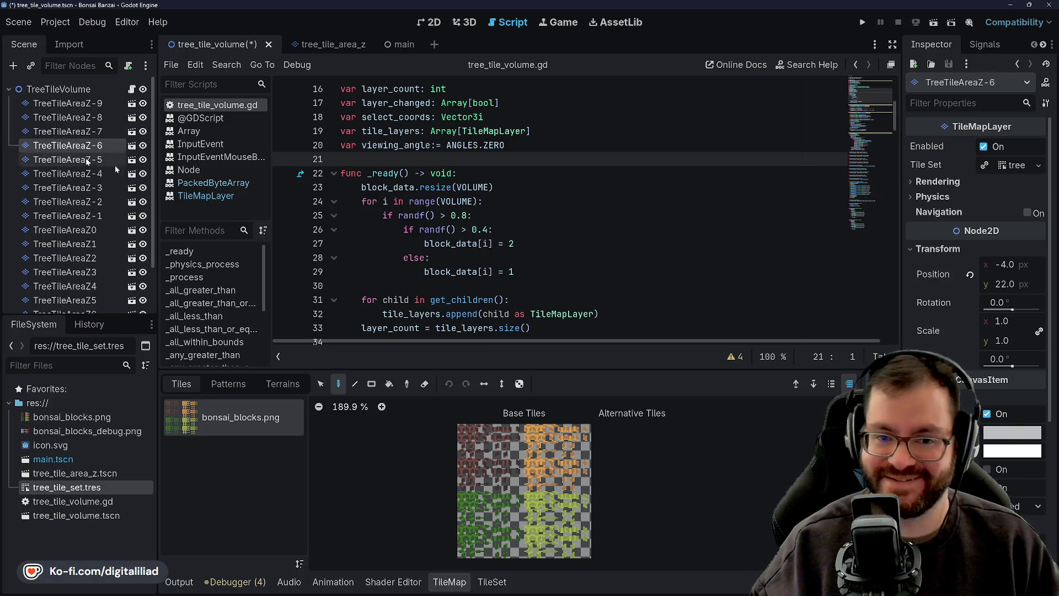
pyautogui.click(1003, 437)
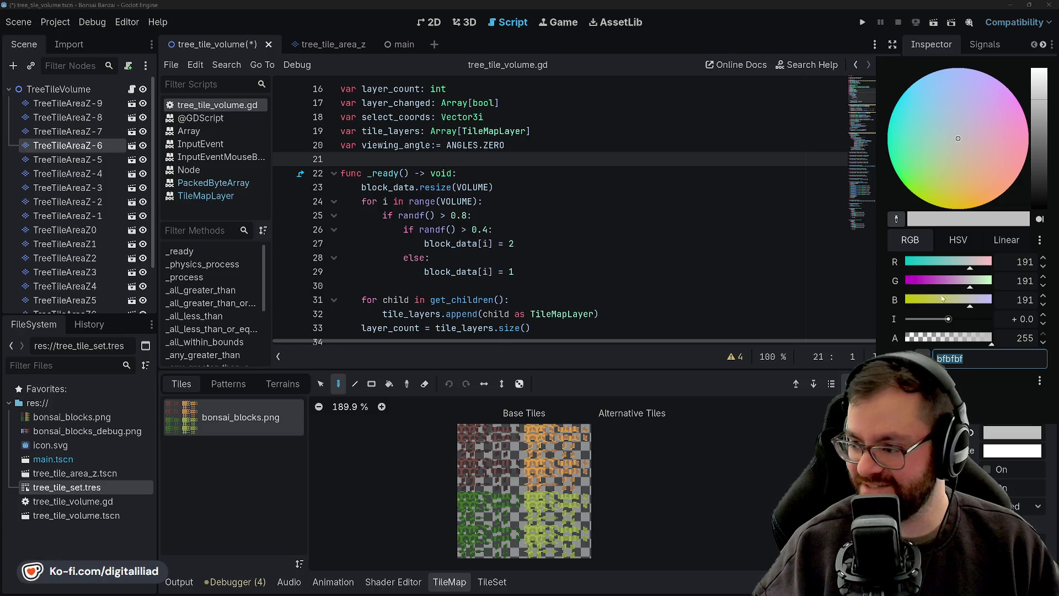
pyautogui.click(55, 133)
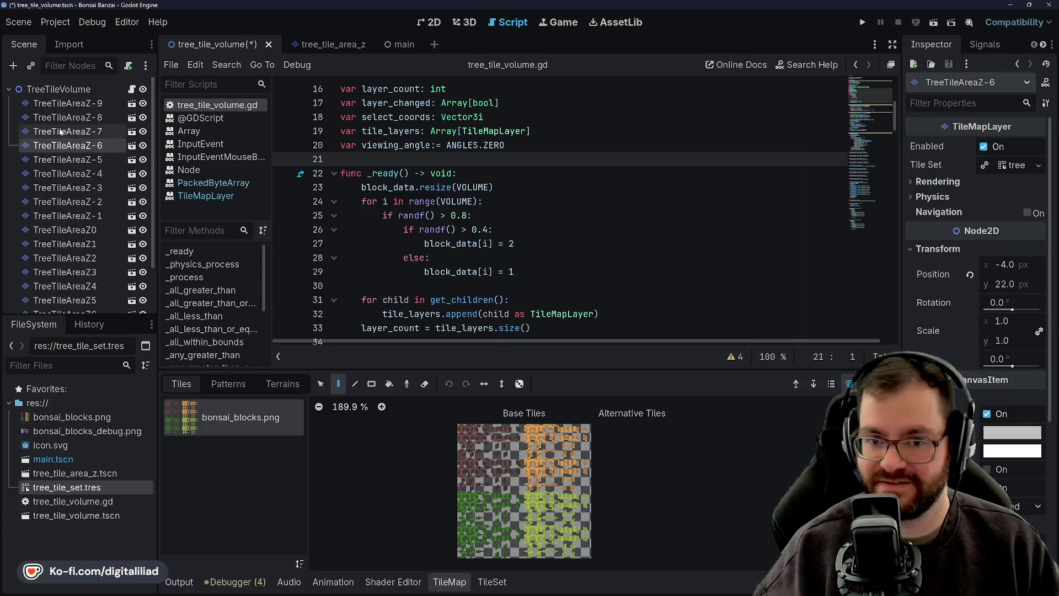
pyautogui.click(80, 132)
pyautogui.click(1021, 436)
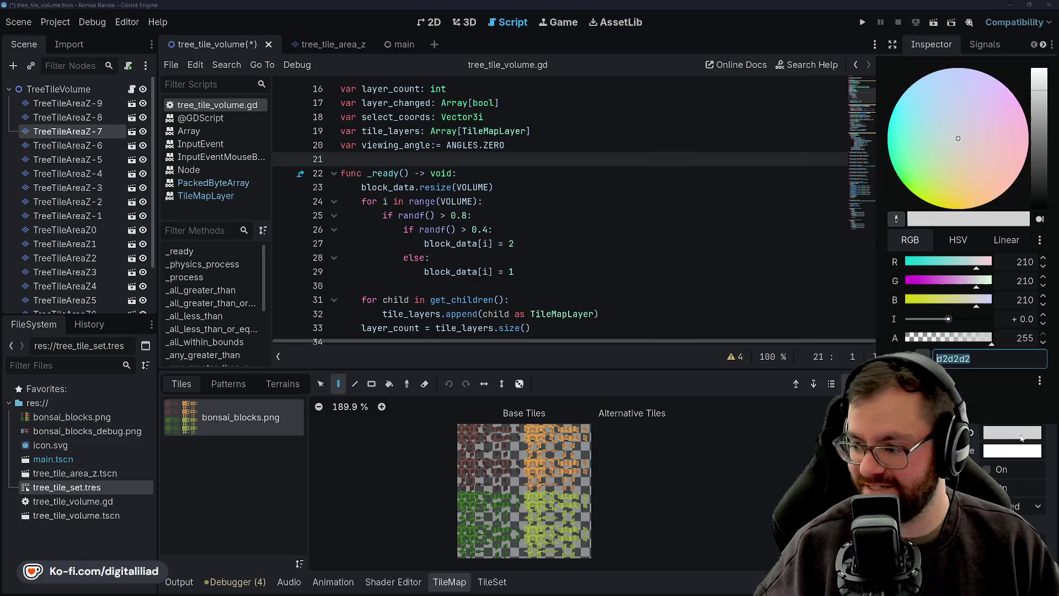
pyautogui.click(1018, 434)
pyautogui.click(66, 145)
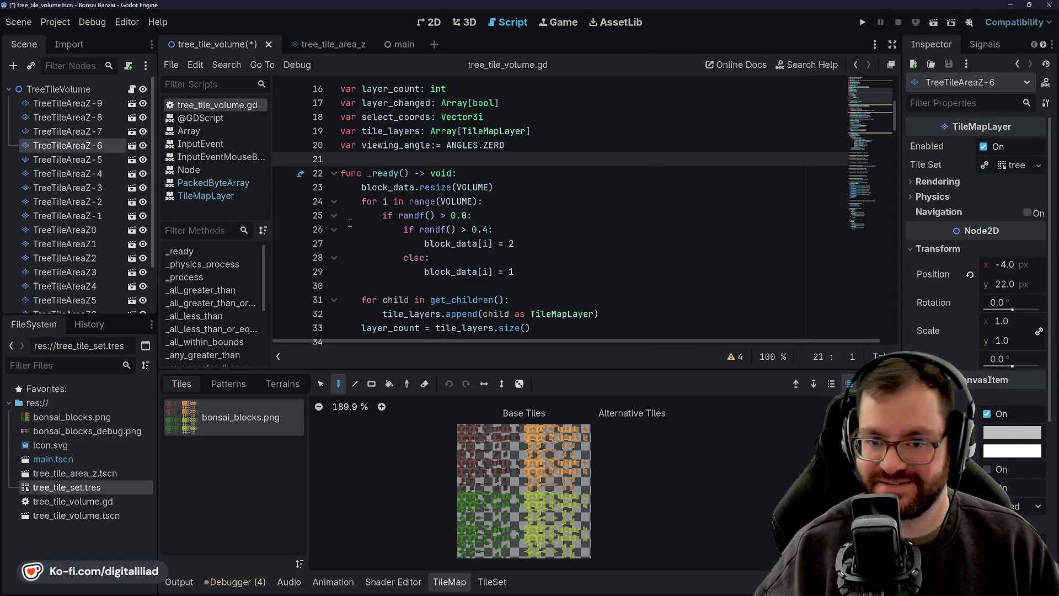
pyautogui.click(1003, 433)
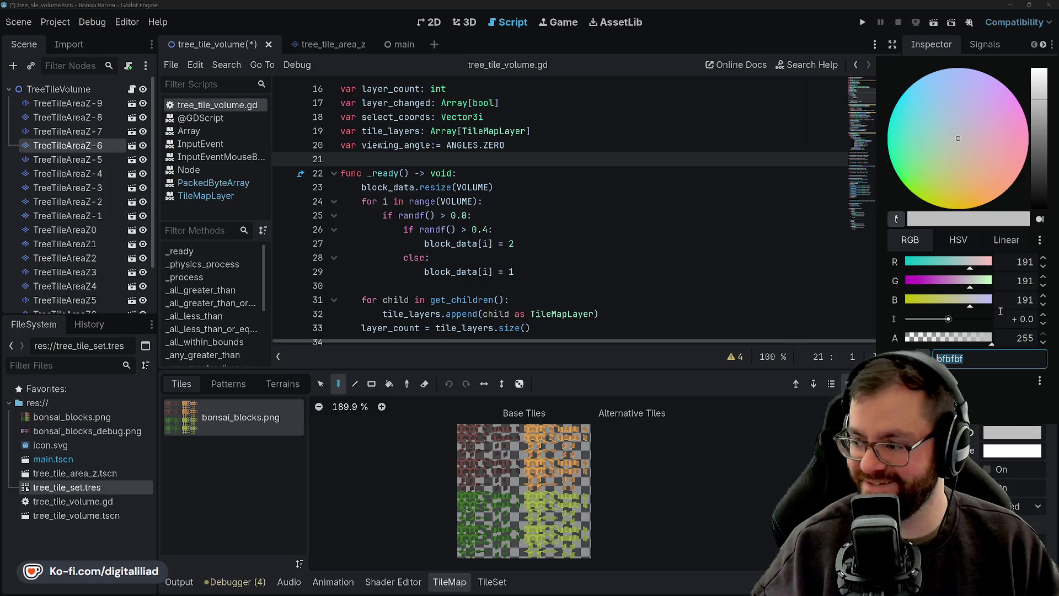
pyautogui.press('Escape')
# Recheck both layers, ending with TreeTileAreaZ-7's light grey d2d2d2 modulate picker open.
pyautogui.click(120, 131)
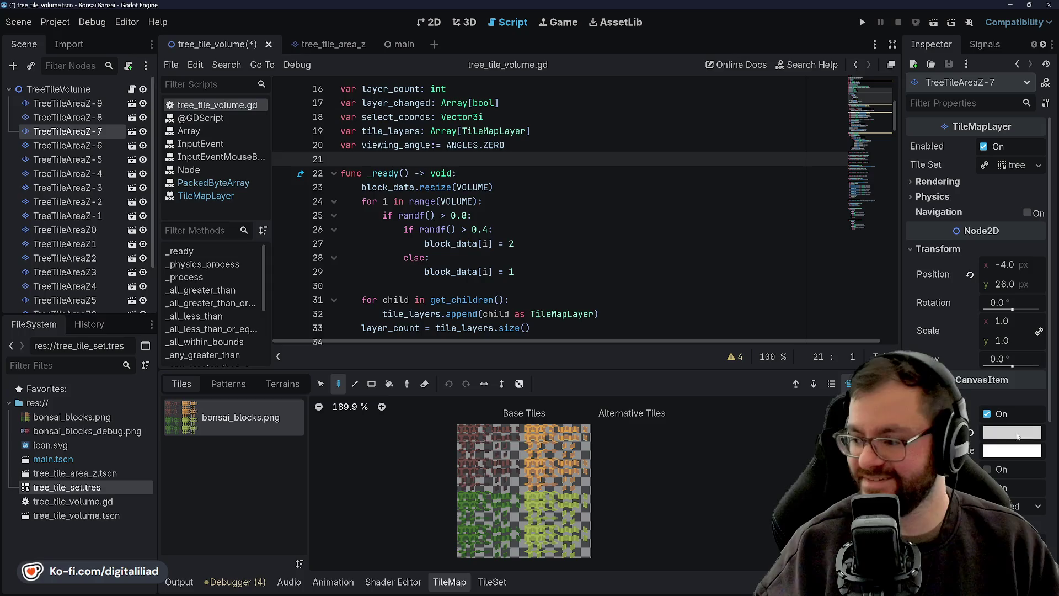
pyautogui.click(994, 432)
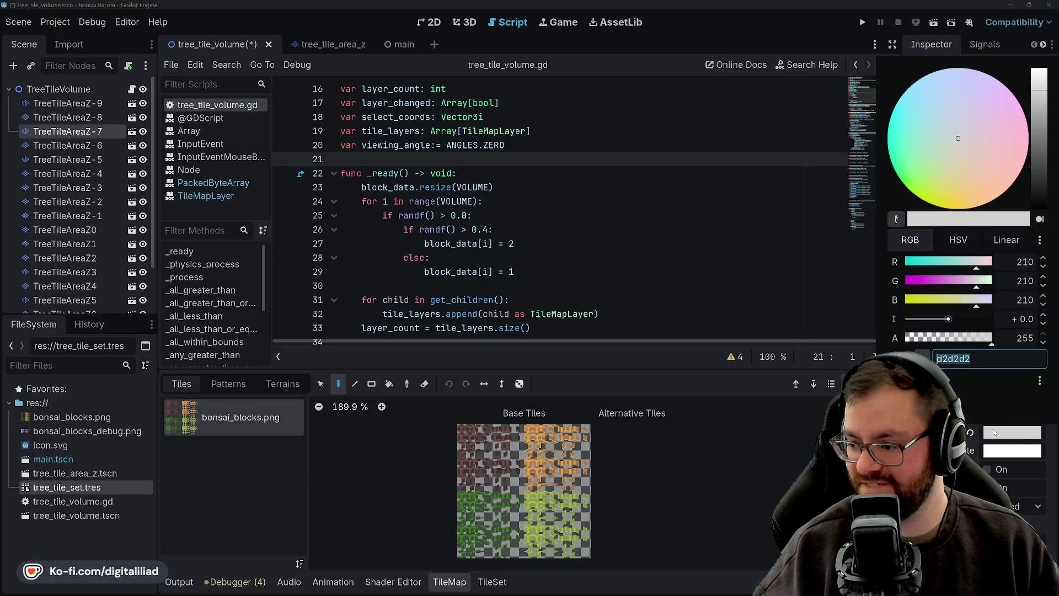
pyautogui.click(104, 147)
pyautogui.click(104, 146)
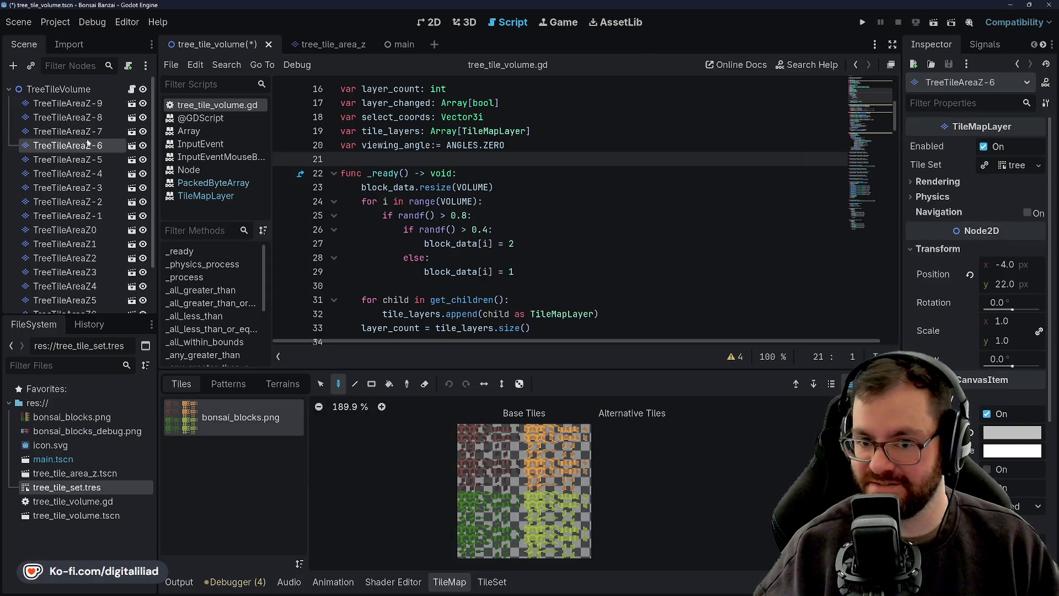
pyautogui.click(1009, 433)
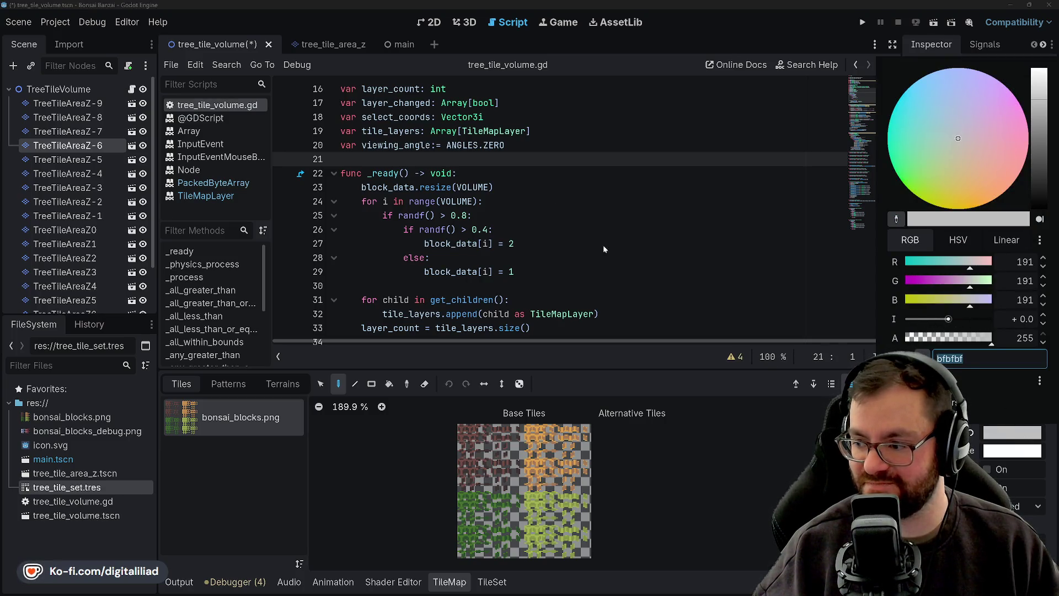
pyautogui.click(66, 131)
pyautogui.click(67, 132)
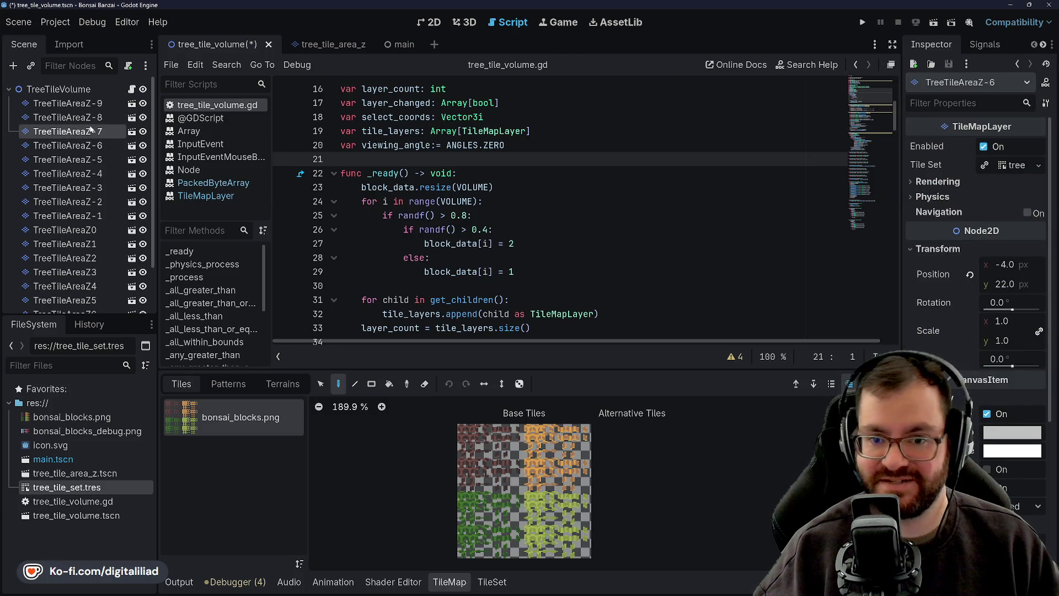
pyautogui.click(1011, 433)
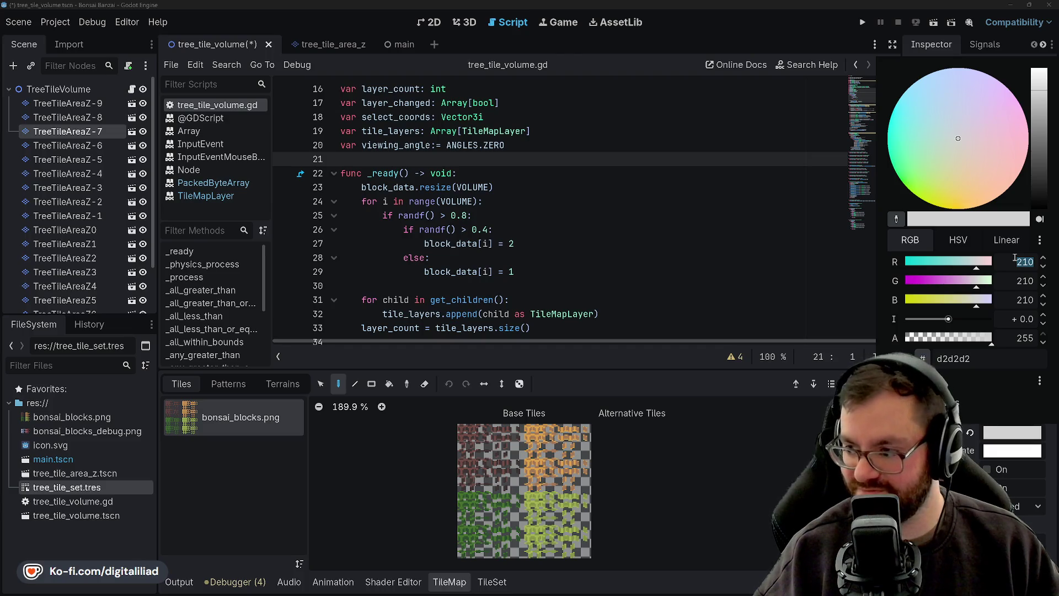
# Enter 187 for R, G and B on TreeTileAreaZ-7 (bbbbbb), then select TreeTileAreaZ-6.
pyautogui.write('187')
pyautogui.press('Tab')
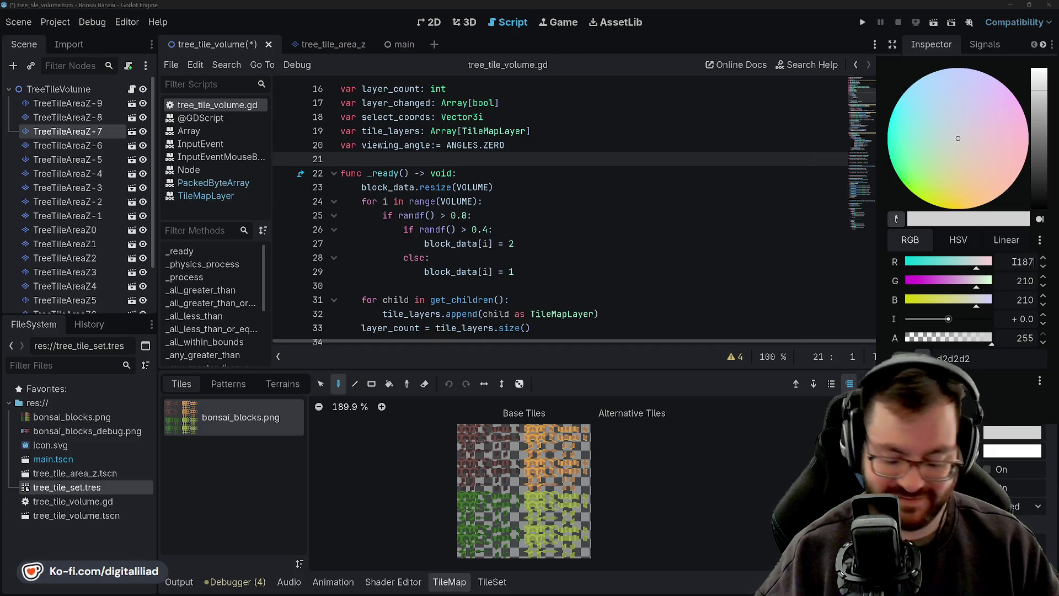
pyautogui.write('187')
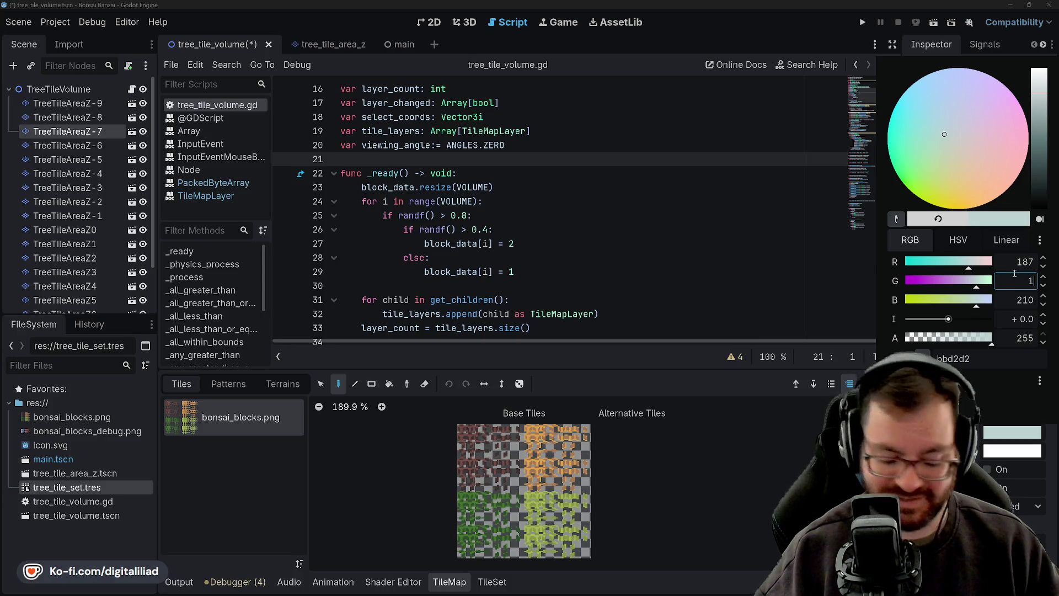
pyautogui.press('Tab')
pyautogui.write('1')
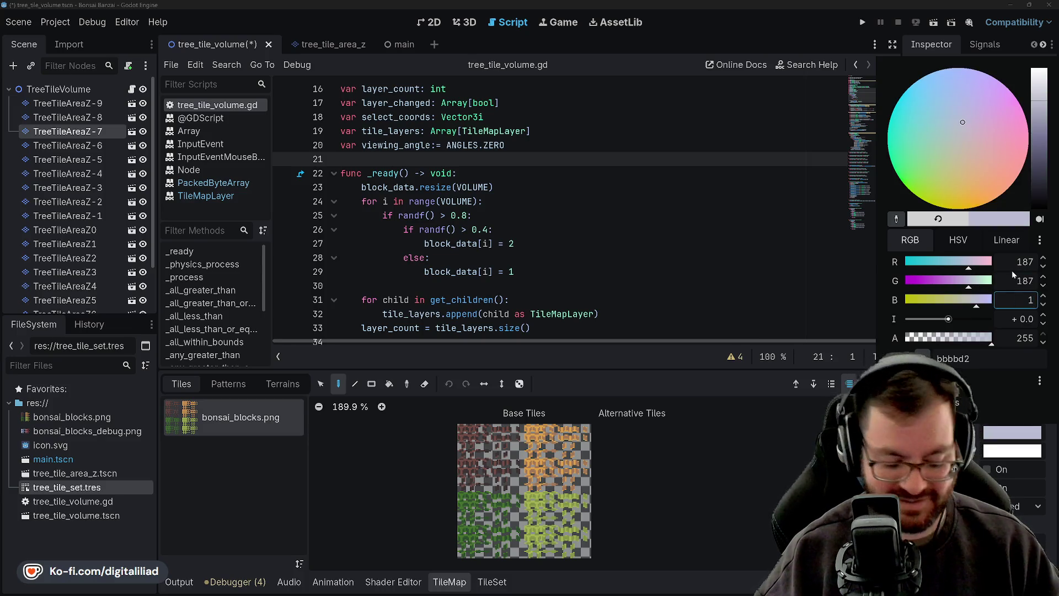
pyautogui.write('7')
pyautogui.press('Return')
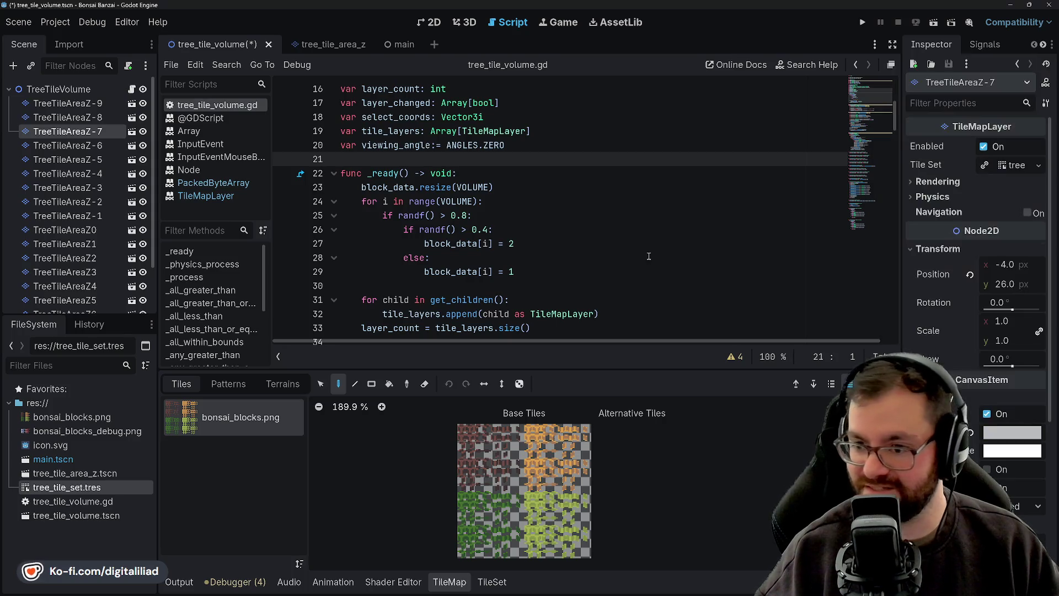
pyautogui.click(71, 147)
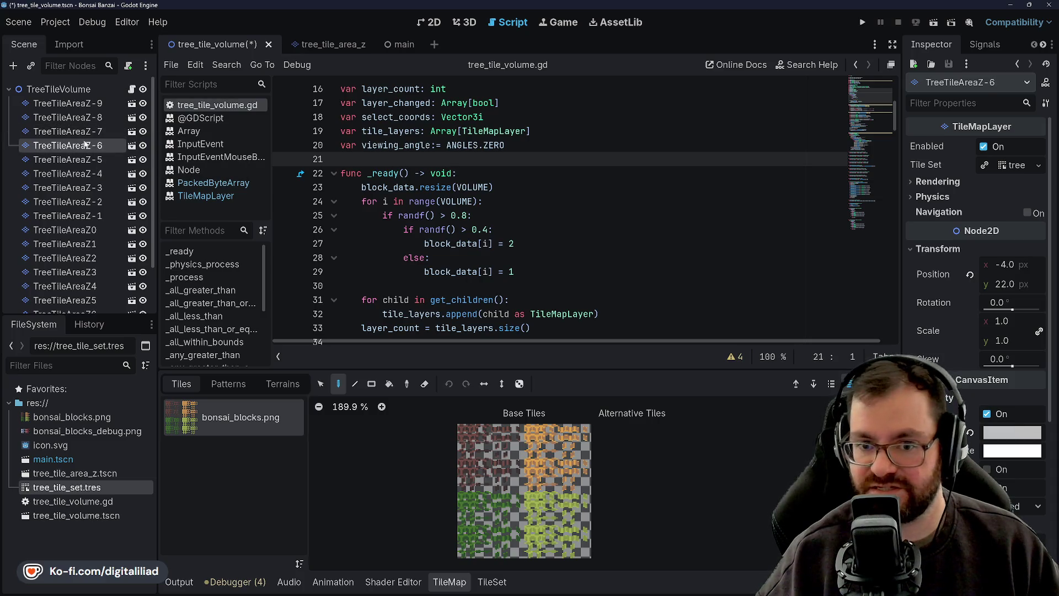
# Check the grey modulate tints of TreeTileAreaZ-6, Z-5 and Z-7.
pyautogui.click(1018, 432)
pyautogui.click(688, 219)
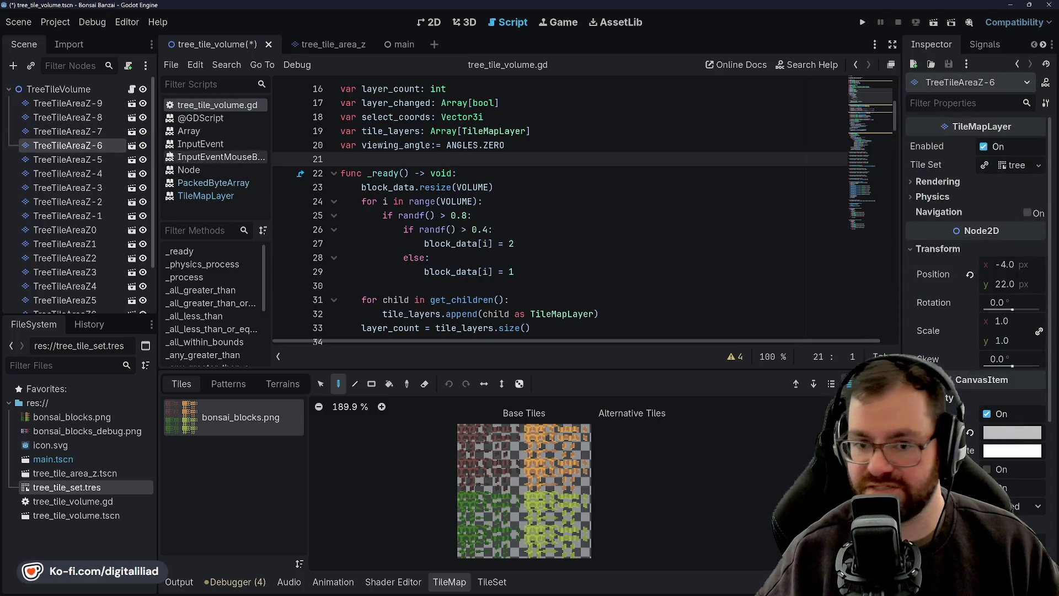
pyautogui.click(83, 160)
pyautogui.click(1006, 437)
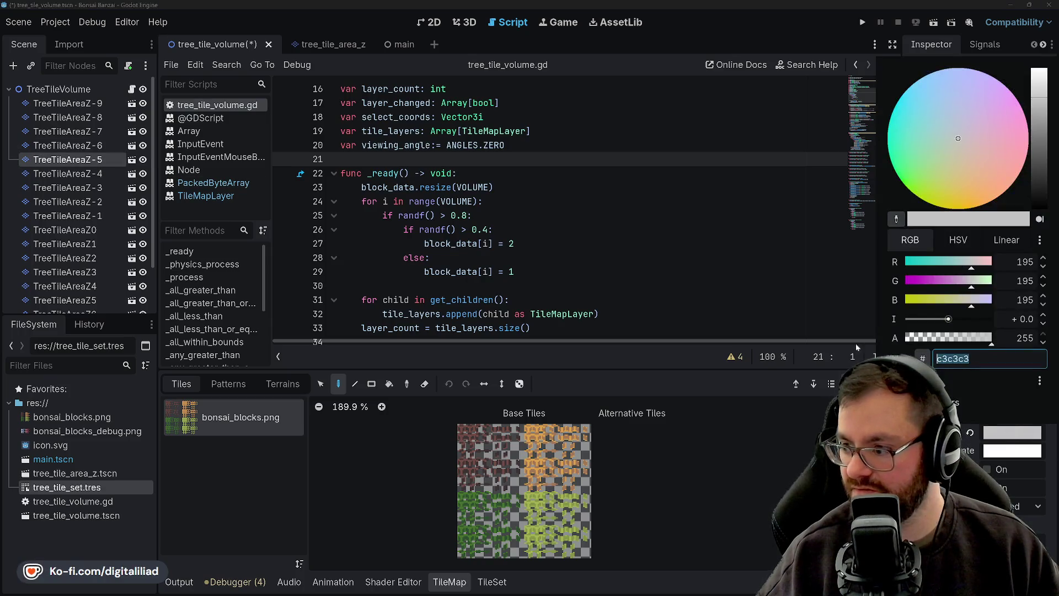
pyautogui.click(664, 242)
pyautogui.click(106, 133)
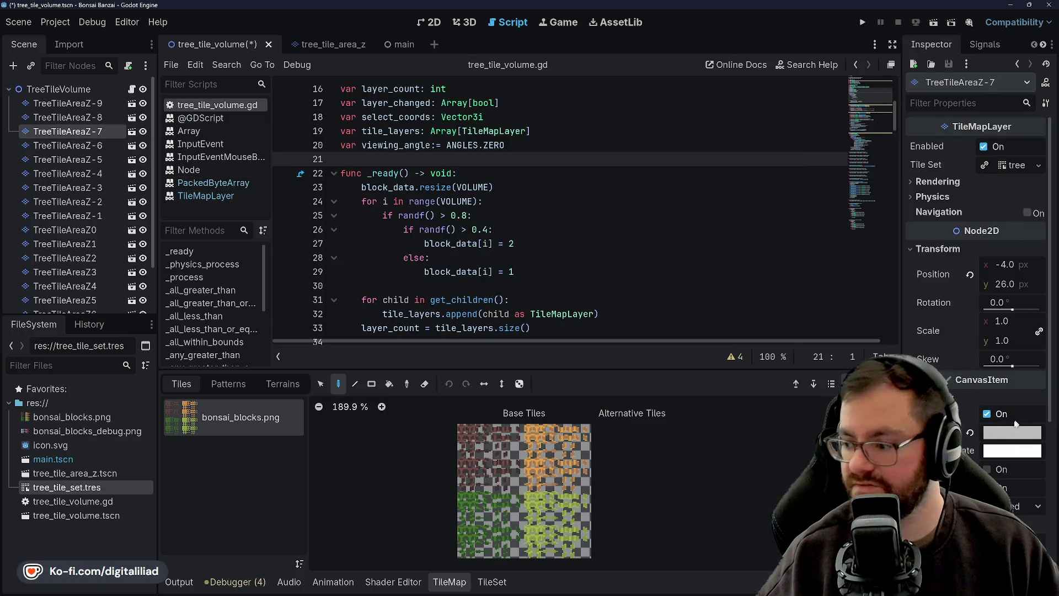
pyautogui.click(1005, 435)
pyautogui.click(579, 243)
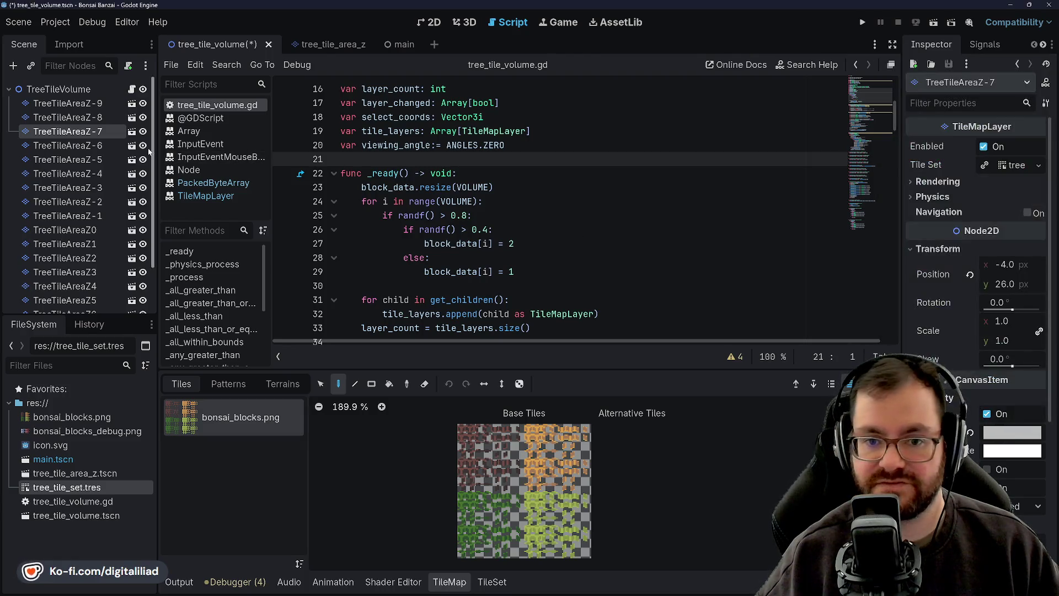
# Set TreeTileAreaZ-8's modulate to 184, 184, 184 and verify it reads b8b8b8.
pyautogui.click(82, 118)
pyautogui.click(1009, 433)
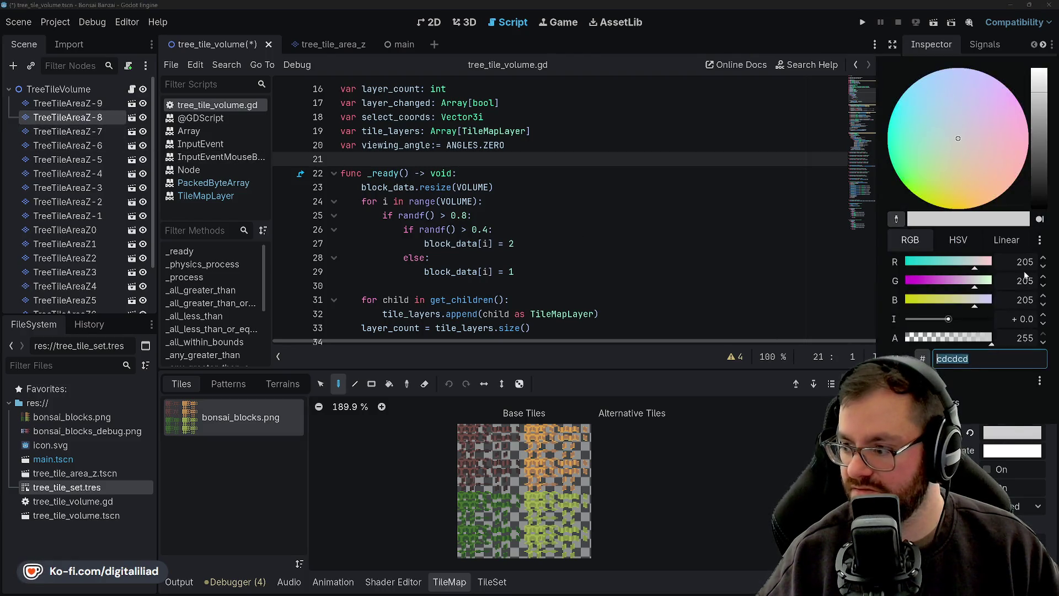
pyautogui.click(1021, 262)
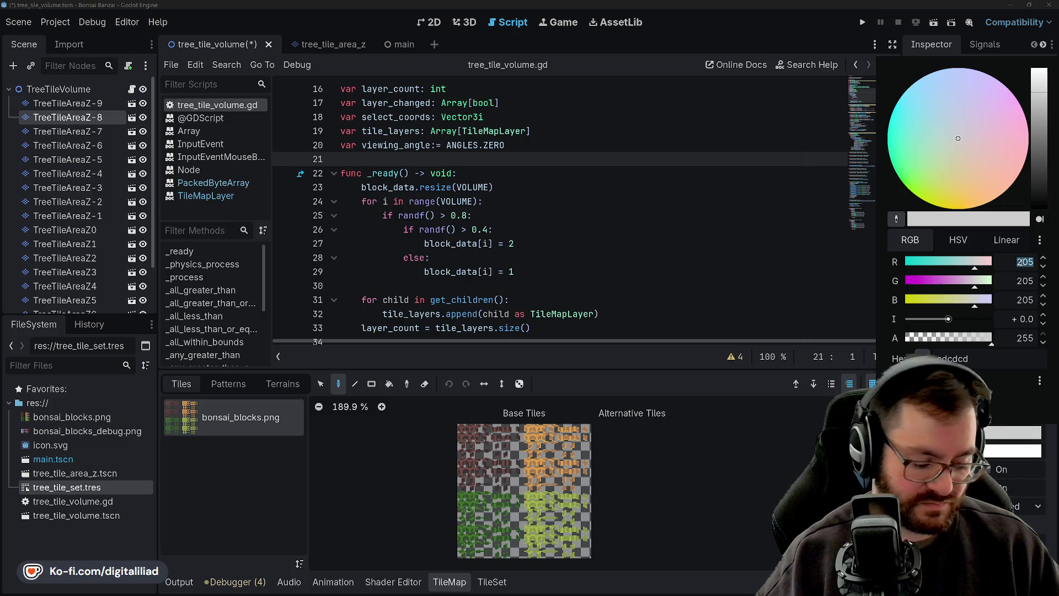
pyautogui.write('184')
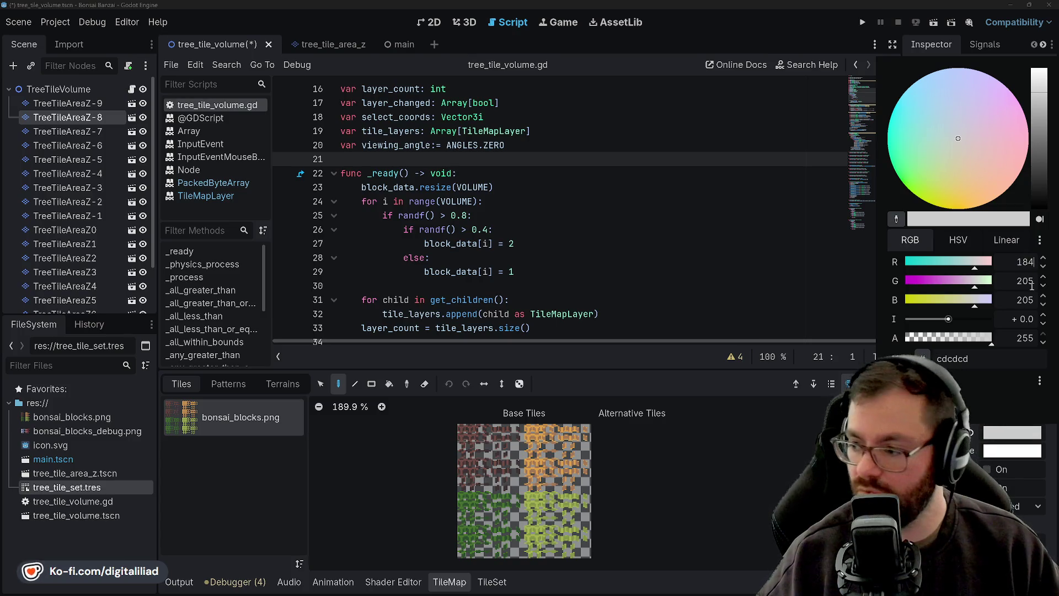
pyautogui.click(1030, 283)
pyautogui.write('18')
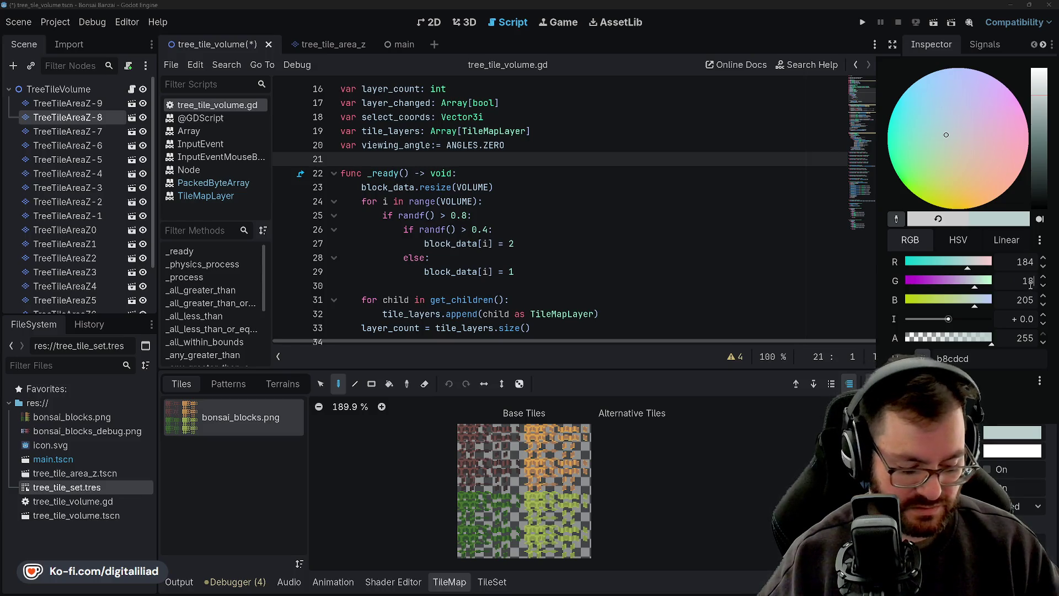
pyautogui.write('4')
pyautogui.click(1018, 302)
pyautogui.write('1')
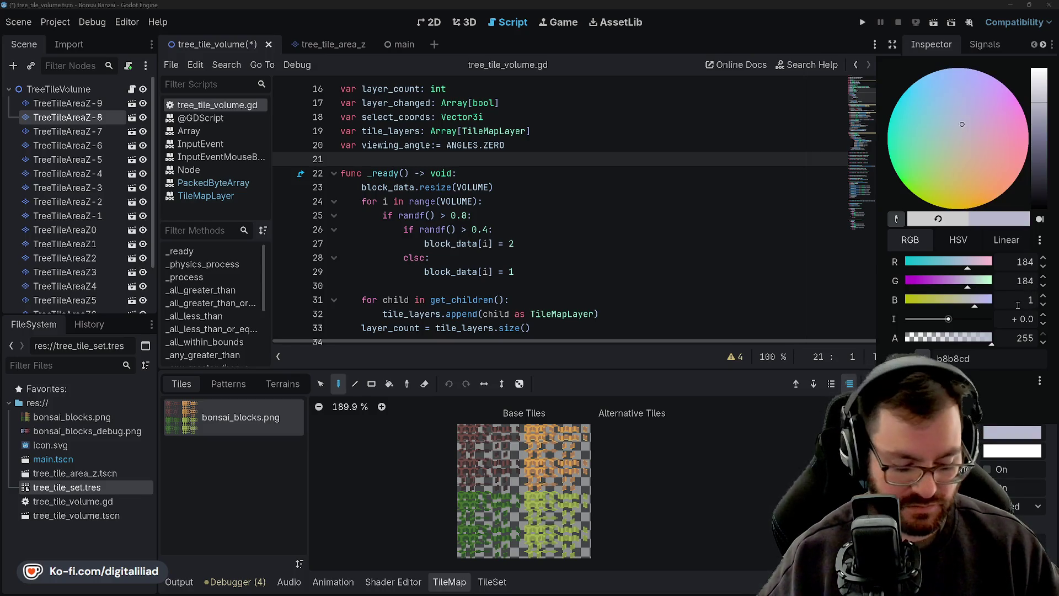
pyautogui.write('84')
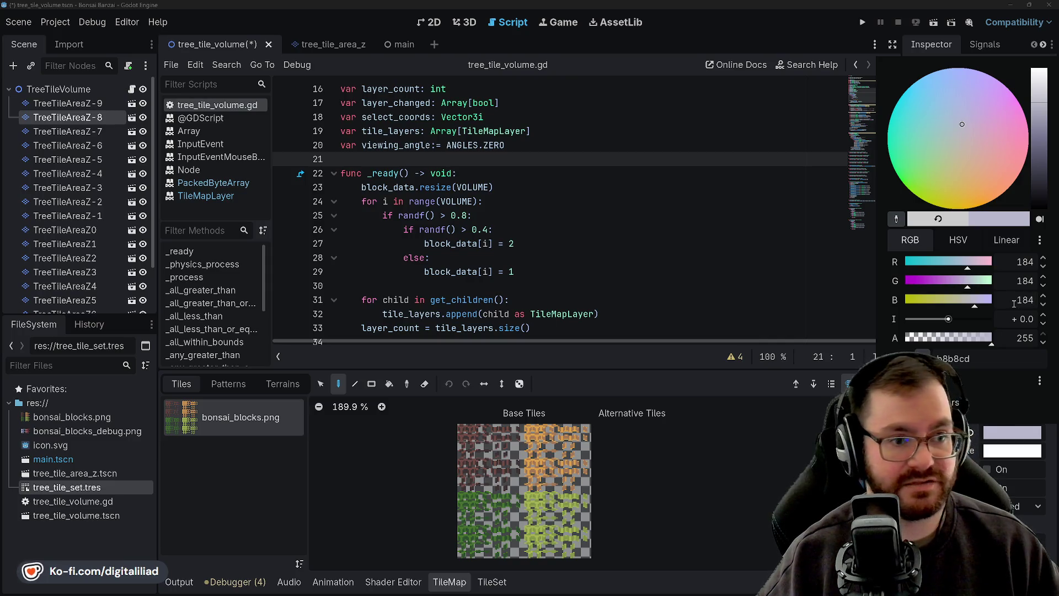
pyautogui.click(1025, 276)
pyautogui.click(599, 199)
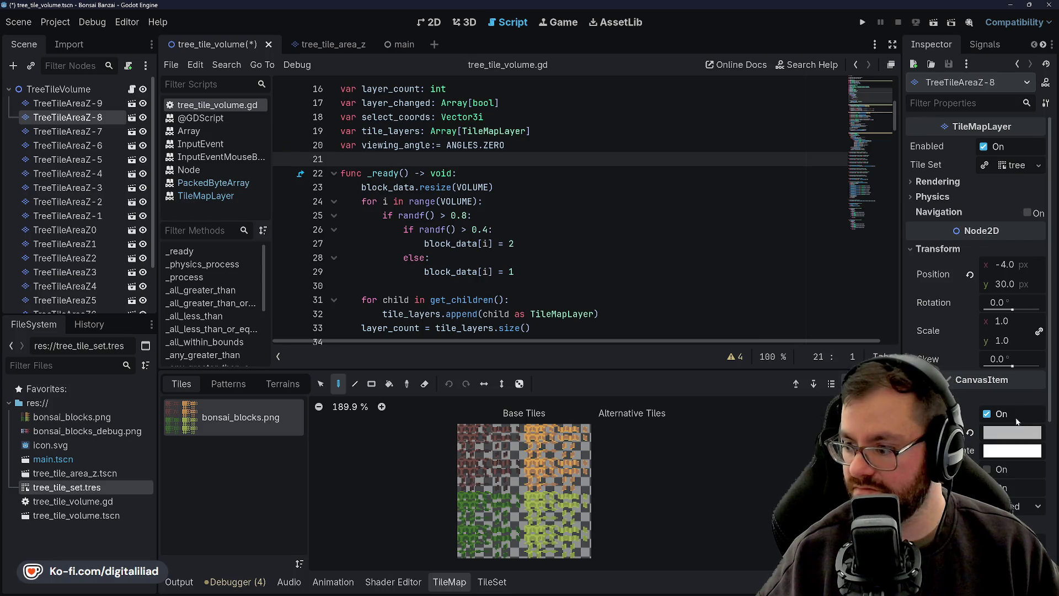
pyautogui.click(1012, 434)
pyautogui.click(701, 205)
# Change TreeTileAreaZ-9's black modulate tint to grey 181, 181, 181 (b5b5b5).
pyautogui.click(66, 103)
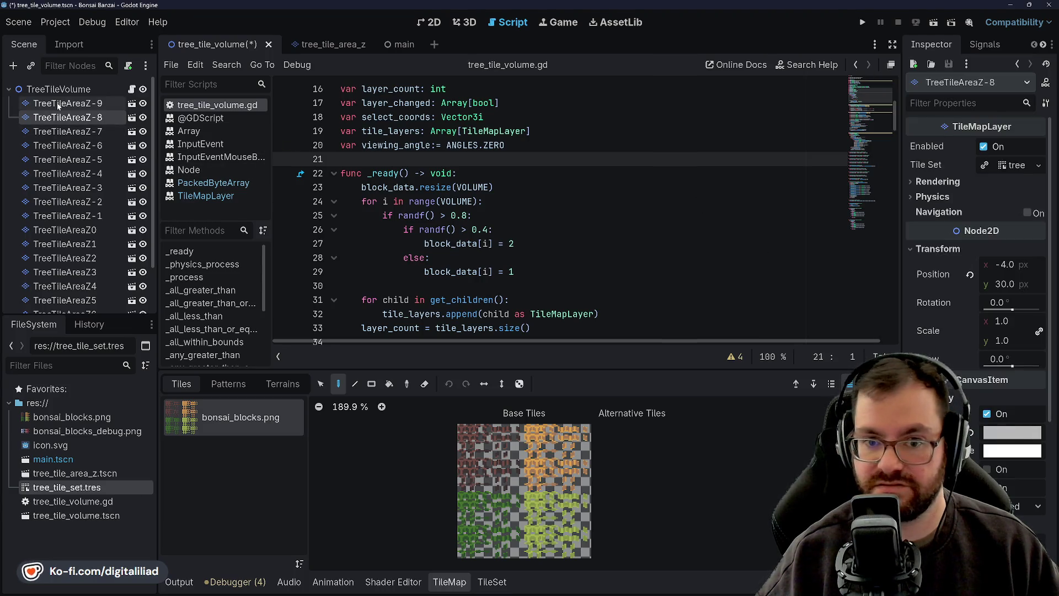
pyautogui.click(1012, 389)
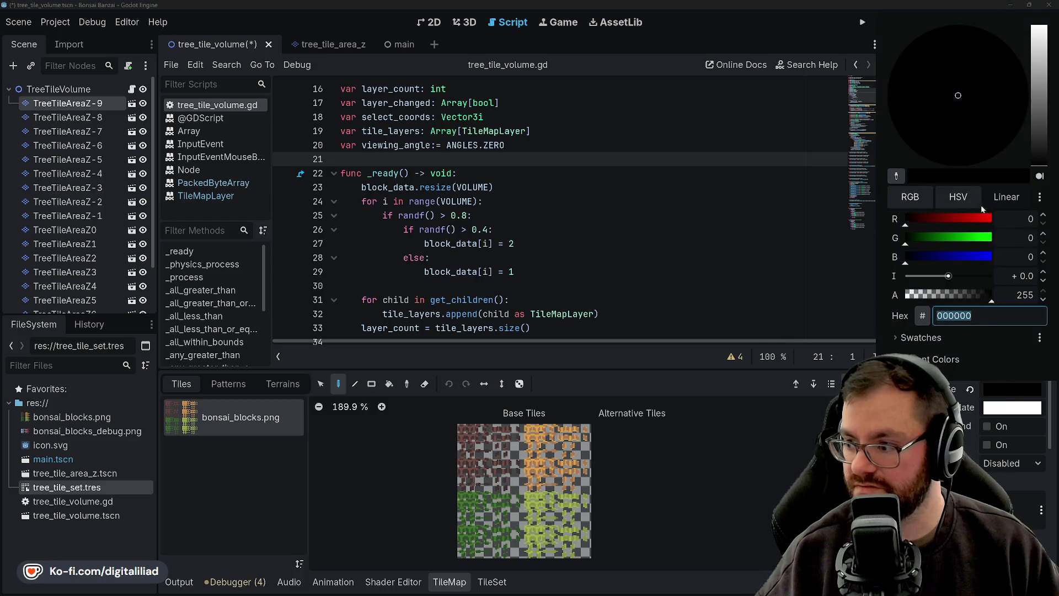
pyautogui.click(1025, 219)
pyautogui.write('181')
pyautogui.press('Tab')
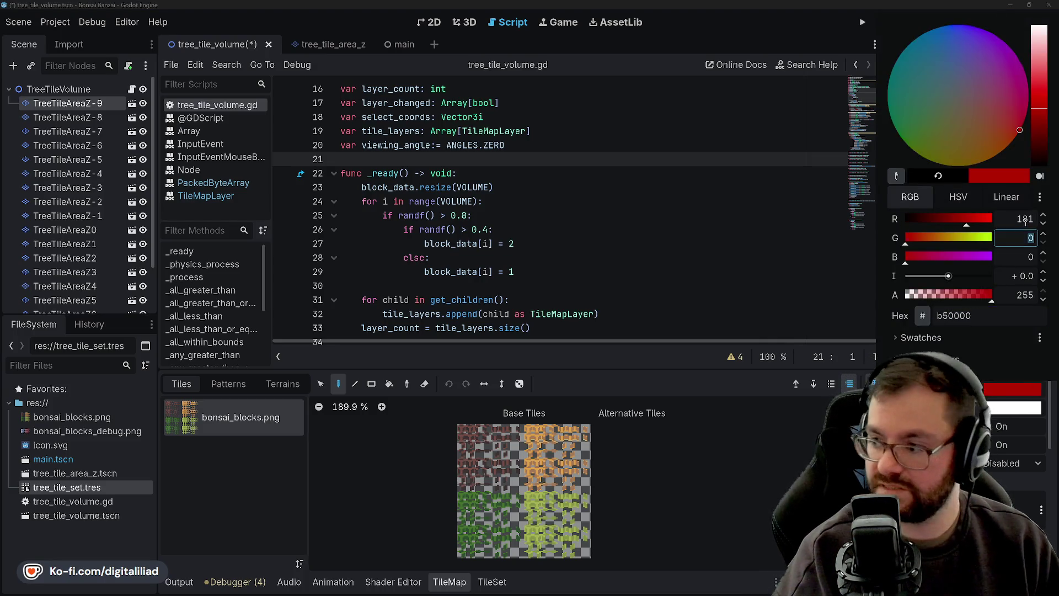
pyautogui.write('181')
pyautogui.press('Tab')
pyautogui.write('181')
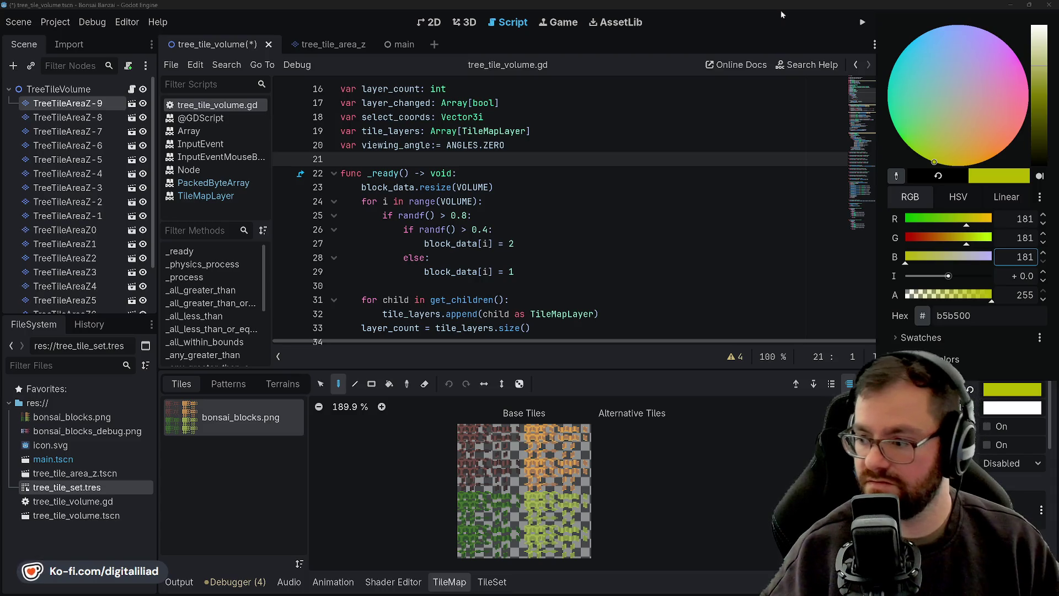
pyautogui.click(602, 117)
# Save the scene with Ctrl+S and minimize Godot and Aseprite to show the desktop.
pyautogui.click(622, 199)
pyautogui.hotkey('ctrl', 's')
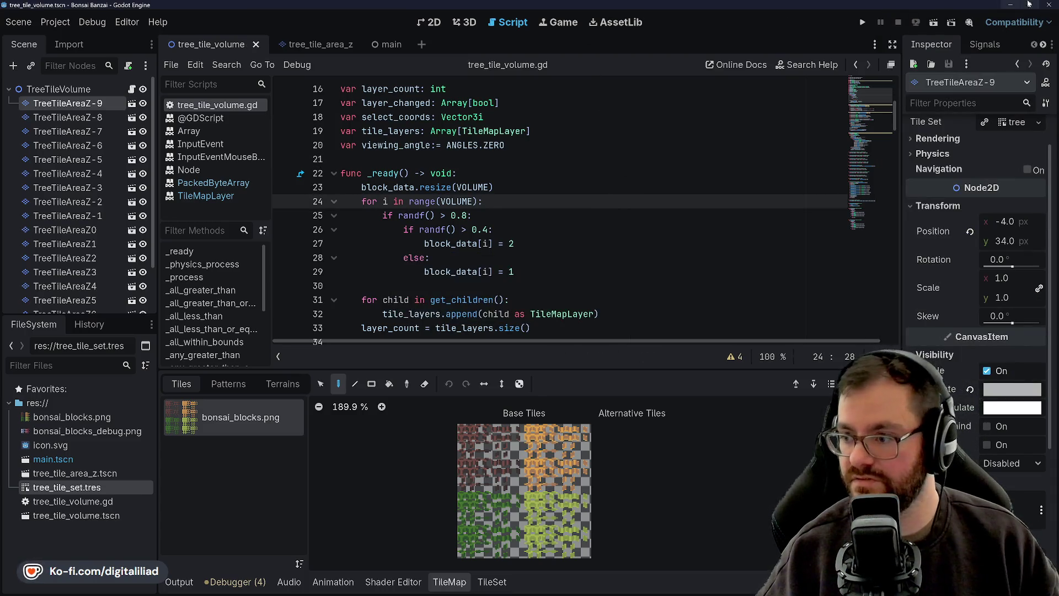
pyautogui.click(1011, 5)
pyautogui.click(1010, 5)
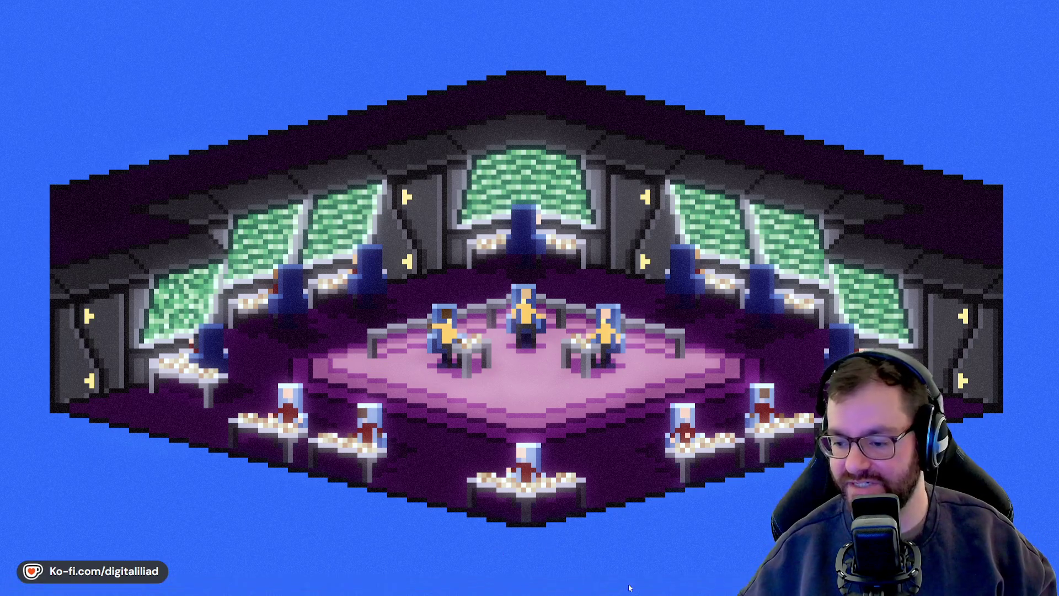
# In Chrome, review the Down2Jam PLANTS theme image and Bonsai styles page, then return to Godot.
pyautogui.moveTo(612, 587)
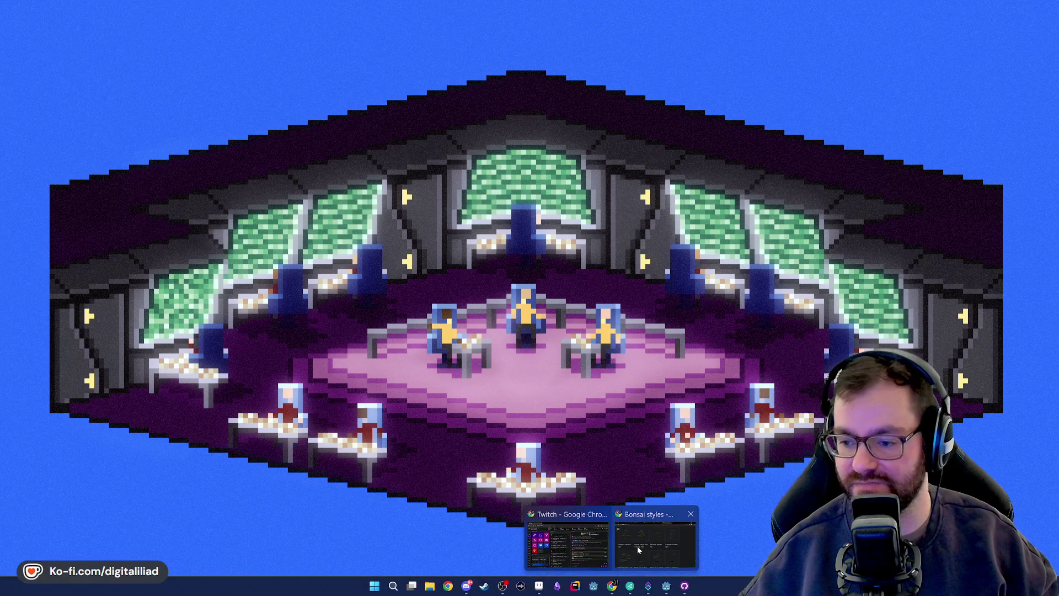
pyautogui.click(656, 537)
pyautogui.click(60, 10)
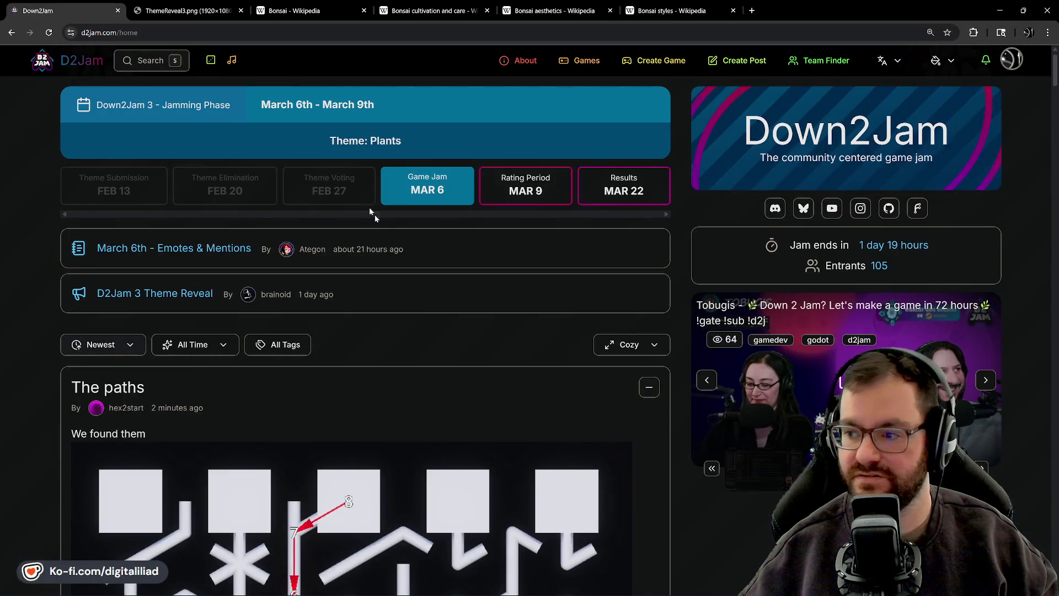
pyautogui.click(171, 12)
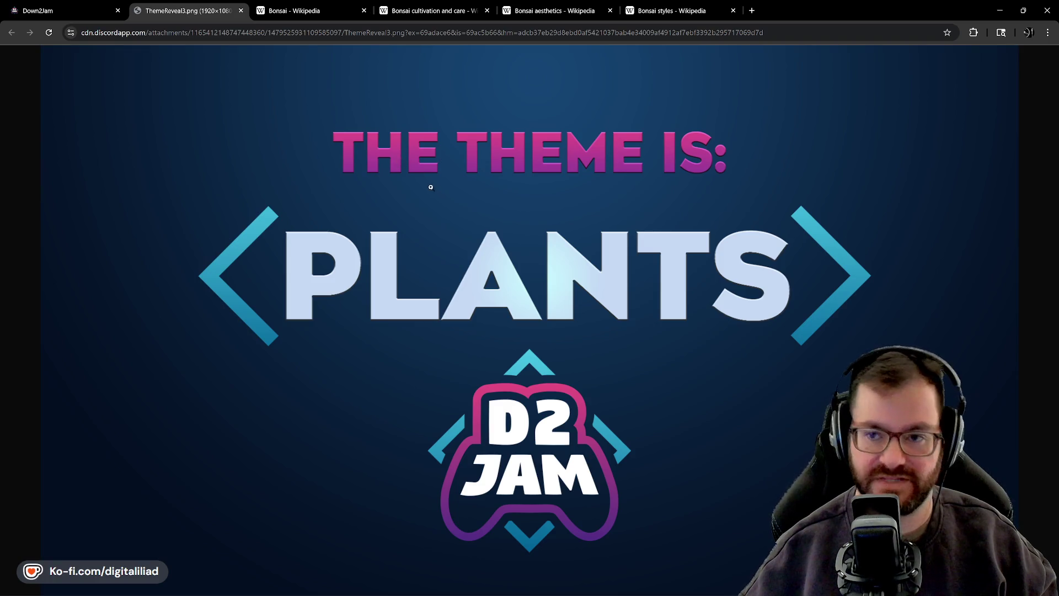
pyautogui.click(661, 17)
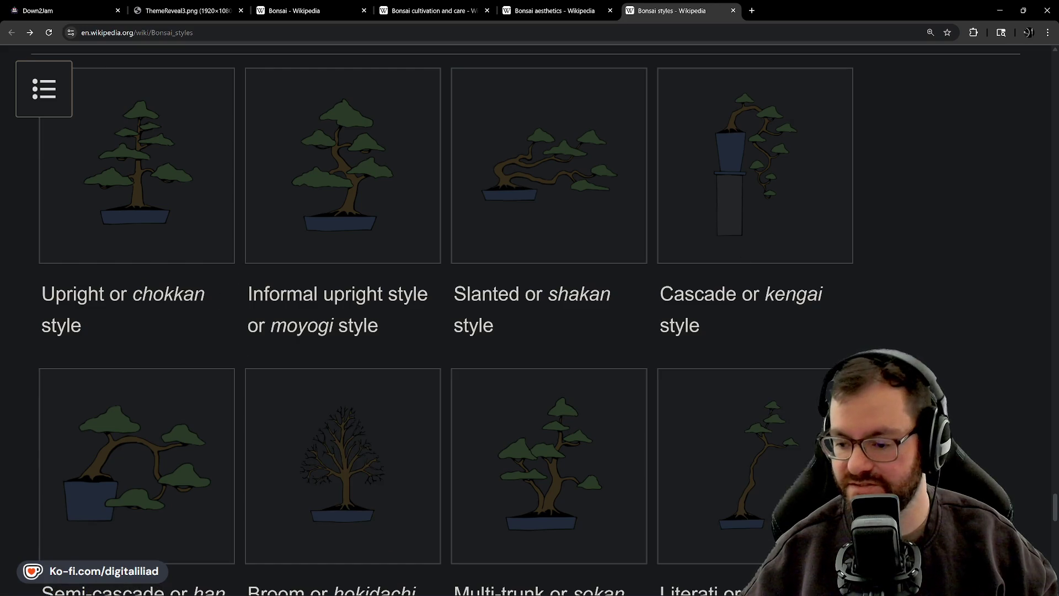
pyautogui.moveTo(611, 587)
pyautogui.click(666, 587)
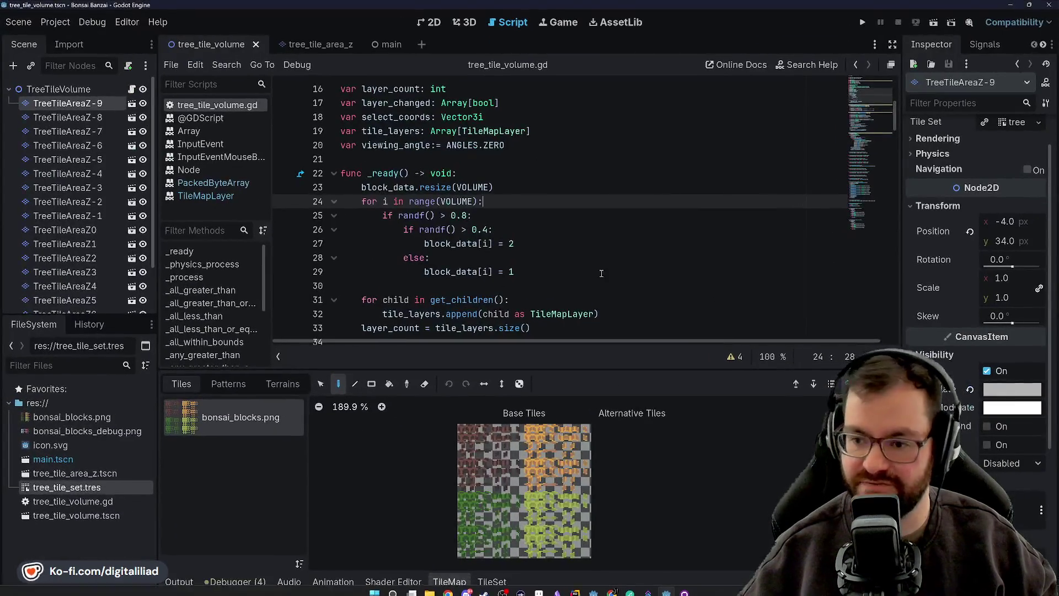
# Save the tree_tile_volume scene and put the caret back on empty line 21 of the script.
pyautogui.hotkey('ctrl', 's')
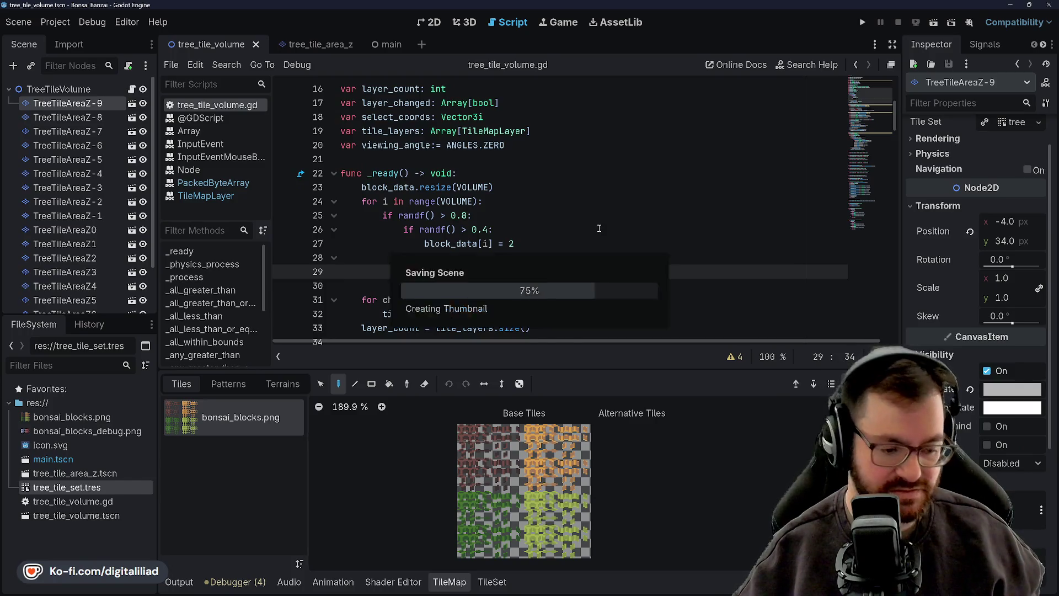
pyautogui.click(582, 187)
pyautogui.click(580, 165)
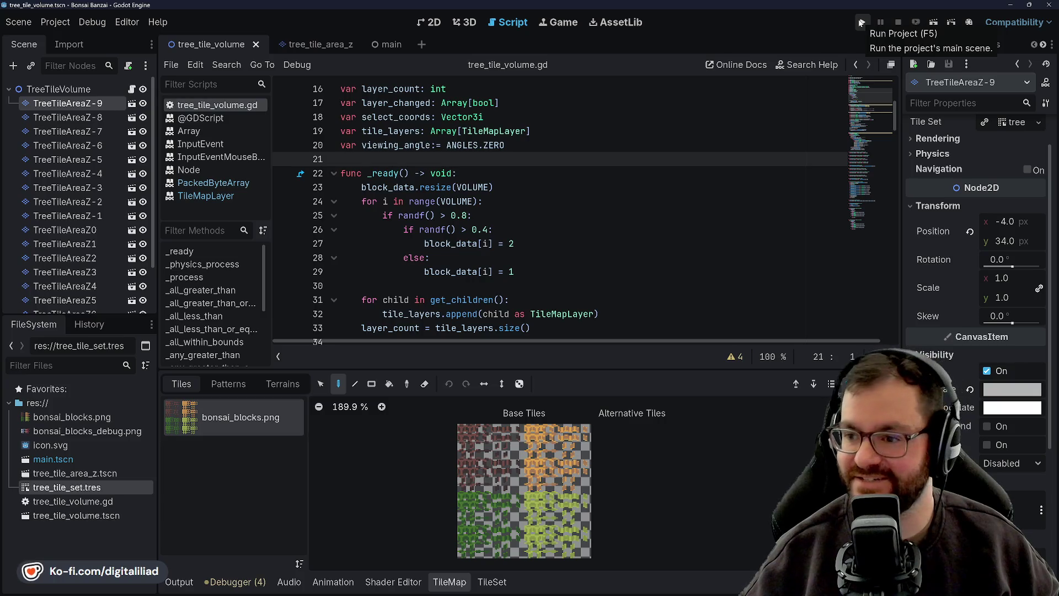
# Run the project and spin the voxel tree volume with the E key three times.
pyautogui.click(861, 23)
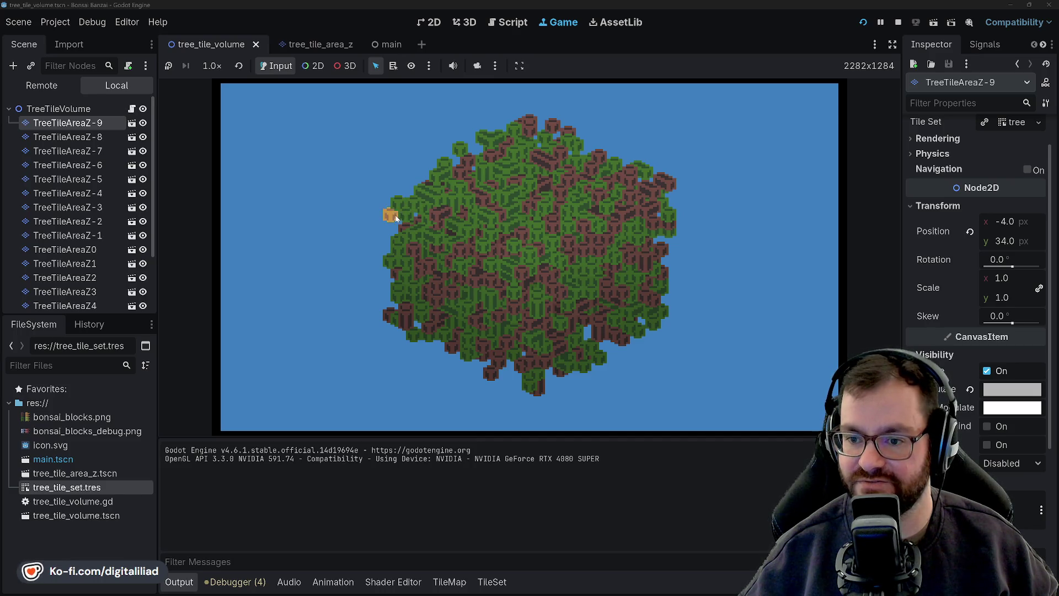
pyautogui.press('e')
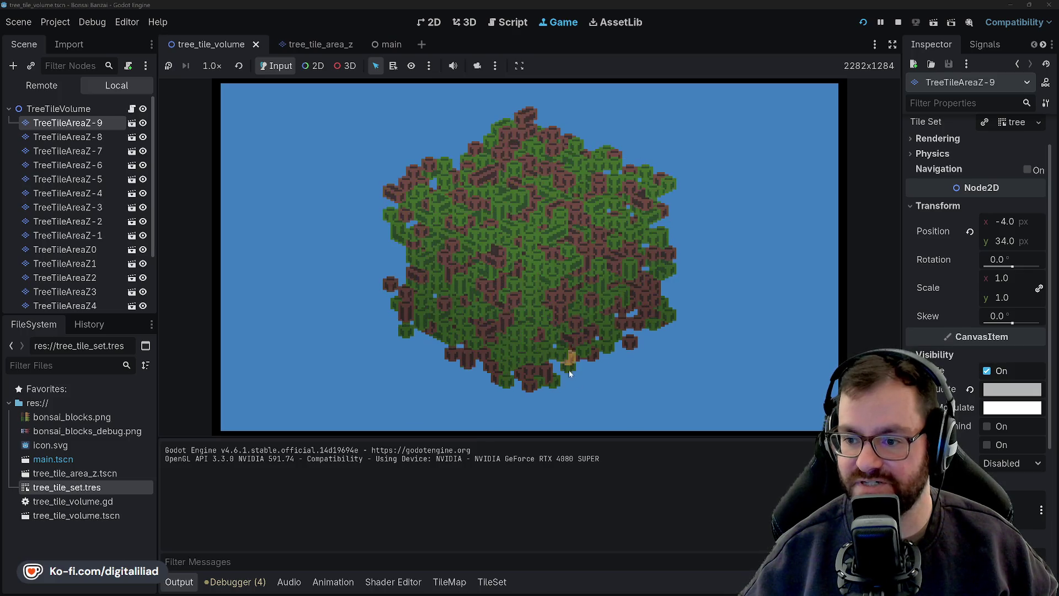
pyautogui.press('e')
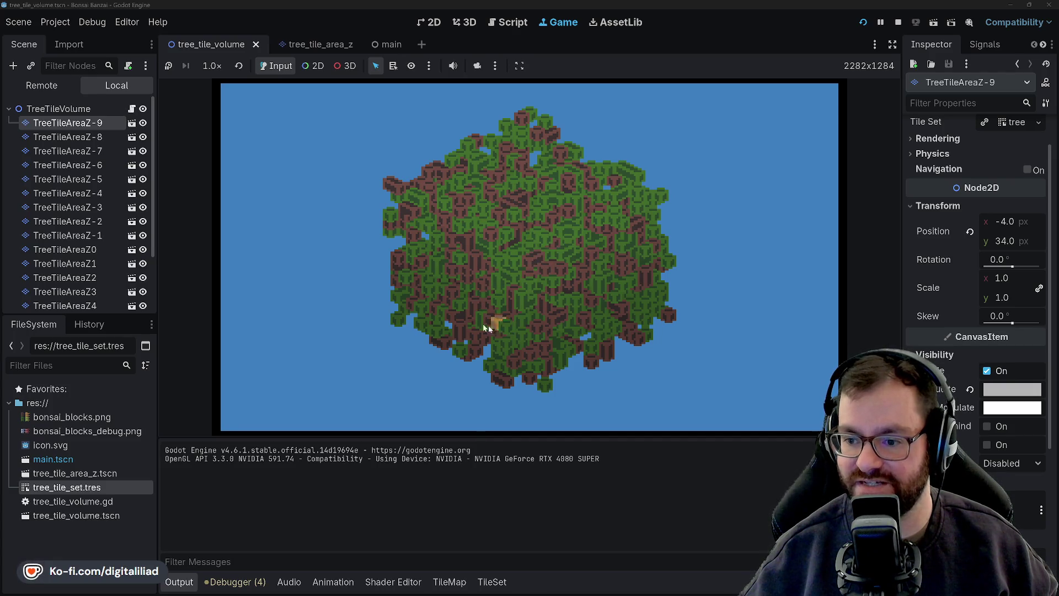
pyautogui.press('e')
pyautogui.press('e')
pyautogui.press('e')
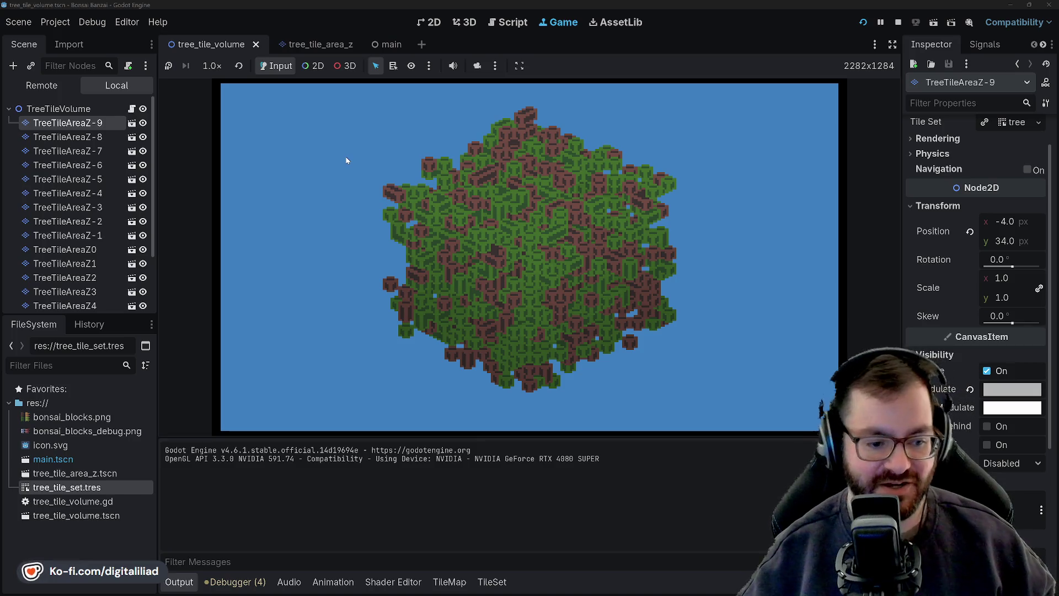
pyautogui.moveTo(582, 578)
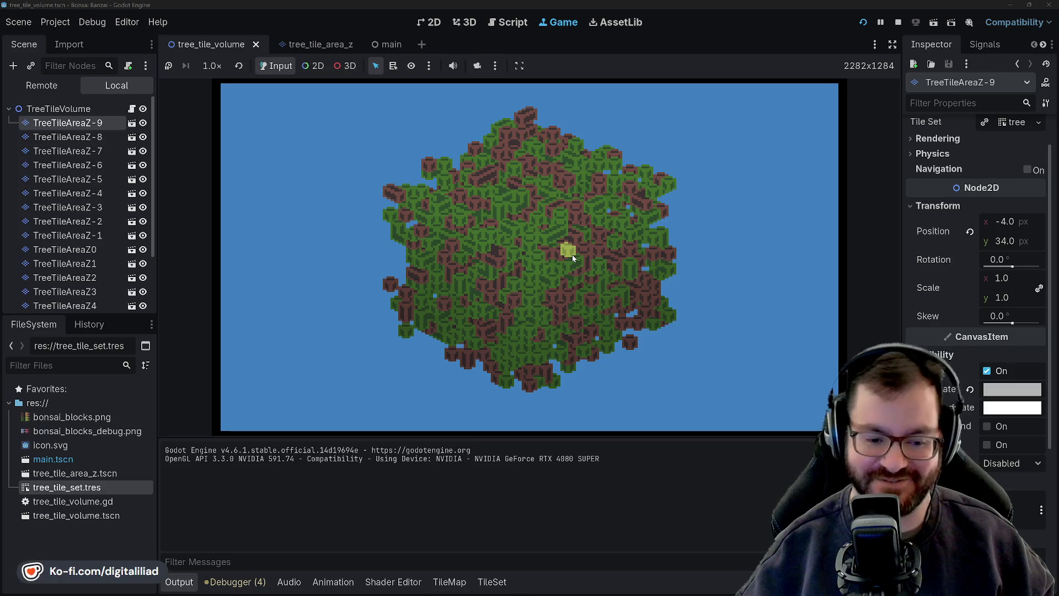
# Switch to the Bonsai styles Wikipedia page in Chrome.
pyautogui.moveTo(614, 588)
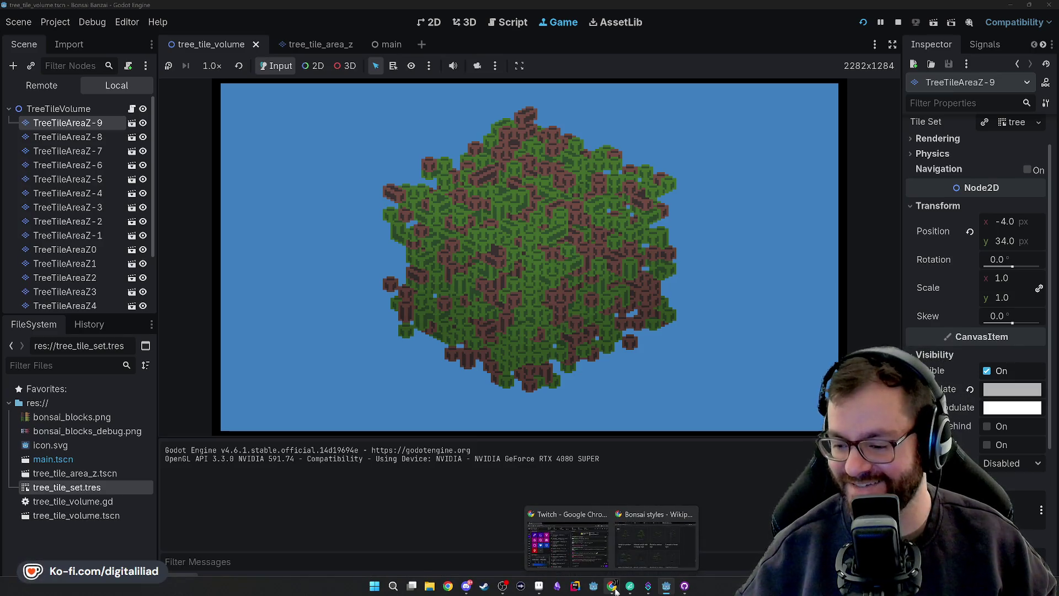
pyautogui.click(656, 538)
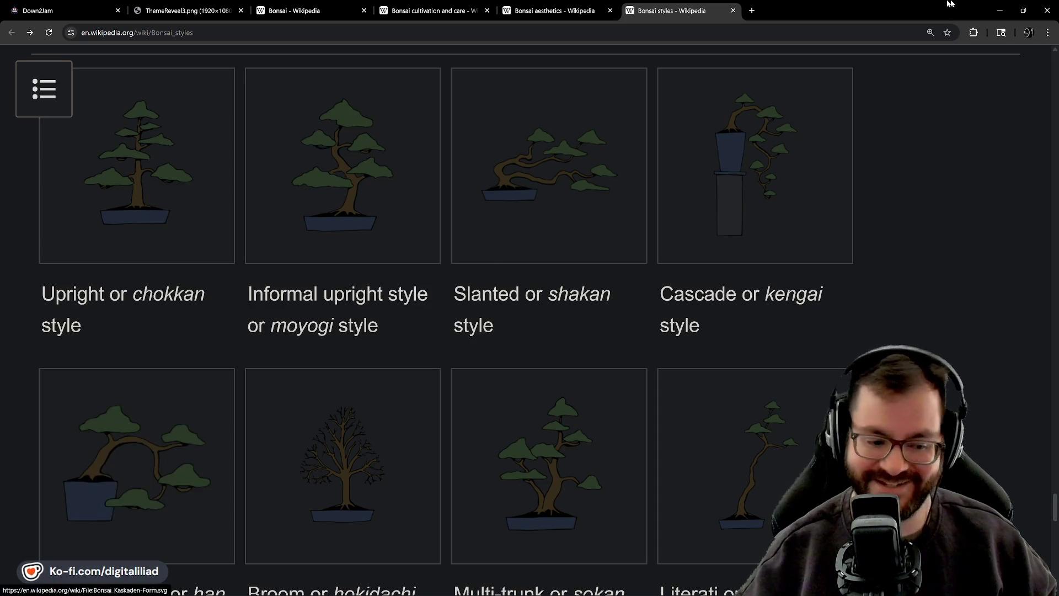
# Alt-Tab back to the running Godot game.
pyautogui.hotkey('alt', 'Tab')
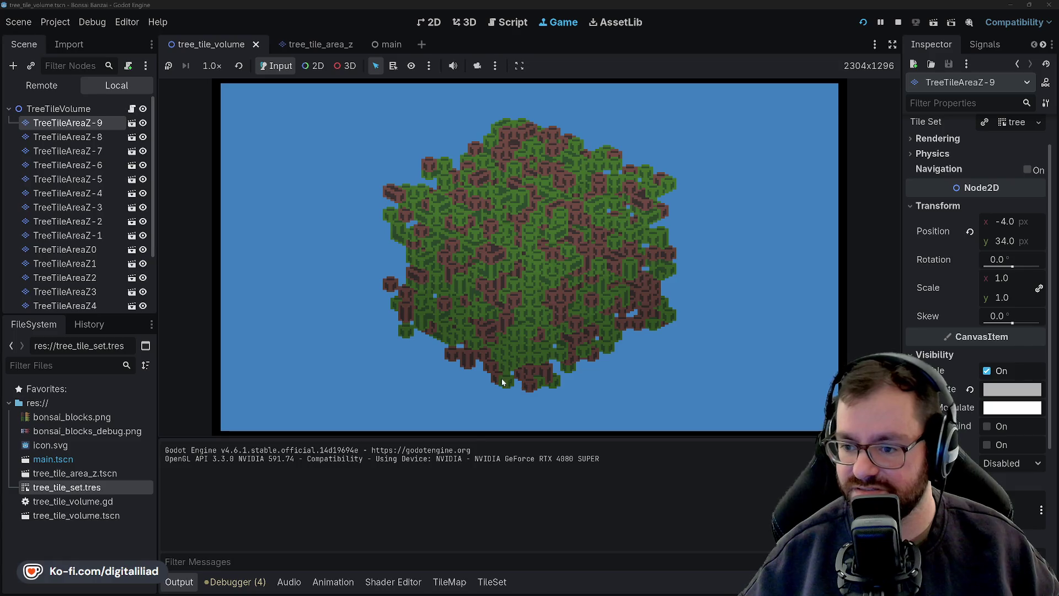
# Stop the running game and select the TreeTileAreaZ9 layer.
pyautogui.click(898, 22)
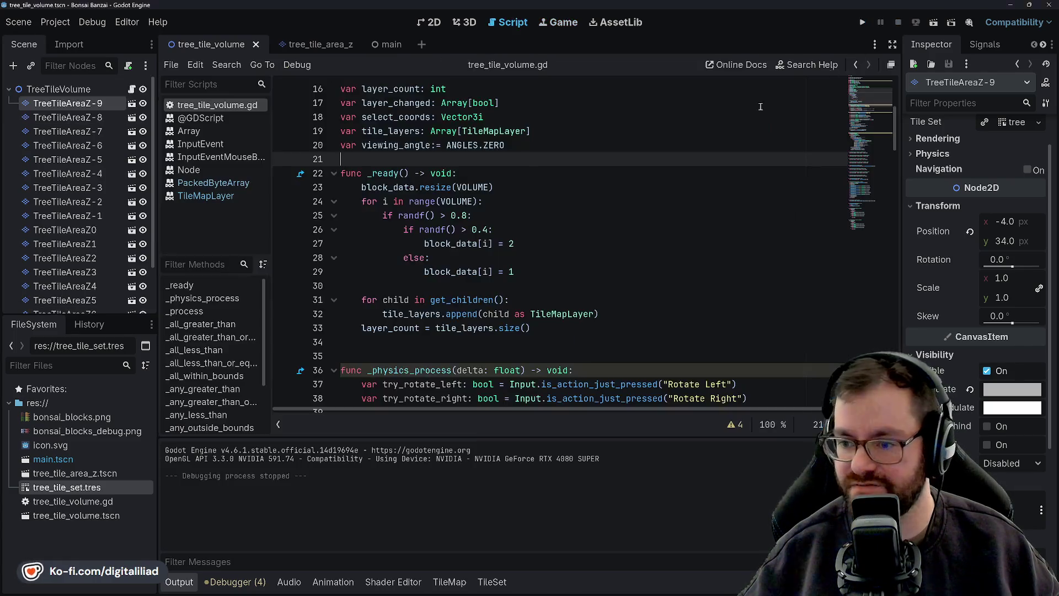
pyautogui.scroll(-3, 71, 193)
pyautogui.click(72, 302)
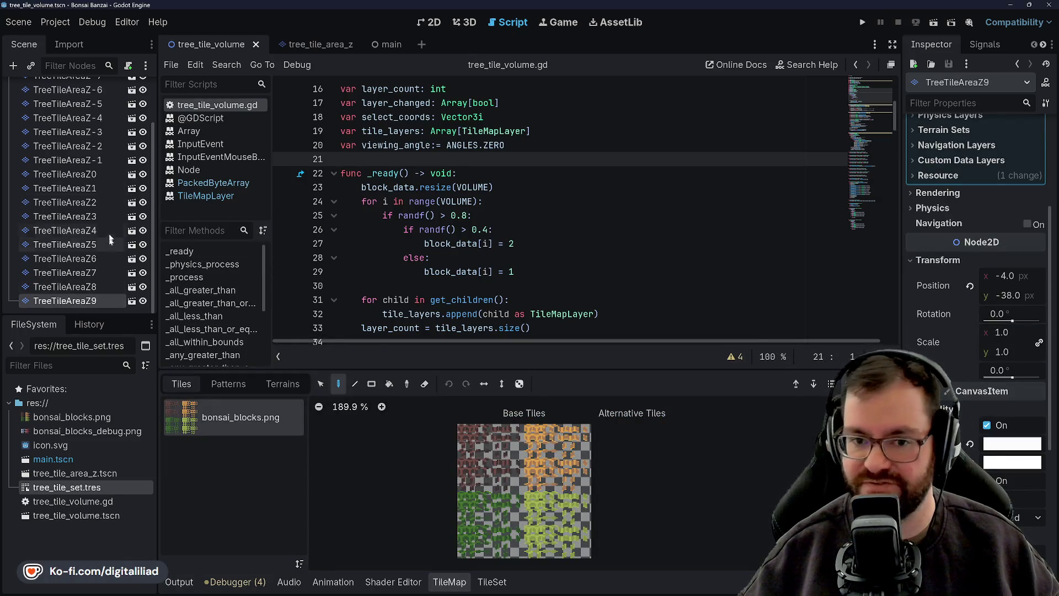
# Open TreeTileAreaZ9's Modulate colour, showing its fbfbfb tint.
pyautogui.scroll(3, 63, 165)
pyautogui.scroll(-2, 62, 160)
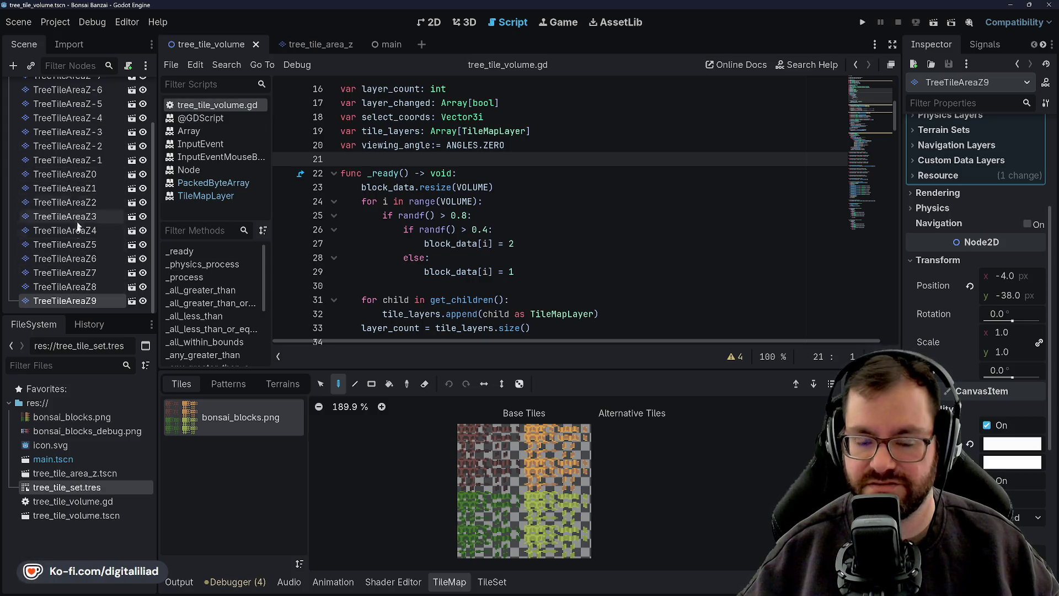
pyautogui.scroll(2, 71, 189)
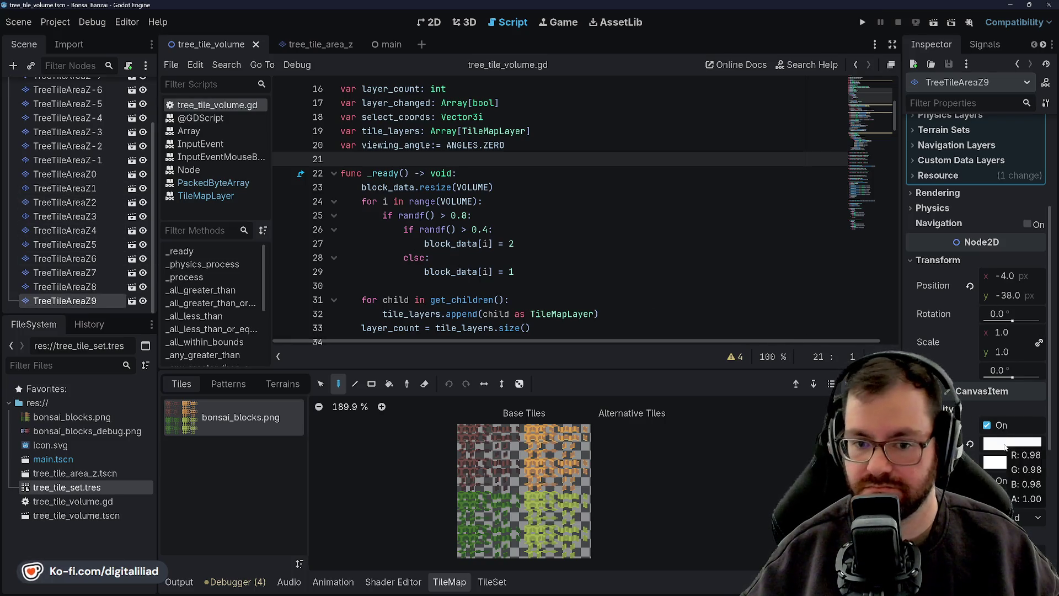
pyautogui.click(1004, 446)
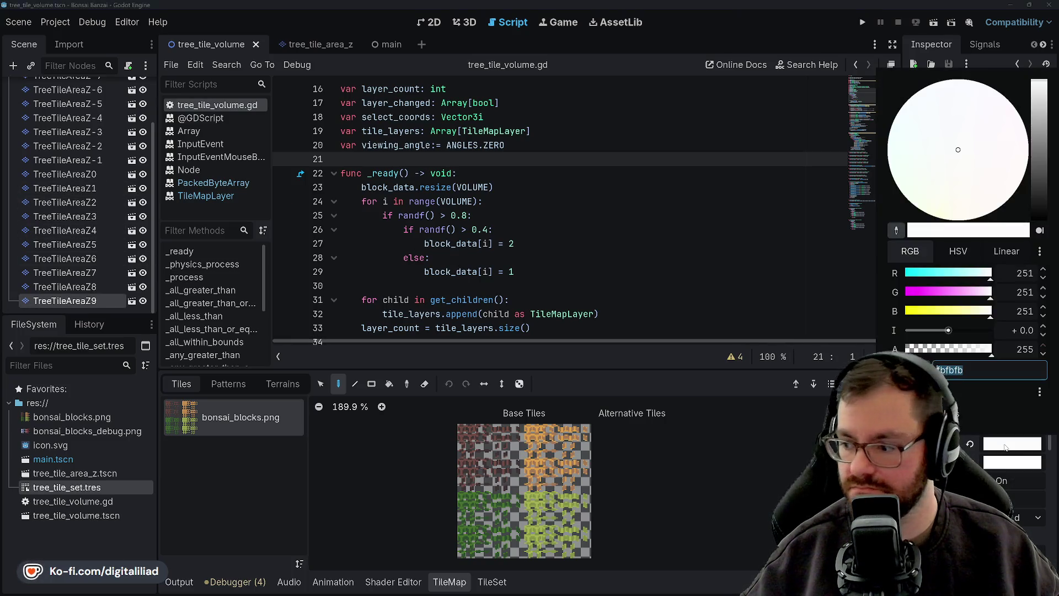
# Select TreeTileAreaZ8 and open its Modulate colour picker.
pyautogui.click(72, 232)
pyautogui.click(65, 286)
pyautogui.click(74, 302)
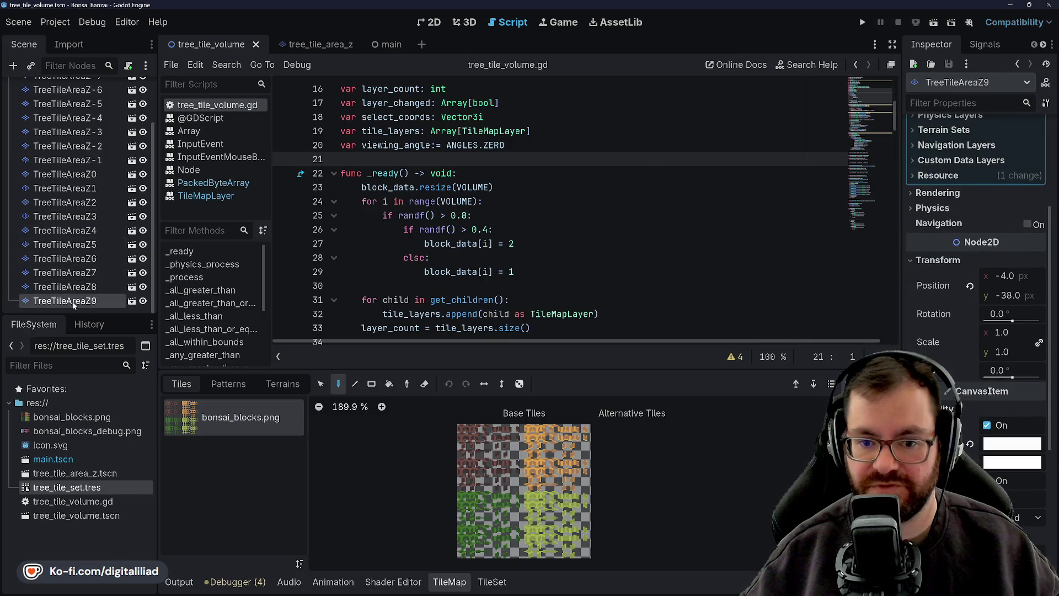
pyautogui.click(970, 445)
pyautogui.click(102, 286)
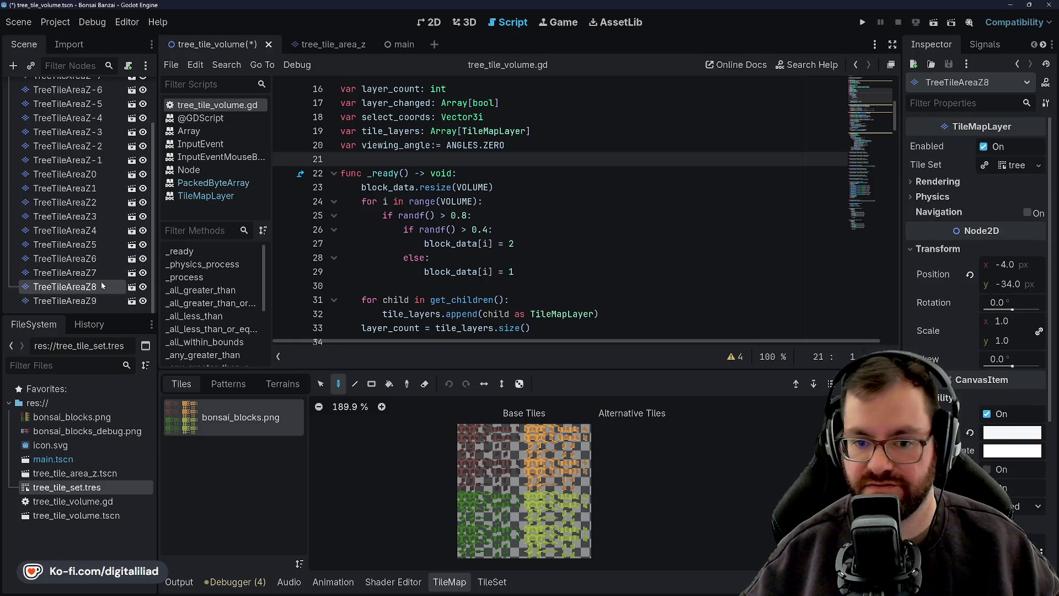
pyautogui.click(1007, 436)
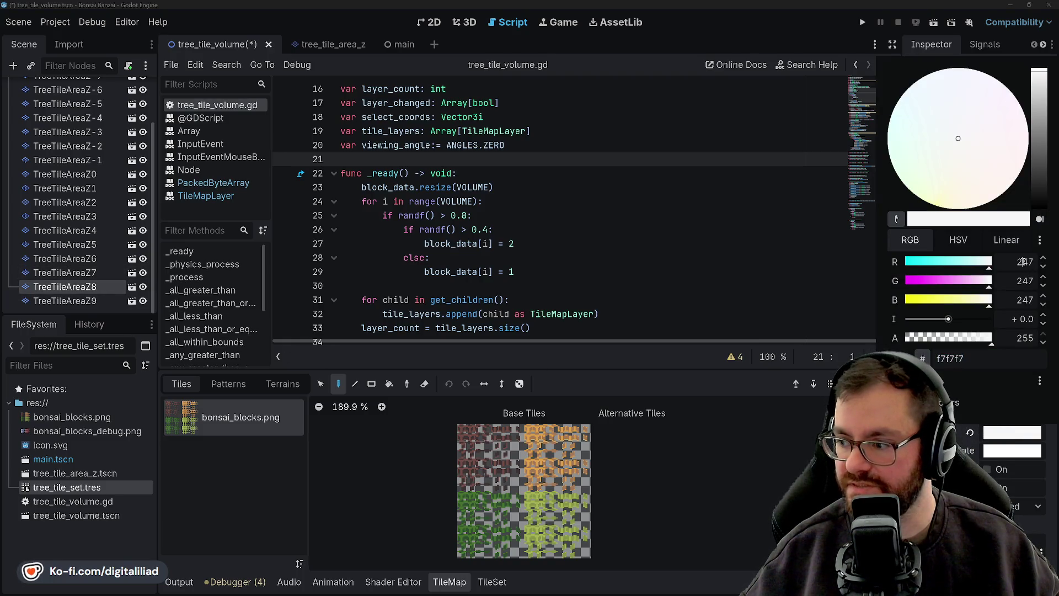
# Set TreeTileAreaZ8's modulate R, G, B to 249 (f9f9f9).
pyautogui.write('199')
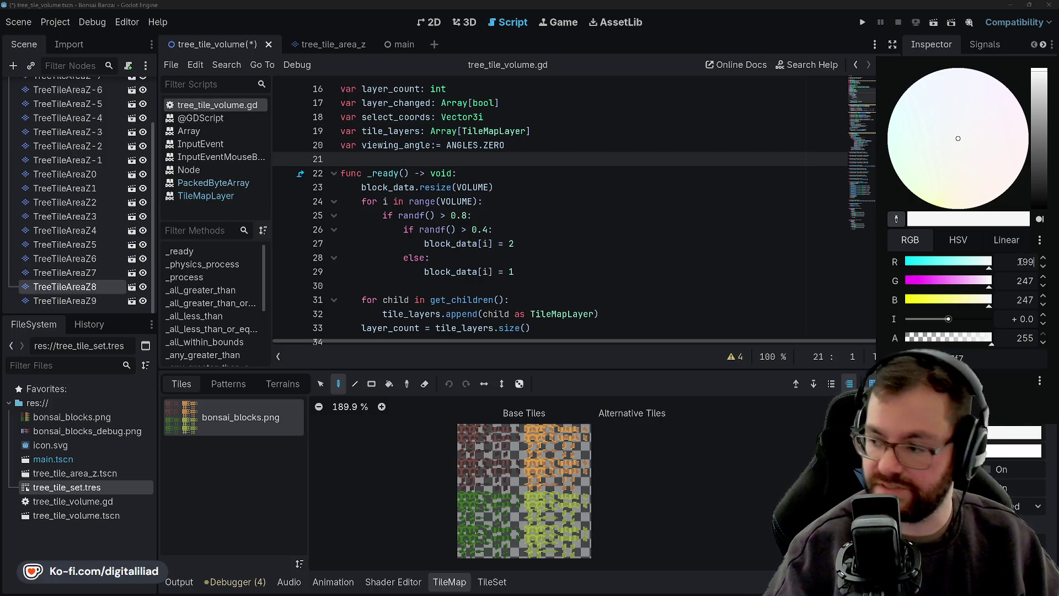
pyautogui.press('Tab')
pyautogui.write('199')
pyautogui.press('Tab')
pyautogui.write('1')
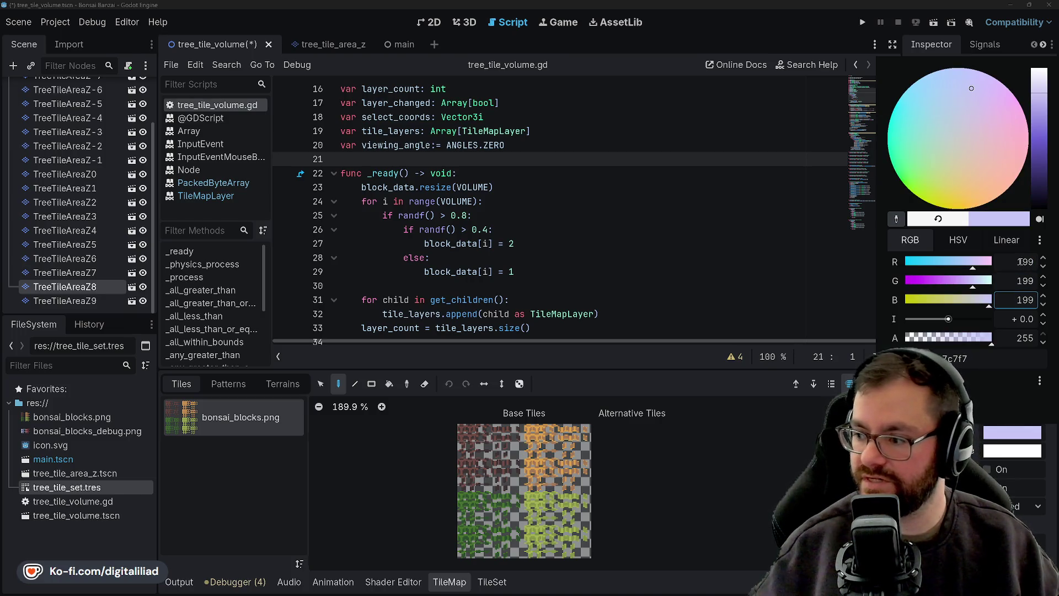
pyautogui.click(1020, 262)
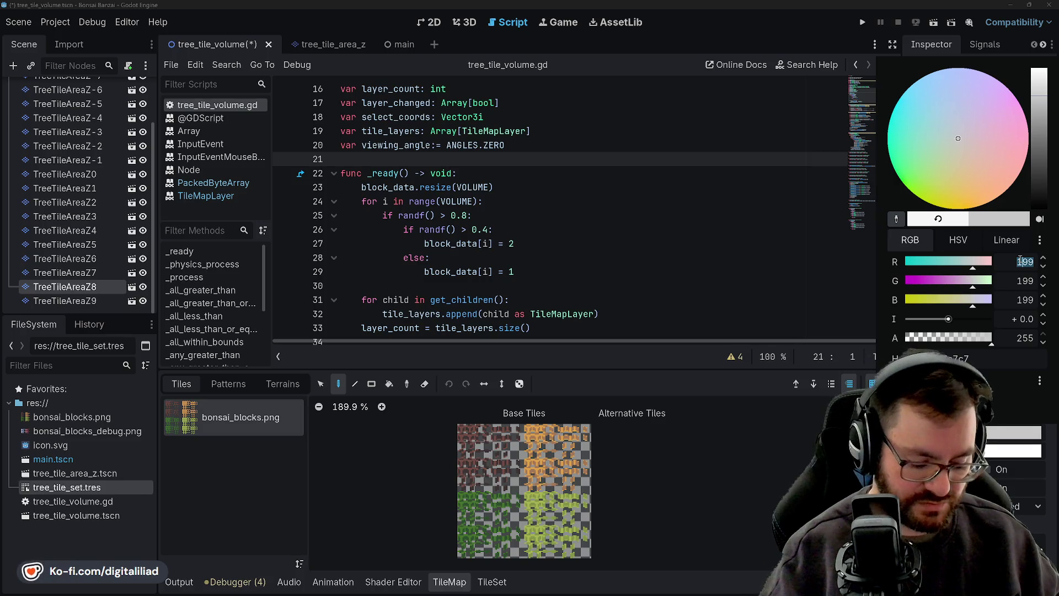
pyautogui.write('249')
pyautogui.press('Tab')
pyautogui.press('Tab')
pyautogui.write('249')
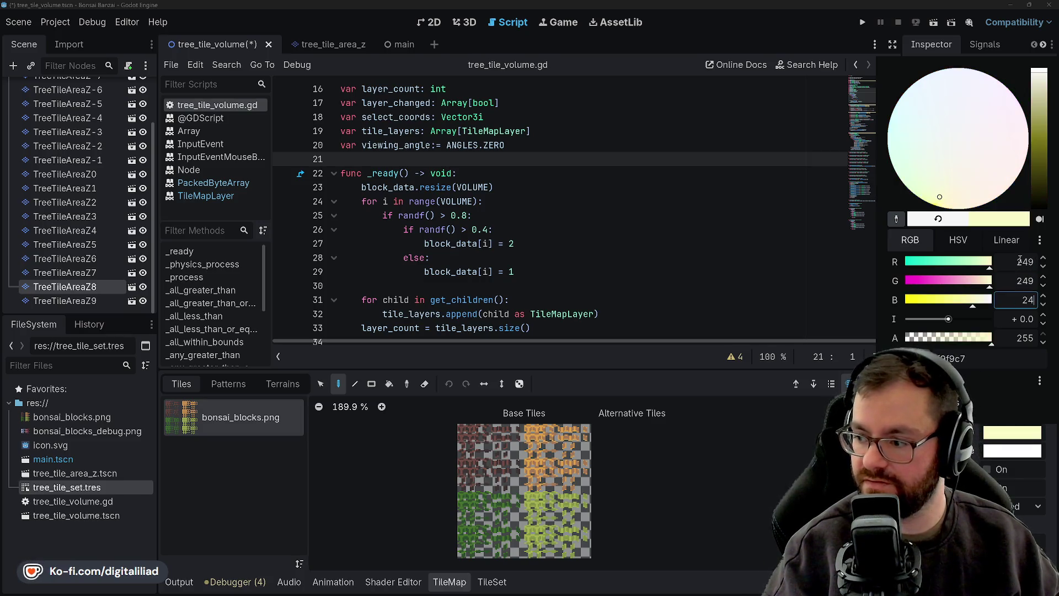
pyautogui.press('Tab')
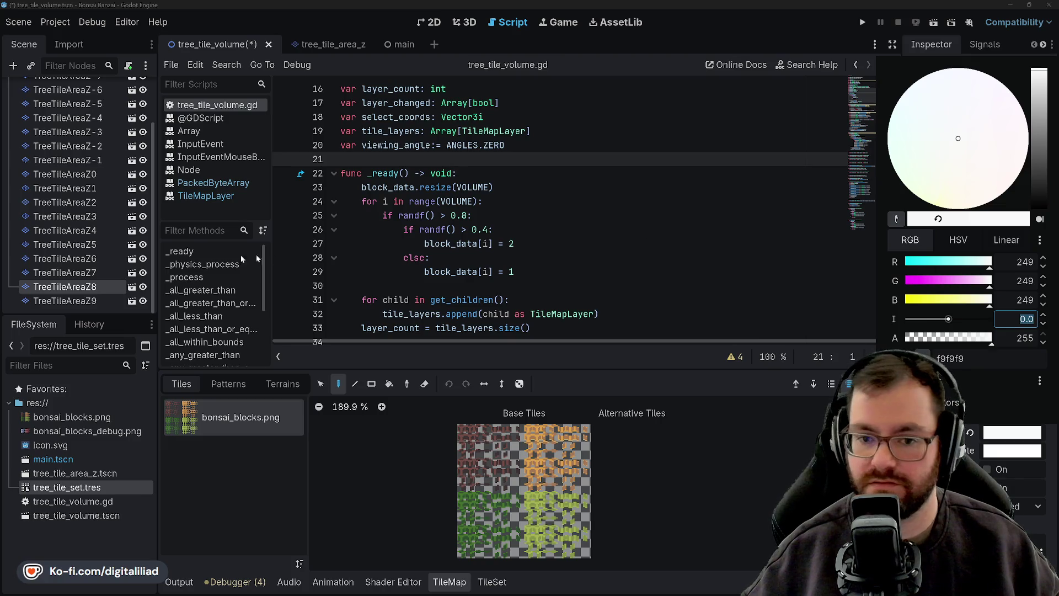
pyautogui.click(82, 279)
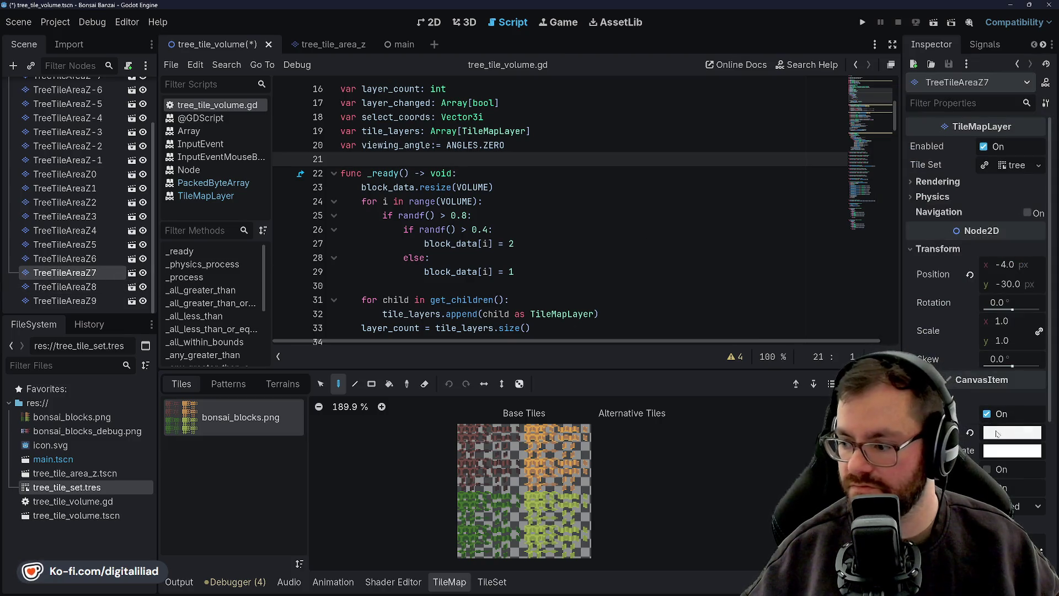
# Review TreeTileAreaZ7's f3f3f3 modulate tint, then select TreeTileAreaZ6.
pyautogui.click(996, 433)
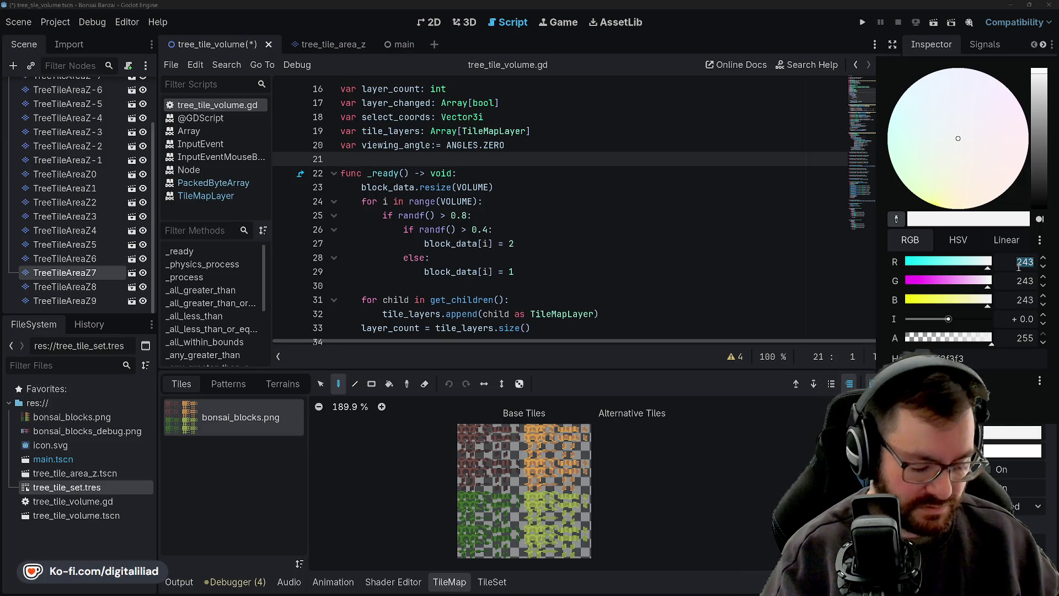
pyautogui.press('Tab')
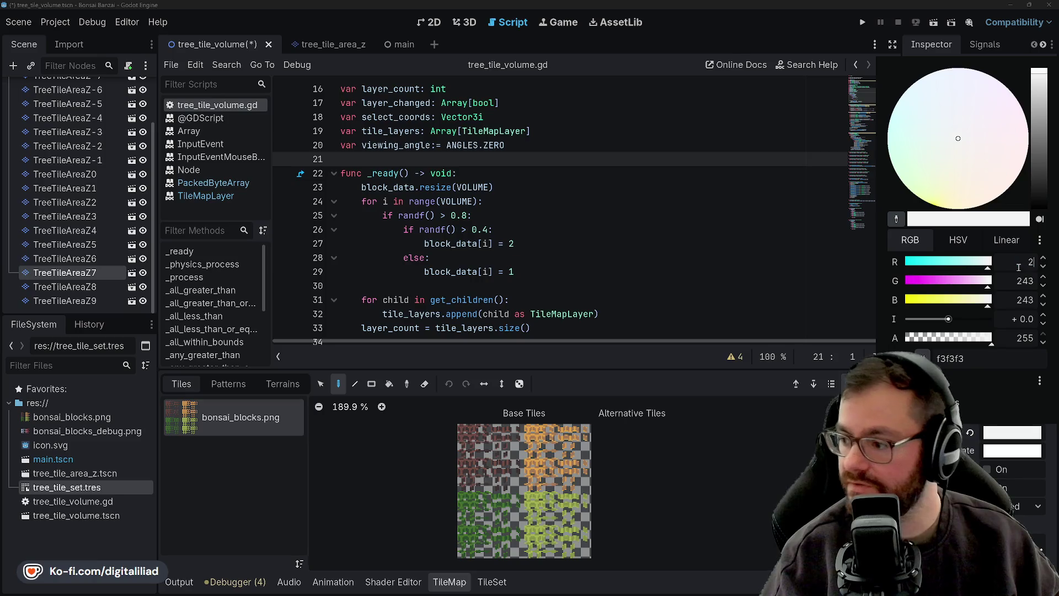
pyautogui.press('Tab')
pyautogui.press('Tab')
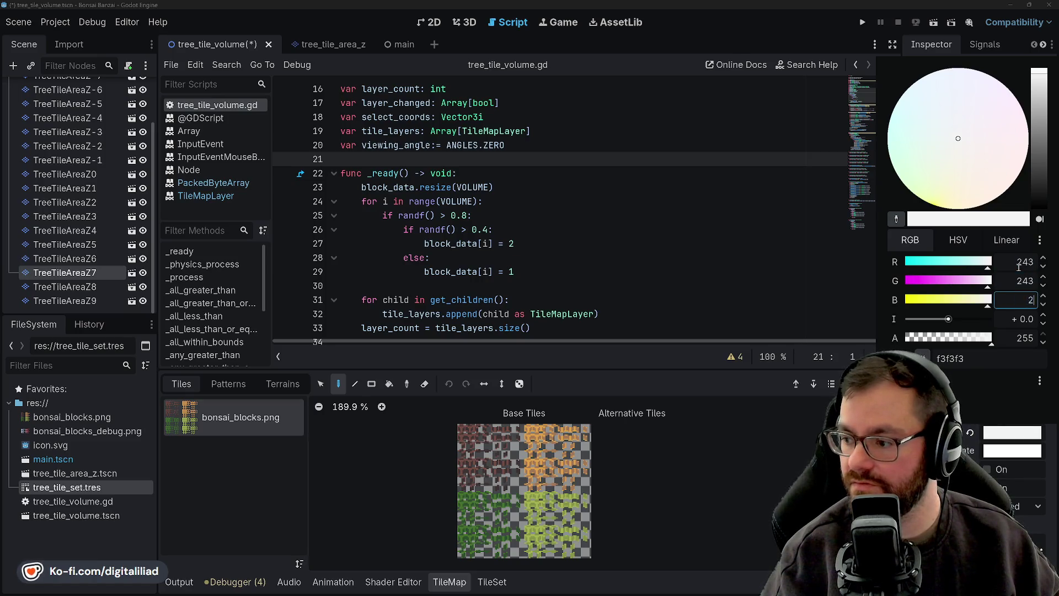
pyautogui.click(111, 263)
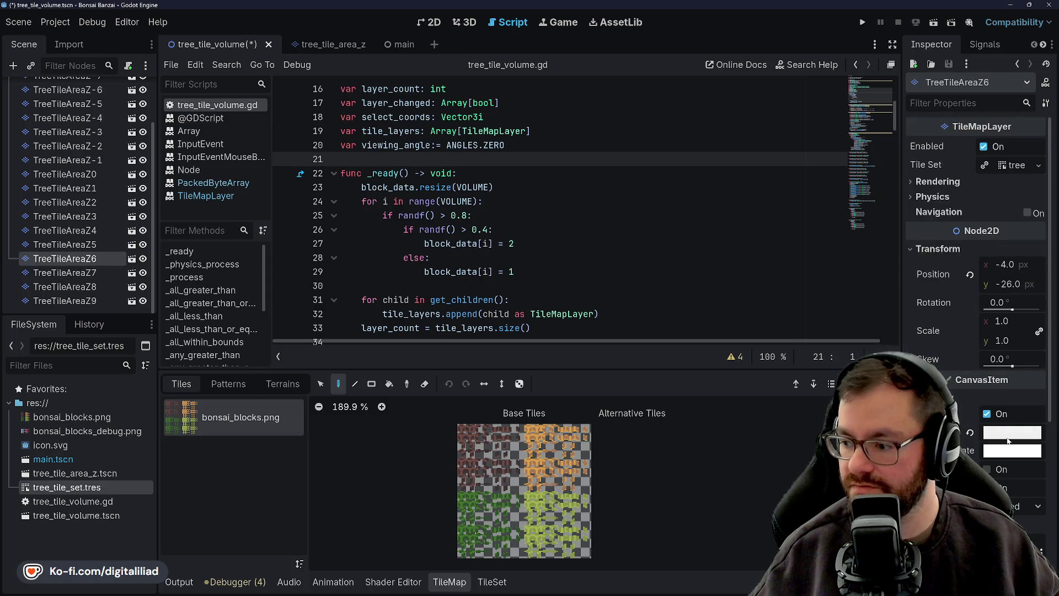
# Set TreeTileAreaZ6's modulate R, G, B to 237.
pyautogui.click(1008, 434)
pyautogui.click(1018, 269)
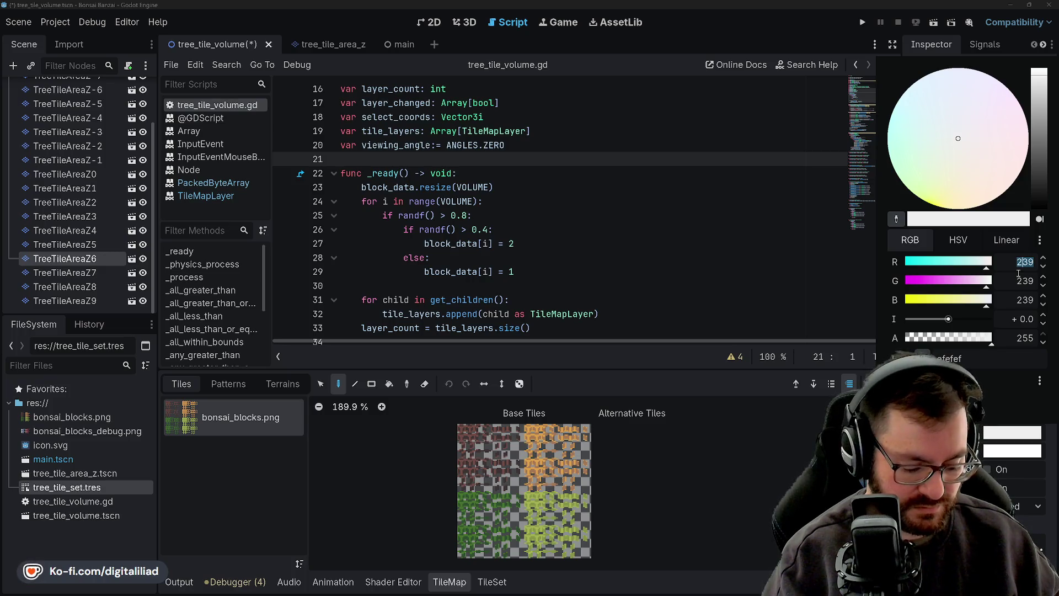
pyautogui.write('237')
pyautogui.press('Tab')
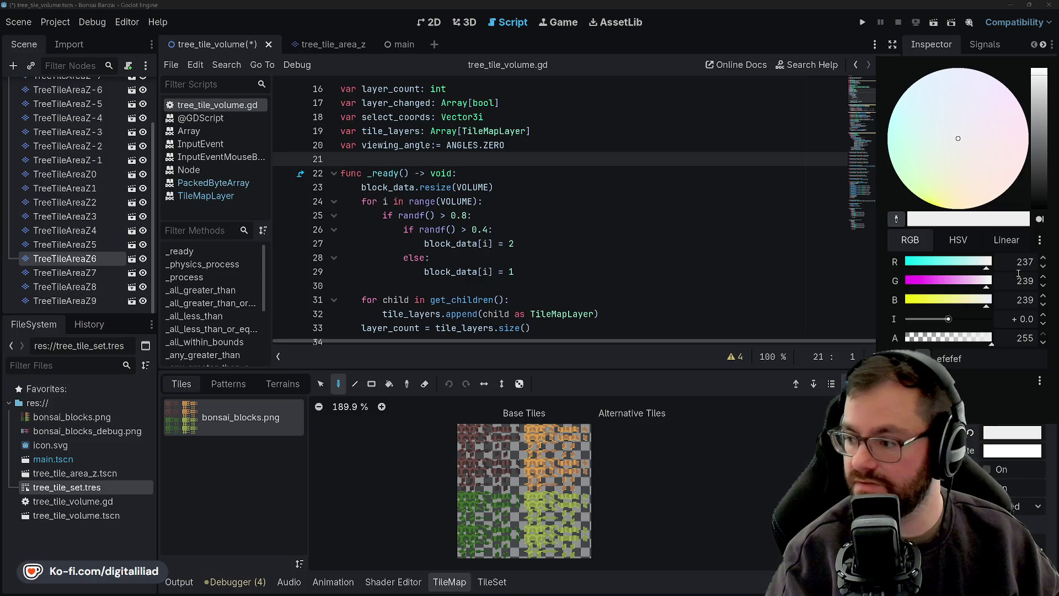
pyautogui.write('237')
pyautogui.press('Tab')
pyautogui.write('237')
pyautogui.press('Tab')
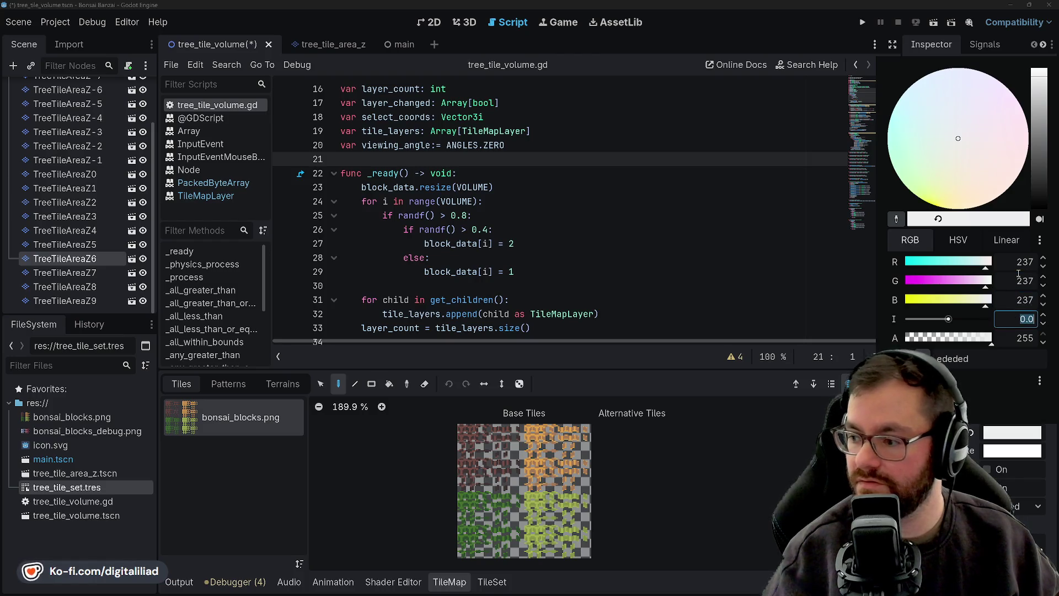
# Give TreeTileAreaZ5 a light grey modulate tint of 231.
pyautogui.click(77, 245)
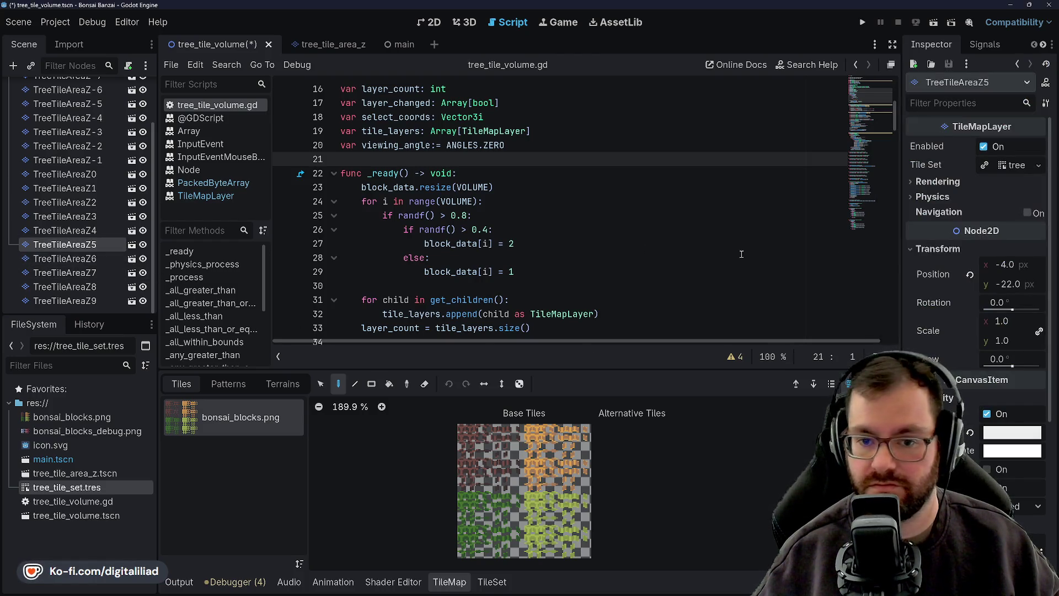
pyautogui.click(1012, 432)
pyautogui.click(1014, 262)
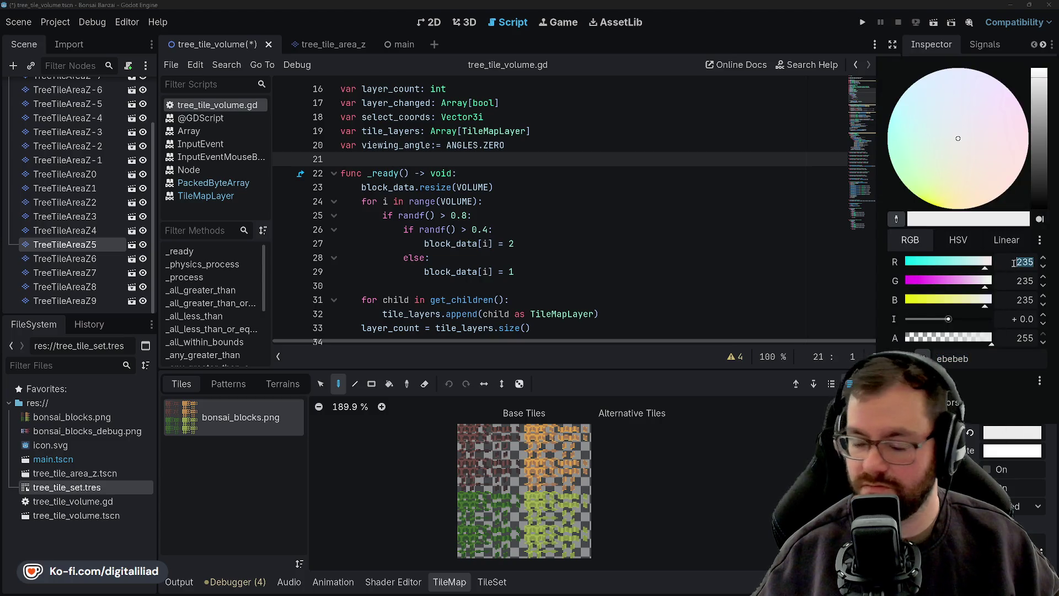
pyautogui.write('2')
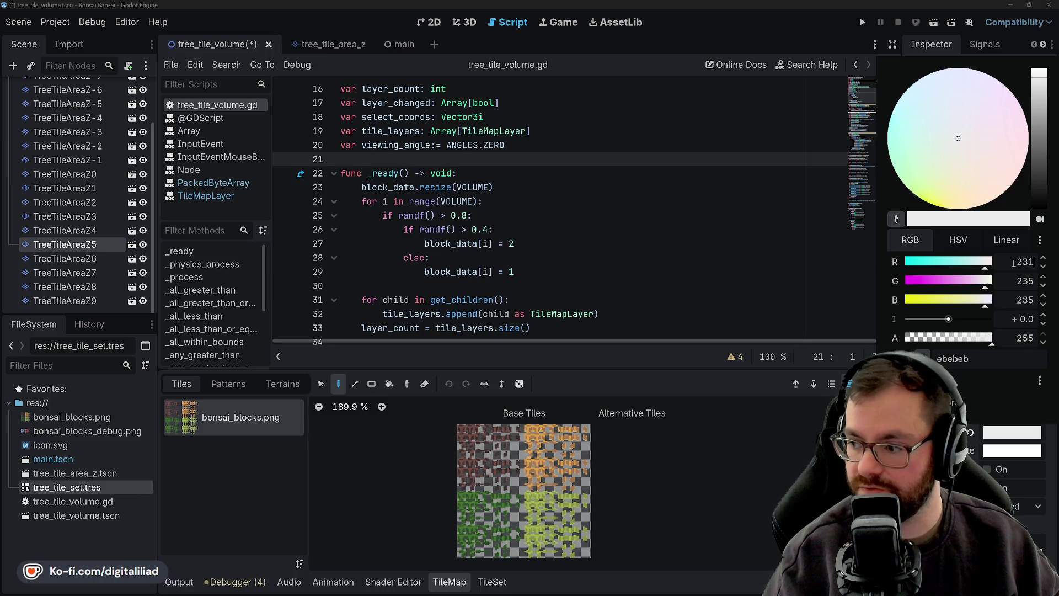
pyautogui.press('Tab')
pyautogui.write('1')
pyautogui.press('Tab')
pyautogui.write('2')
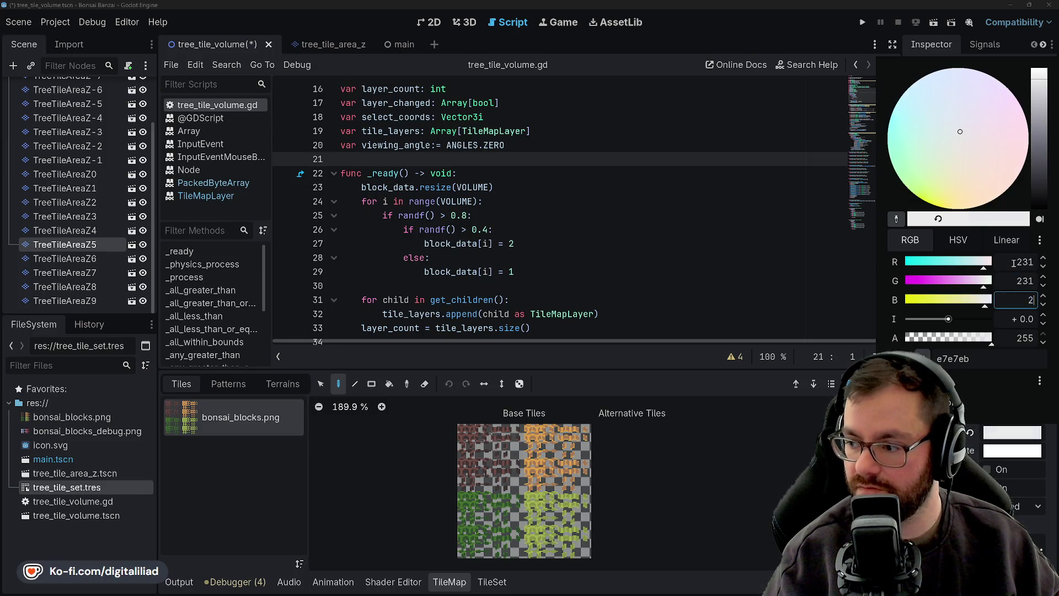
pyautogui.write('31')
pyautogui.press('Tab')
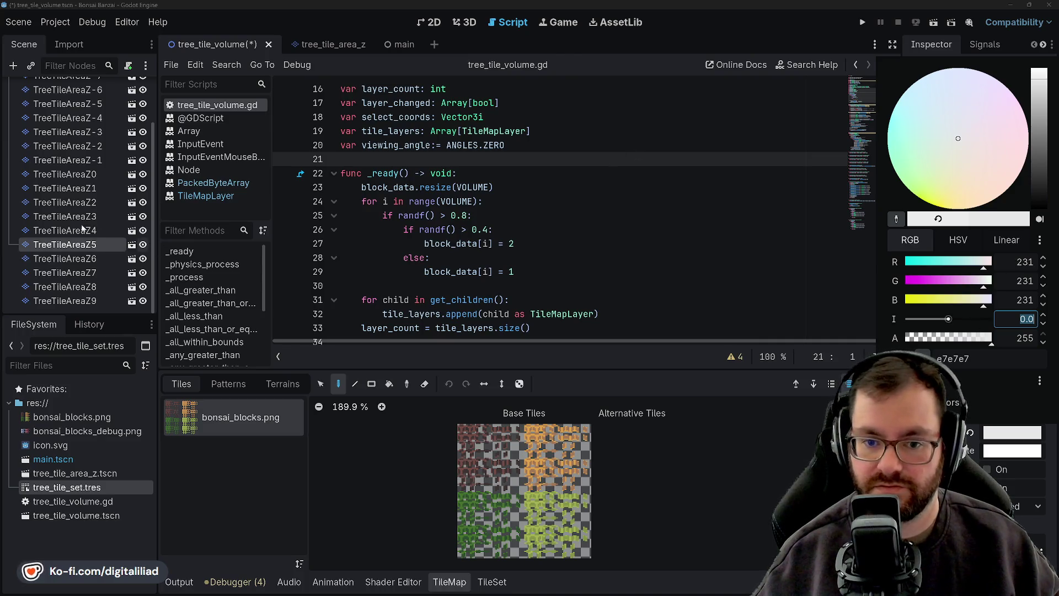
# Double-check TreeTileAreaZ5's modulate tint, then select TreeTileAreaZ4.
pyautogui.click(82, 229)
pyautogui.click(999, 437)
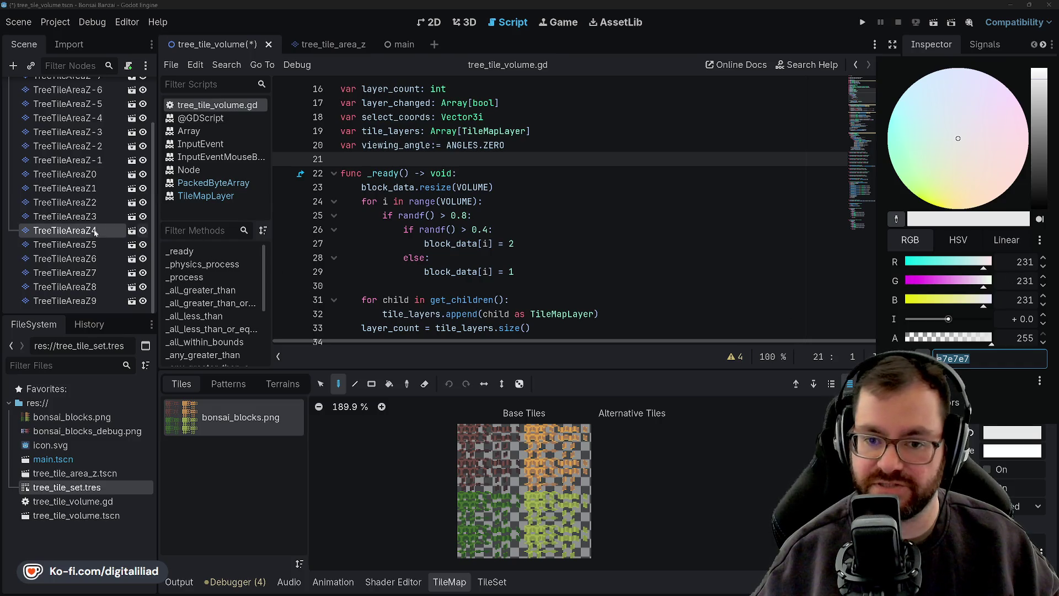
pyautogui.click(84, 244)
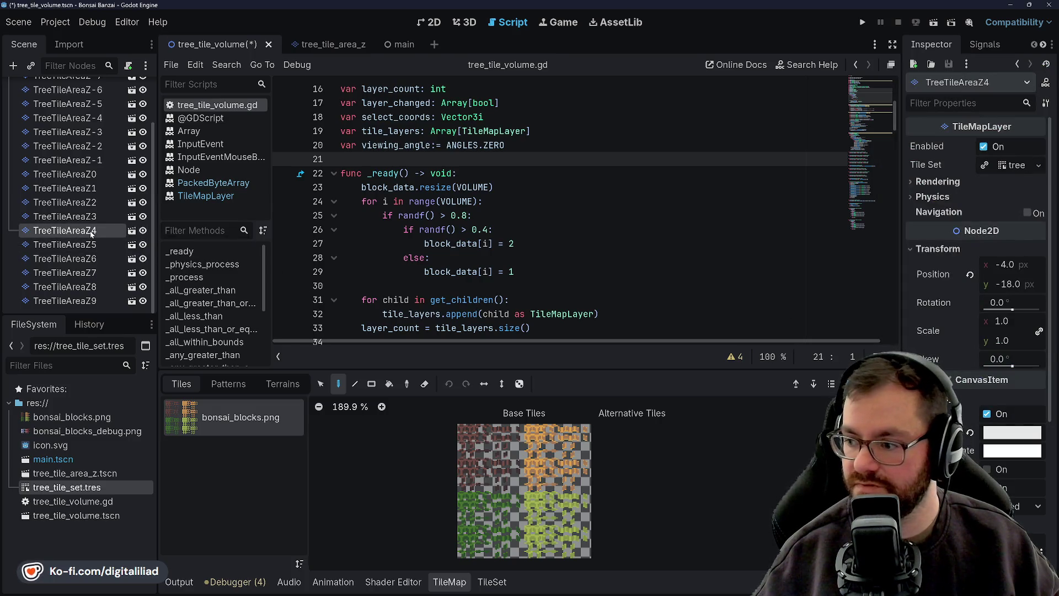
pyautogui.click(82, 244)
pyautogui.click(1005, 438)
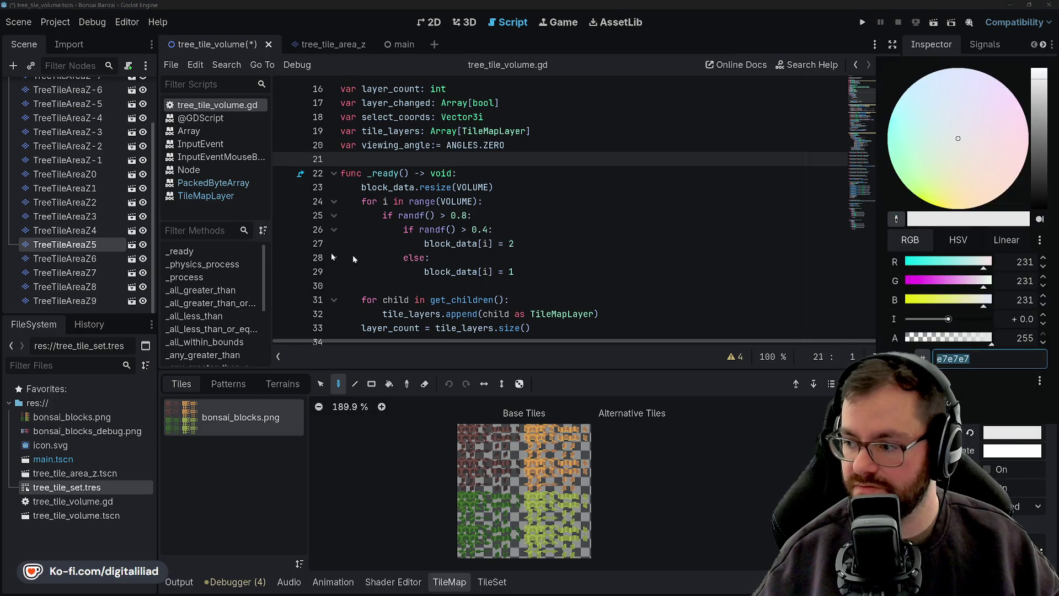
pyautogui.click(77, 230)
pyautogui.click(78, 230)
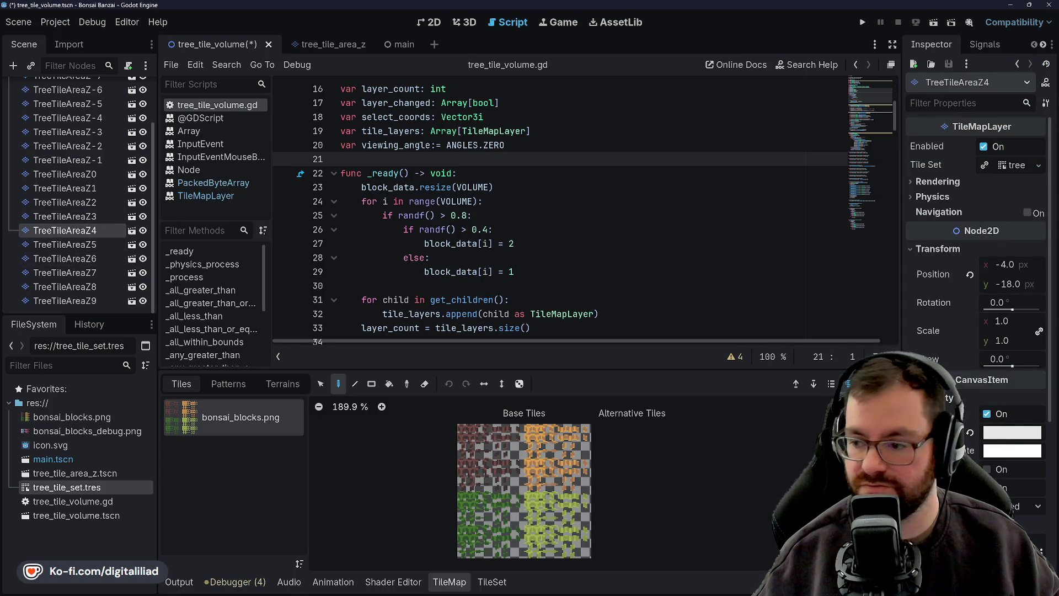
# Set TreeTileAreaZ4's modulate to 225, 225, 225.
pyautogui.click(1012, 432)
pyautogui.click(1024, 264)
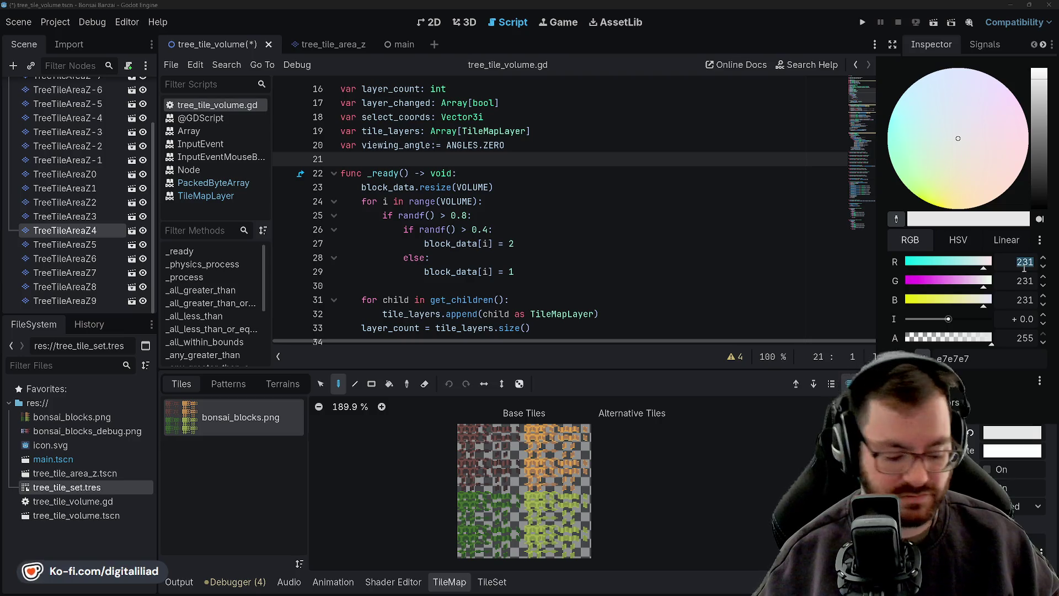
pyautogui.write('225')
pyautogui.click(1019, 281)
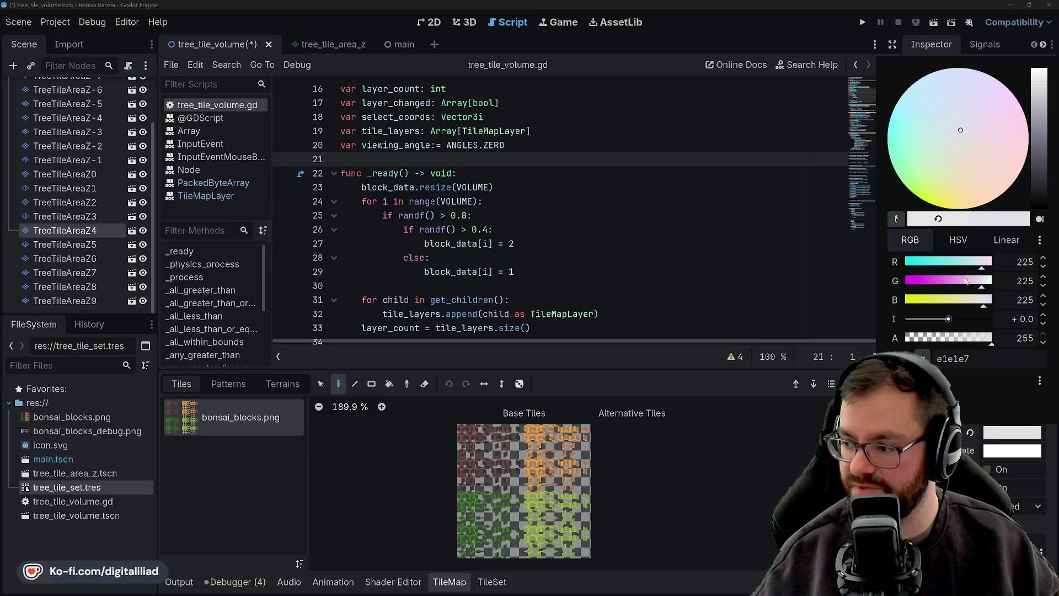
pyautogui.press('Escape')
# Set TreeTileAreaZ3's modulate R, G, B to 199.
pyautogui.click(70, 216)
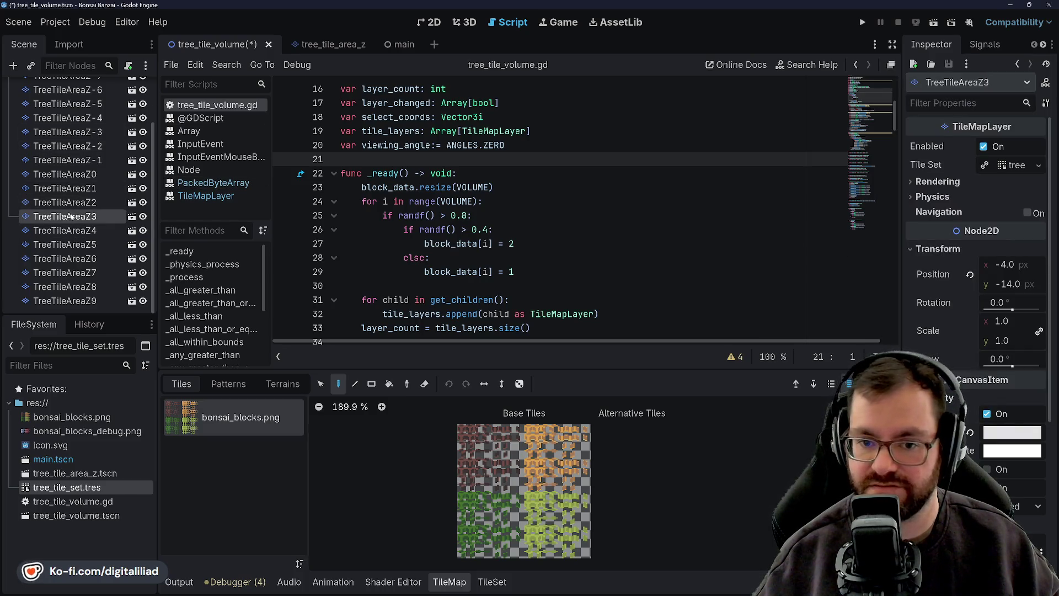
pyautogui.click(997, 434)
pyautogui.doubleClick(1015, 264)
pyautogui.write('199')
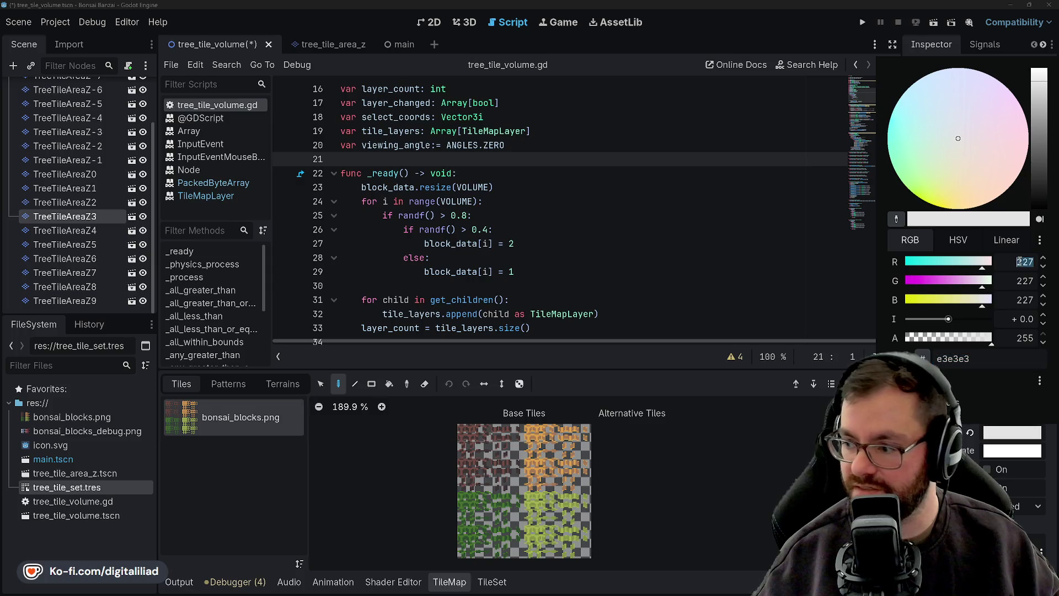
pyautogui.press('Tab')
pyautogui.write('199')
pyautogui.press('Tab')
pyautogui.write('1')
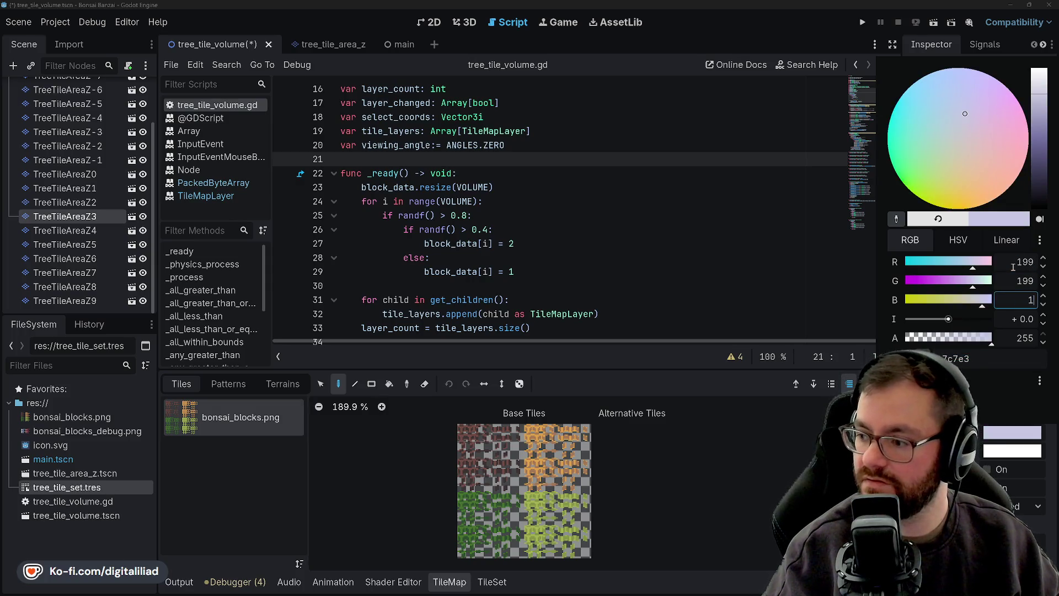
pyautogui.click(551, 231)
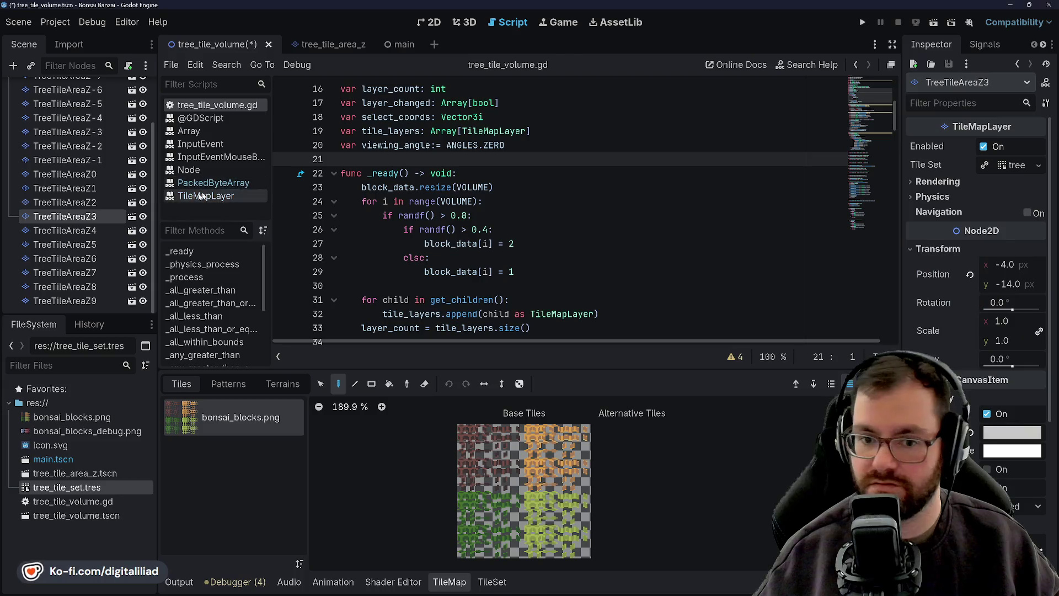
# Confirm TreeTileAreaZ3's tint, then give TreeTileAreaZ2 a 193 grey modulate.
pyautogui.click(84, 202)
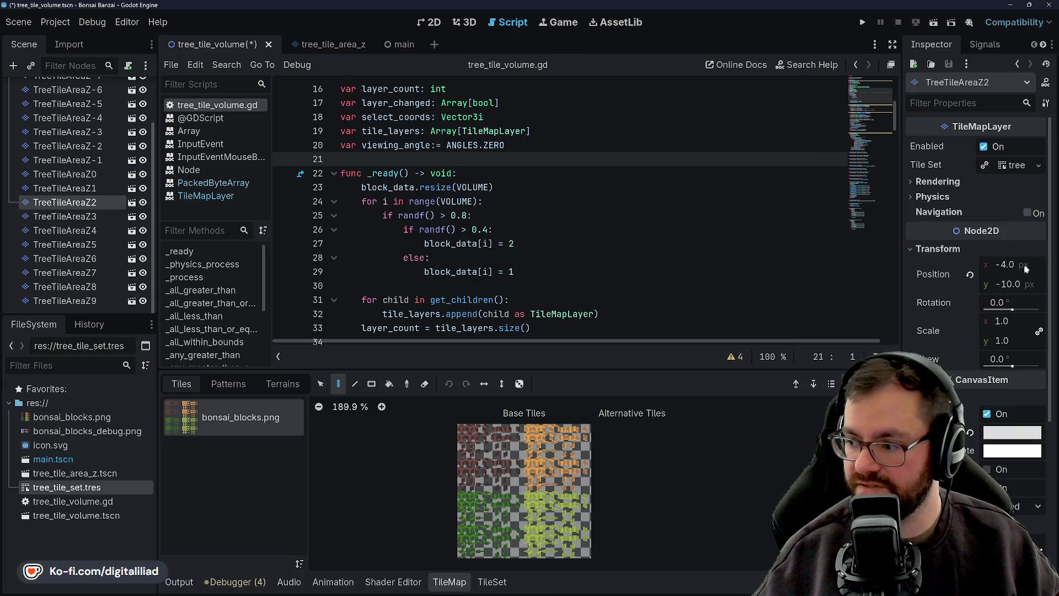
pyautogui.press('Down')
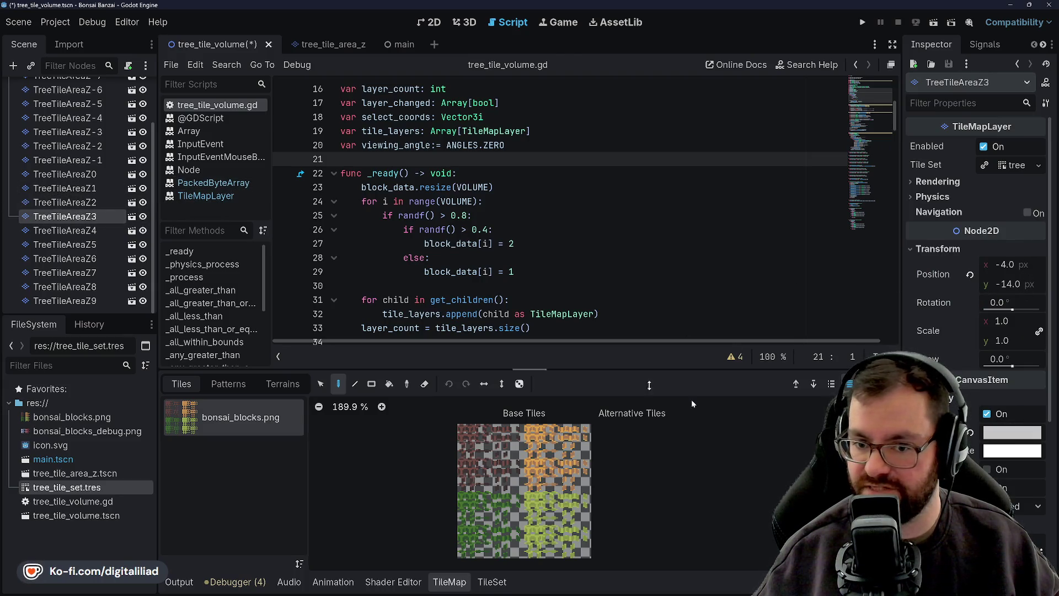
pyautogui.click(999, 436)
pyautogui.click(740, 228)
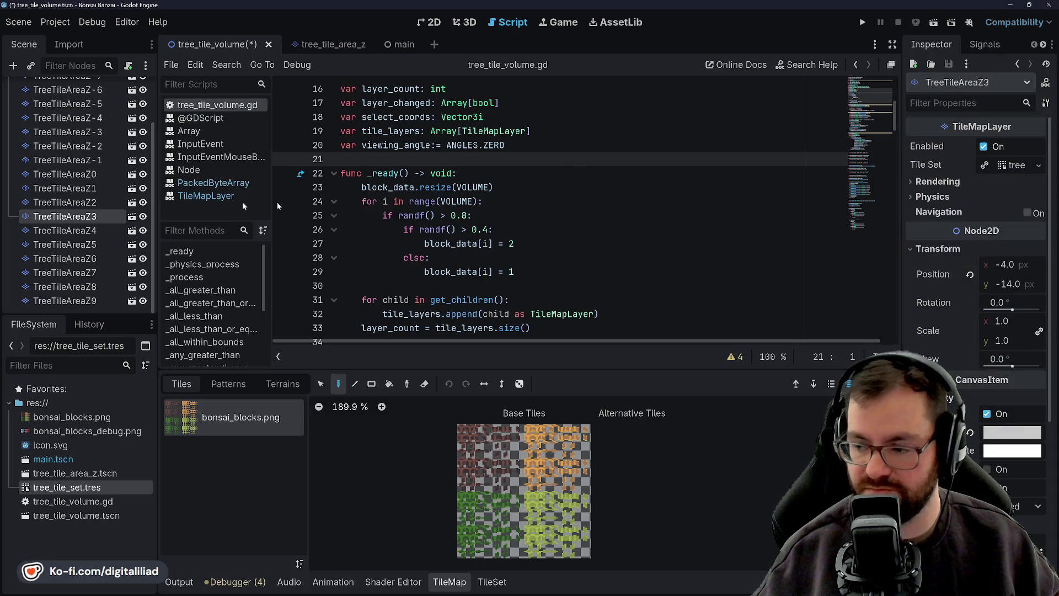
pyautogui.click(65, 202)
pyautogui.click(1007, 448)
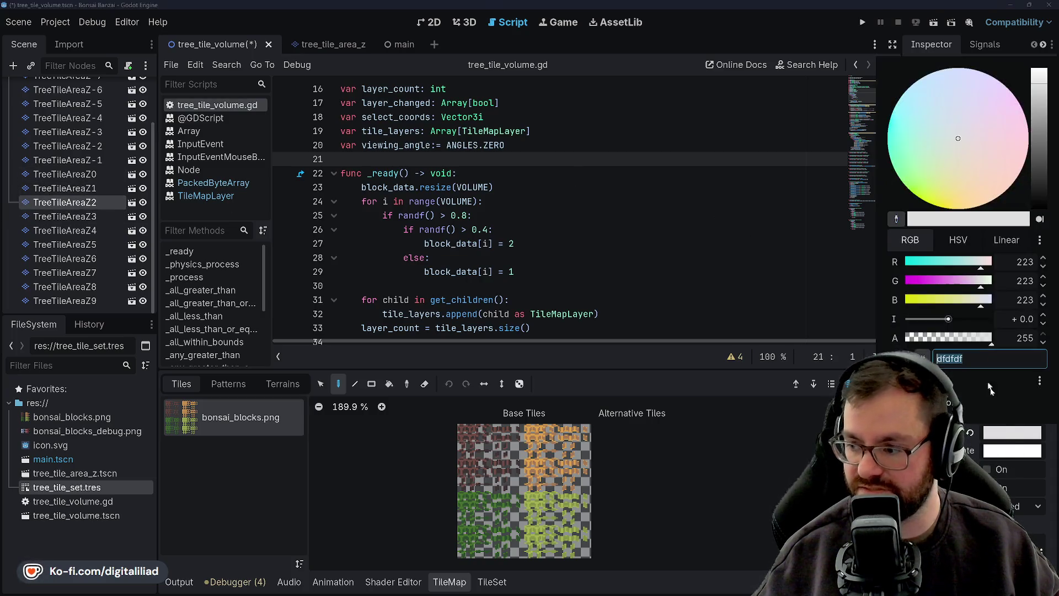
pyautogui.click(1019, 263)
pyautogui.write('193')
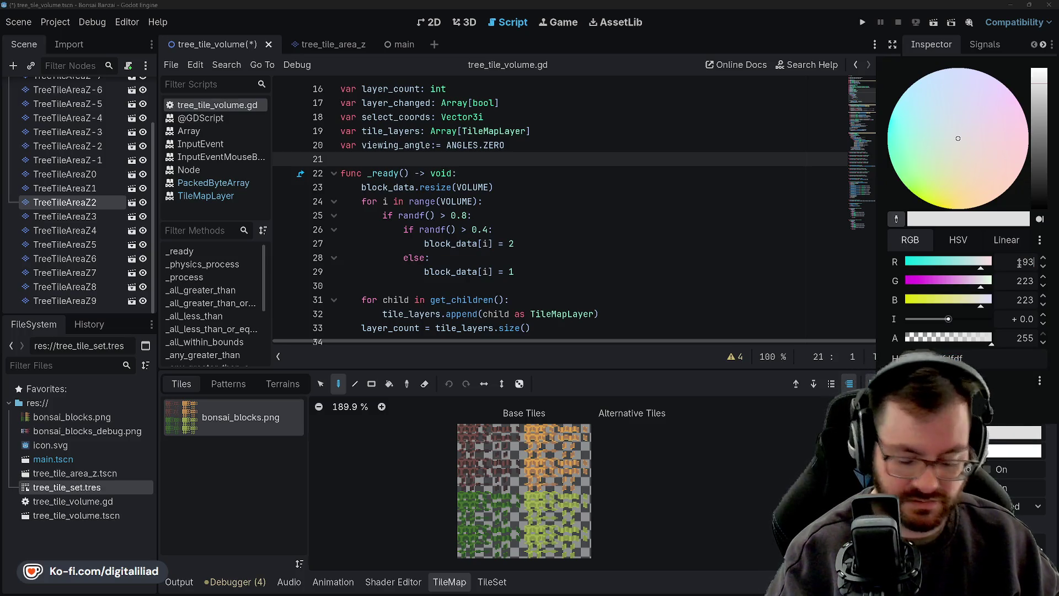
pyautogui.press('Tab')
pyautogui.write('193')
pyautogui.press('Tab')
pyautogui.write('3')
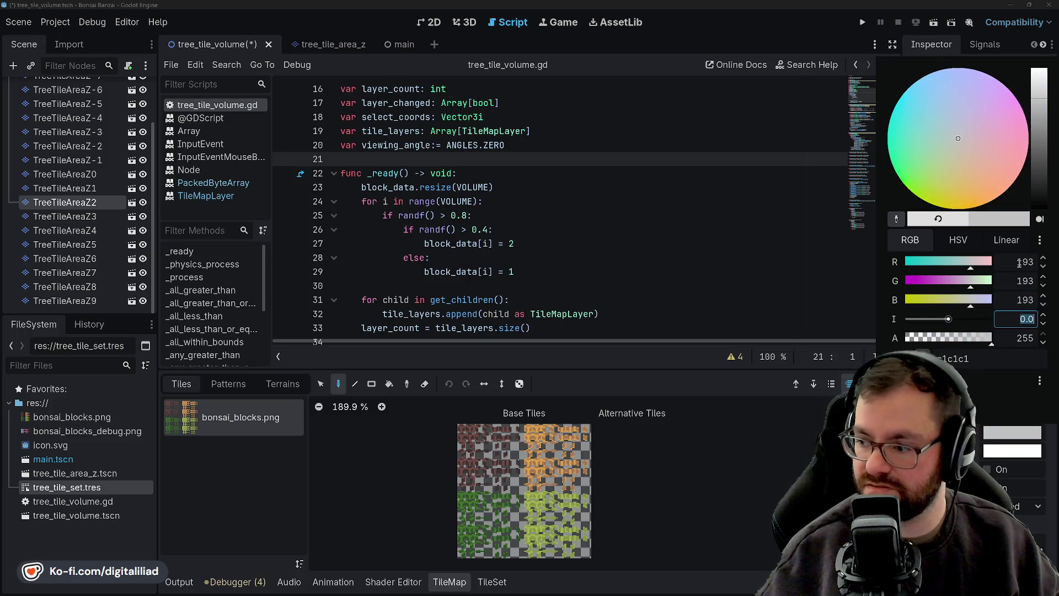
pyautogui.click(893, 188)
# Set TreeTileAreaZ1's modulate to 187, 187, 187 and run the scene with F6.
pyautogui.click(65, 188)
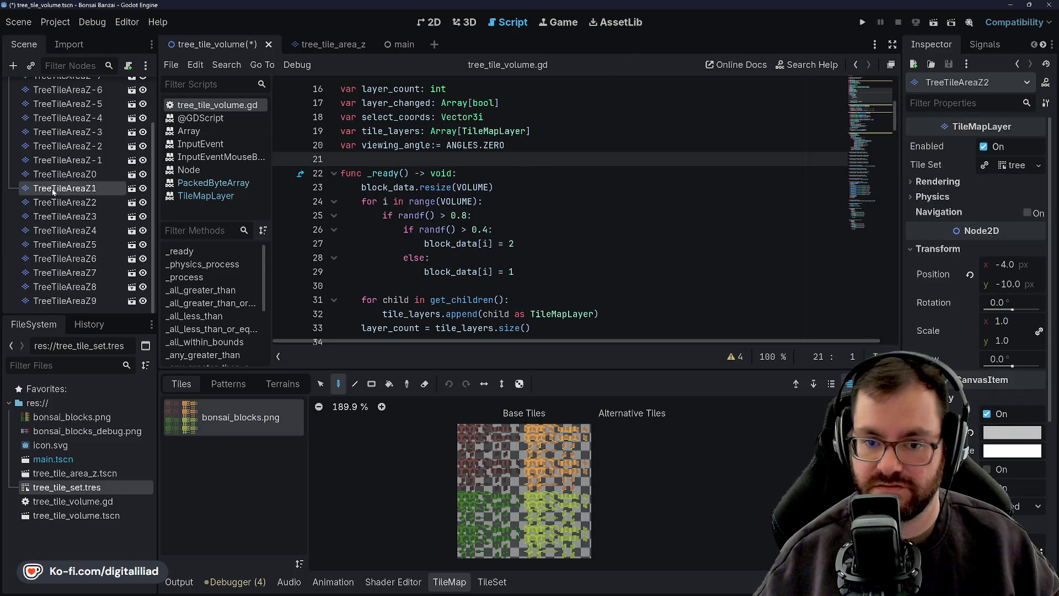
pyautogui.click(1018, 432)
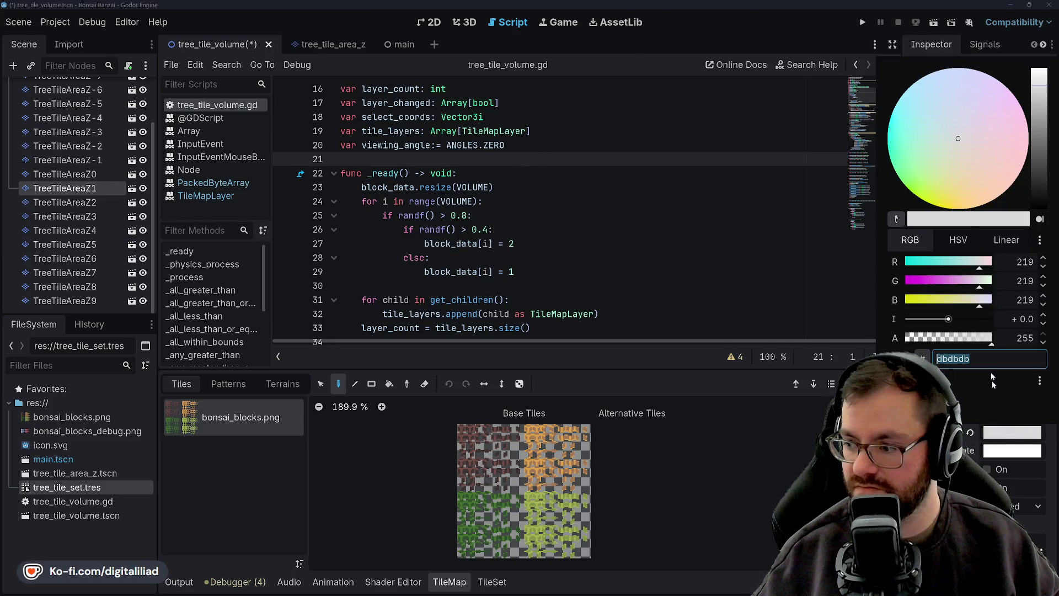
pyautogui.click(1019, 263)
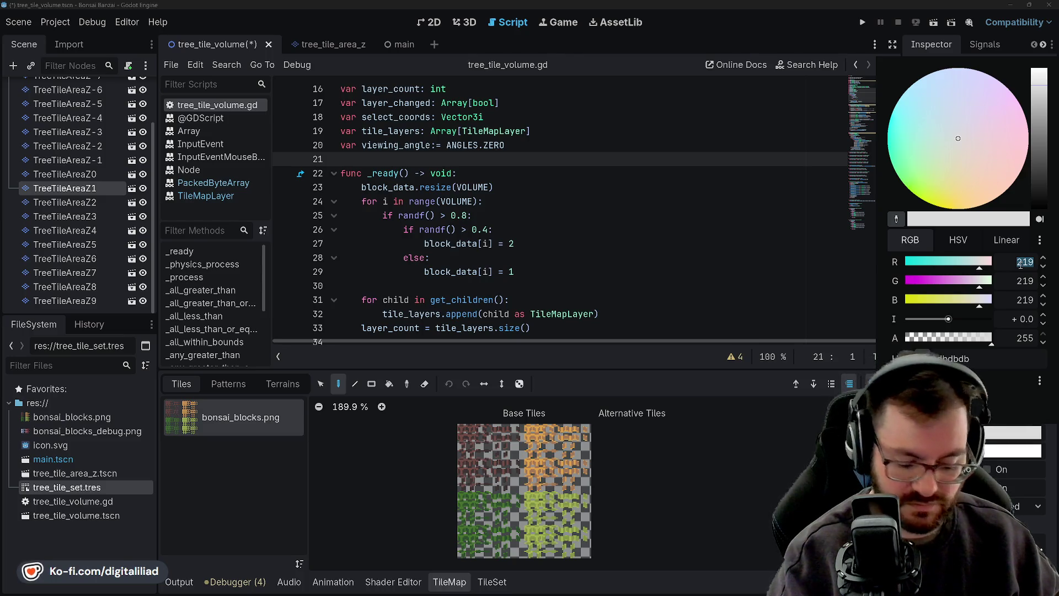
pyautogui.write('187')
pyautogui.press('Tab')
pyautogui.write('187')
pyautogui.press('Tab')
pyautogui.write('187')
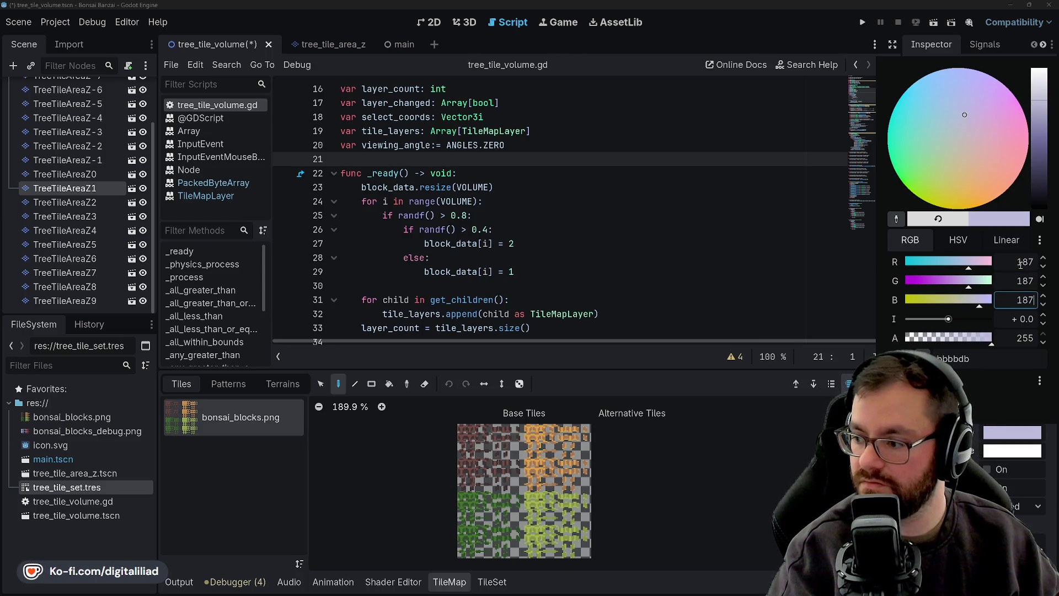
pyautogui.click(603, 238)
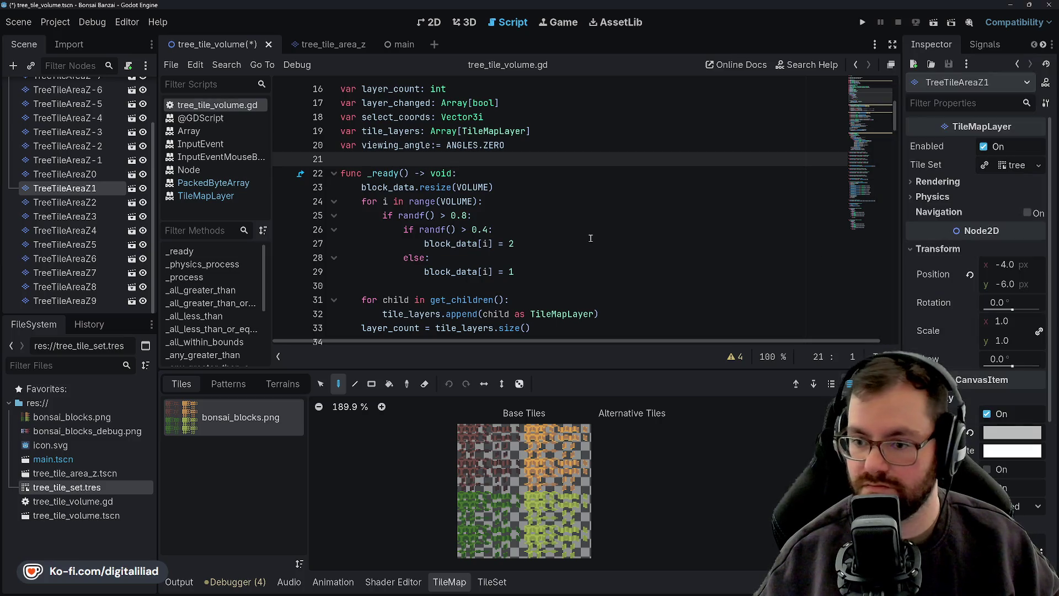
pyautogui.click(94, 174)
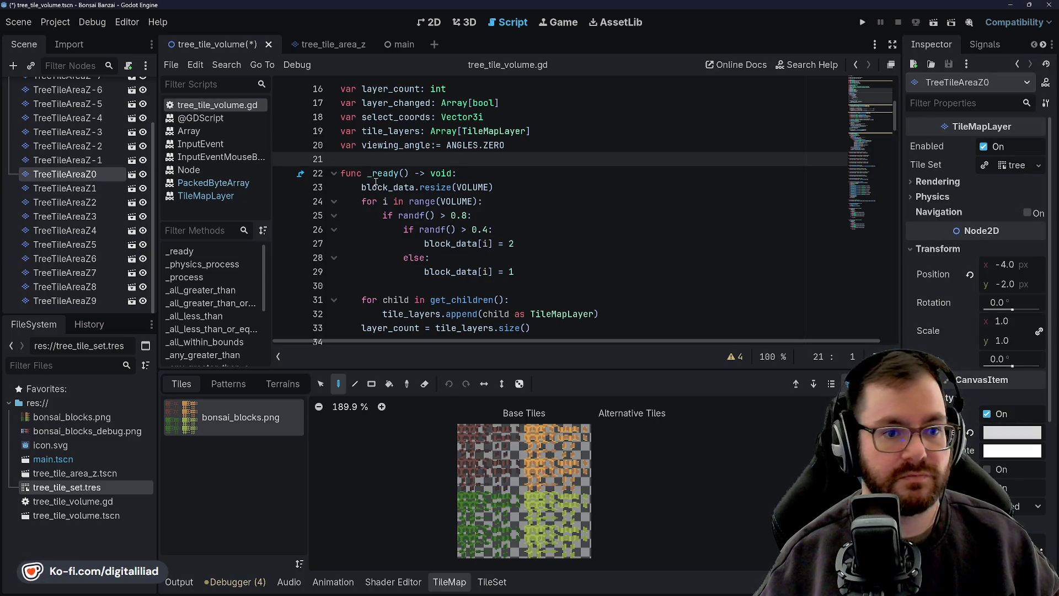
pyautogui.press('F6')
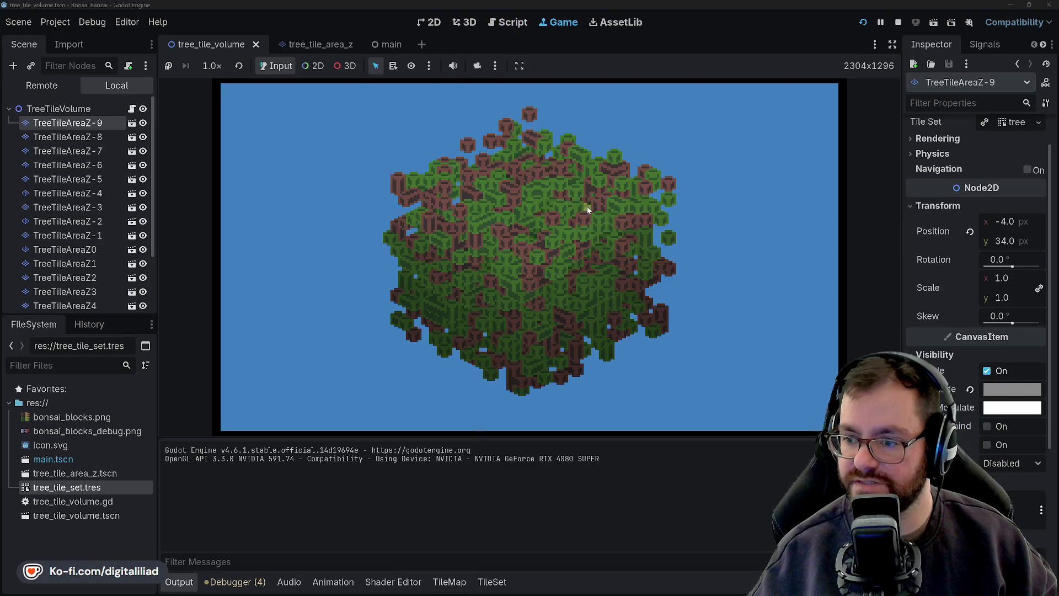
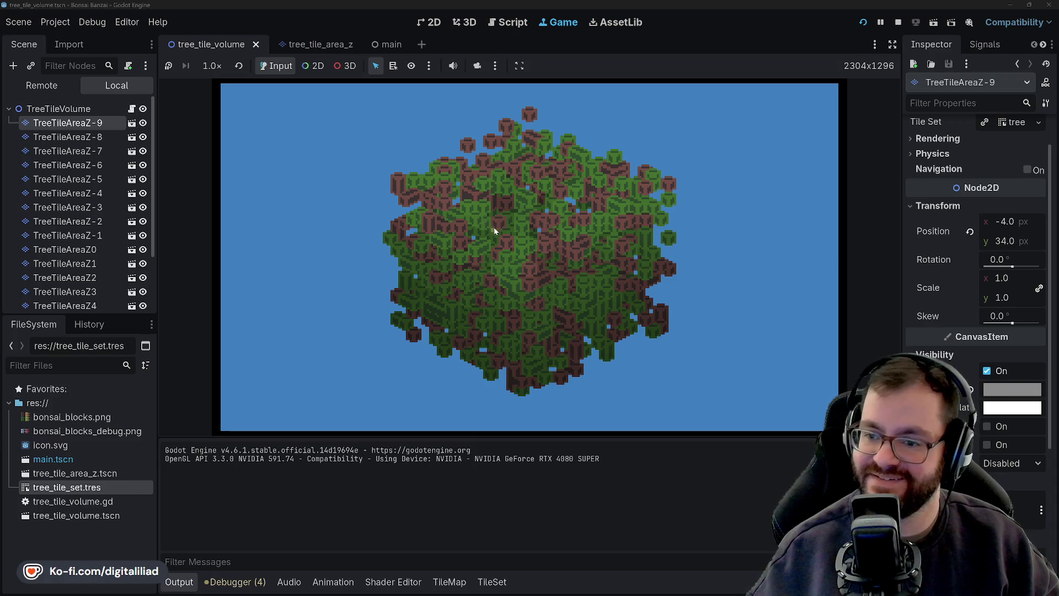
# Stop the running game with F8 to return to the tree_tile_volume.gd script.
pyautogui.press('F8')
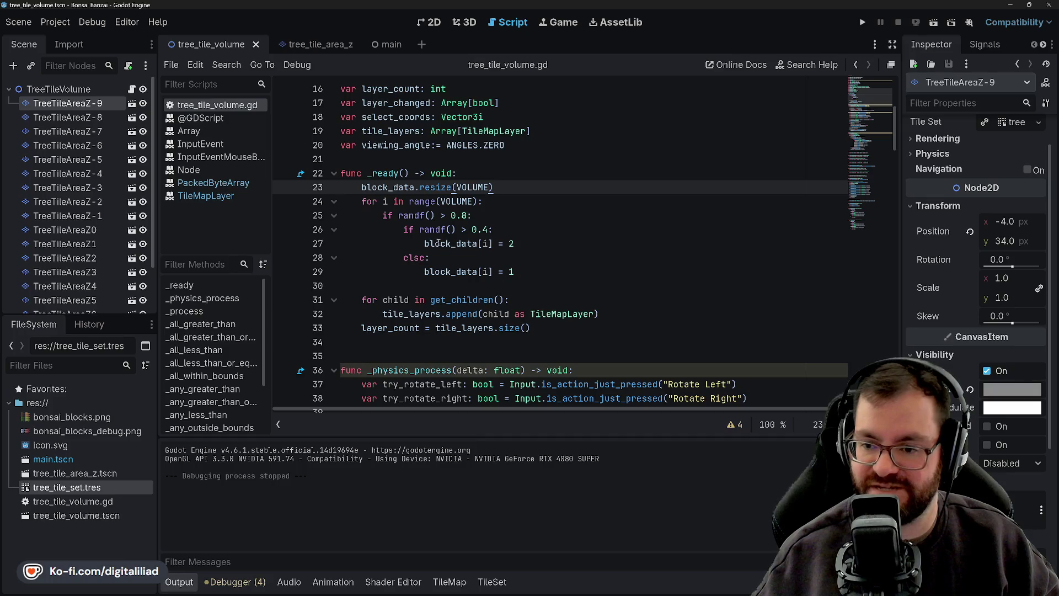
pyautogui.press('Down')
pyautogui.press('Down')
pyautogui.press('Down')
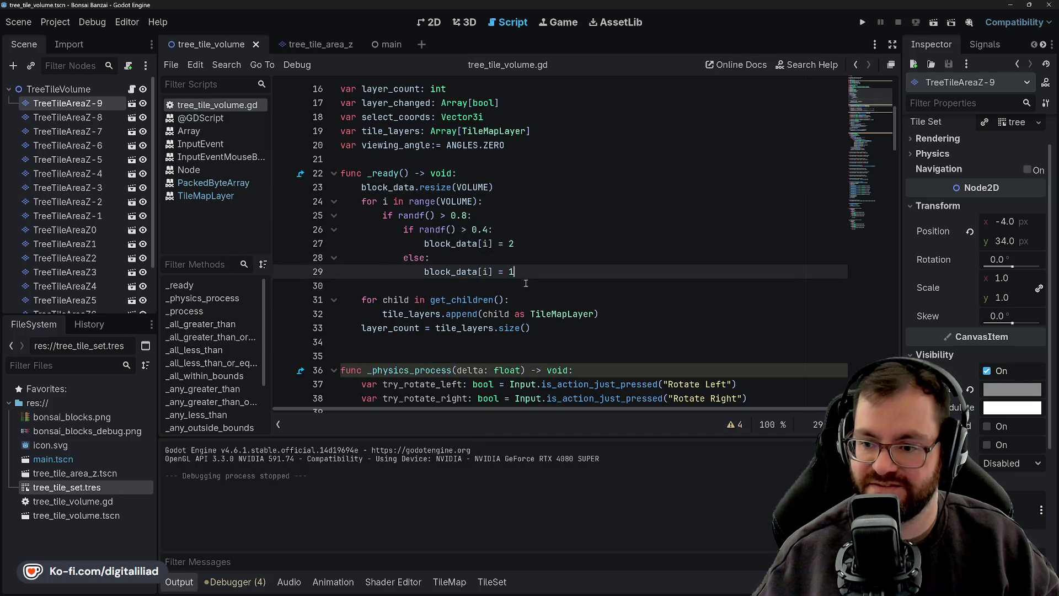
pyautogui.hotkey('ctrl', 's')
pyautogui.press('Up')
pyautogui.press('Up')
pyautogui.press('Up')
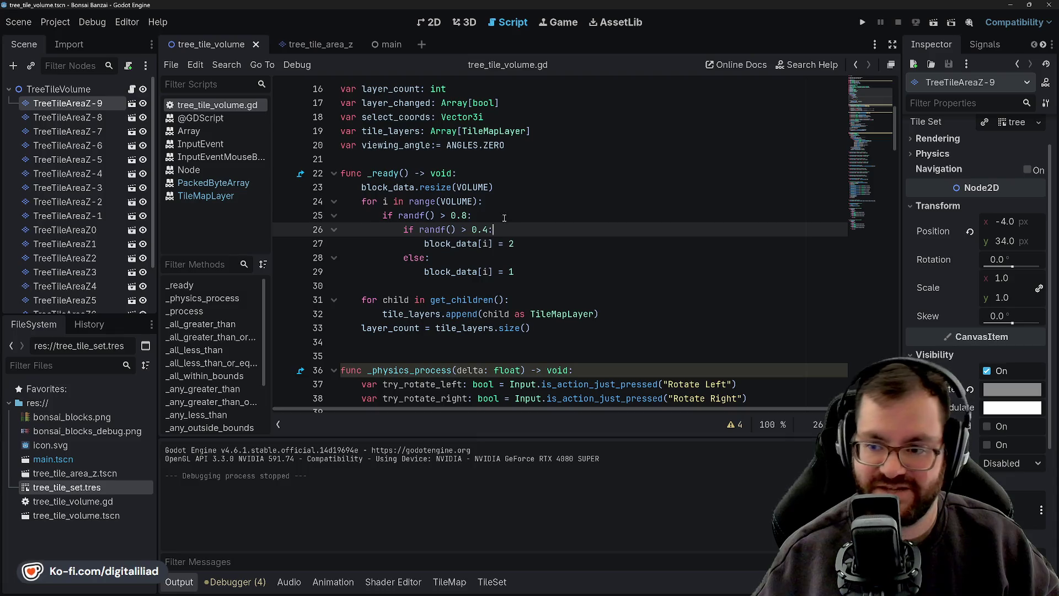
pyautogui.press('Up')
pyautogui.press('Up')
pyautogui.press('Down')
pyautogui.press('Down')
pyautogui.press('Down')
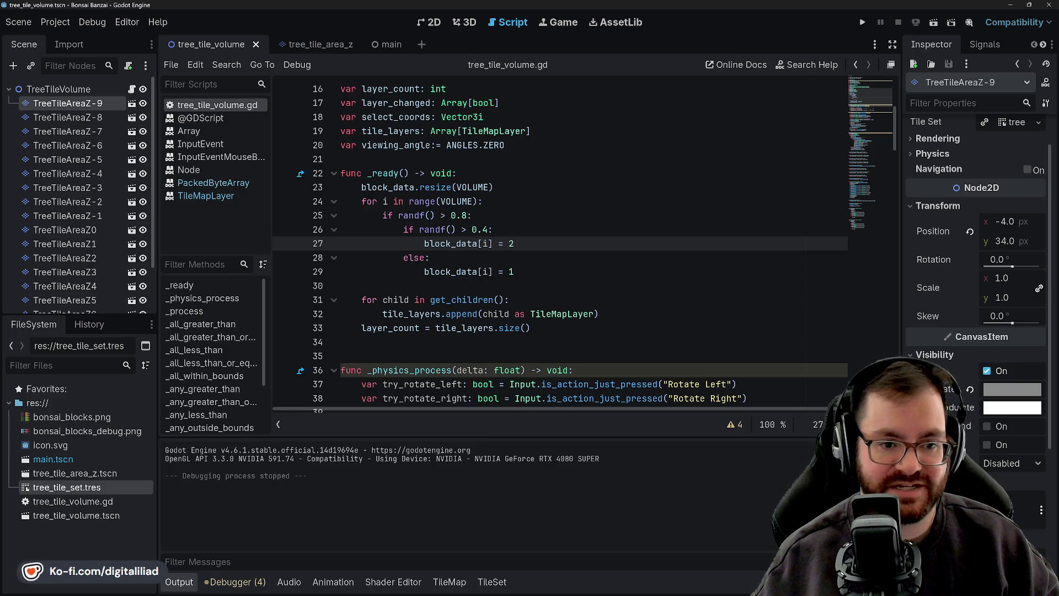
pyautogui.click(502, 183)
pyautogui.press('Down')
pyautogui.press('Down')
pyautogui.press('Down')
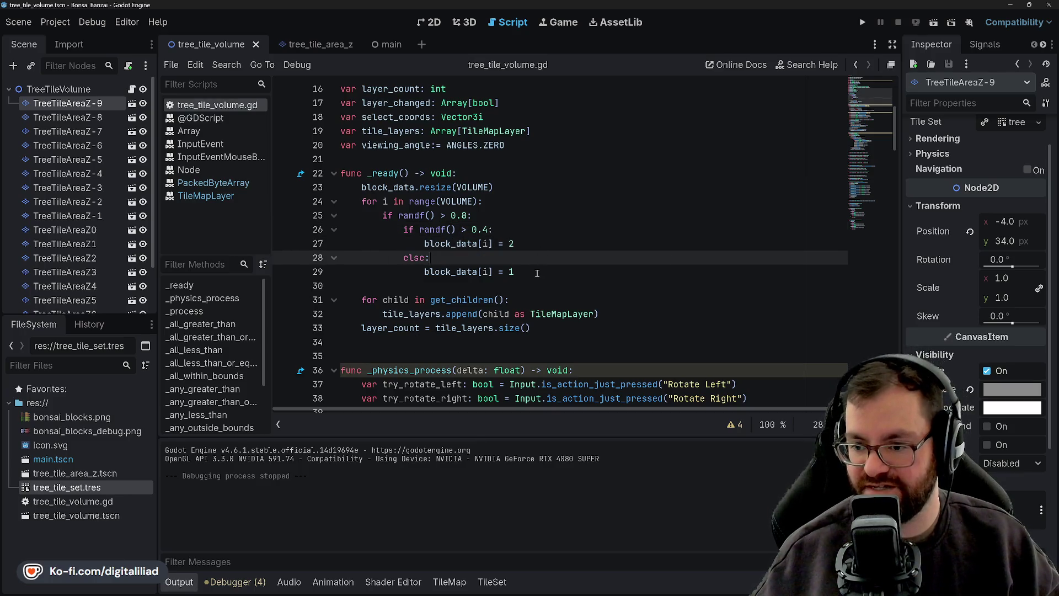
pyautogui.press('Down')
pyautogui.press('Down')
pyautogui.press('Down')
pyautogui.press('Down')
pyautogui.press('Down')
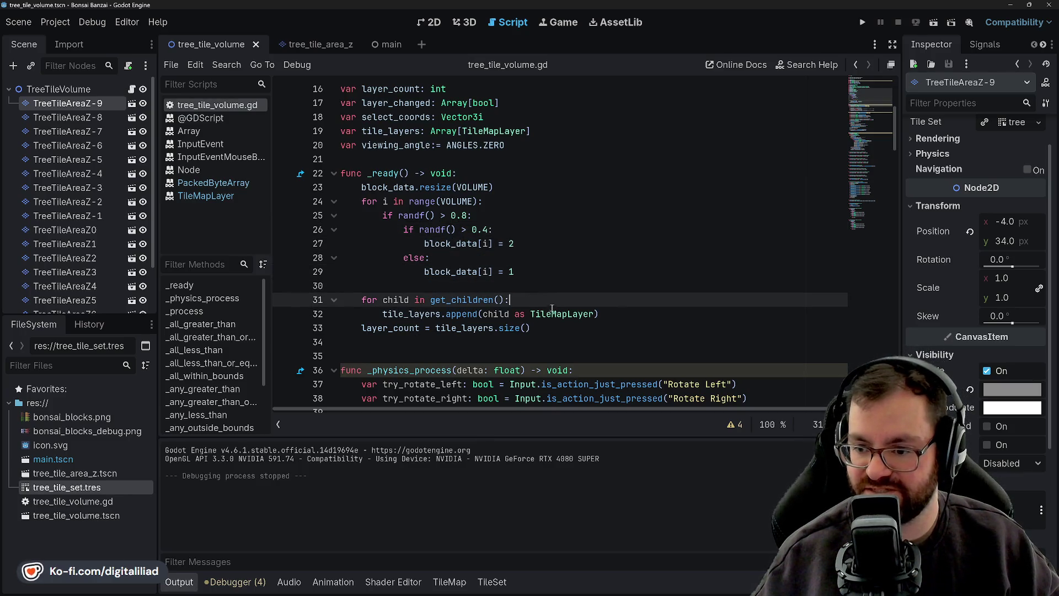
pyautogui.scroll(-2, 485, 286)
pyautogui.scroll(-1, 485, 287)
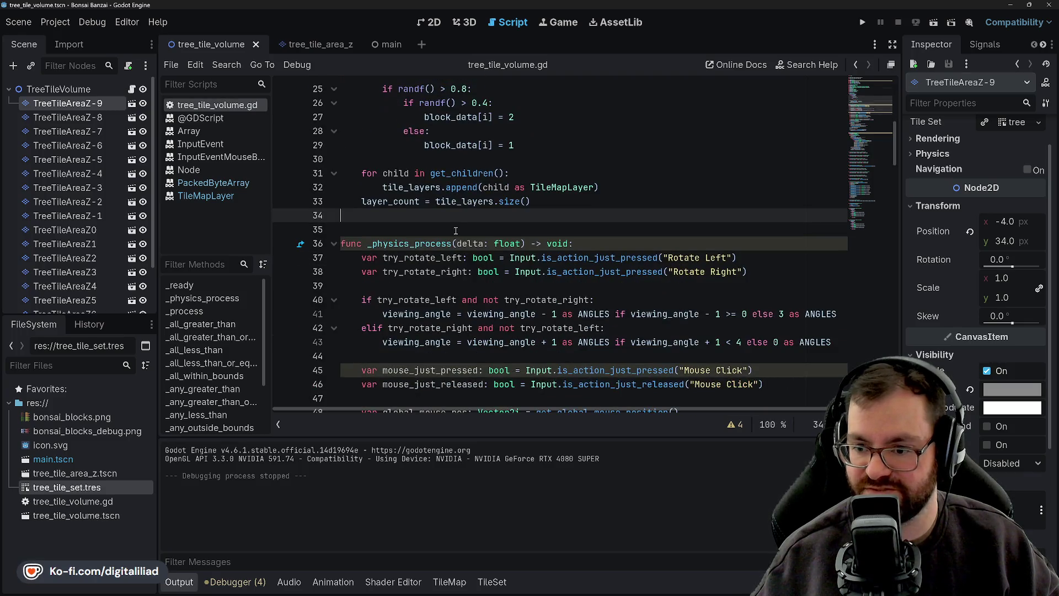
pyautogui.moveTo(458, 202); pyautogui.dragTo(458, 209)
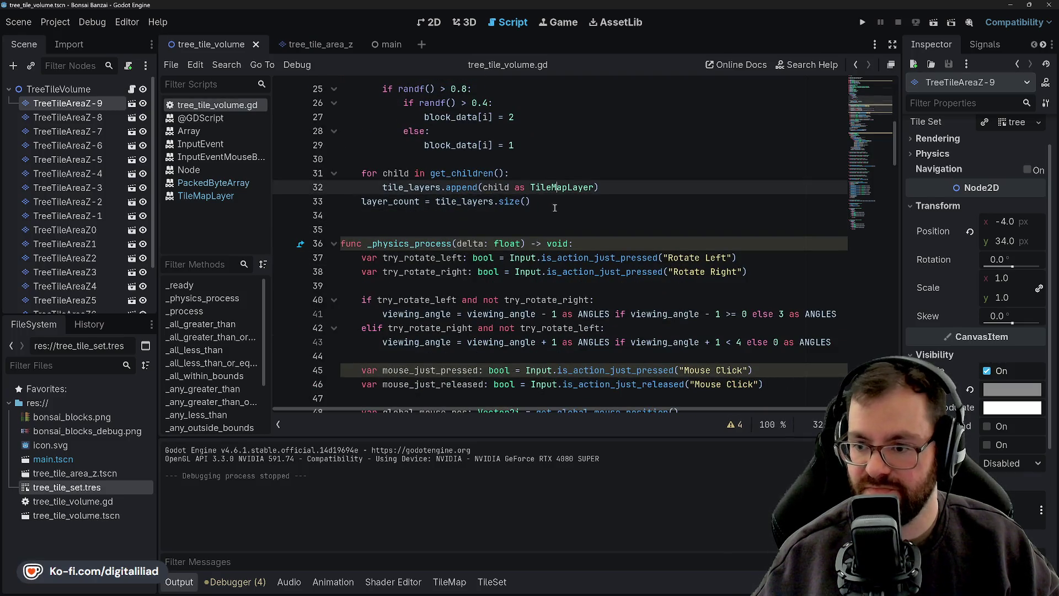
pyautogui.click(458, 213)
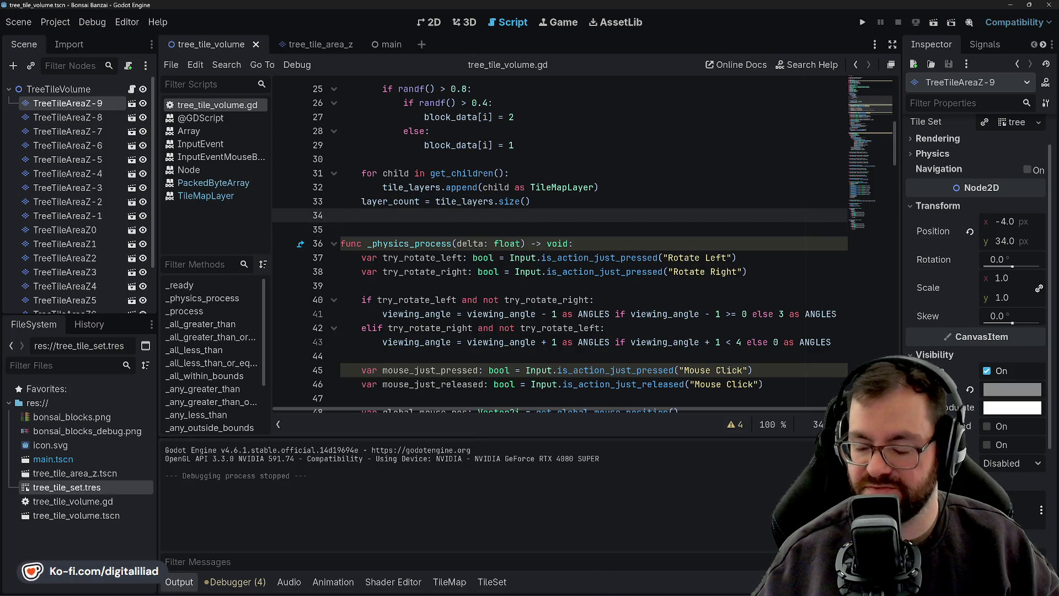
pyautogui.moveTo(595, 592)
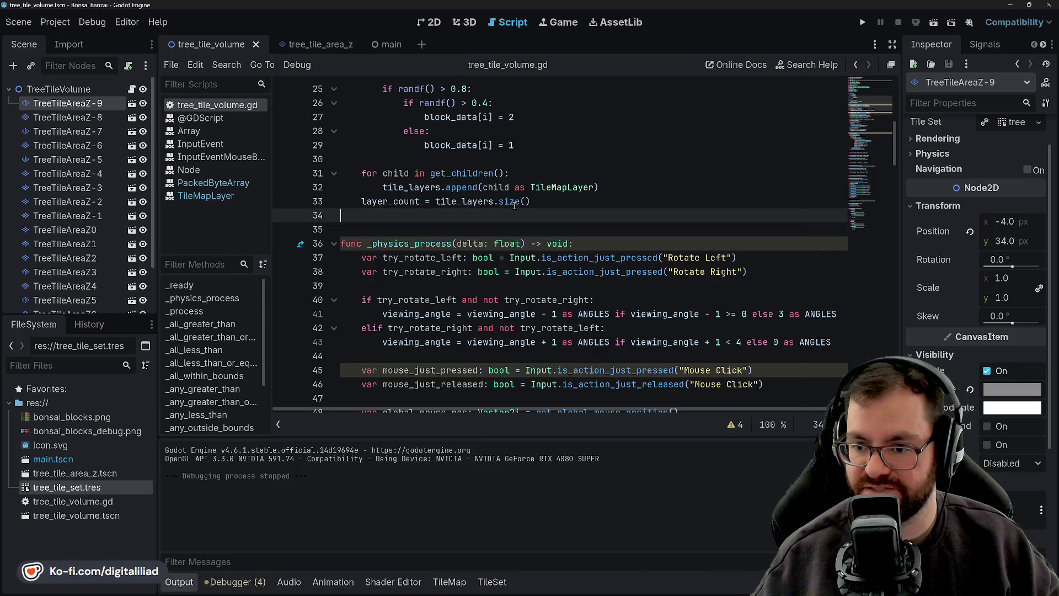
pyautogui.click(542, 207)
pyautogui.press('Up')
pyautogui.press('Up')
pyautogui.press('Up')
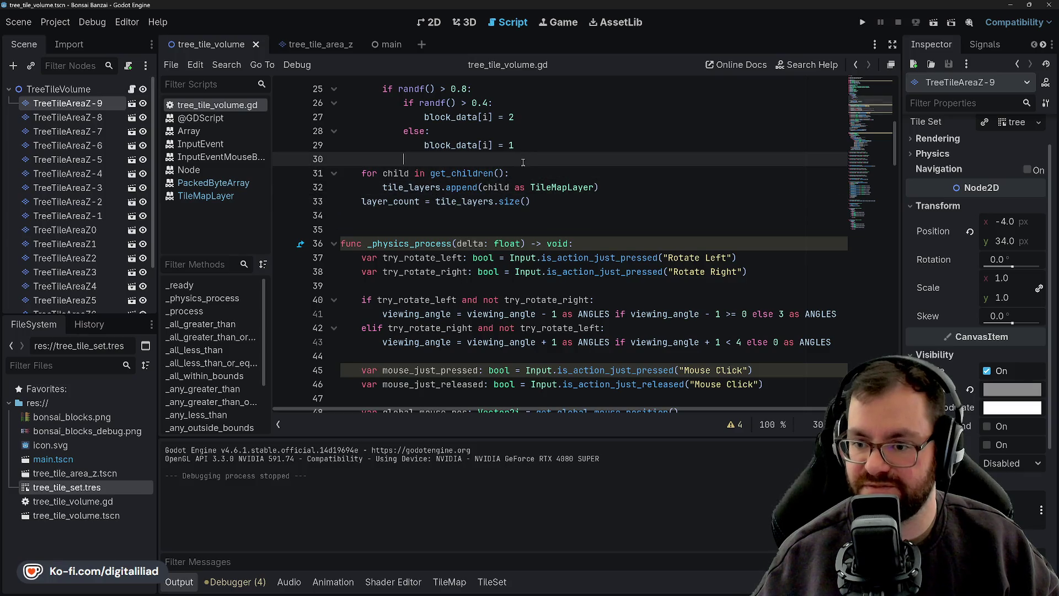
pyautogui.press('Up')
pyautogui.scroll(3, 519, 207)
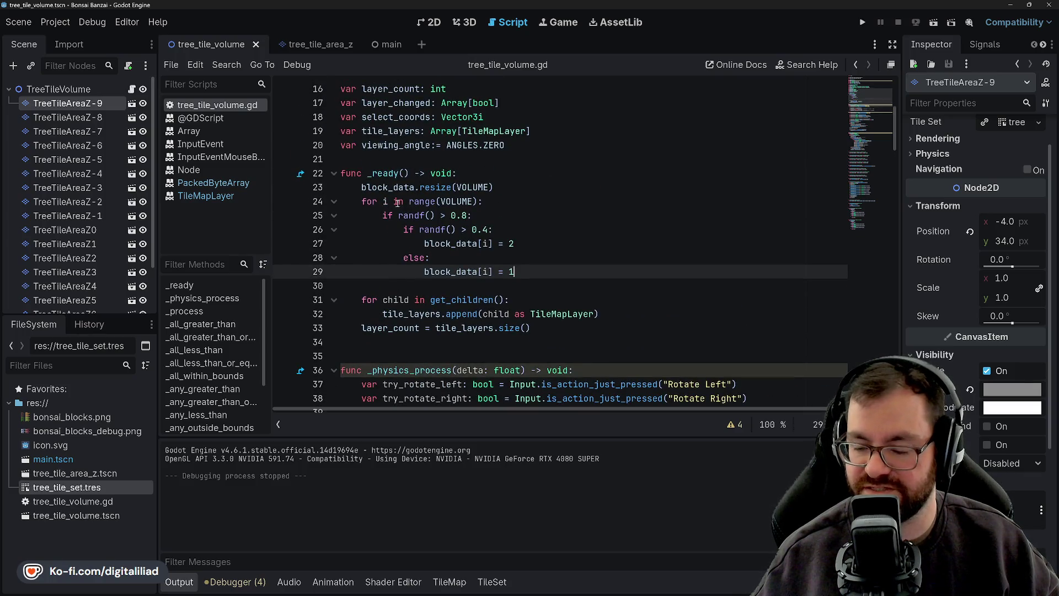
pyautogui.scroll(2, 401, 117)
pyautogui.scroll(-4, 441, 177)
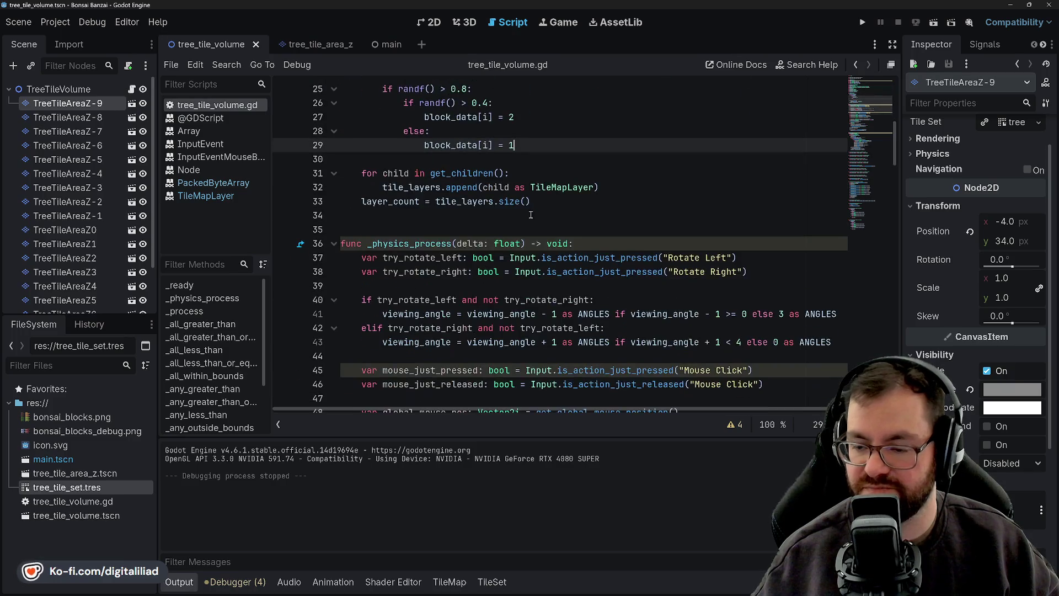
pyautogui.scroll(3, 487, 231)
pyautogui.scroll(5, 539, 258)
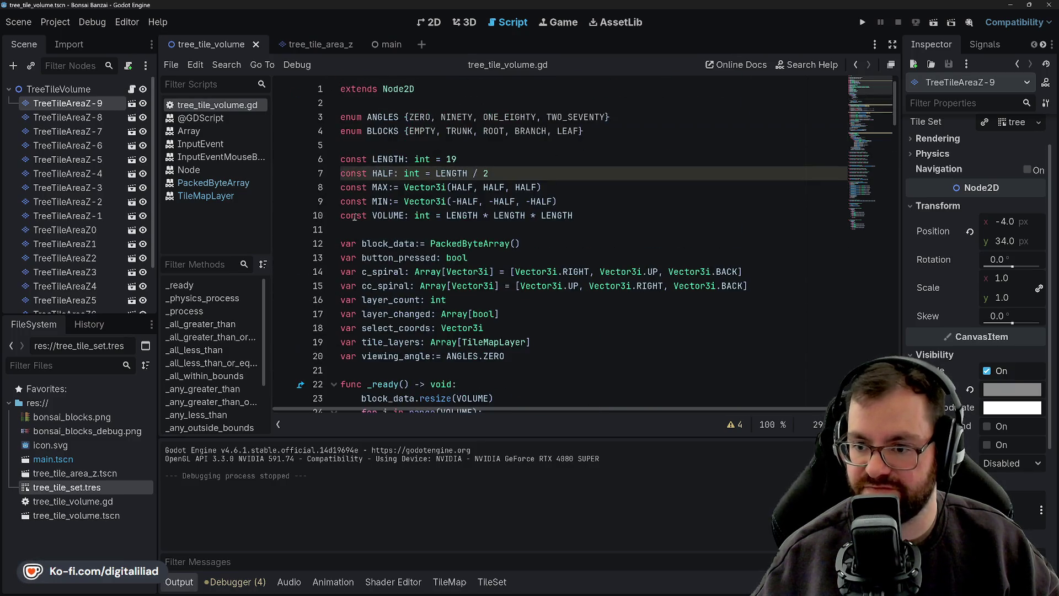
pyautogui.scroll(-9, 393, 202)
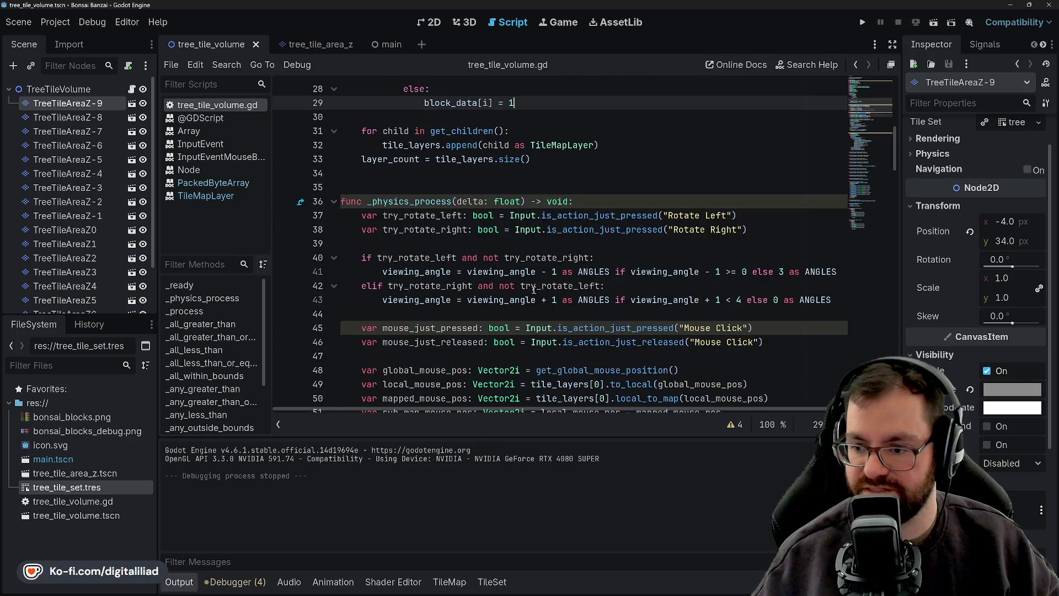
pyautogui.scroll(-3, 441, 220)
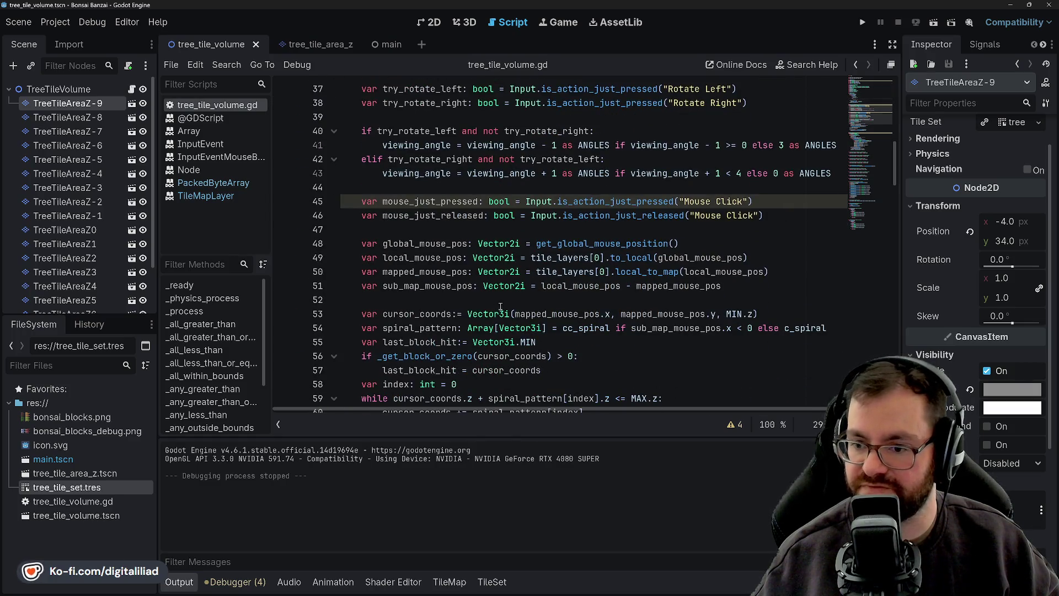
pyautogui.scroll(5, 579, 273)
pyautogui.scroll(7, 568, 314)
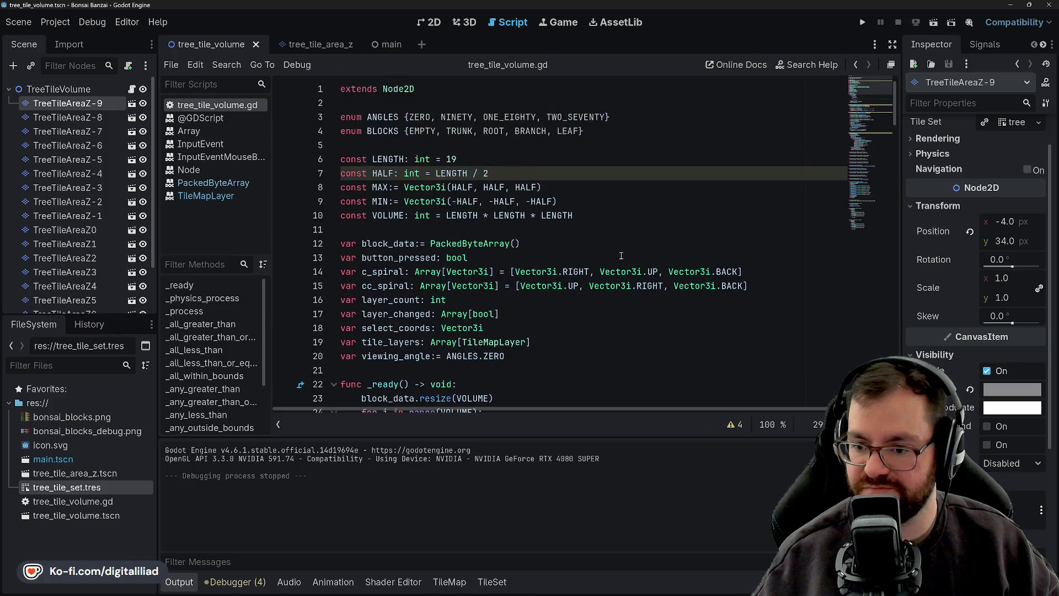
pyautogui.scroll(-8, 428, 279)
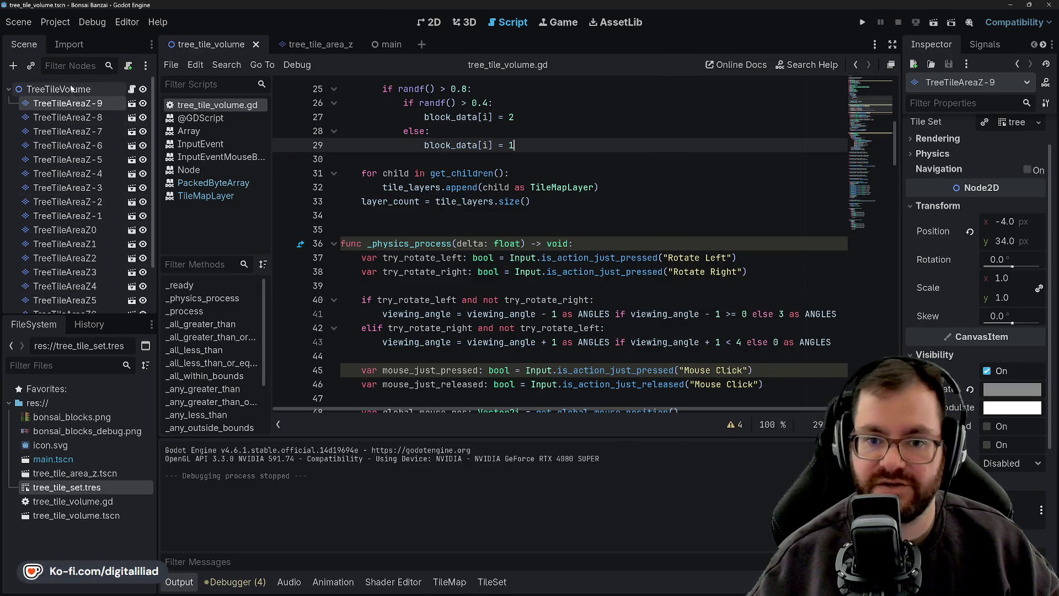
pyautogui.scroll(-3, 71, 155)
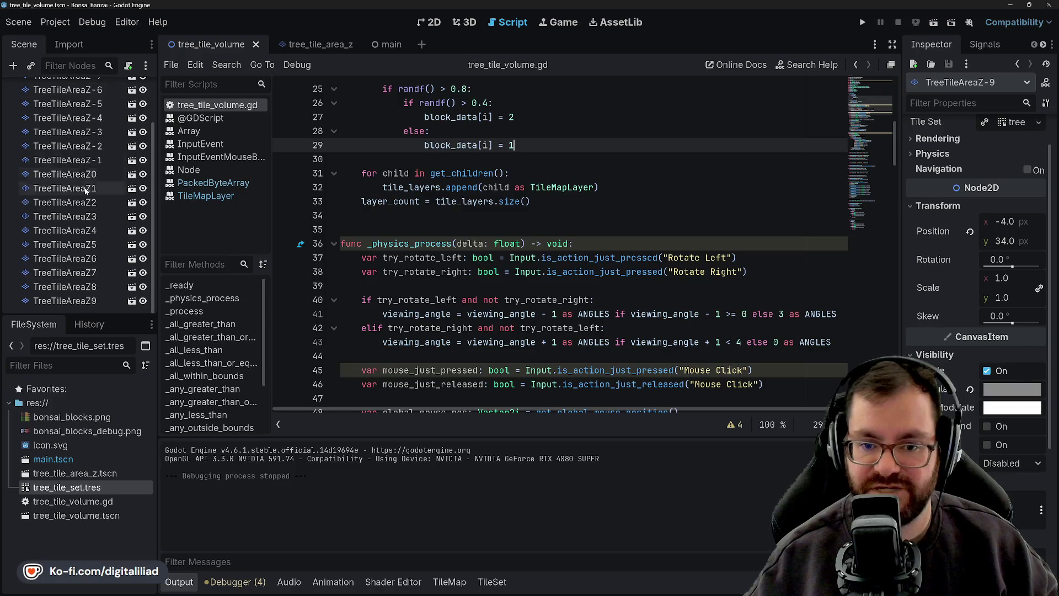
pyautogui.scroll(3, 80, 163)
pyautogui.scroll(-3, 66, 220)
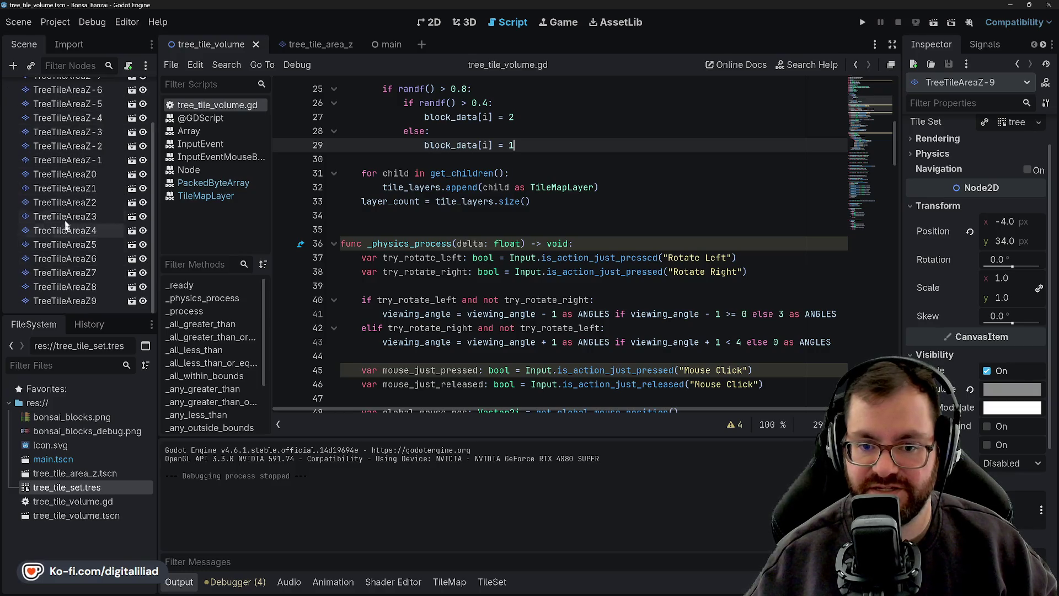
# Inspect the TreeTileAreaZ9 and Z8 modulate colours, then run the project to view the tree volume.
pyautogui.click(64, 300)
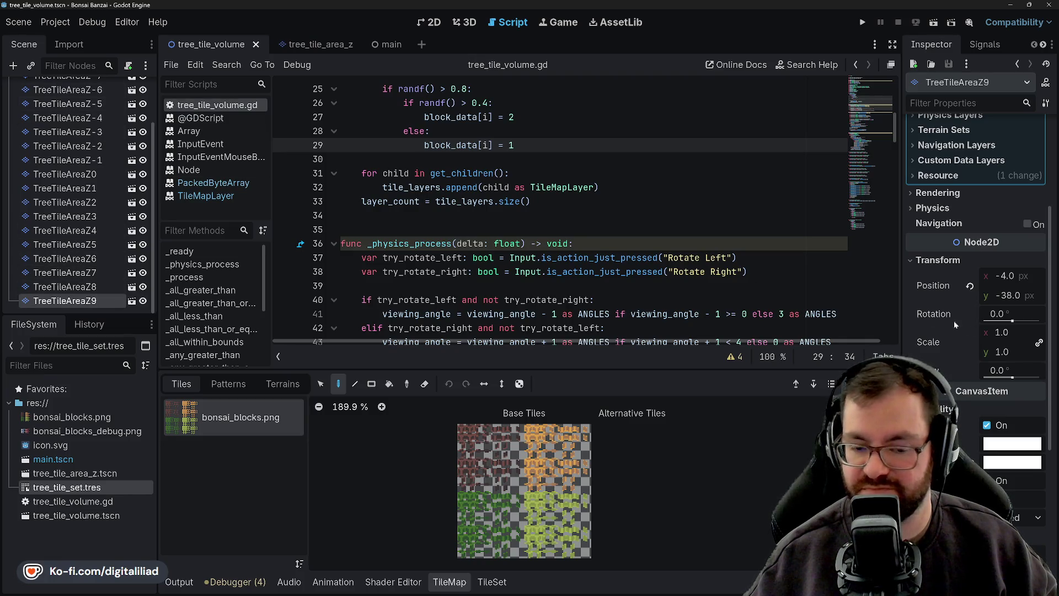
pyautogui.click(1003, 446)
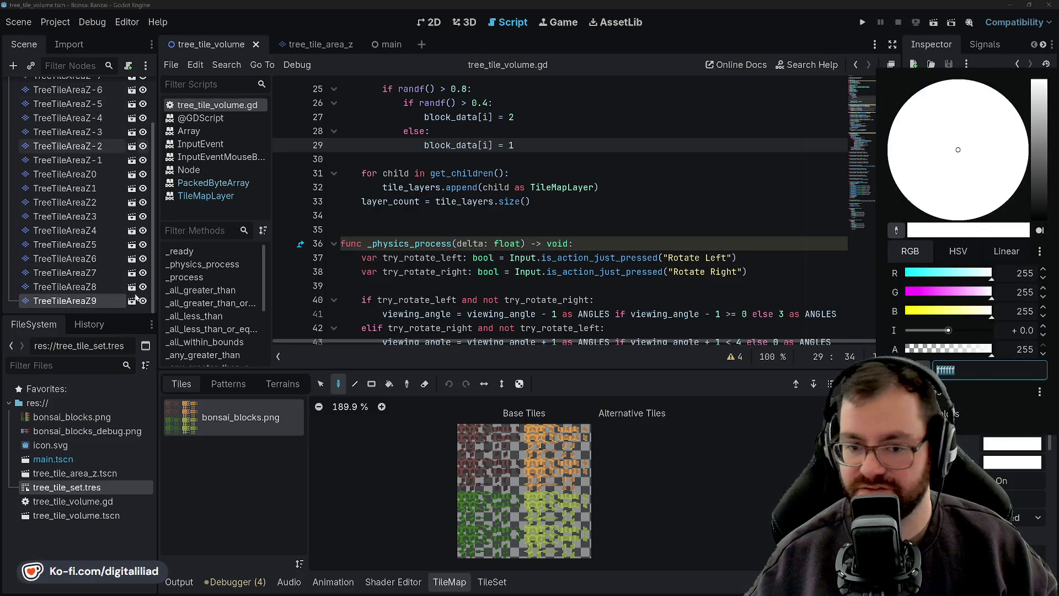
pyautogui.click(64, 287)
pyautogui.click(64, 286)
pyautogui.click(1003, 432)
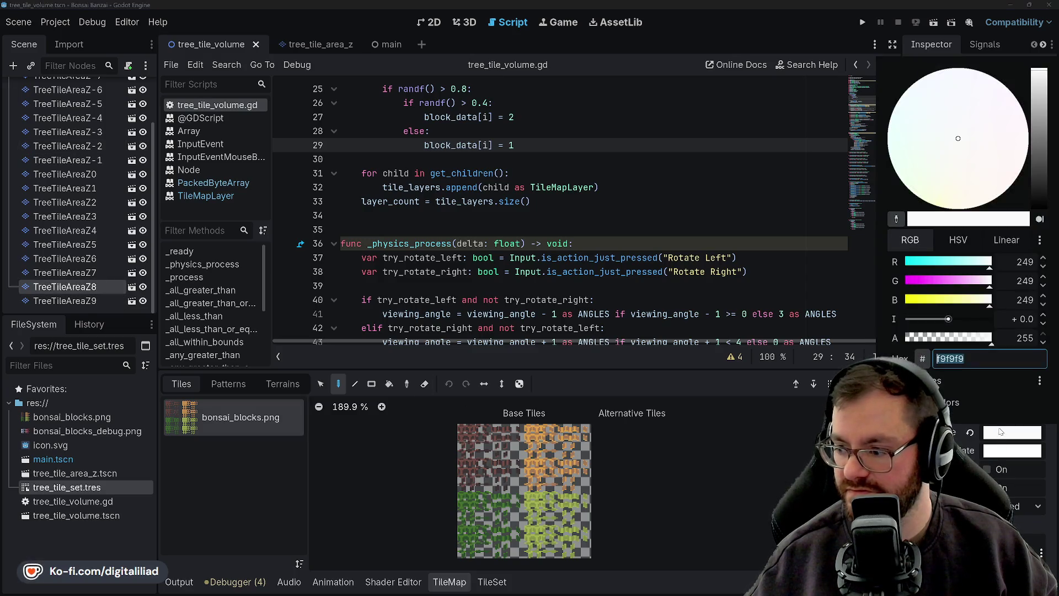
pyautogui.click(507, 44)
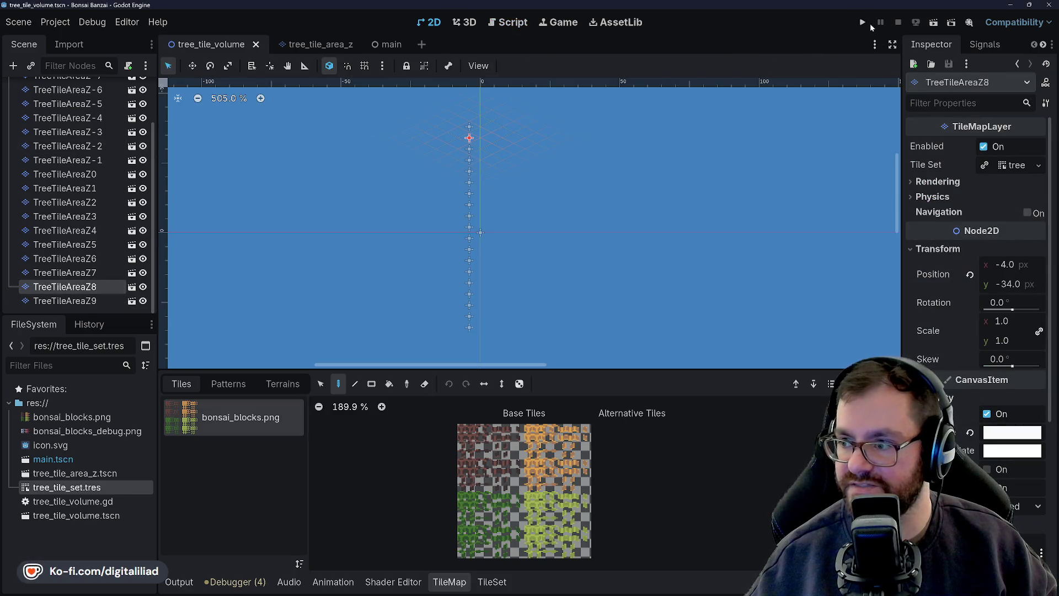
pyautogui.click(863, 22)
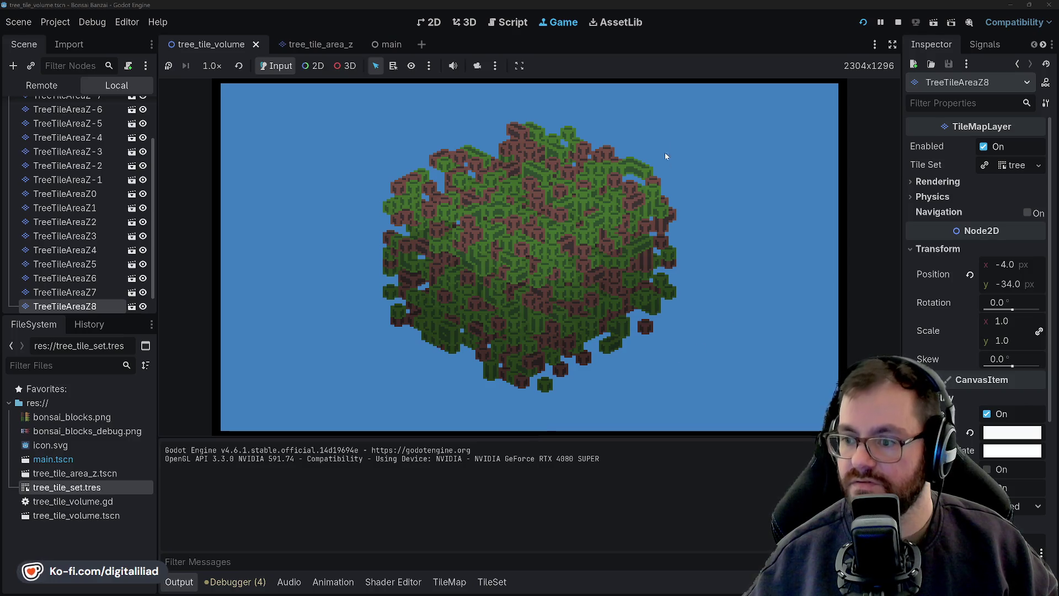
# Stop the game, select TreeTileAreaZ9 and zoom the 2D canvas out to its bonsai_blocks.png tiles.
pyautogui.click(899, 23)
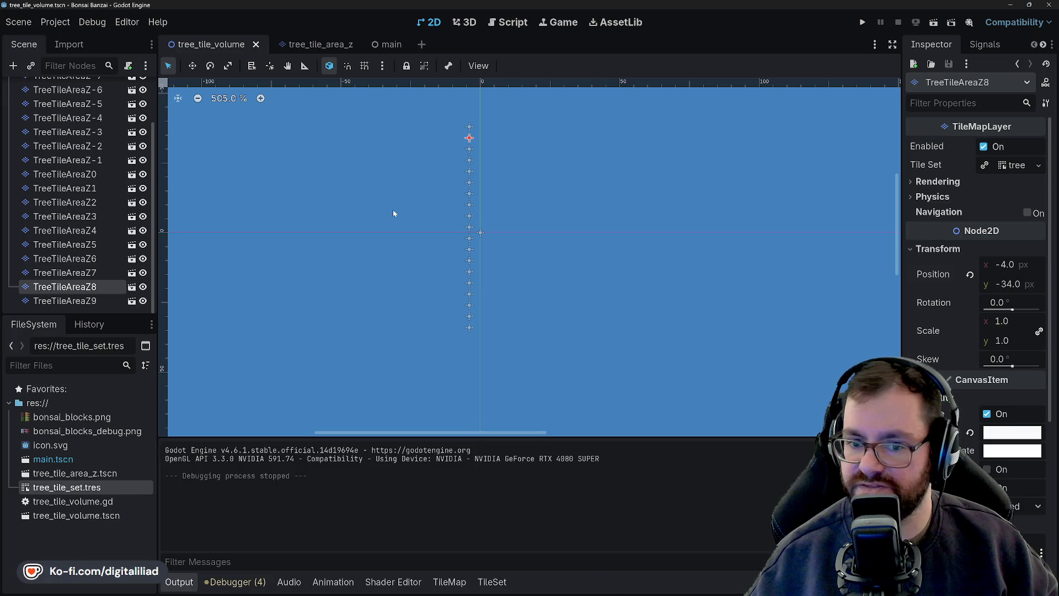
pyautogui.click(65, 287)
pyautogui.click(64, 300)
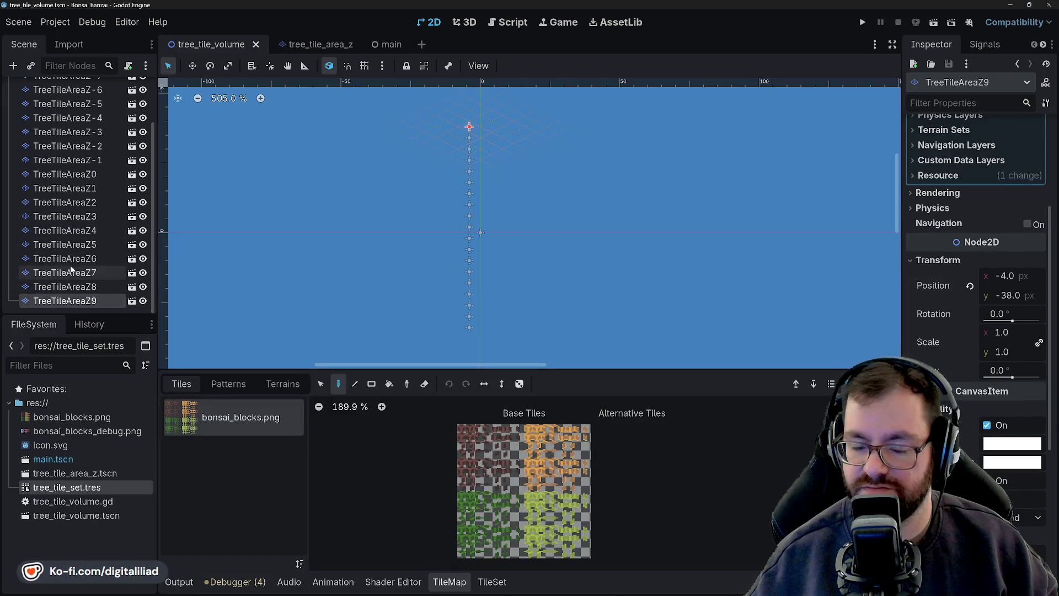
pyautogui.scroll(-1, 71, 259)
pyautogui.scroll(1, 82, 220)
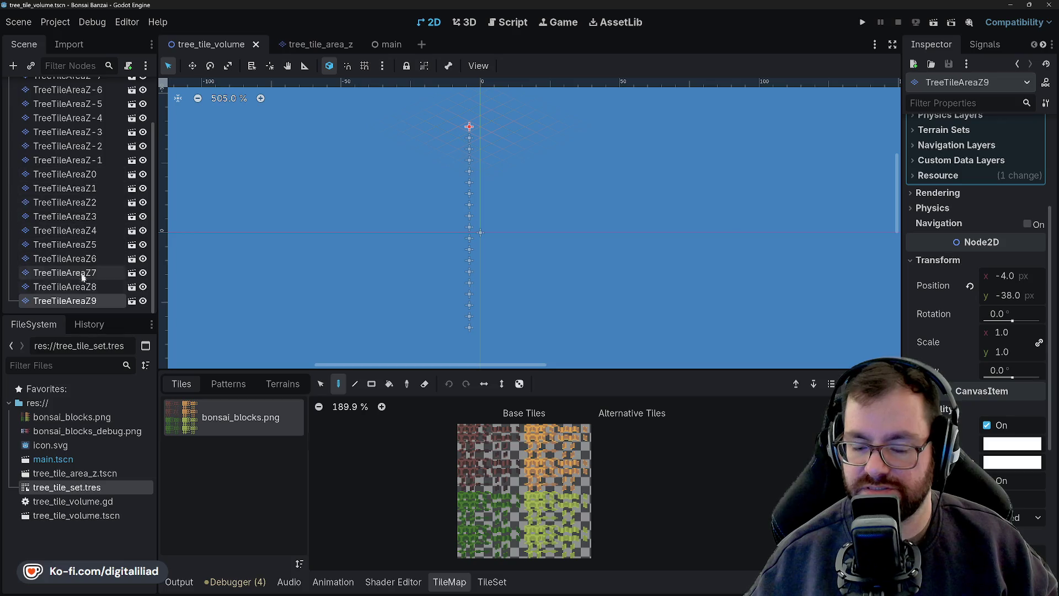
pyautogui.scroll(-1, 82, 276)
pyautogui.scroll(1, 80, 277)
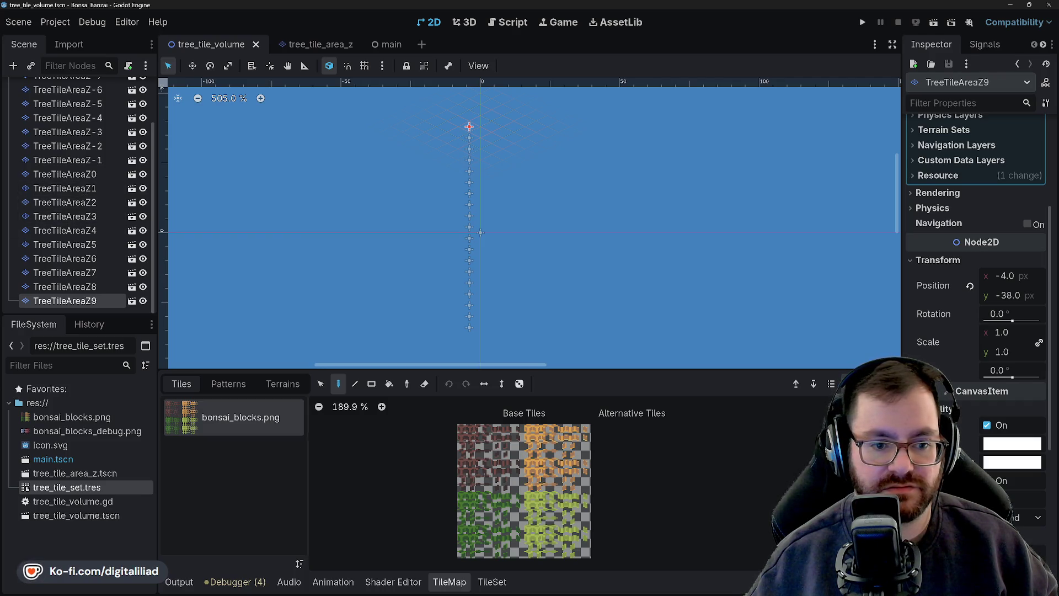
pyautogui.scroll(-2, 571, 204)
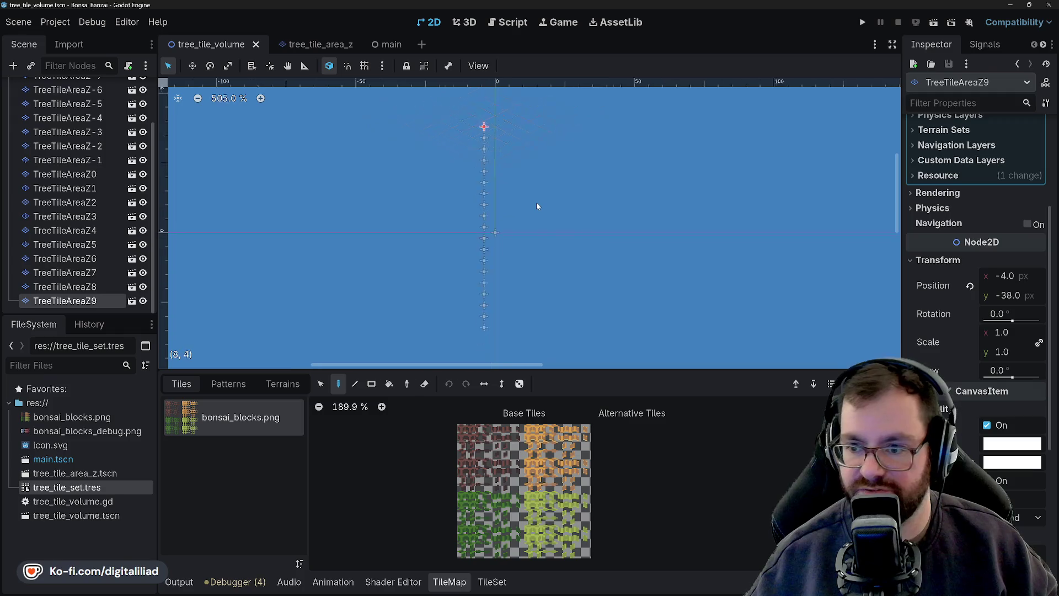
# Run the project again and click the game view to regenerate the tree-tile volume several times.
pyautogui.click(862, 22)
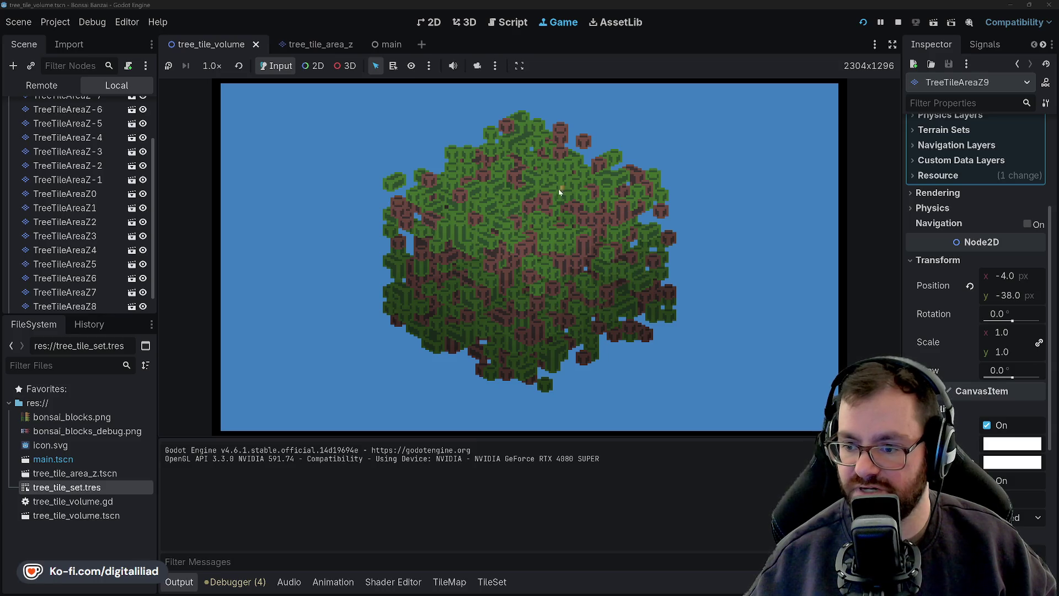
pyautogui.click(523, 230)
pyautogui.click(533, 245)
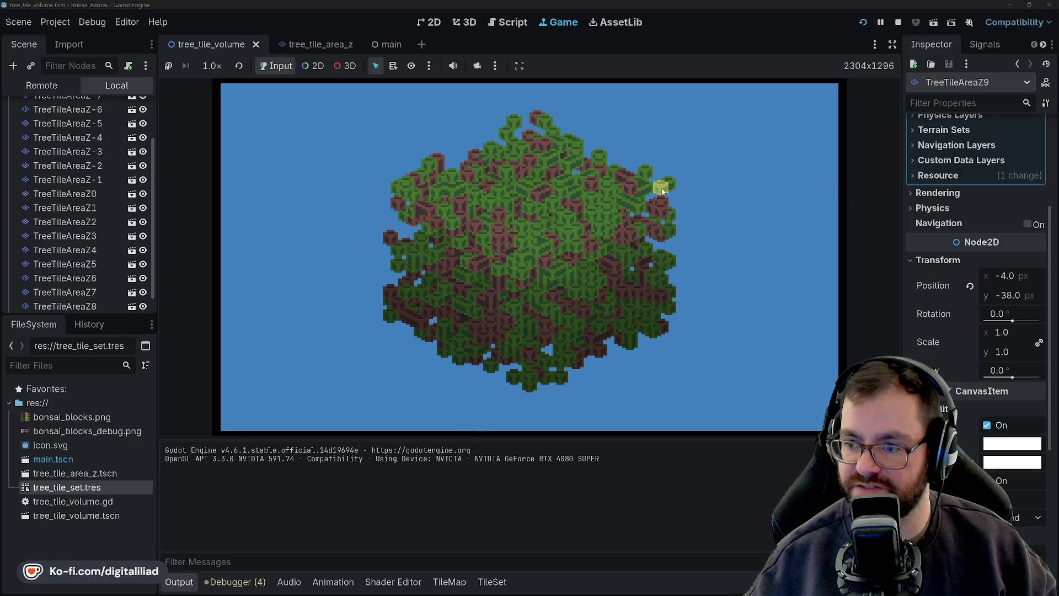
pyautogui.click(605, 236)
pyautogui.click(527, 238)
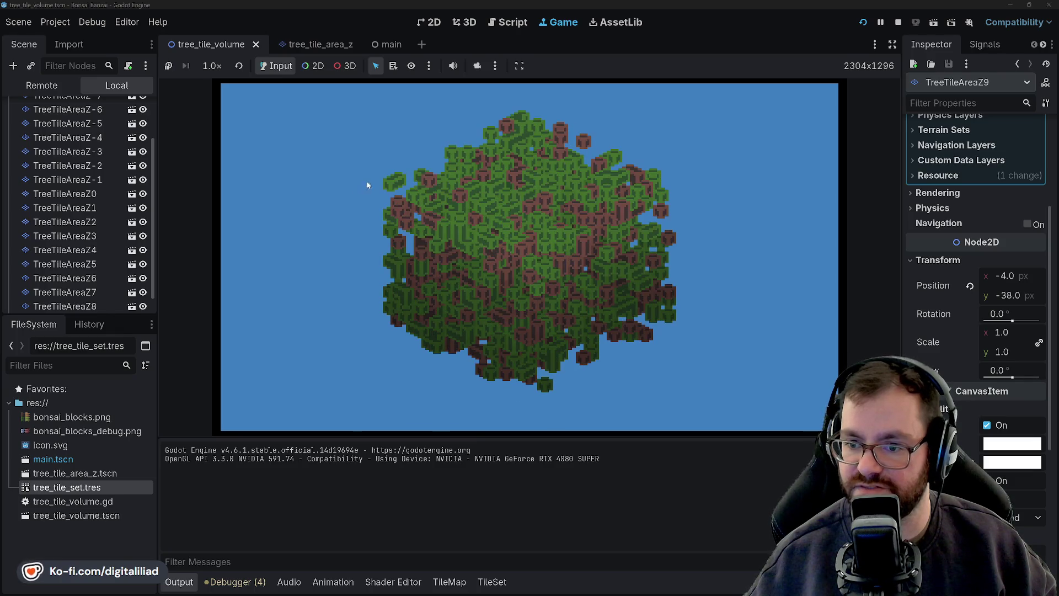
pyautogui.click(392, 196)
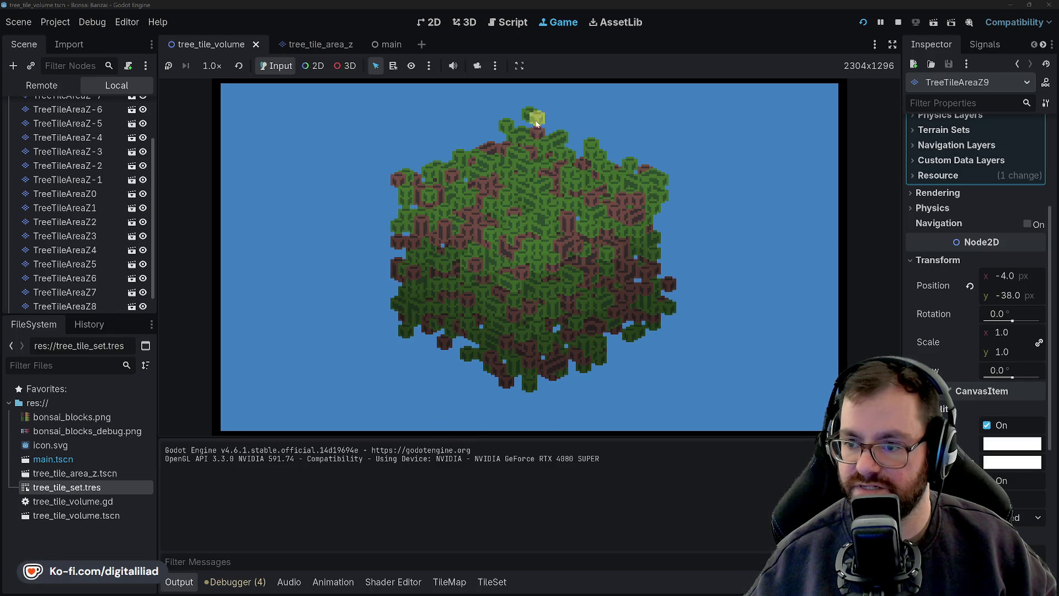
pyautogui.click(608, 175)
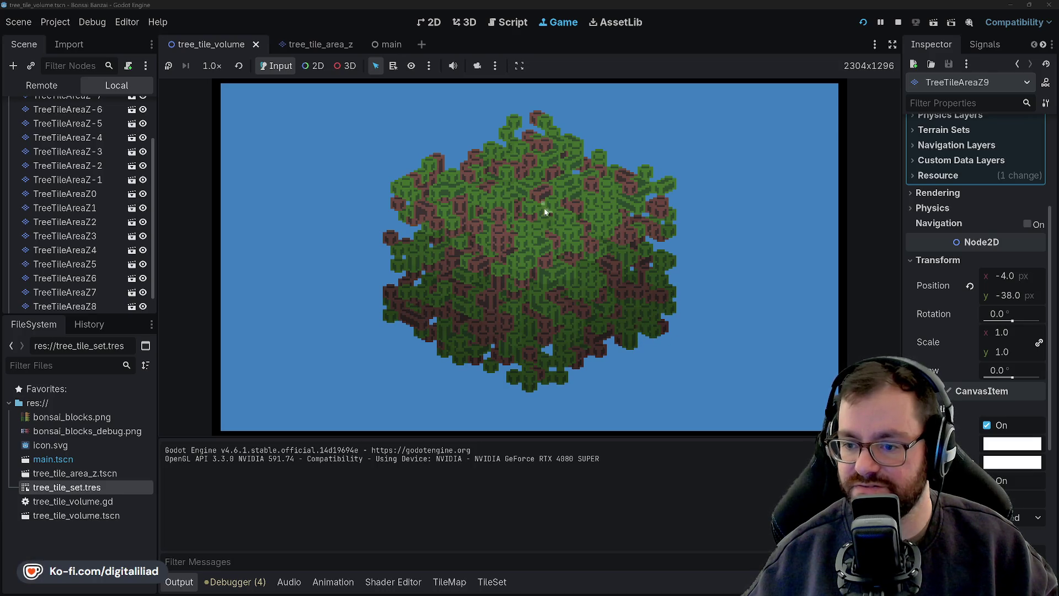
# Stop the game and compare the TreeTileAreaZ8 and Z9 layers on the canvas.
pyautogui.click(898, 22)
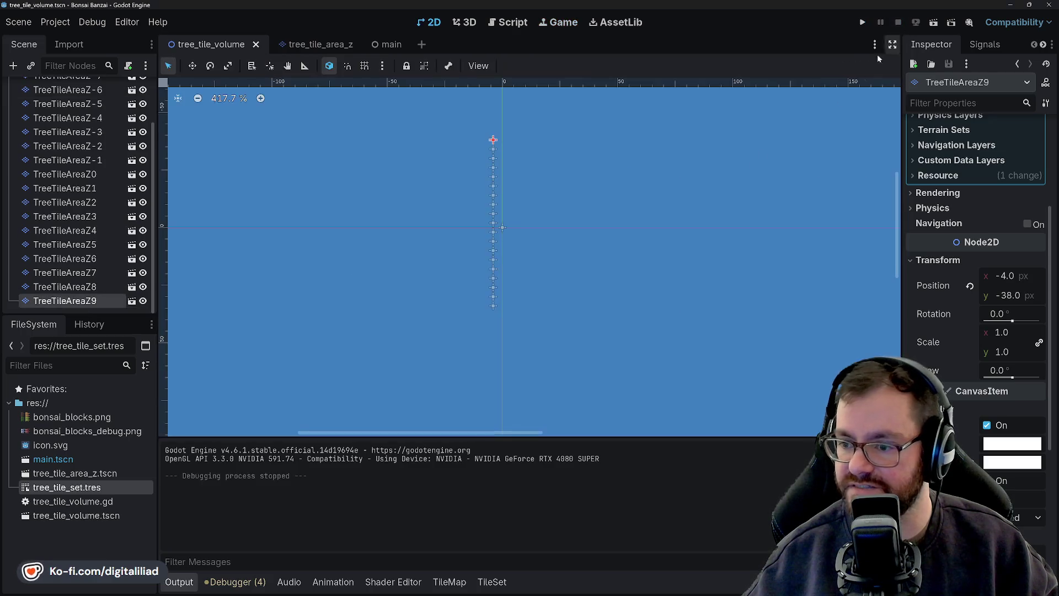
pyautogui.click(80, 286)
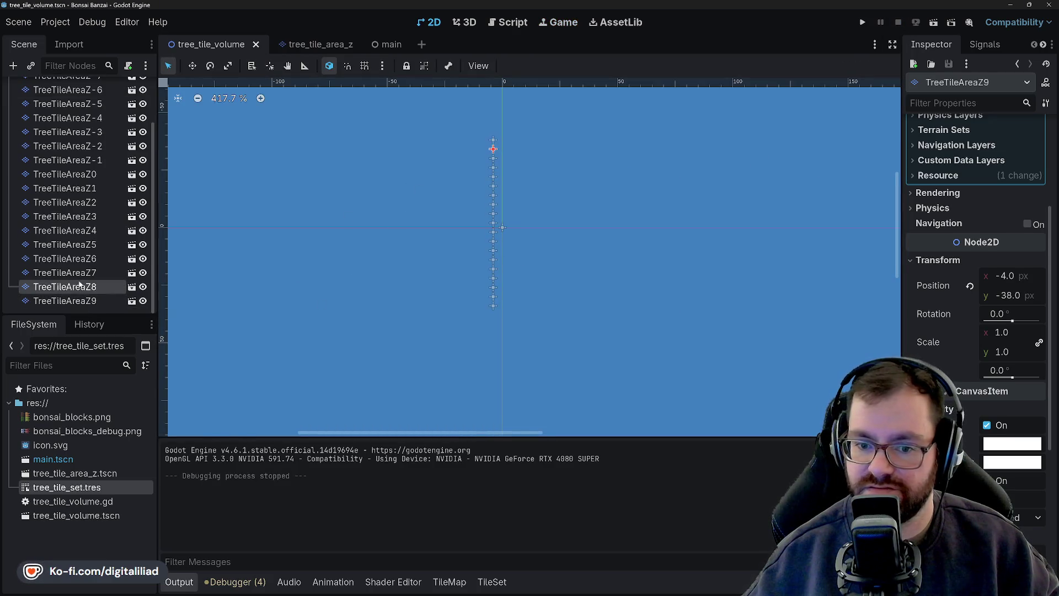
pyautogui.click(78, 300)
pyautogui.click(80, 286)
pyautogui.click(78, 302)
pyautogui.click(80, 286)
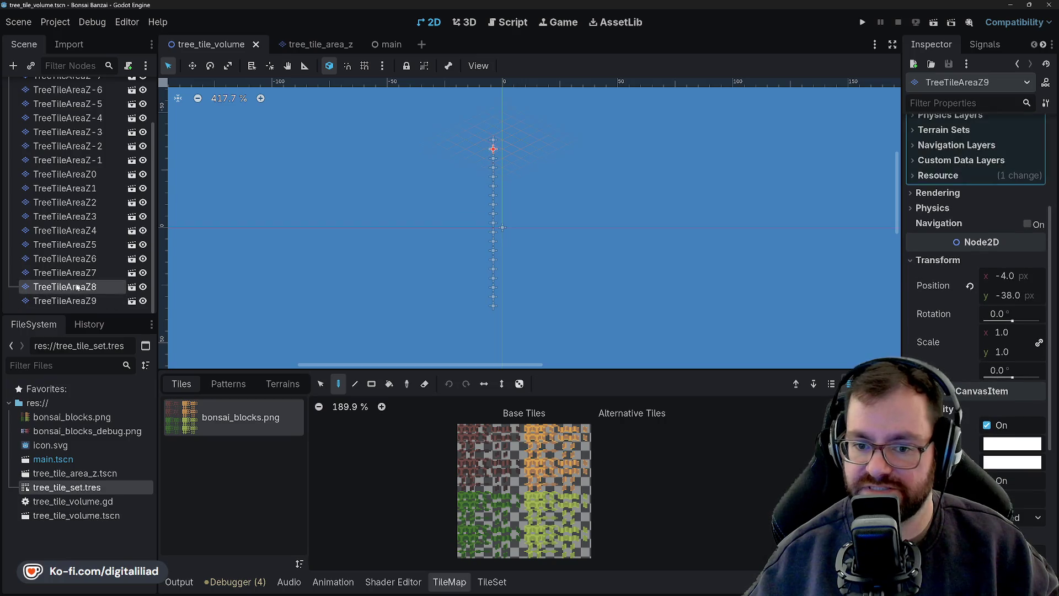
pyautogui.scroll(3, 83, 248)
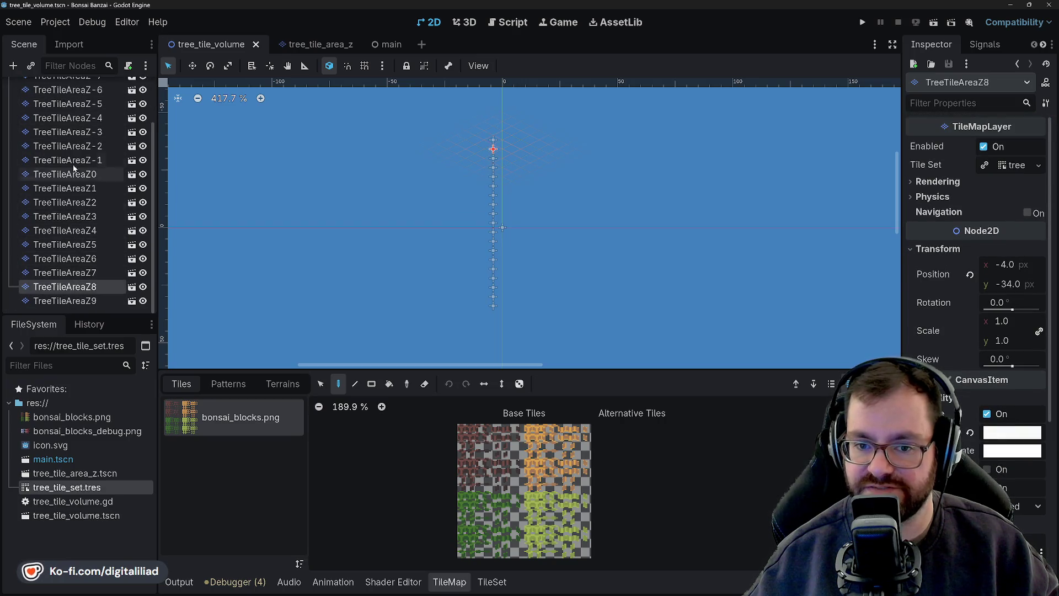
pyautogui.scroll(-2, 69, 154)
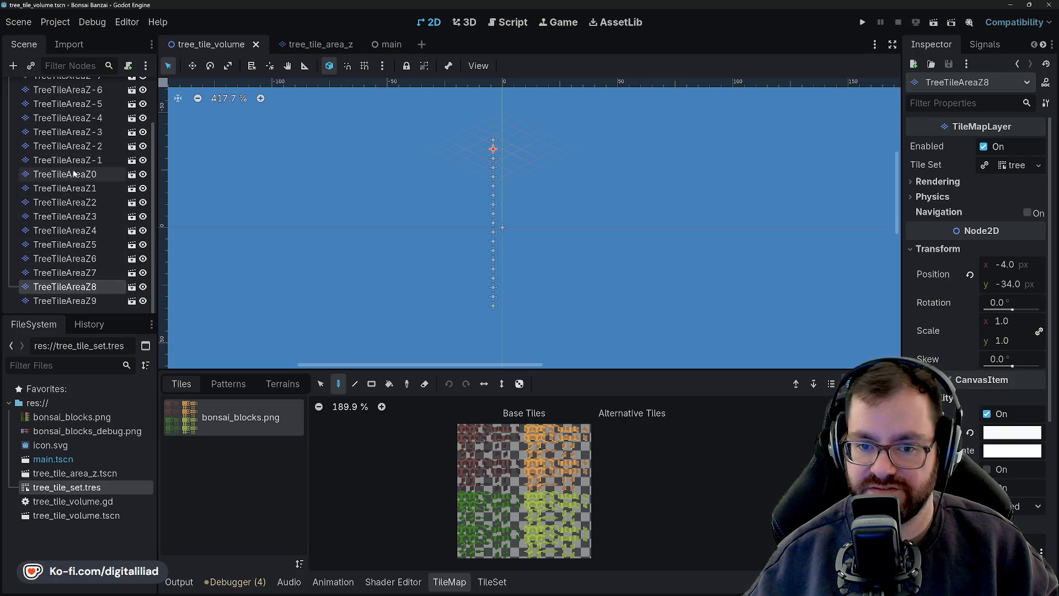
pyautogui.scroll(2, 78, 213)
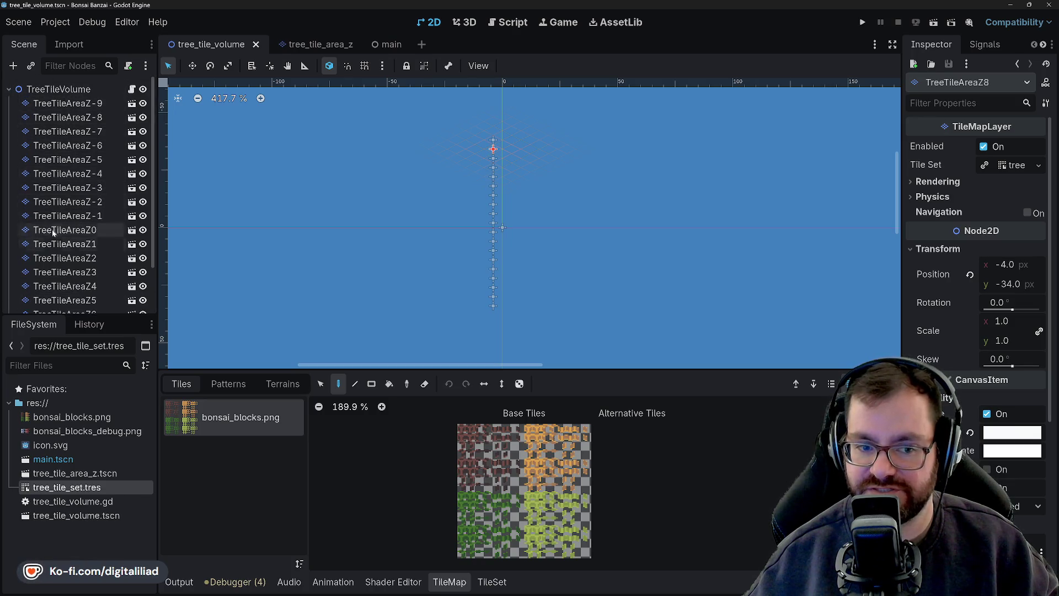
pyautogui.scroll(-2, 67, 259)
# Check TreeTileAreaZ9's tint, then set TreeTileAreaZ8's modulate to 250 grey.
pyautogui.click(65, 300)
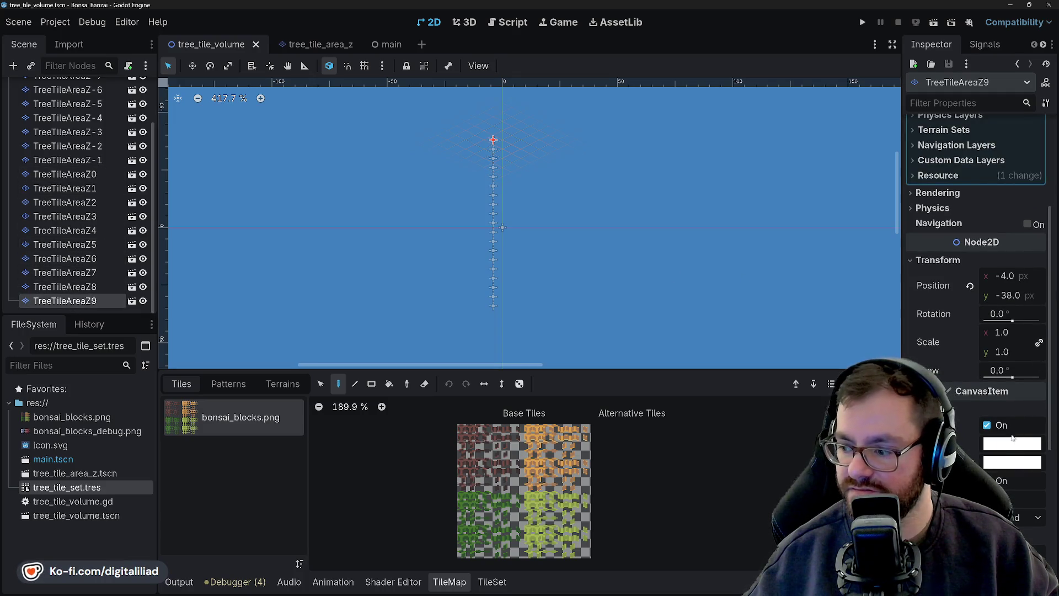
pyautogui.click(1012, 441)
pyautogui.click(979, 444)
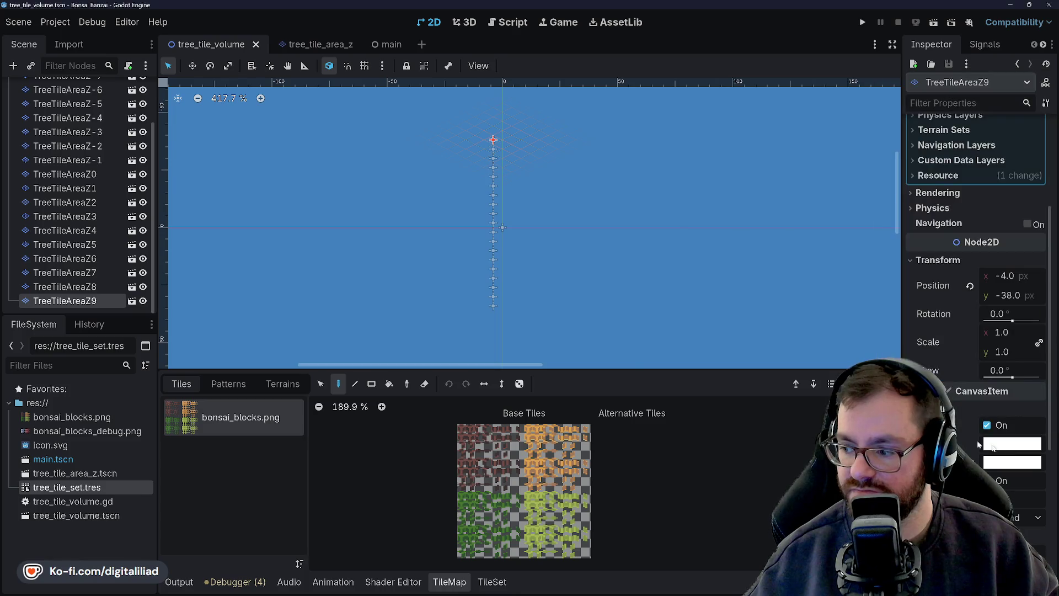
pyautogui.click(65, 287)
pyautogui.click(993, 432)
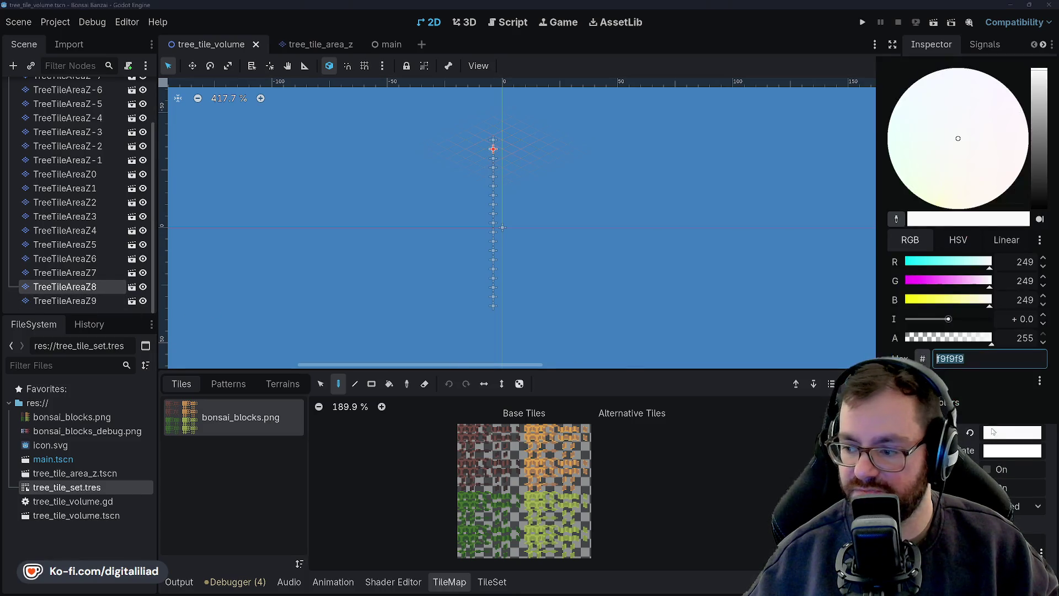
pyautogui.click(1020, 262)
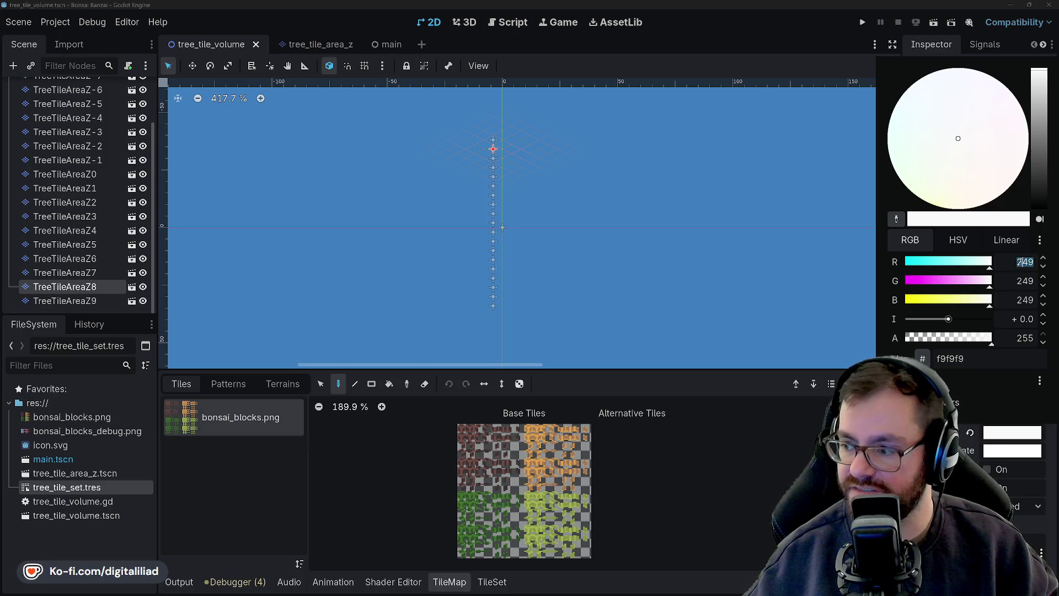
pyautogui.write('250')
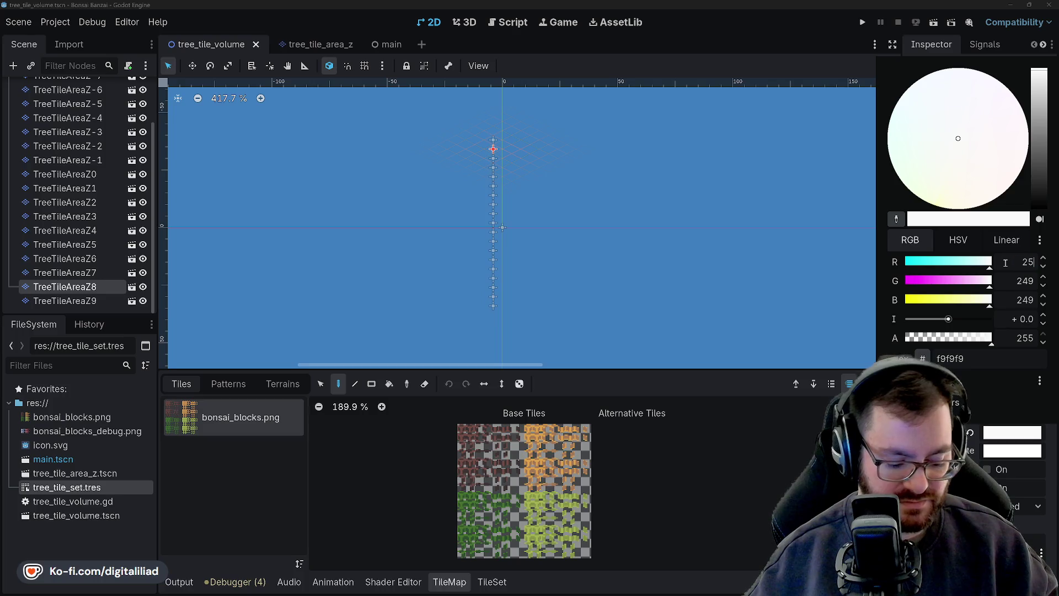
pyautogui.click(1018, 280)
pyautogui.write('25')
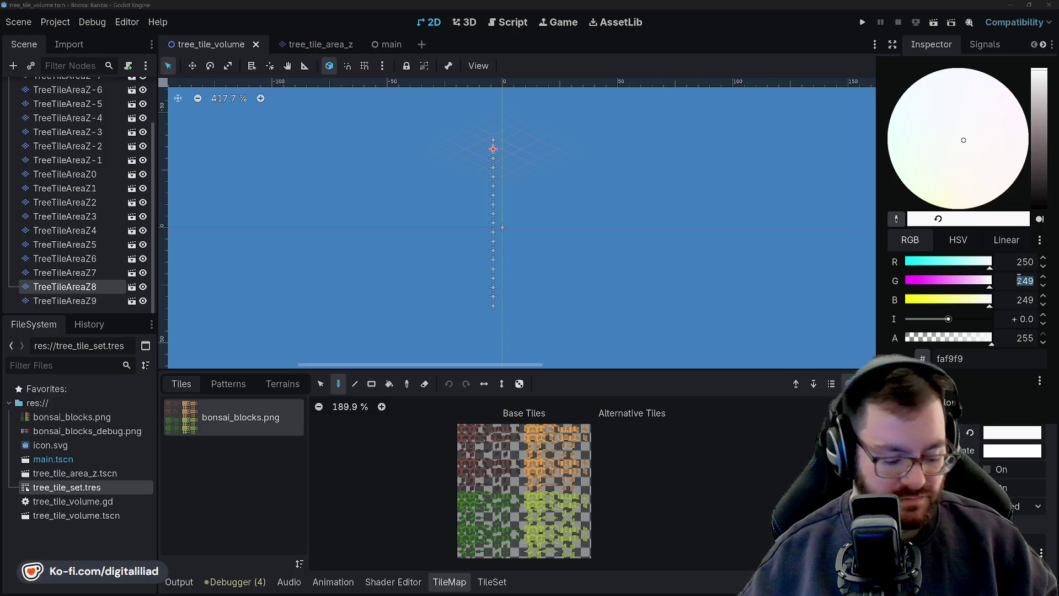
pyautogui.write('0')
pyautogui.click(1029, 301)
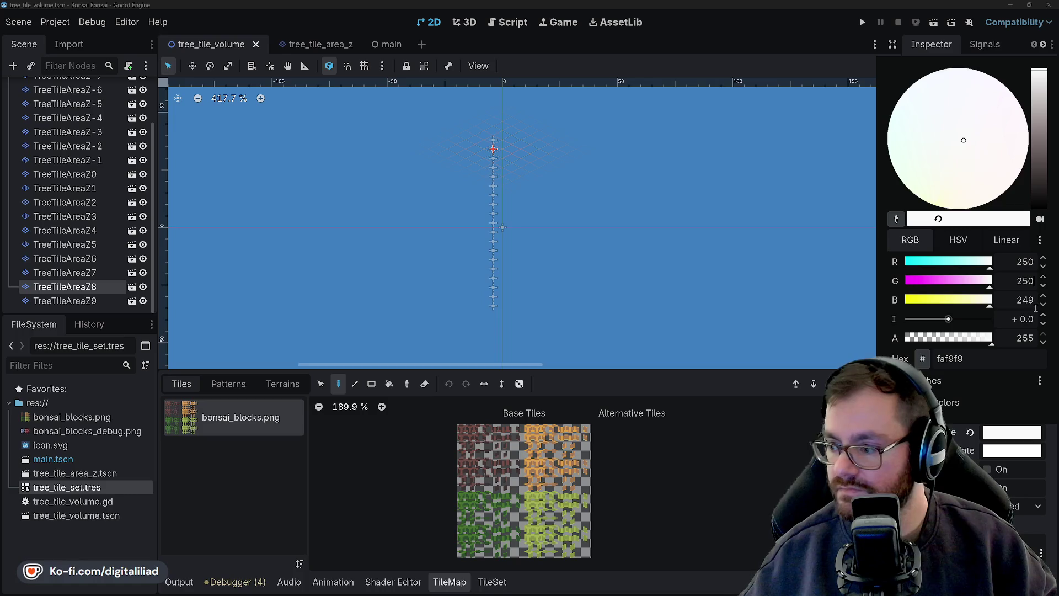
pyautogui.write('250')
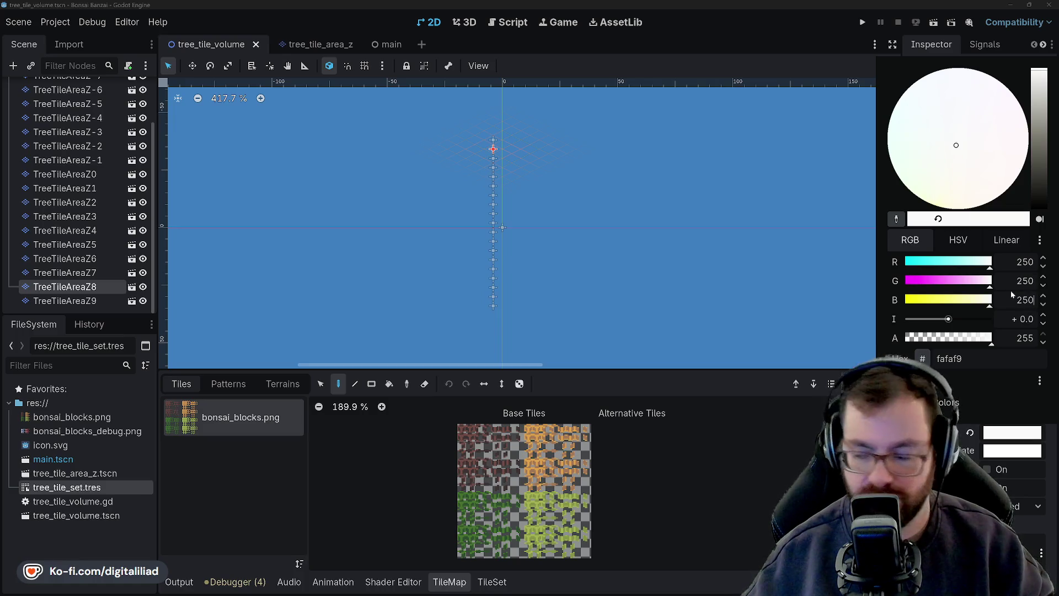
pyautogui.click(66, 300)
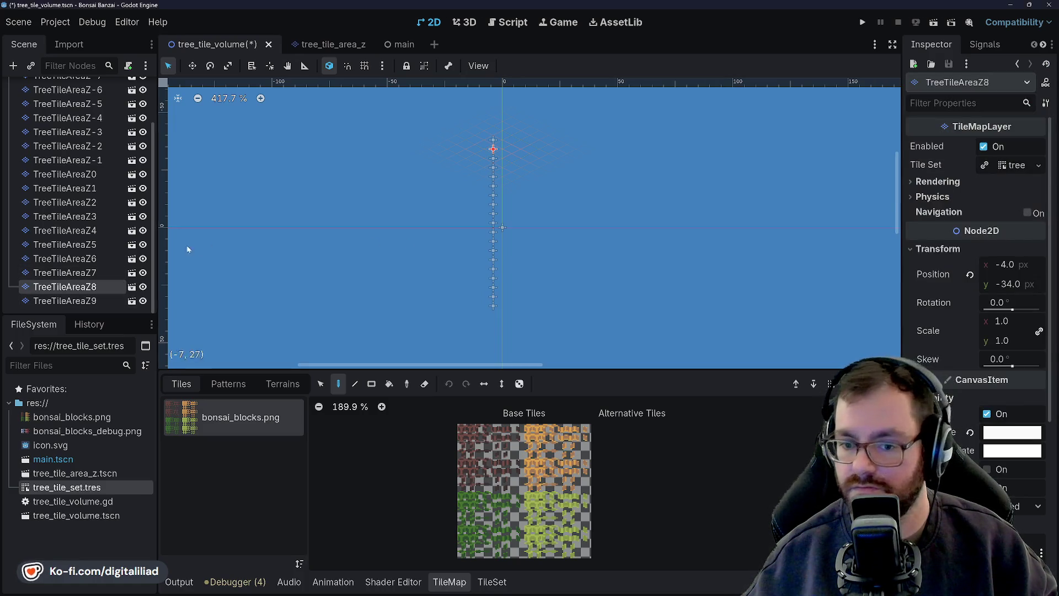
# Set TreeTileAreaZ7's modulate colour to 245 grey.
pyautogui.click(83, 273)
pyautogui.click(1008, 438)
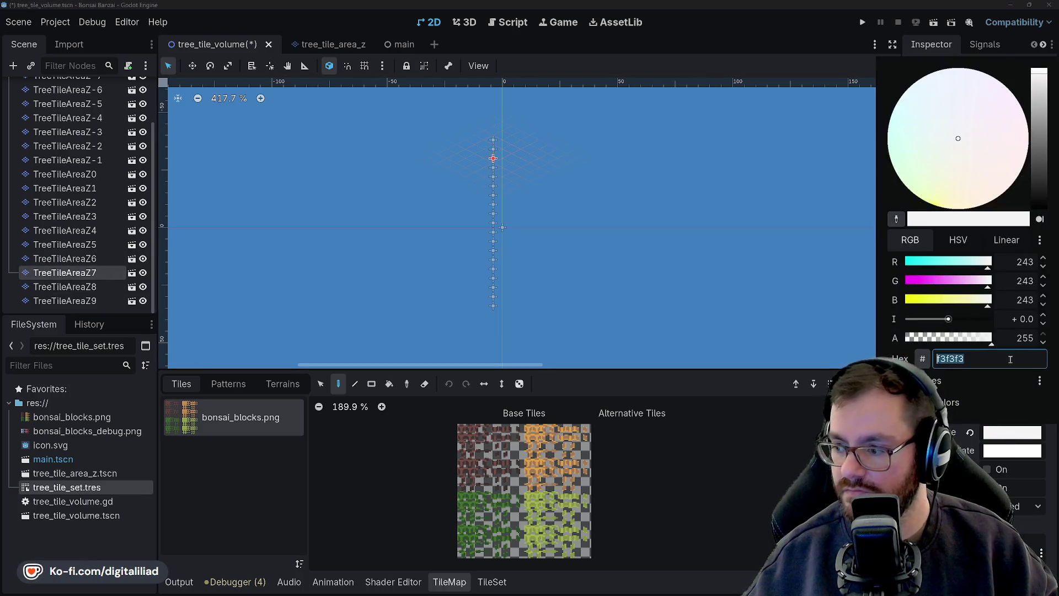
pyautogui.click(1025, 262)
pyautogui.write('24')
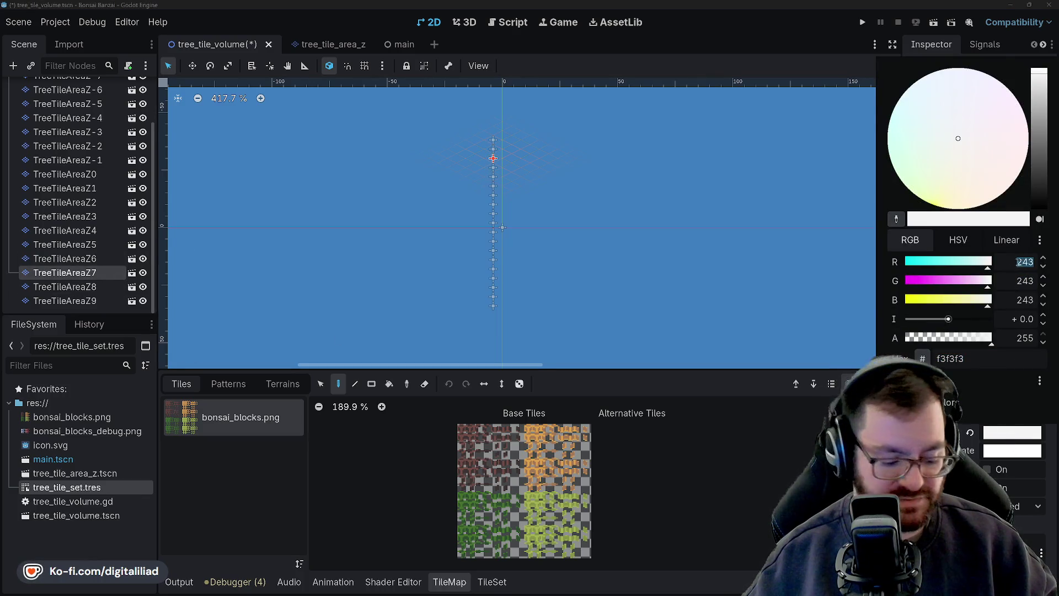
pyautogui.write('5')
pyautogui.press('Tab')
pyautogui.write('245')
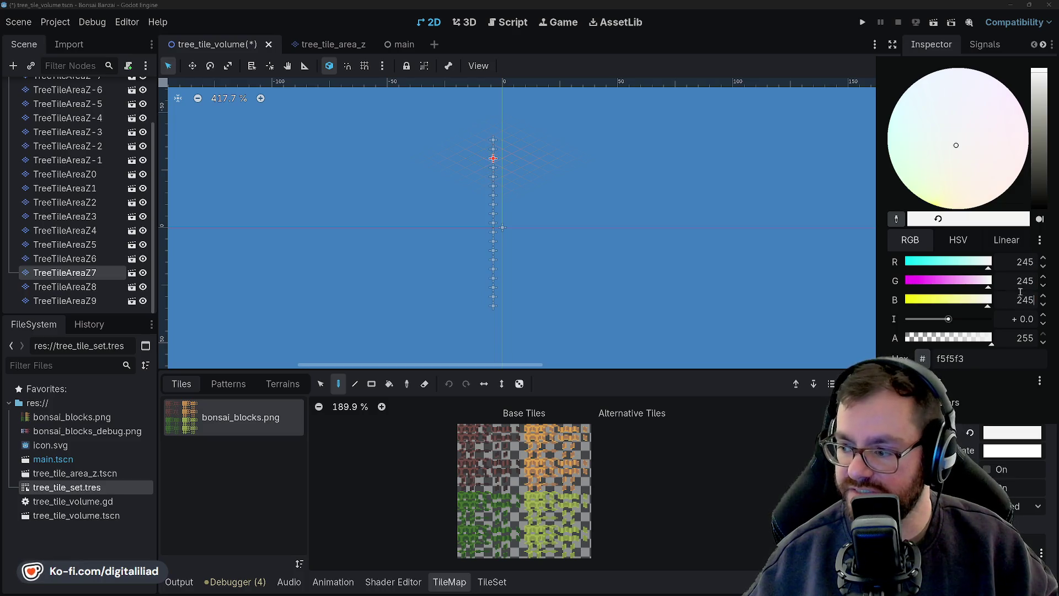
# Set TreeTileAreaZ6's modulate colour to 240 grey.
pyautogui.click(64, 258)
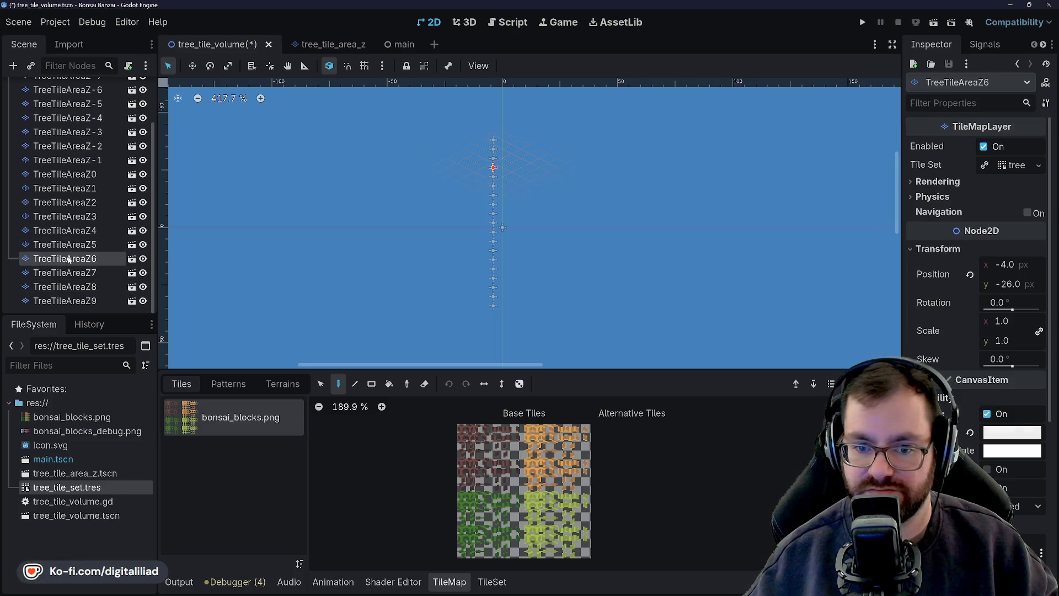
pyautogui.click(1031, 434)
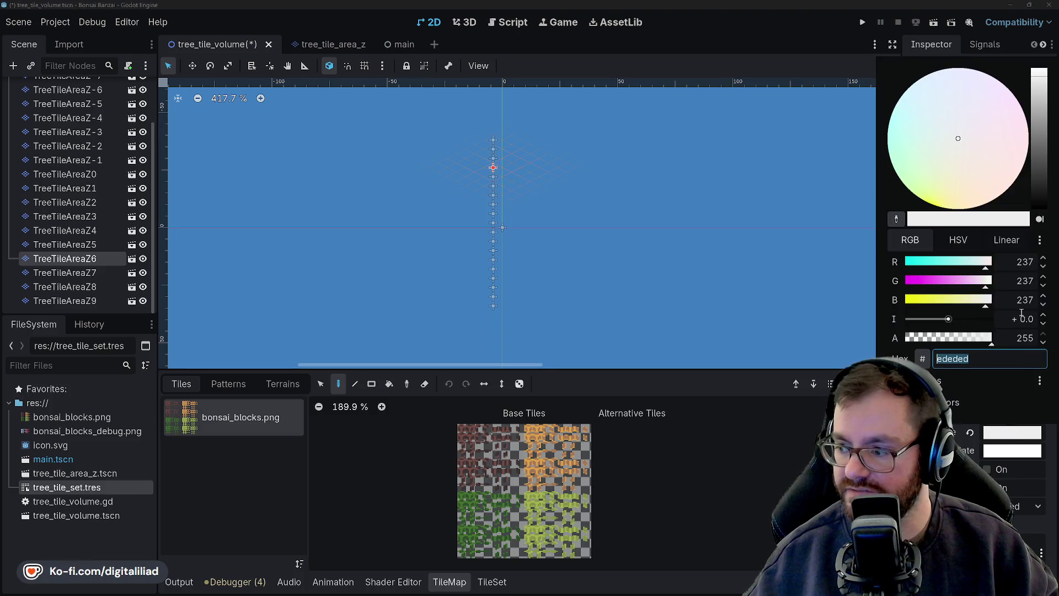
pyautogui.click(1025, 262)
pyautogui.write('240')
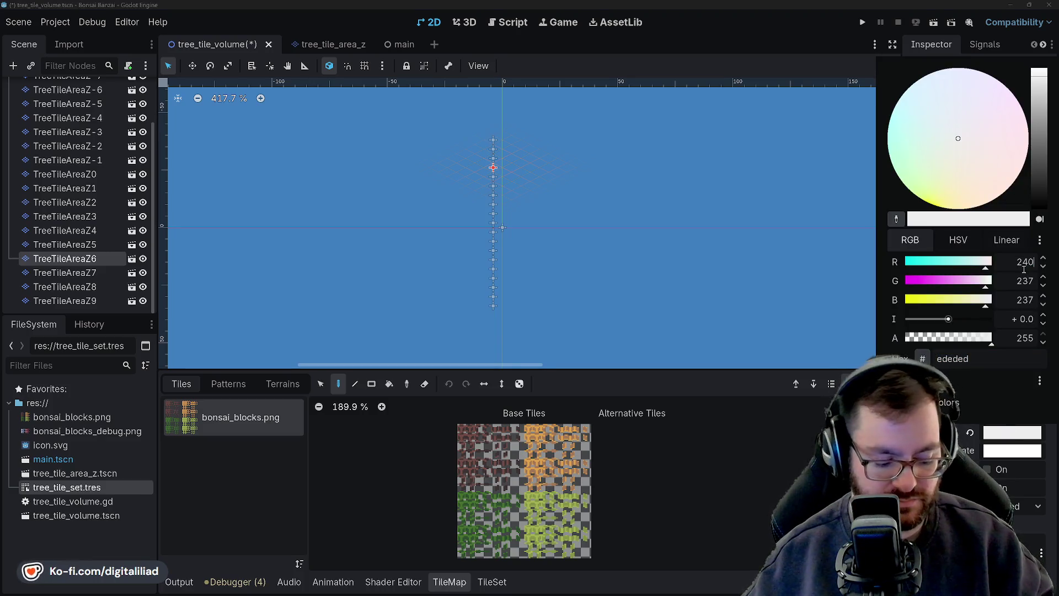
pyautogui.doubleClick(1019, 267)
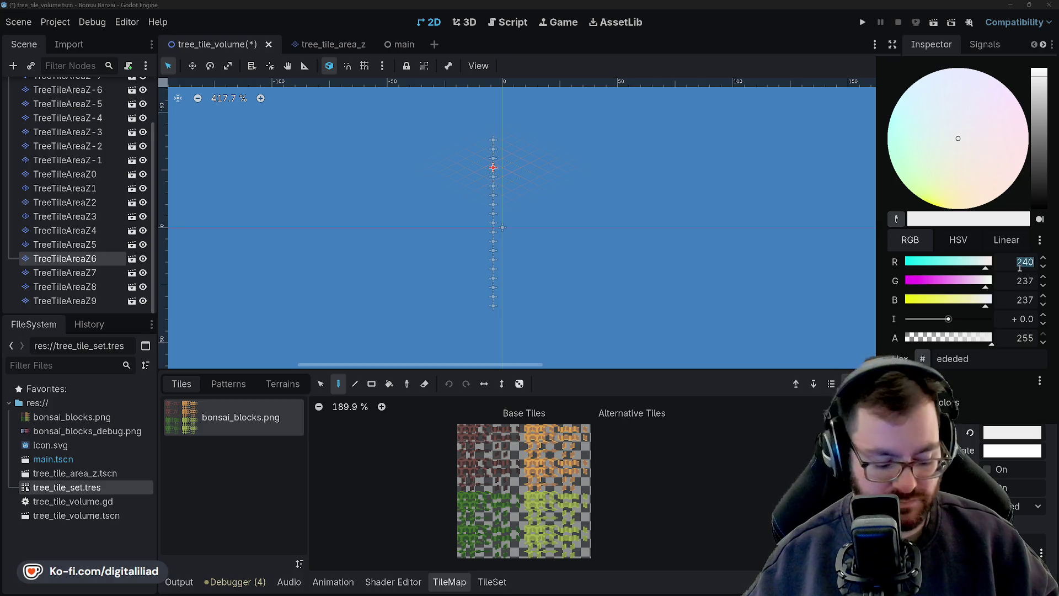
pyautogui.press('Tab')
pyautogui.write('240')
pyautogui.press('Tab')
# Finish TreeTileAreaZ6 at 240, then set TreeTileAreaZ5's modulate to 235 grey.
pyautogui.write('240')
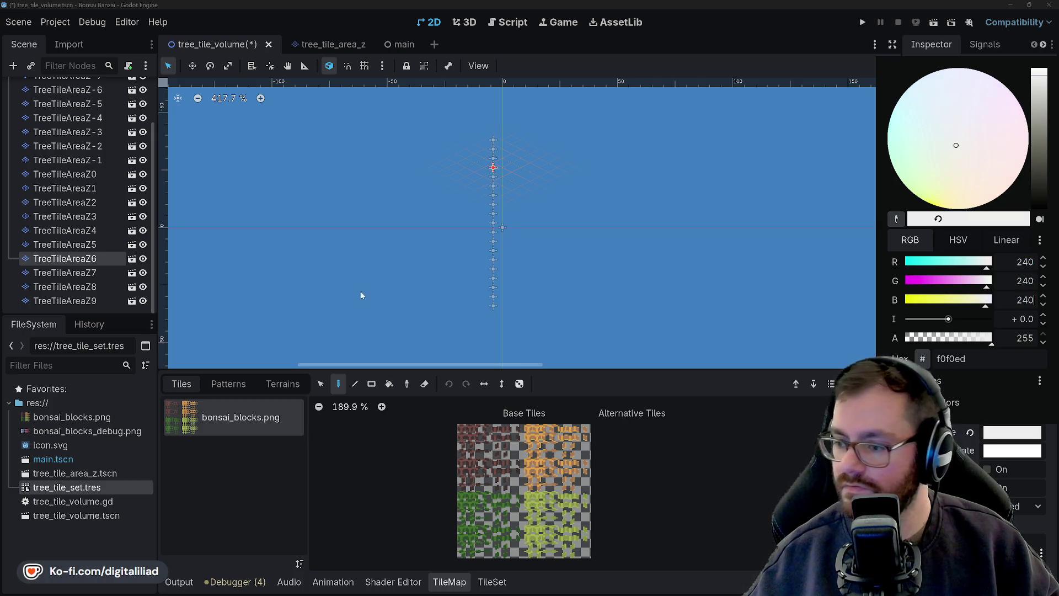
pyautogui.click(65, 244)
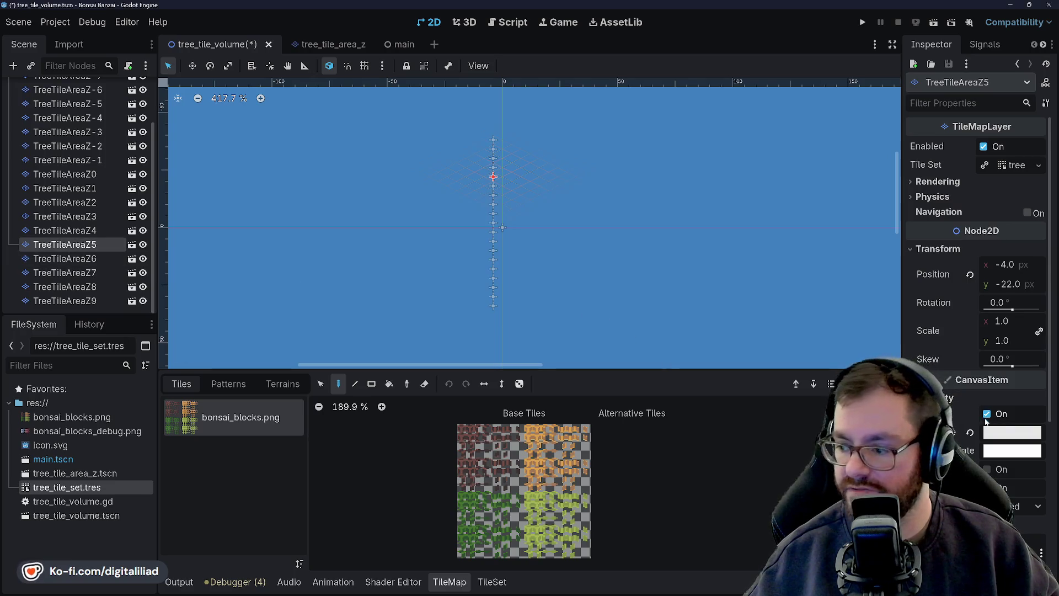
pyautogui.click(1012, 432)
pyautogui.doubleClick(1019, 263)
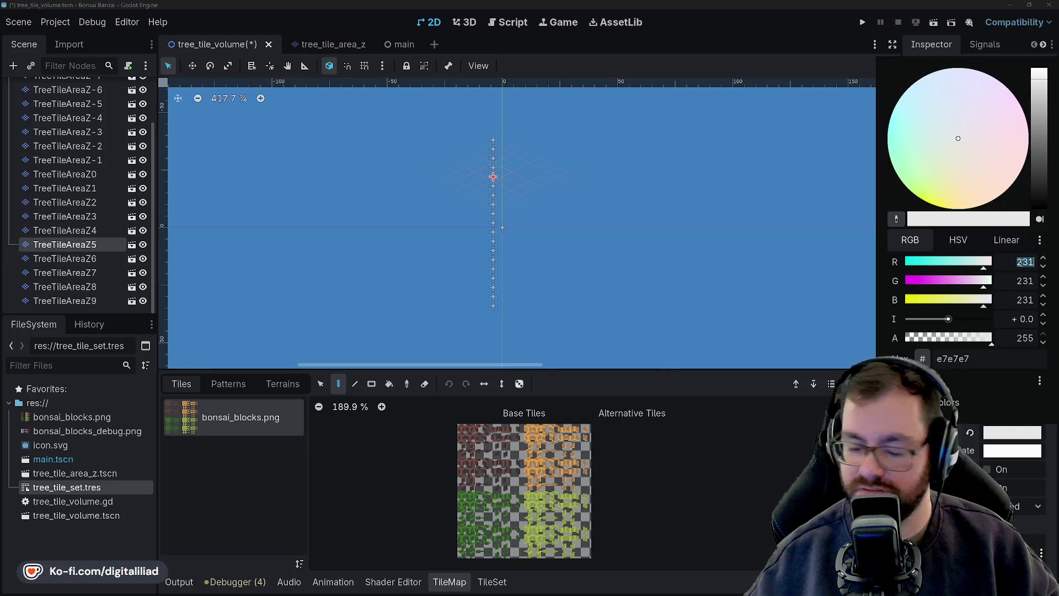
pyautogui.write('235')
pyautogui.doubleClick(1025, 281)
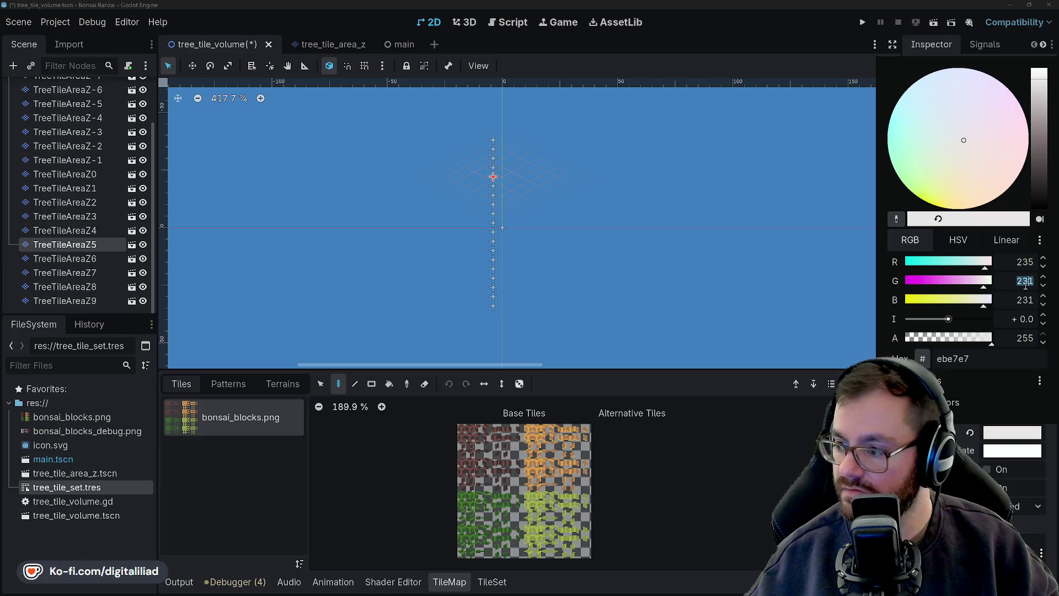
pyautogui.click(1024, 281)
pyautogui.write('35')
pyautogui.doubleClick(1015, 301)
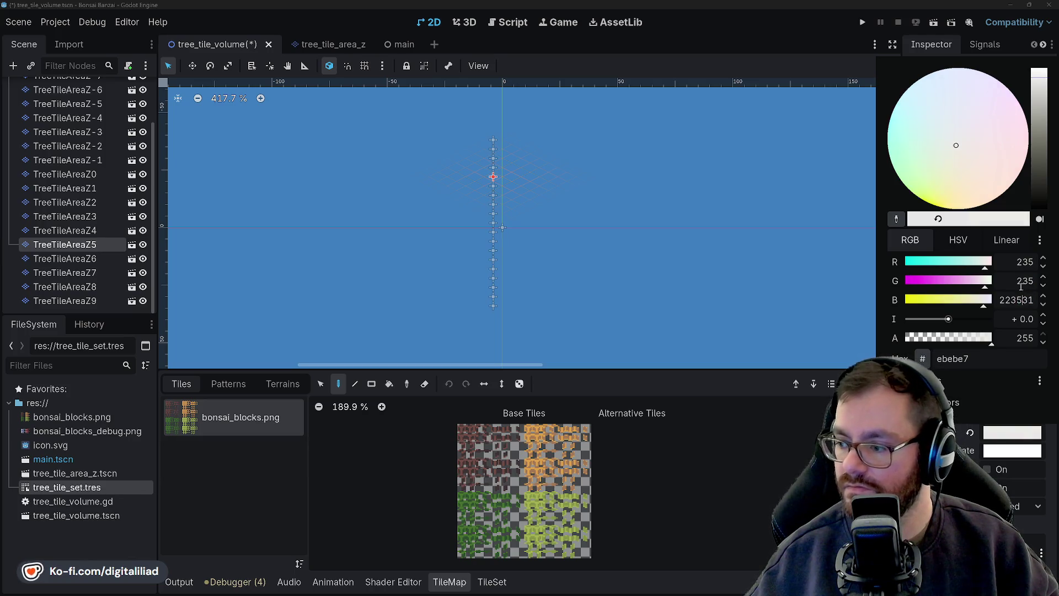
pyautogui.write('2')
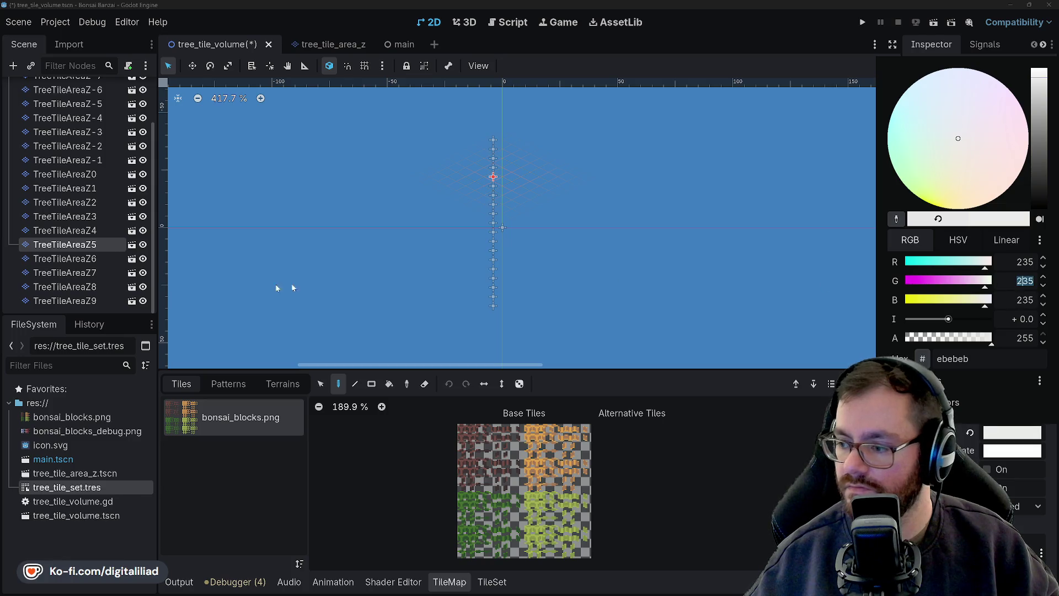
# Set TreeTileAreaZ4's modulate colour to 230 grey.
pyautogui.click(66, 230)
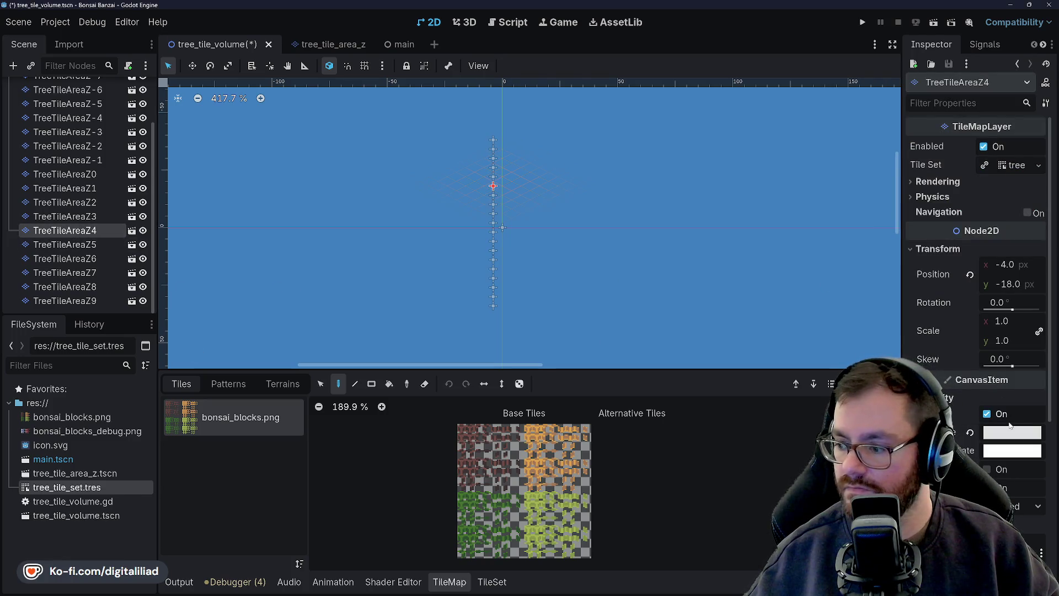
pyautogui.click(1012, 432)
pyautogui.write('230')
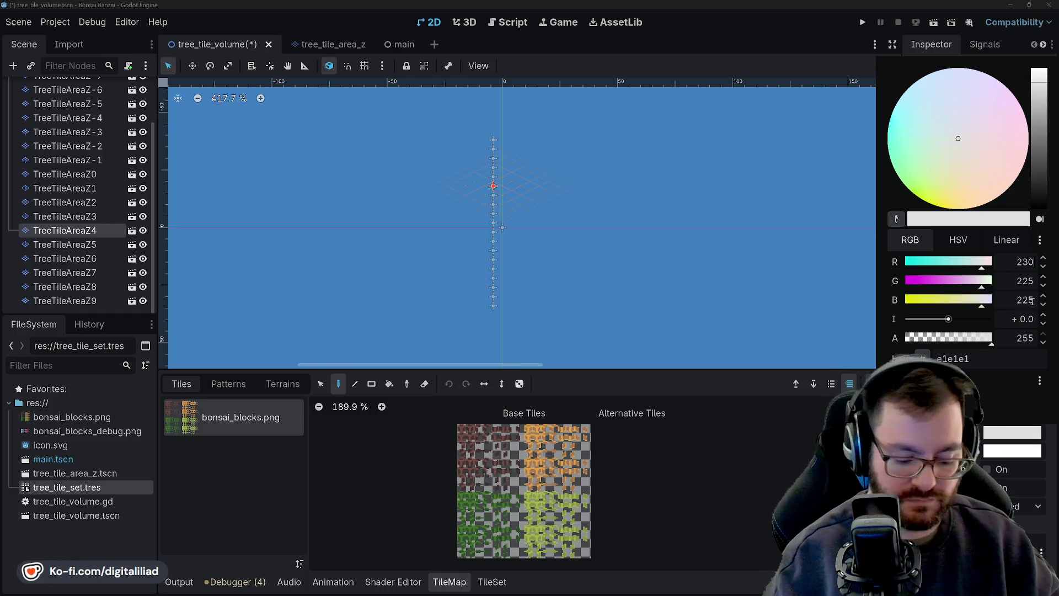
pyautogui.press('Tab')
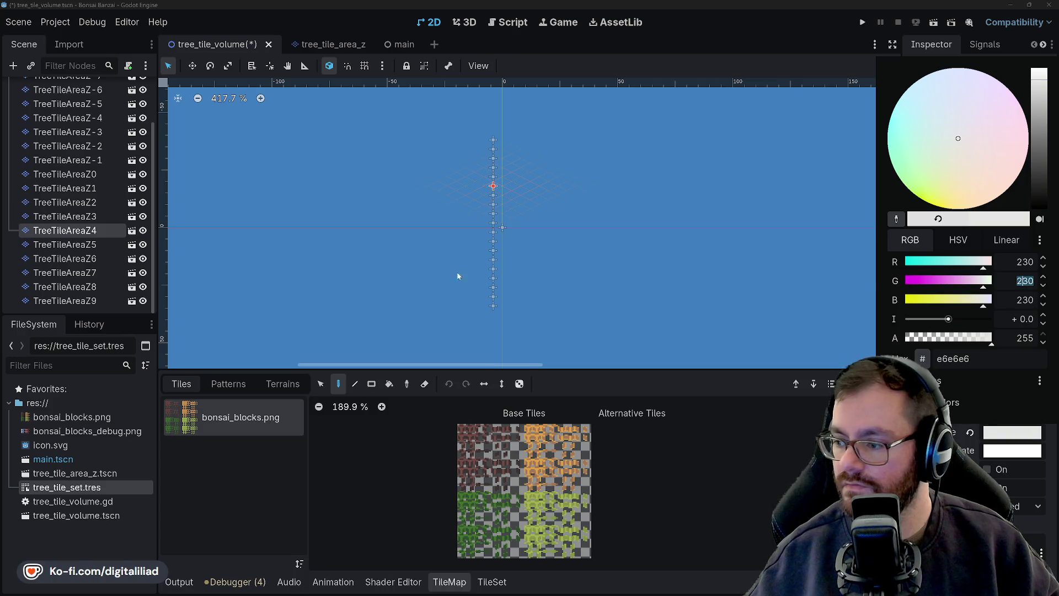
# Set TreeTileAreaZ3's modulate colour to 225 grey.
pyautogui.click(65, 216)
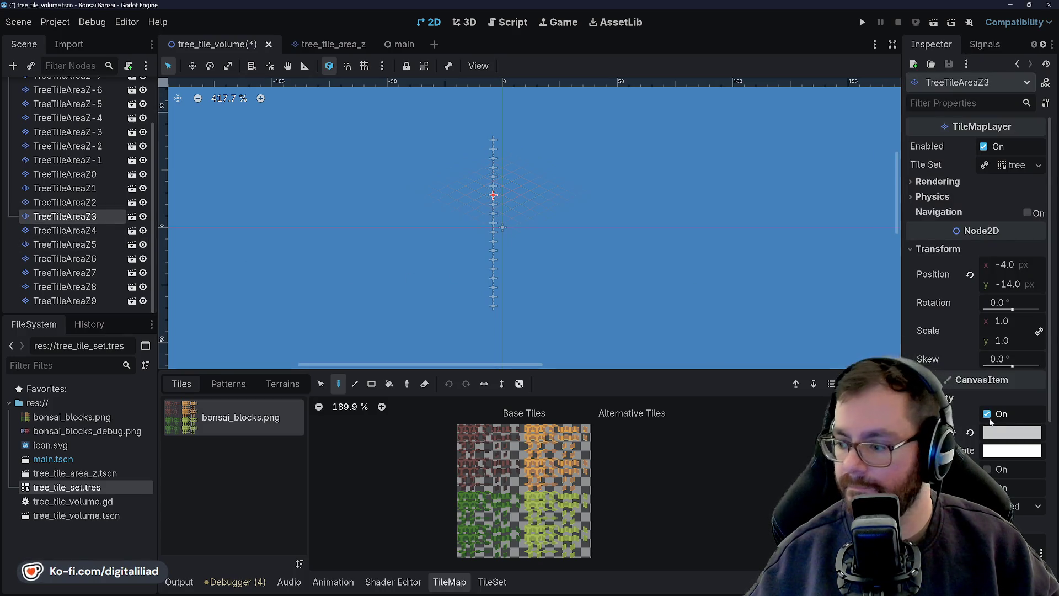
pyautogui.click(997, 430)
pyautogui.click(1028, 259)
pyautogui.write('225')
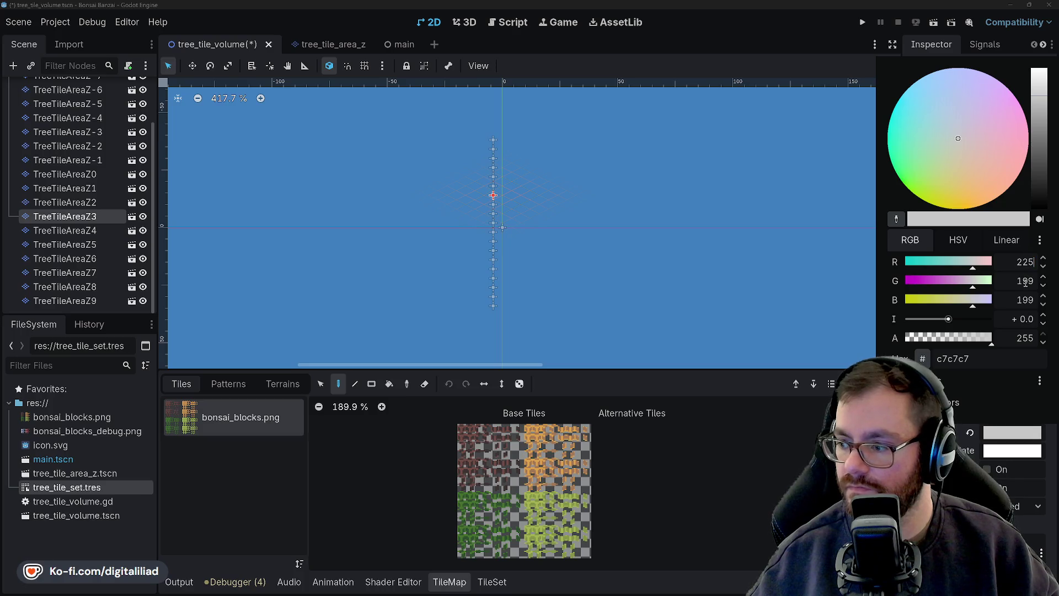
pyautogui.click(1025, 282)
pyautogui.write('225')
pyautogui.click(1025, 300)
pyautogui.write('25')
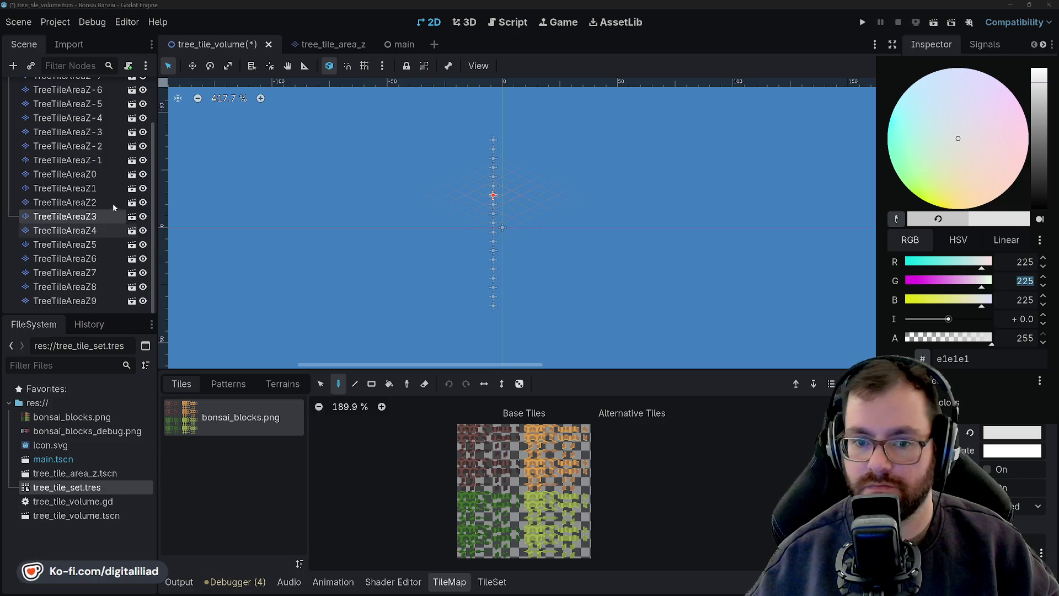
# Set TreeTileAreaZ2's modulate colour to 220 grey.
pyautogui.click(65, 230)
pyautogui.click(64, 203)
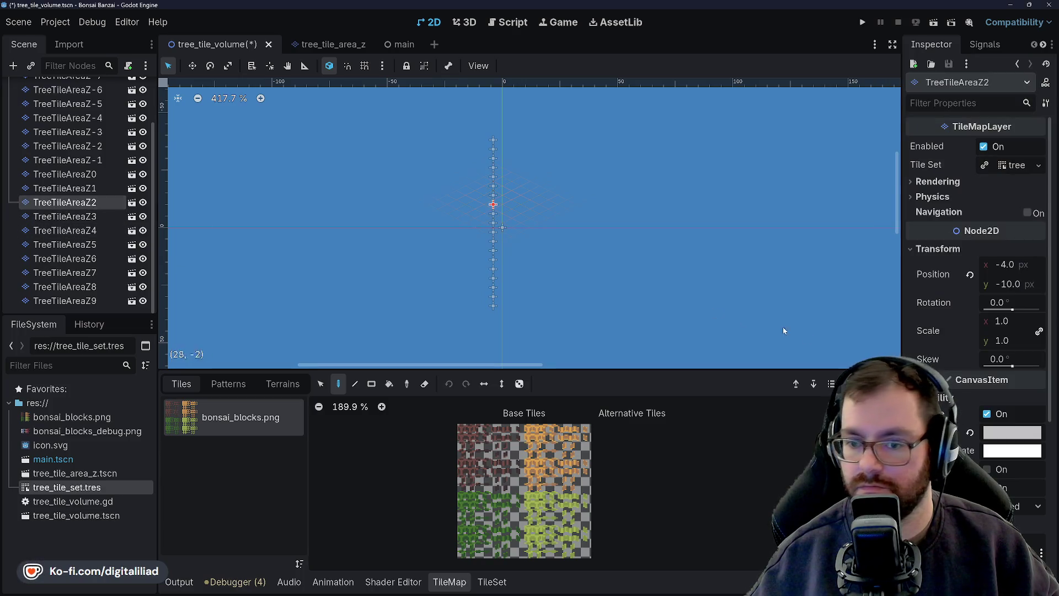
pyautogui.click(1007, 434)
pyautogui.click(1024, 262)
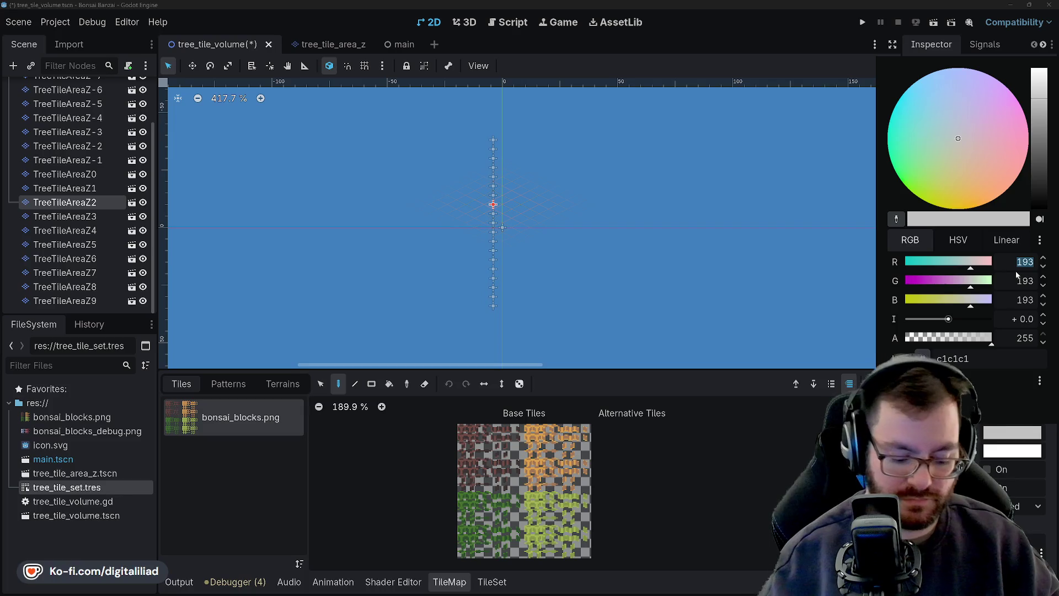
pyautogui.write('220')
pyautogui.press('Tab')
pyautogui.press('Tab')
pyautogui.write('220')
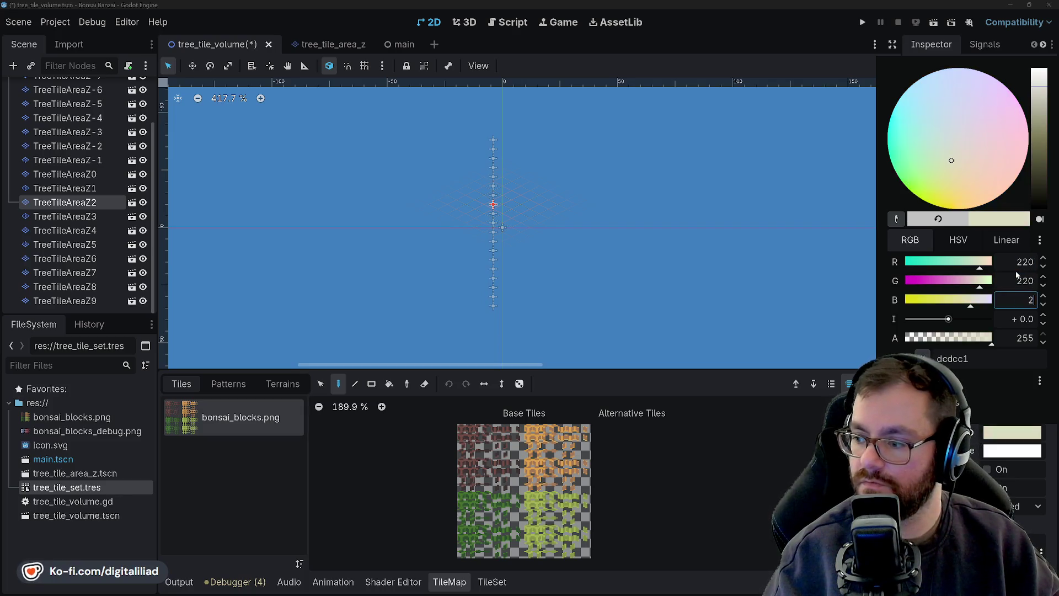
pyautogui.press('Tab')
# Review the modulate tints of layers TreeTileAreaZ5 through TreeTileAreaZ2.
pyautogui.click(433, 267)
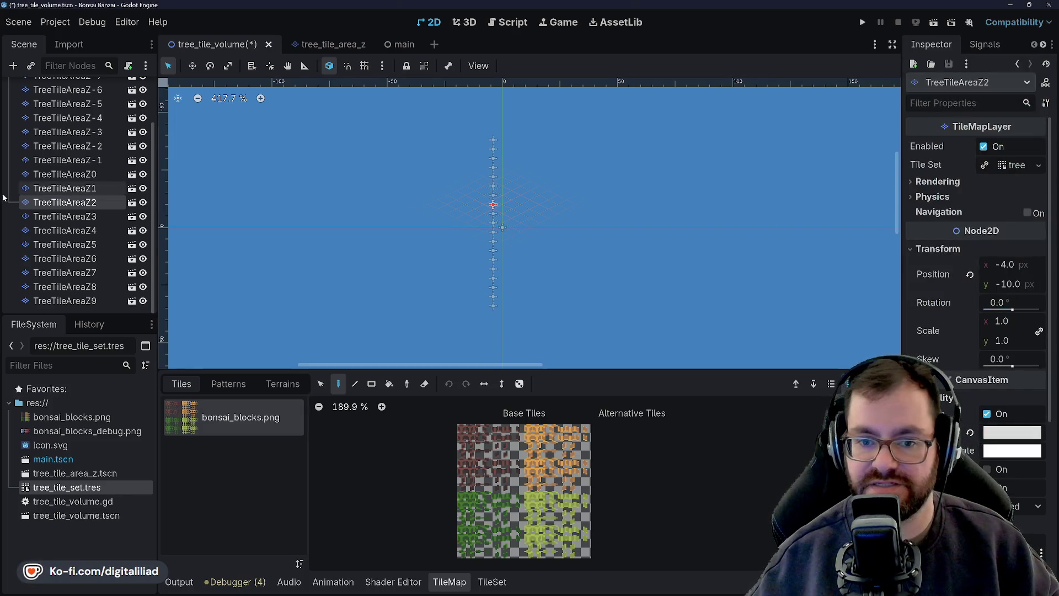
pyautogui.click(64, 230)
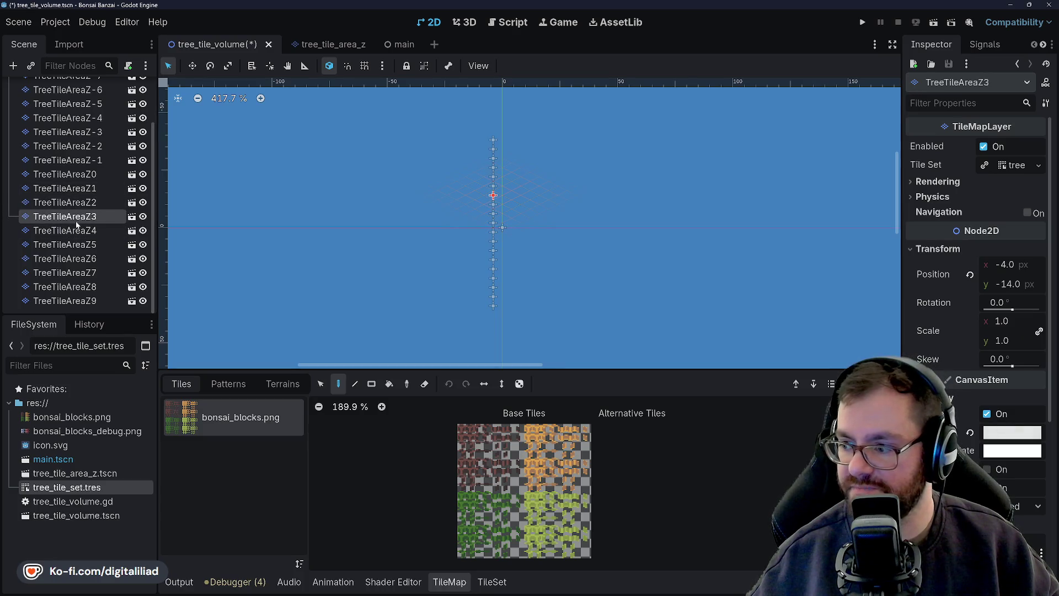
pyautogui.press('Down')
pyautogui.press('Down')
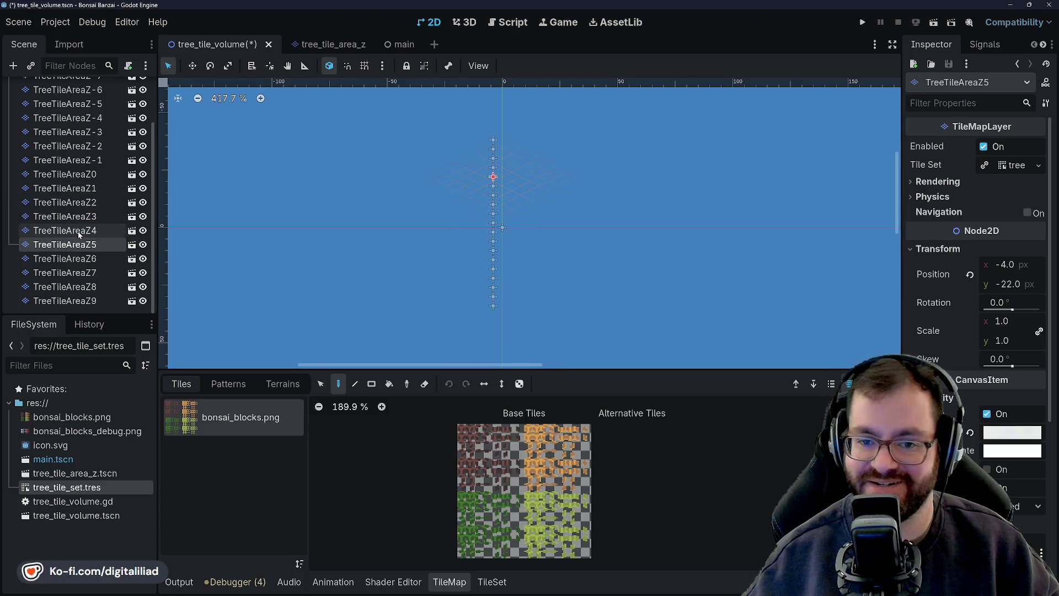
pyautogui.press('Up')
pyautogui.press('Up')
pyautogui.press('Down')
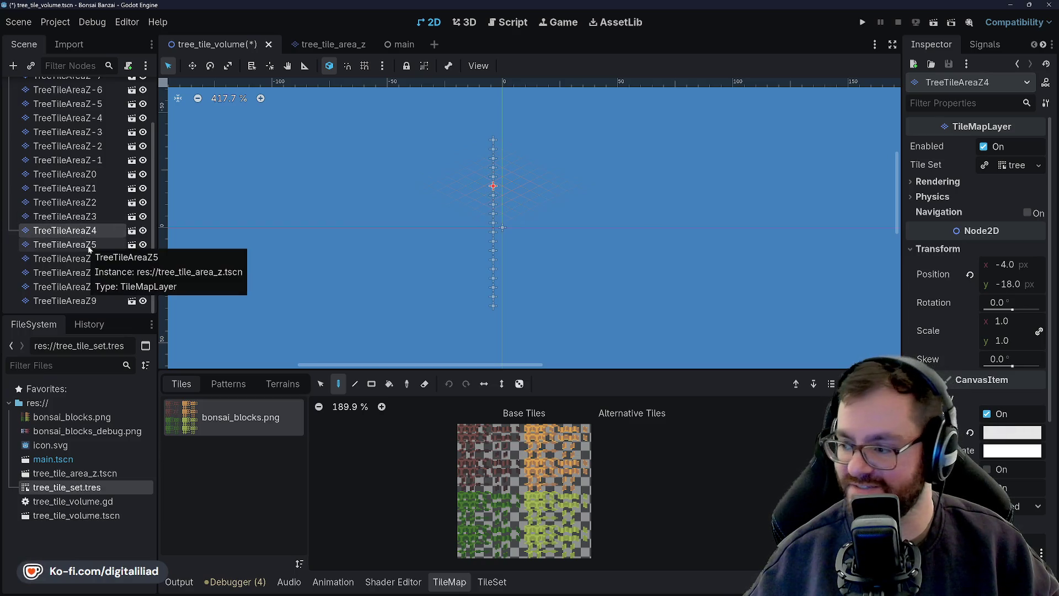
pyautogui.click(90, 246)
pyautogui.click(1008, 434)
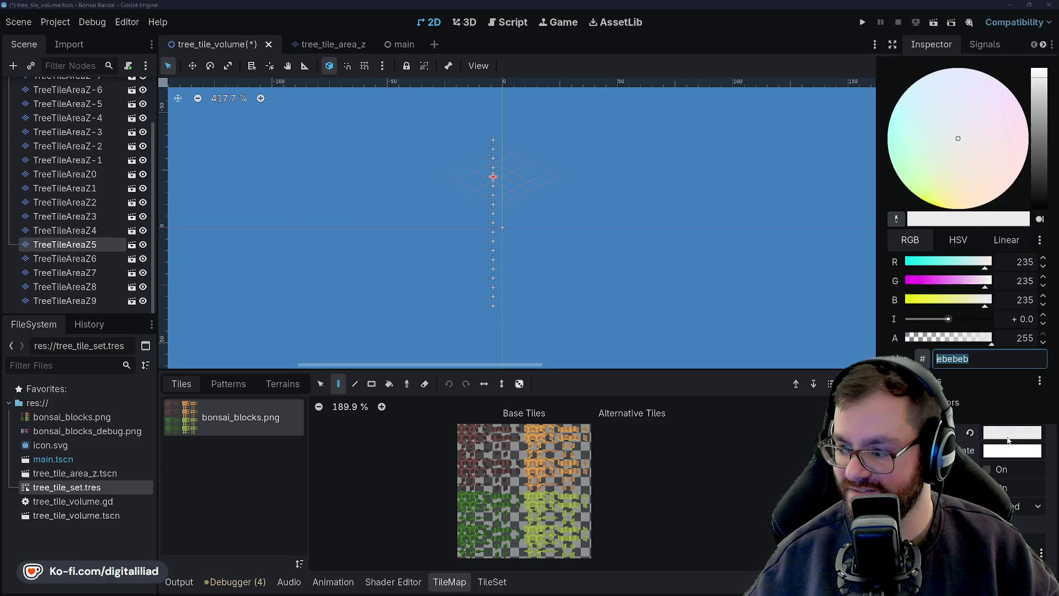
pyautogui.click(207, 279)
pyautogui.press('Up')
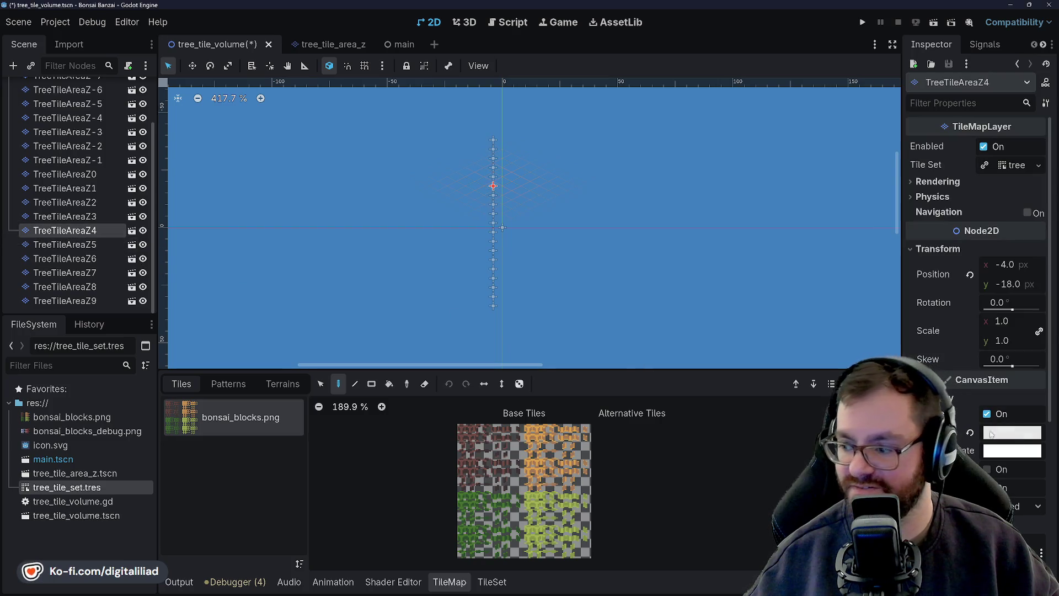
pyautogui.click(991, 435)
pyautogui.click(71, 215)
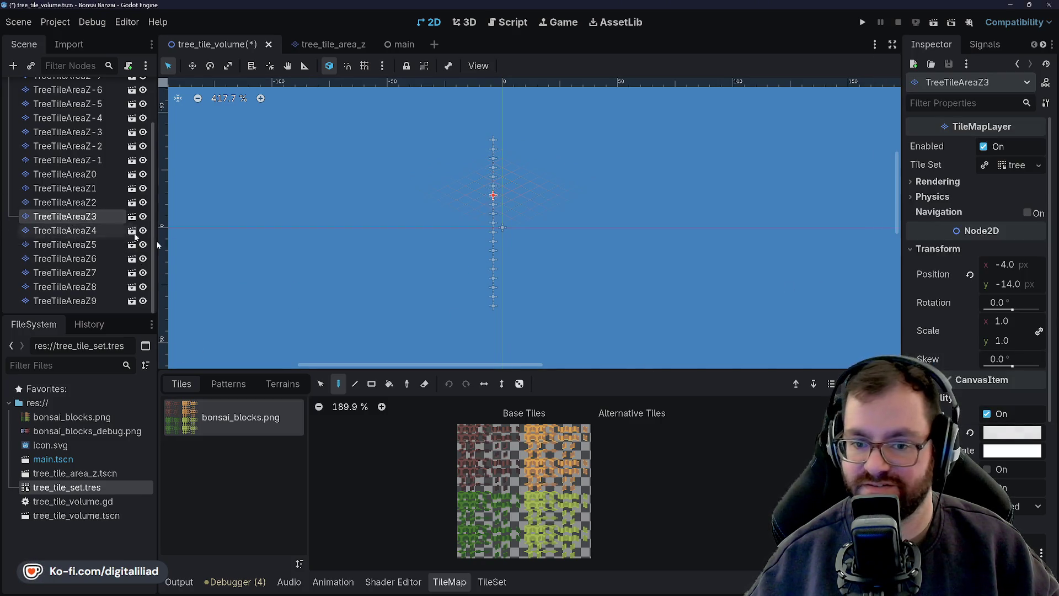
pyautogui.click(1012, 432)
pyautogui.click(64, 205)
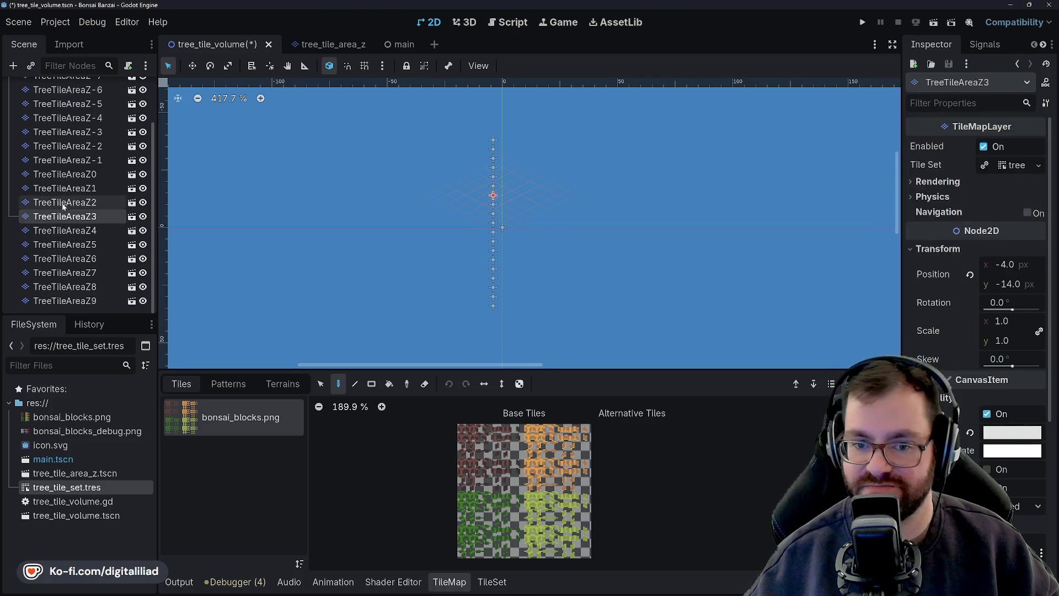
pyautogui.click(64, 202)
pyautogui.click(1012, 432)
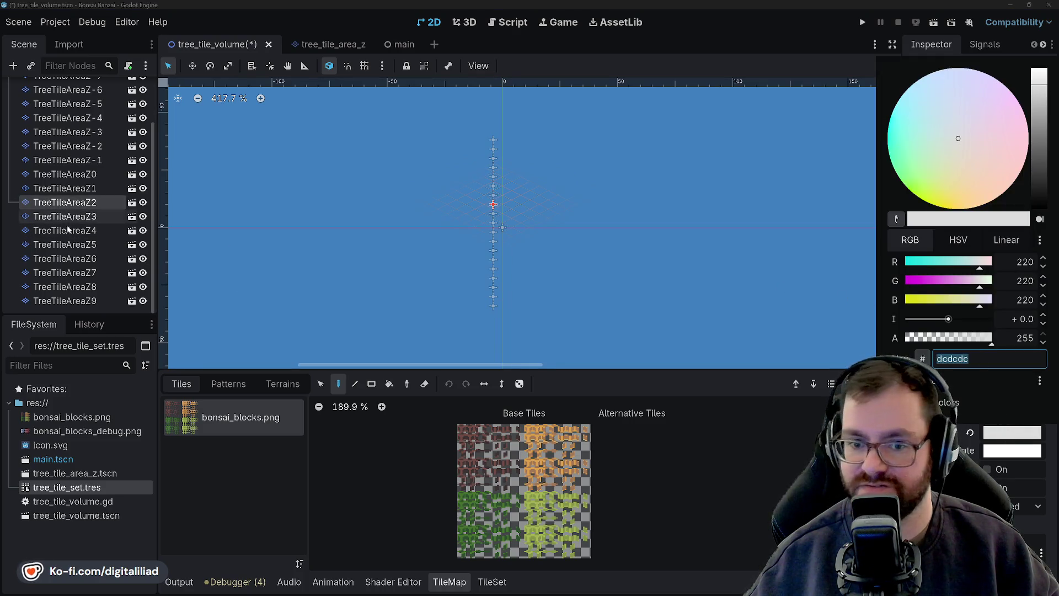
# Set TreeTileAreaZ1's modulate colour to 215 grey.
pyautogui.click(63, 188)
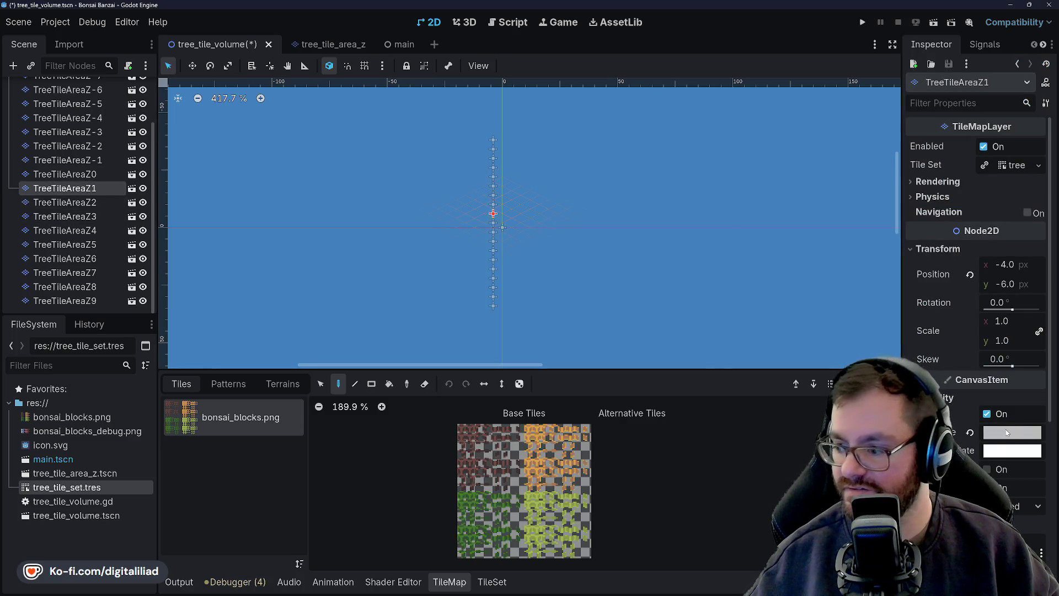
pyautogui.click(1007, 433)
pyautogui.doubleClick(1020, 261)
pyautogui.write('215')
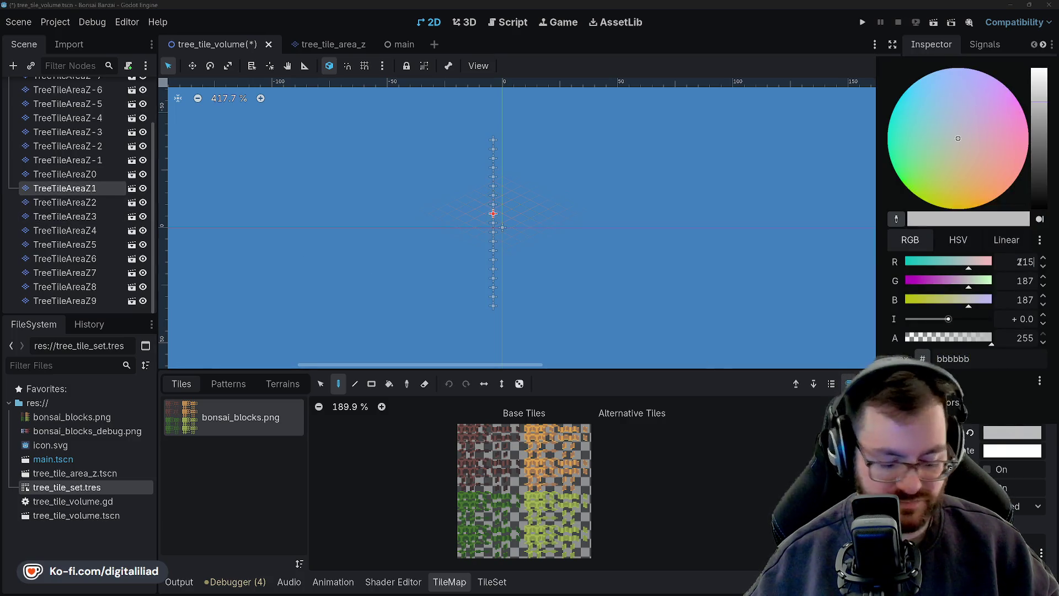
pyautogui.press('Tab')
pyautogui.write('215')
pyautogui.press('Tab')
pyautogui.write('215')
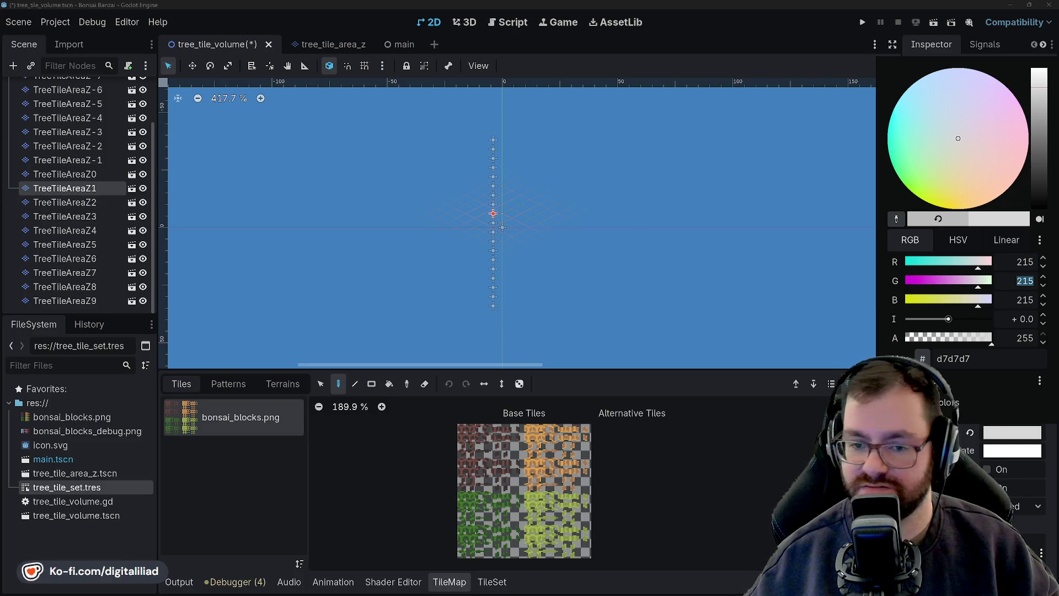
pyautogui.click(107, 171)
# Set TreeTileAreaZ0's modulate colour to 210 grey.
pyautogui.click(108, 172)
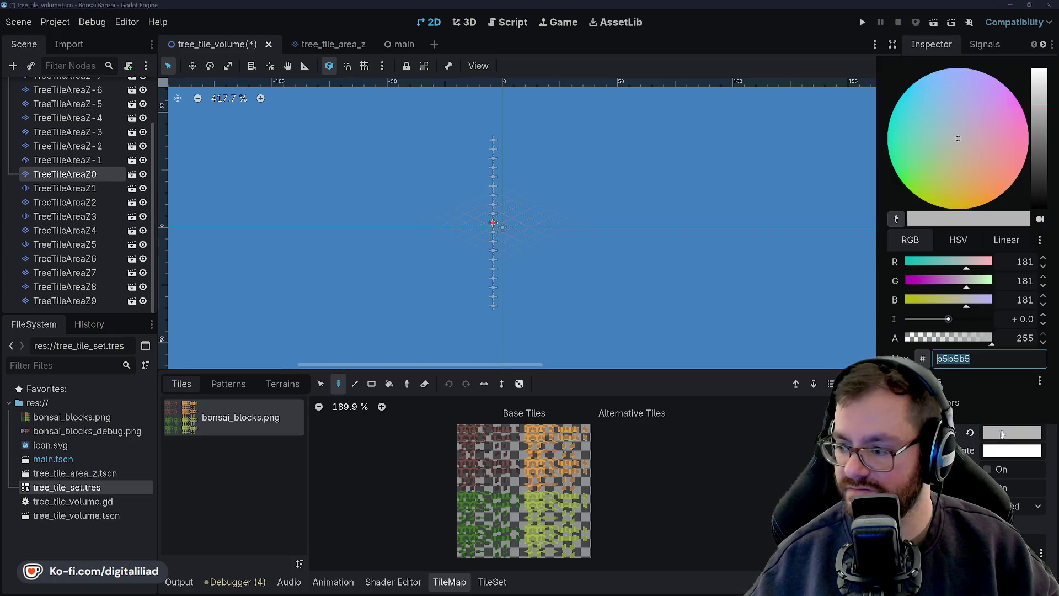
pyautogui.click(1012, 432)
pyautogui.click(1014, 263)
pyautogui.write('210')
pyautogui.press('Tab')
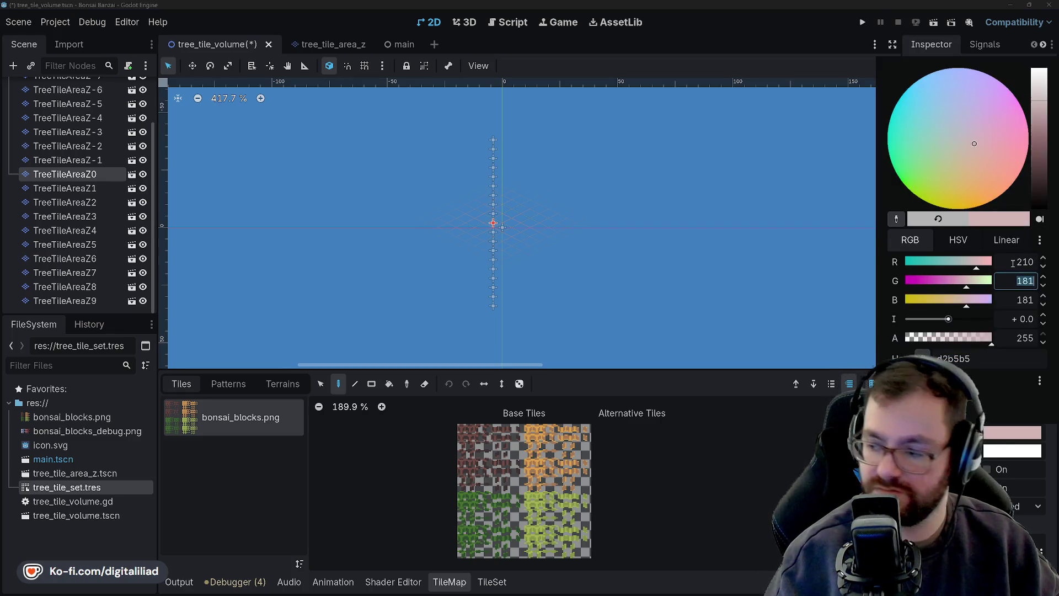
pyautogui.write('21')
pyautogui.press('Tab')
pyautogui.write('210')
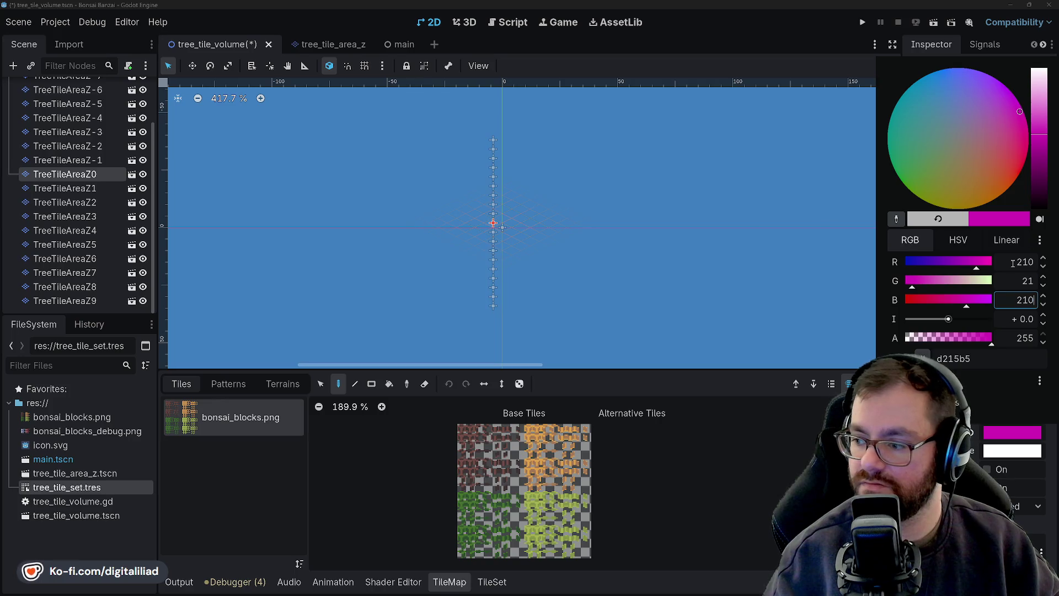
pyautogui.press('Tab')
pyautogui.write('0')
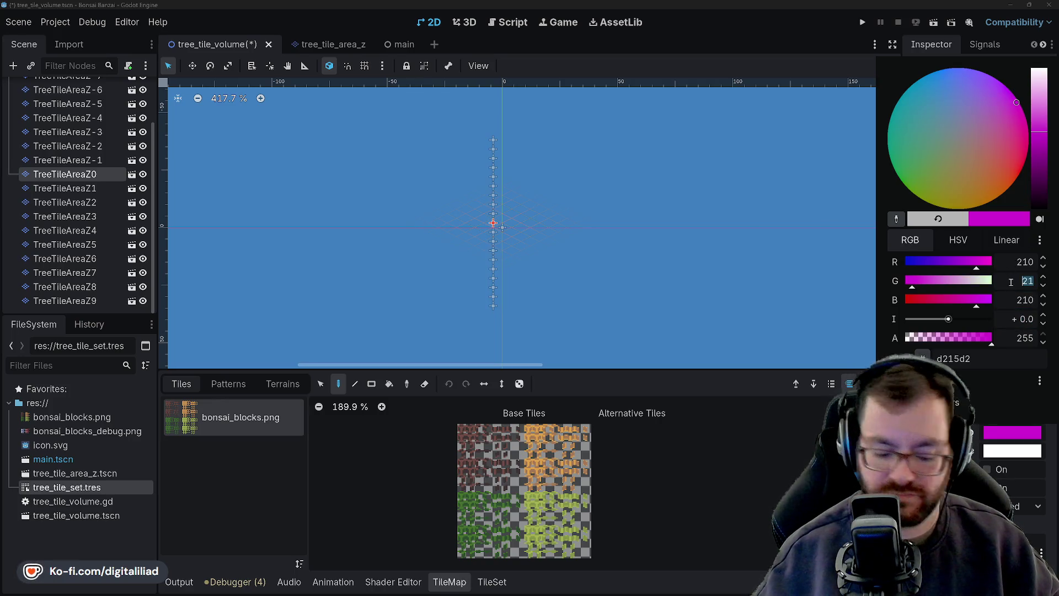
pyautogui.press('Tab')
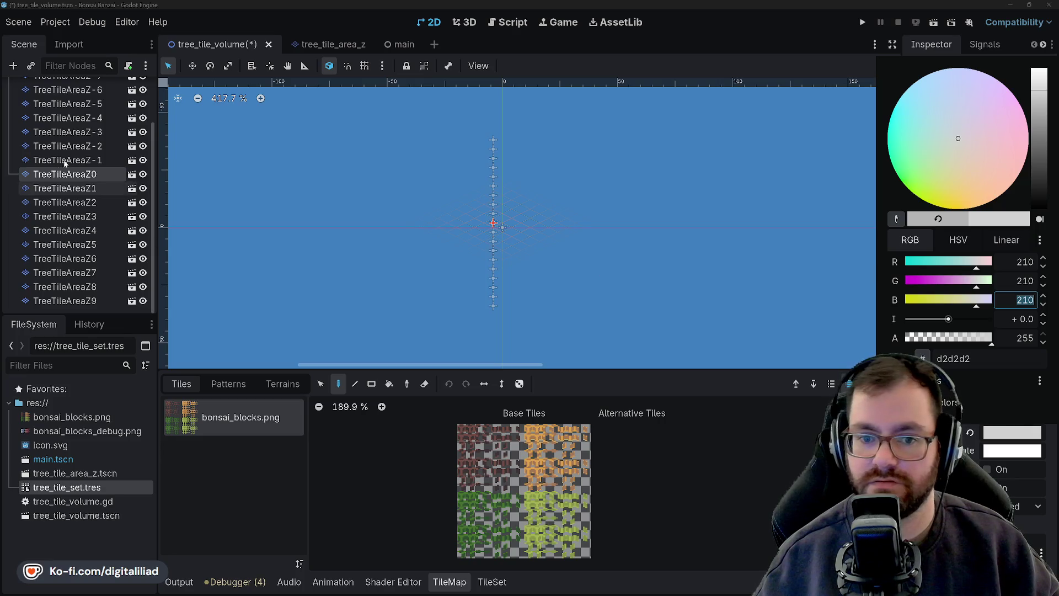
# Set TreeTileAreaZ-1's modulate colour to 205 grey.
pyautogui.click(64, 188)
pyautogui.click(67, 160)
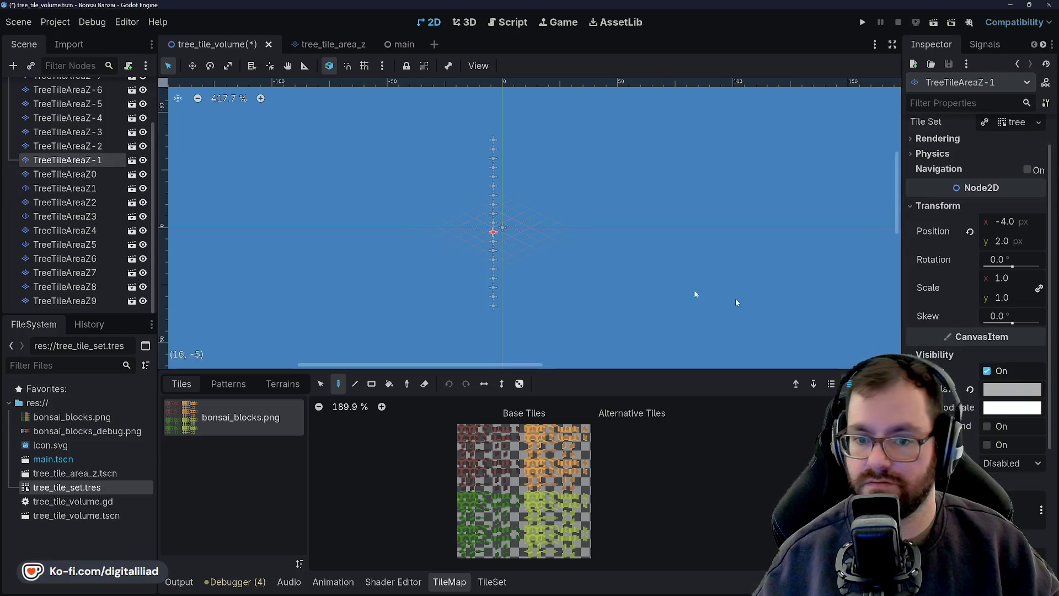
pyautogui.click(1007, 392)
pyautogui.write('205')
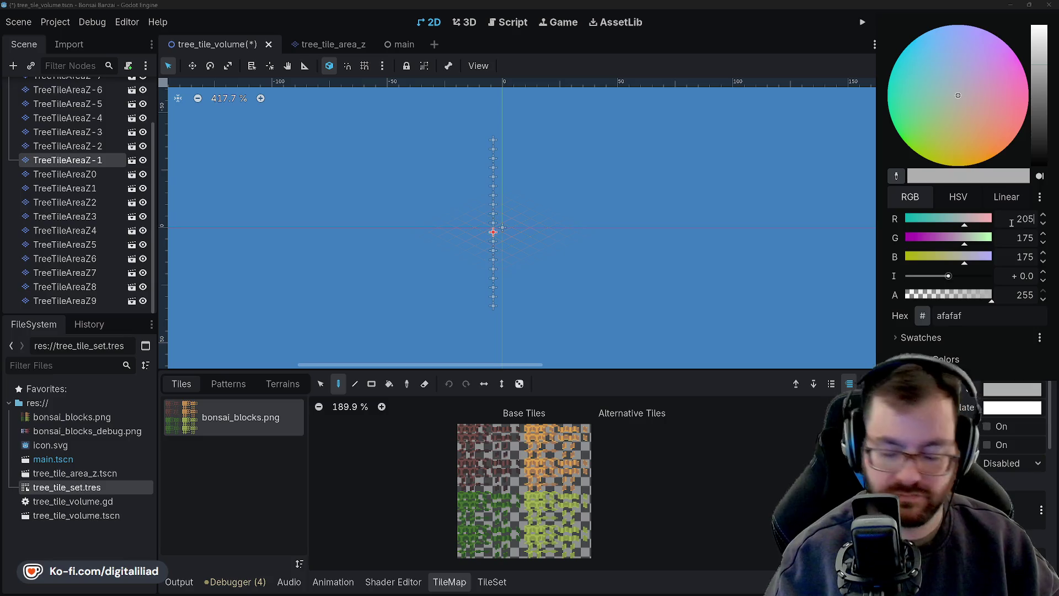
pyautogui.press('Tab')
pyautogui.write('205')
pyautogui.press('Tab')
pyautogui.write('2')
pyautogui.press('Return')
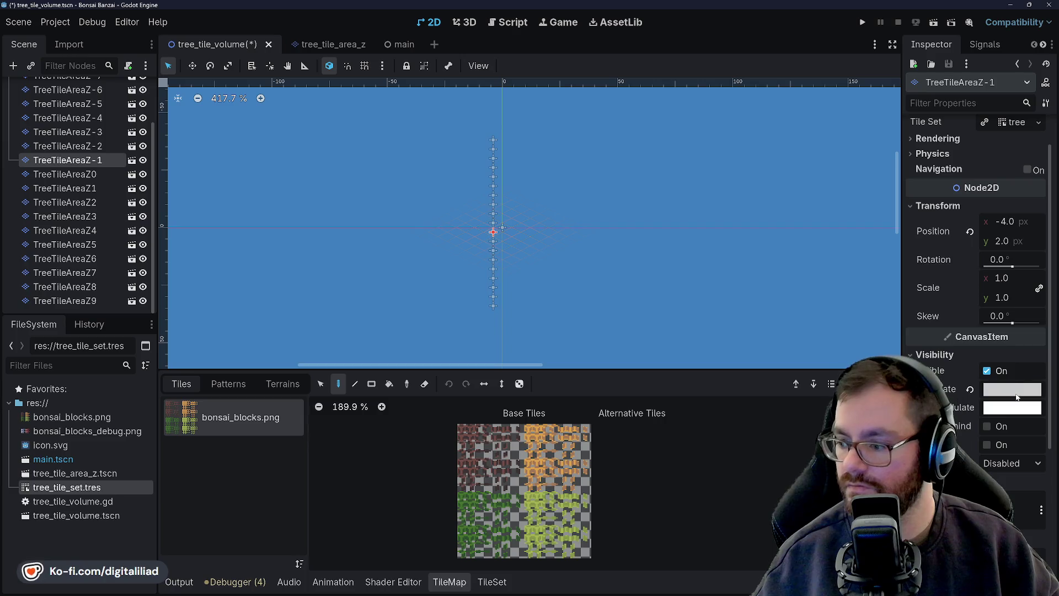
pyautogui.click(1016, 396)
pyautogui.press('Escape')
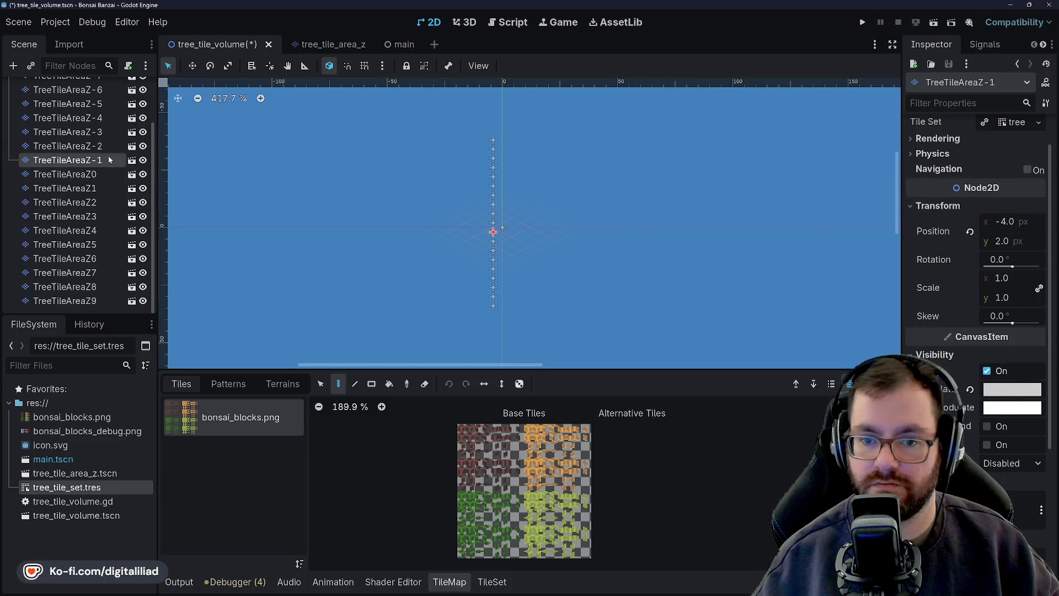
# Set TreeTileAreaZ-2's modulate colour to 200 grey (c8c8c8).
pyautogui.click(102, 147)
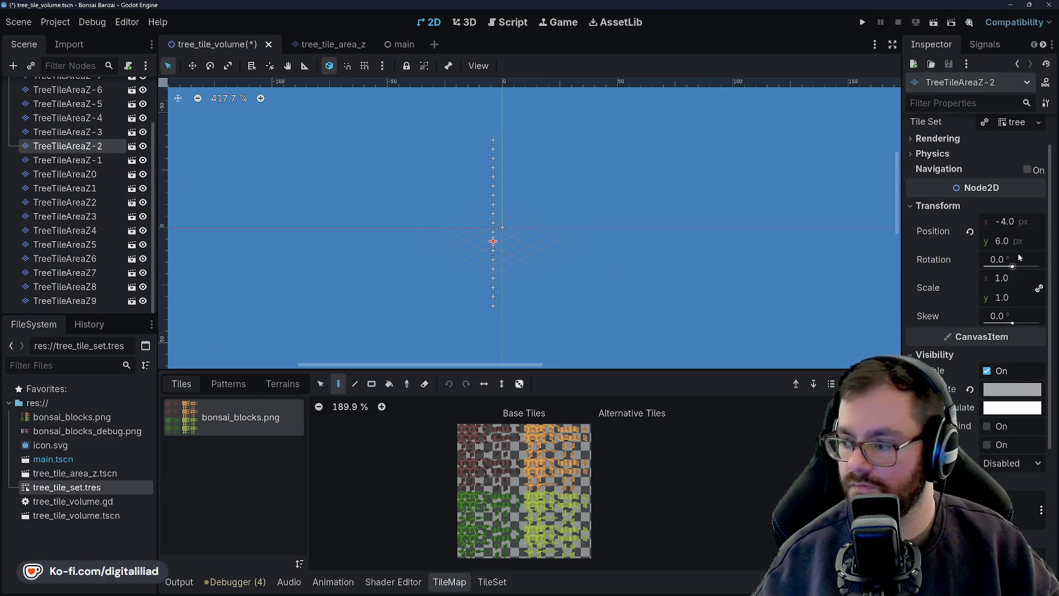
pyautogui.click(1020, 390)
pyautogui.doubleClick(1025, 219)
pyautogui.write('20')
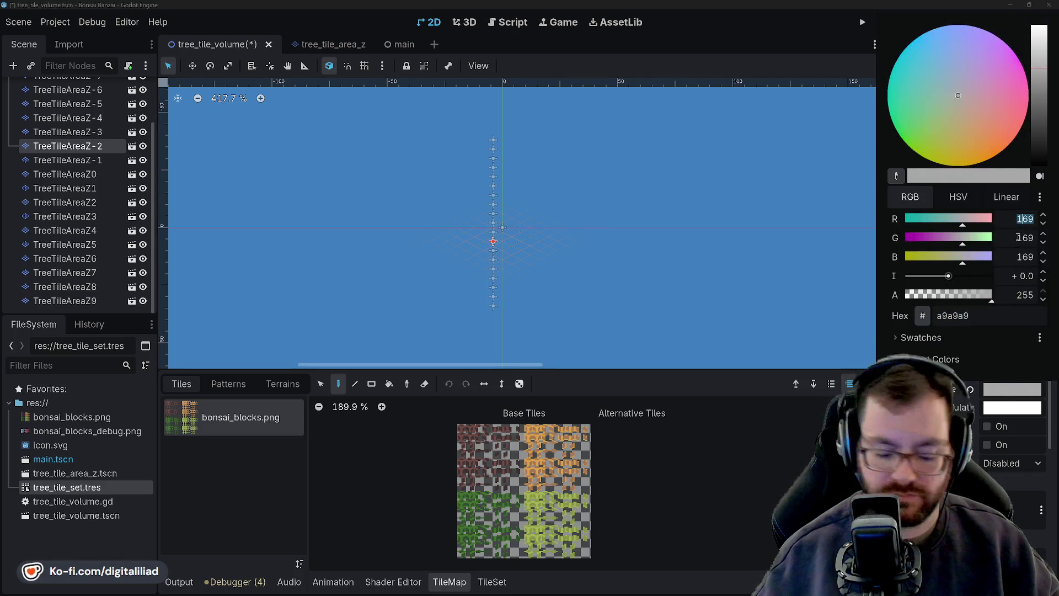
pyautogui.write('0')
pyautogui.press('Tab')
pyautogui.write('200')
pyautogui.press('Tab')
pyautogui.write('2')
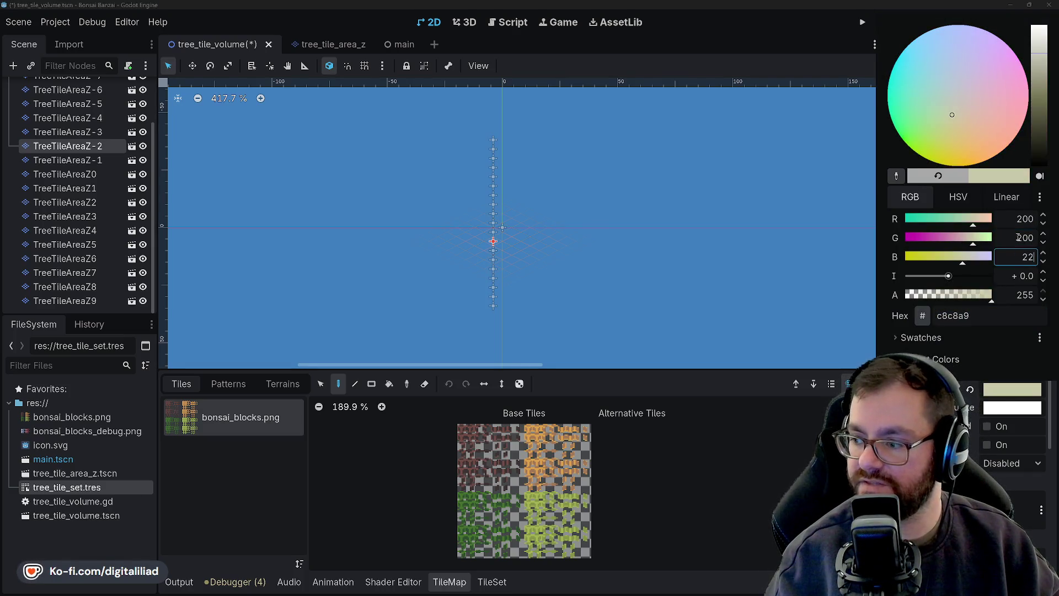
pyautogui.press('Return')
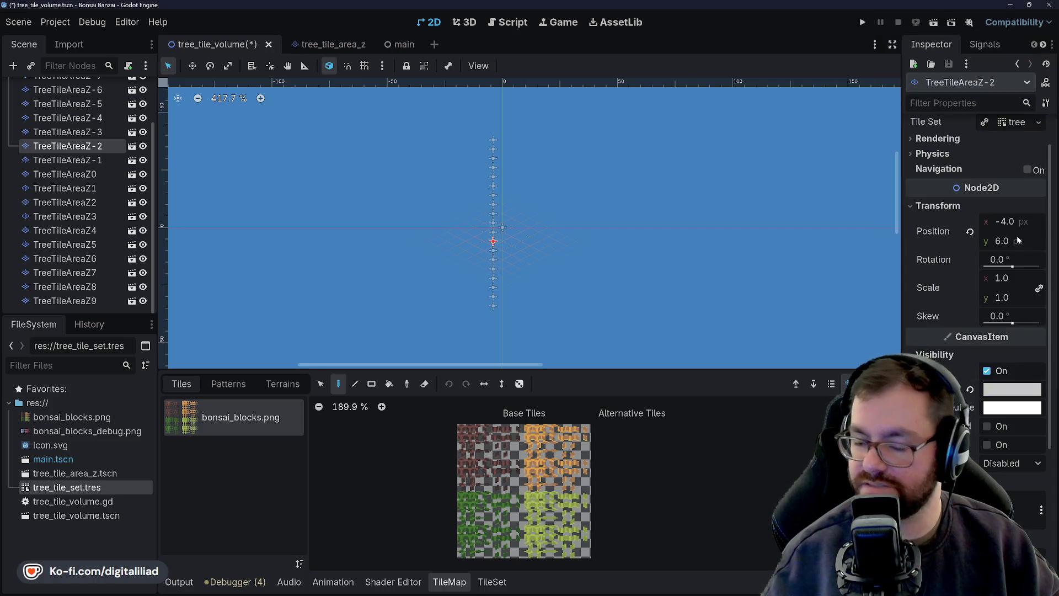
pyautogui.scroll(3, 76, 200)
# After checking TreeTileAreaZ-2's tint, tint TreeTileAreaZ-3 grey at RGB 195, 195, 195.
pyautogui.click(78, 188)
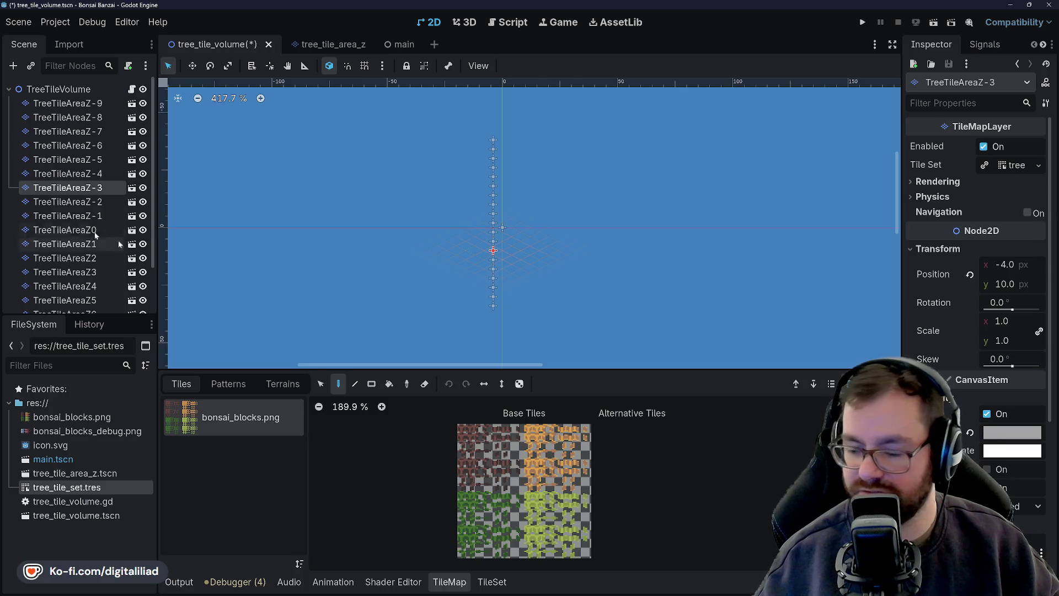
pyautogui.click(71, 203)
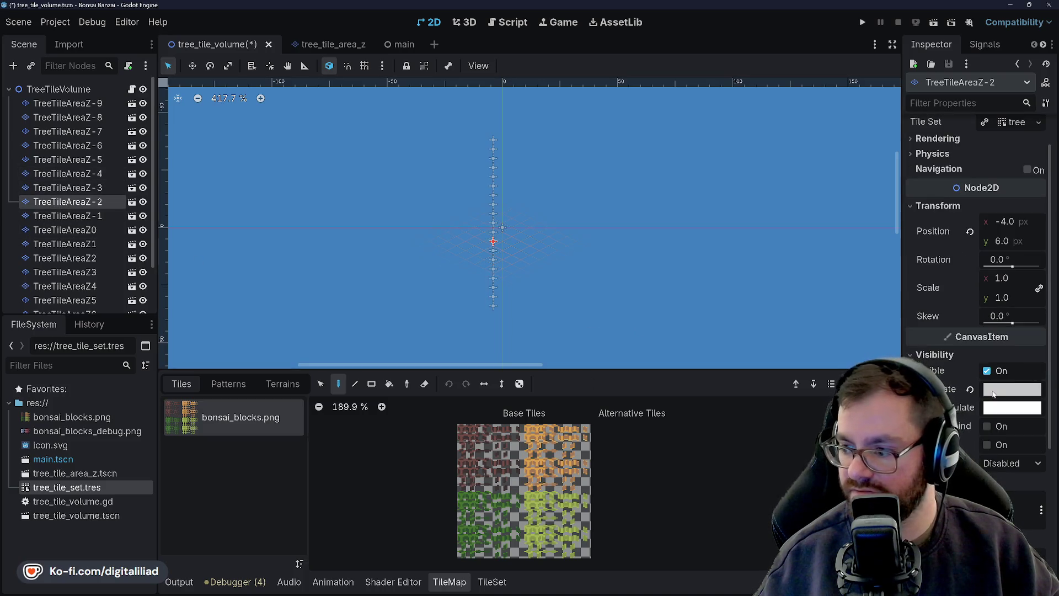
pyautogui.click(993, 393)
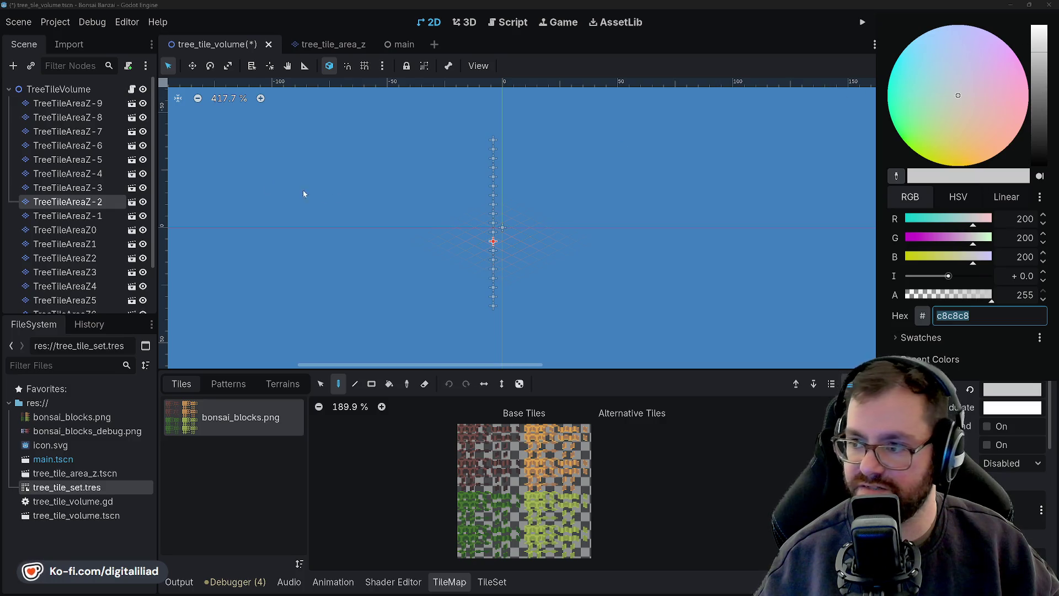
pyautogui.click(83, 189)
pyautogui.click(82, 189)
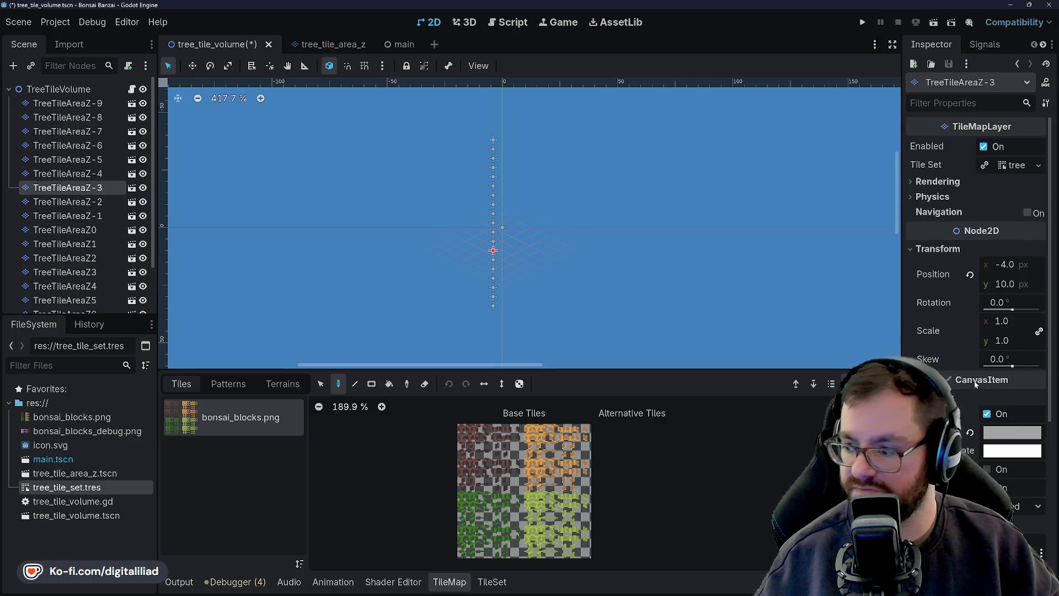
pyautogui.click(1000, 439)
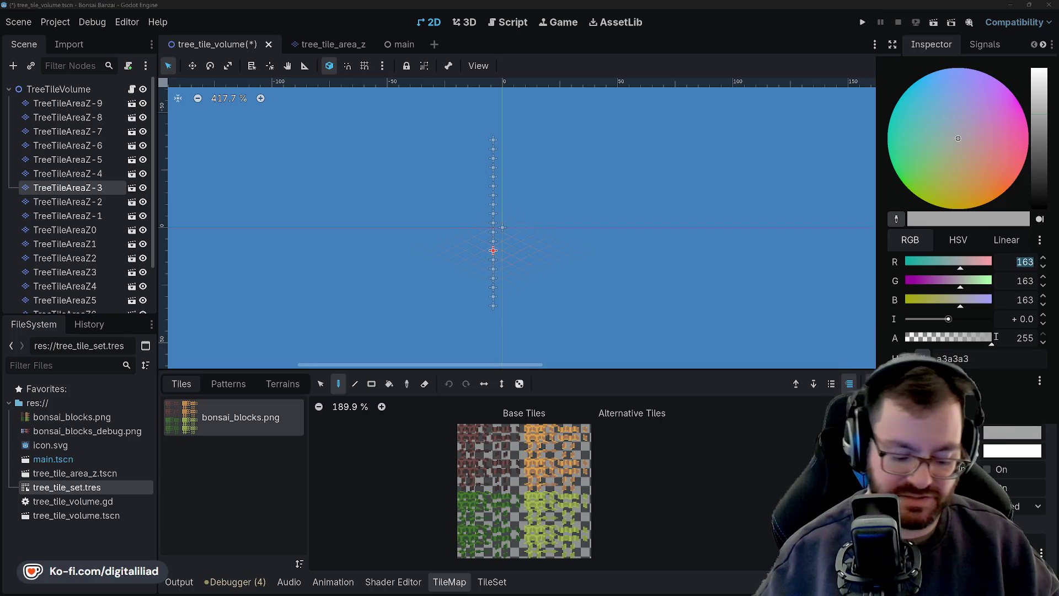
pyautogui.write('195')
pyautogui.press('Tab')
pyautogui.write('195')
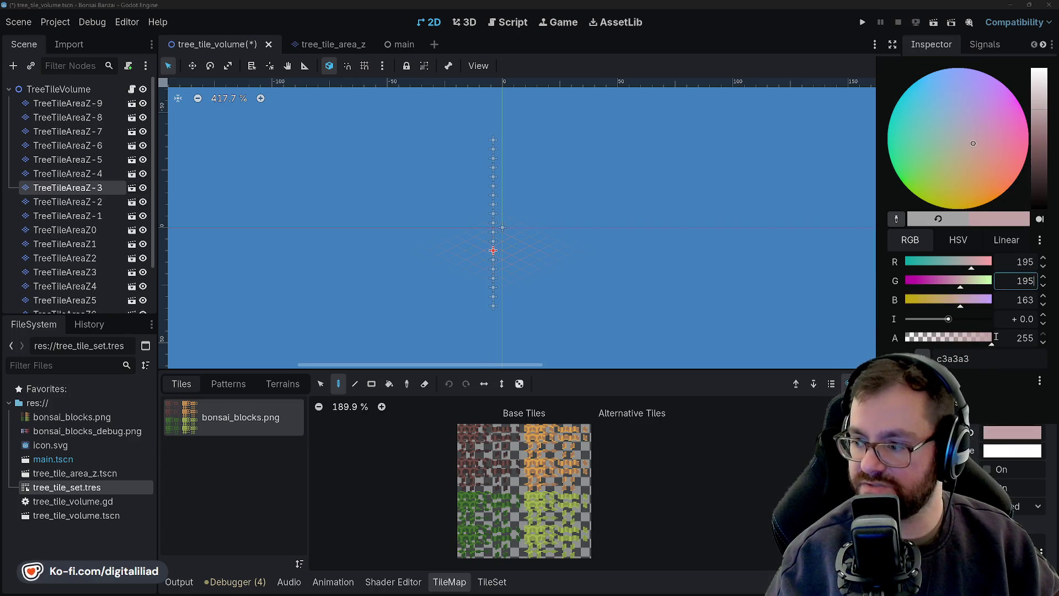
pyautogui.press('Tab')
pyautogui.write('195')
pyautogui.press('Return')
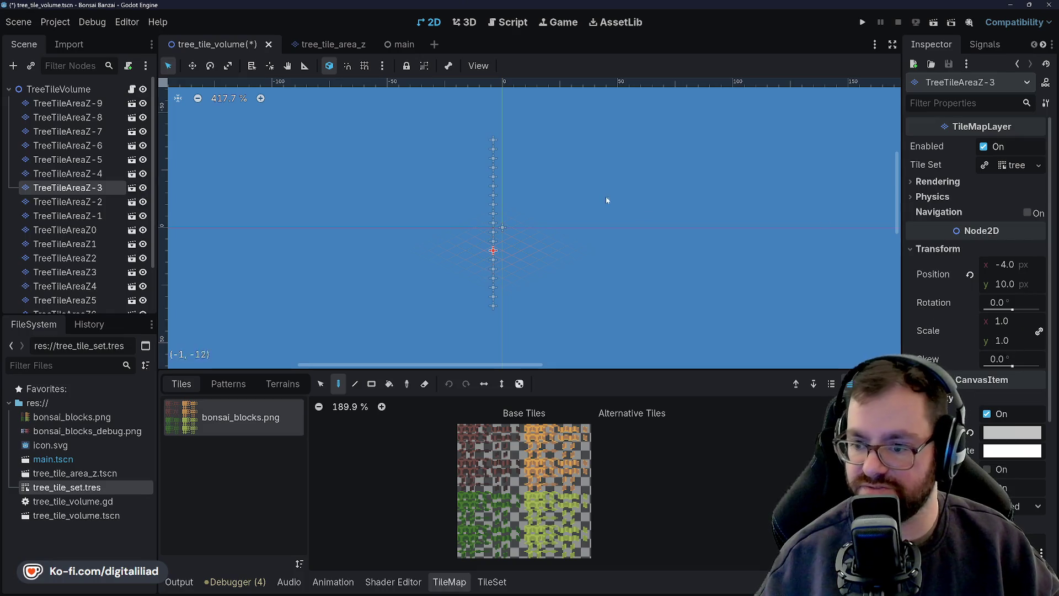
# Compare the current tint colours of TreeTileAreaZ-3 and TreeTileAreaZ-4.
pyautogui.click(104, 173)
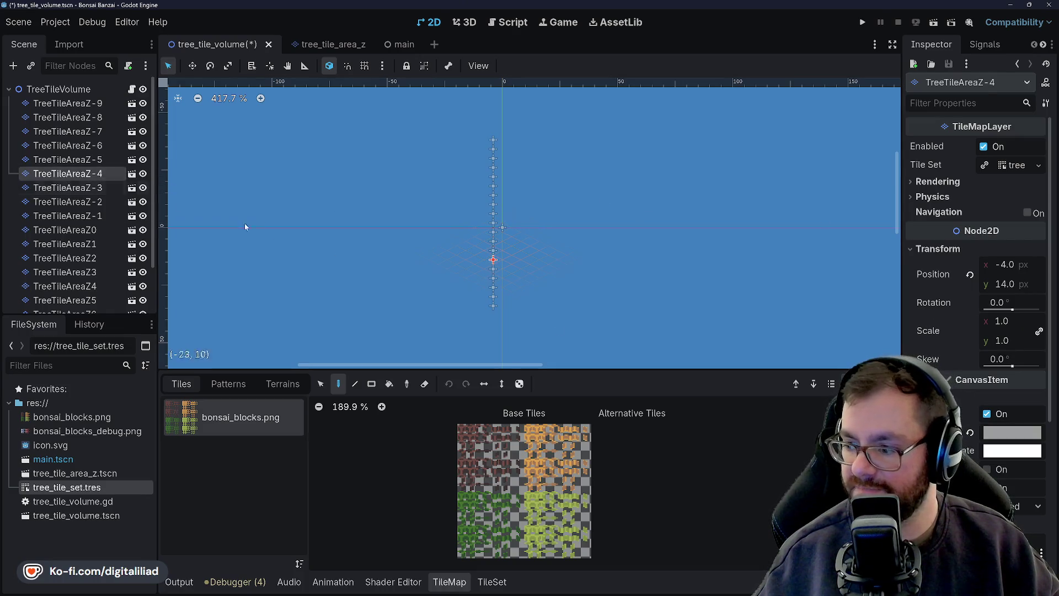
pyautogui.press('Down')
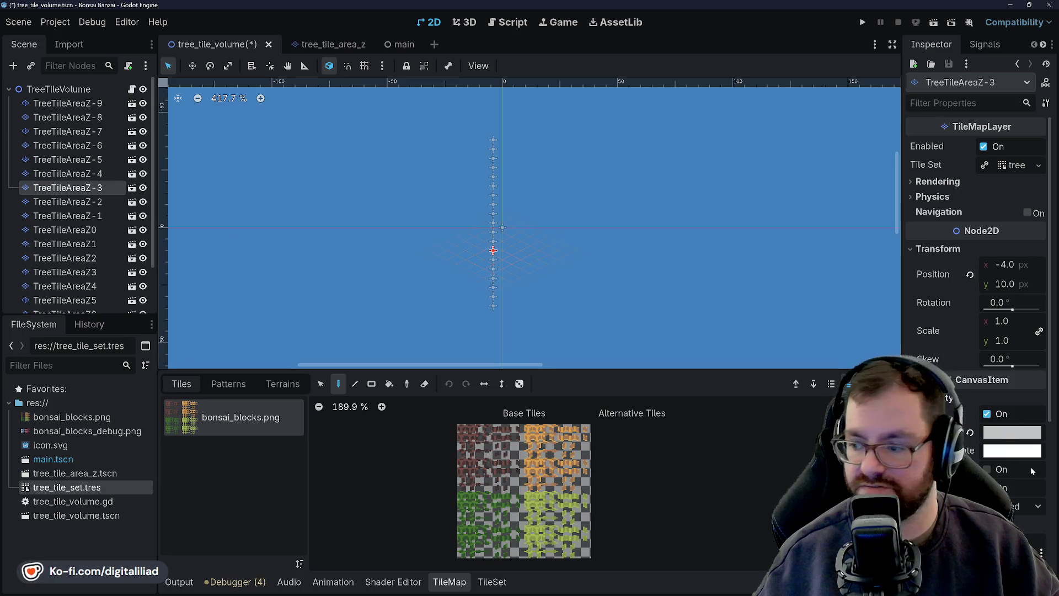
pyautogui.click(1002, 436)
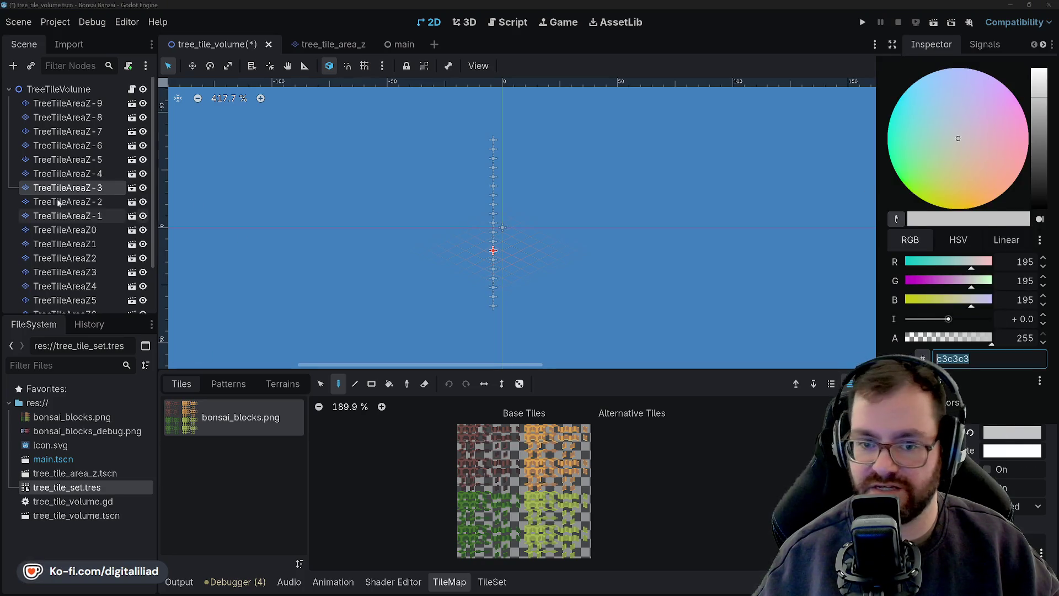
pyautogui.click(71, 174)
pyautogui.click(71, 174)
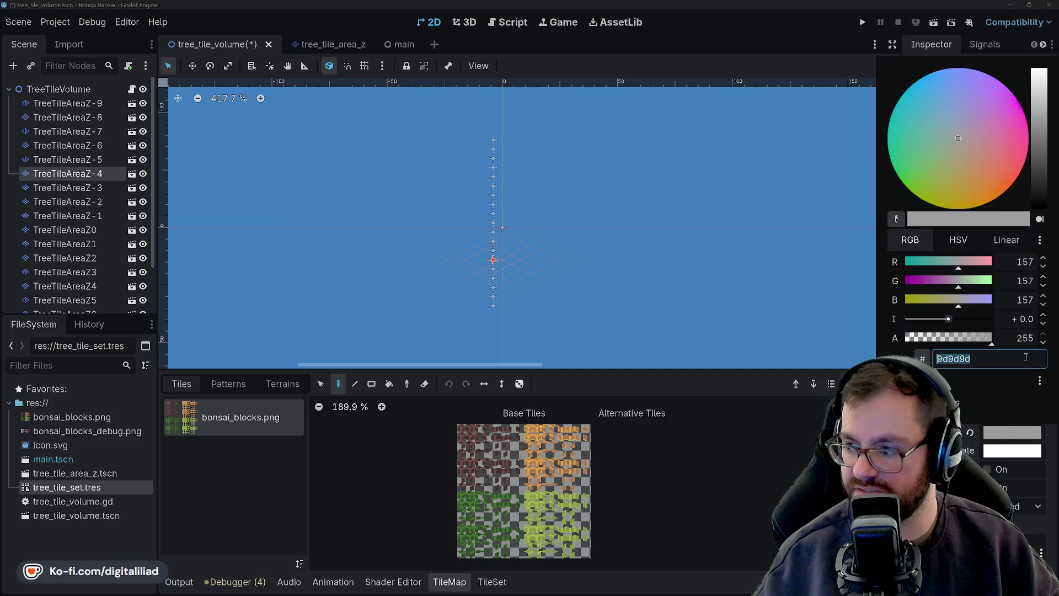
pyautogui.click(71, 187)
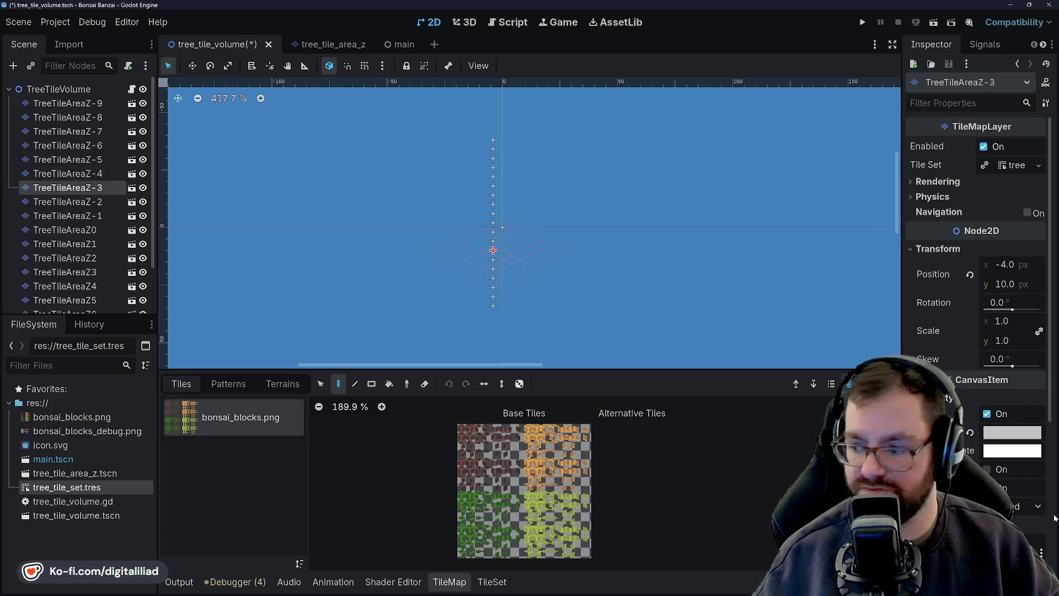
pyautogui.click(997, 444)
pyautogui.press('Escape')
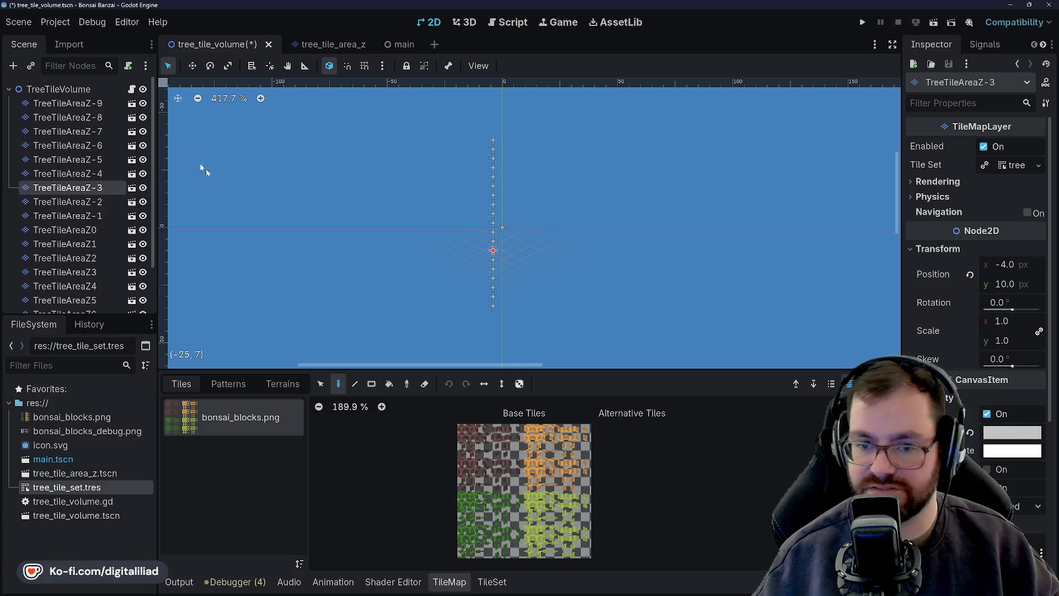
# Tint TreeTileAreaZ-4 grey at RGB 190, 190, 190.
pyautogui.click(91, 175)
pyautogui.click(1012, 433)
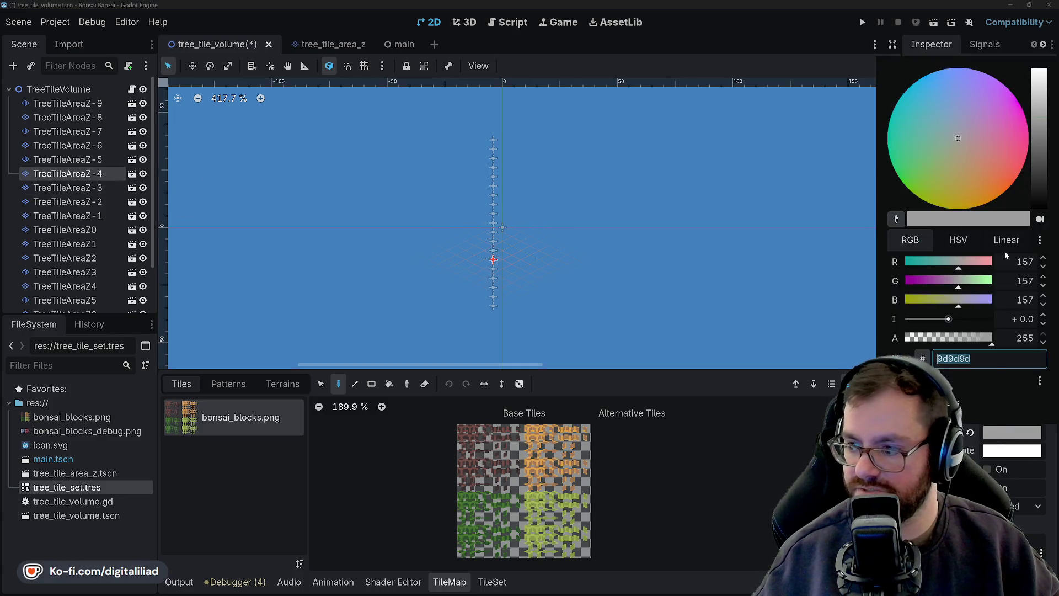
pyautogui.write('190')
pyautogui.press('Tab')
pyautogui.write('190')
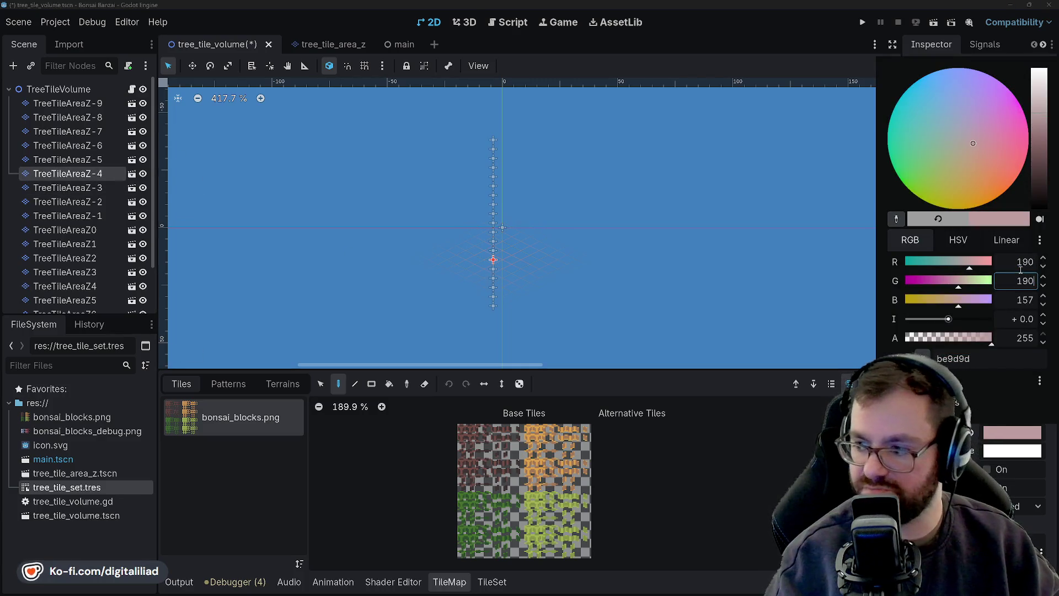
pyautogui.press('Tab')
pyautogui.write('190')
pyautogui.press('Return')
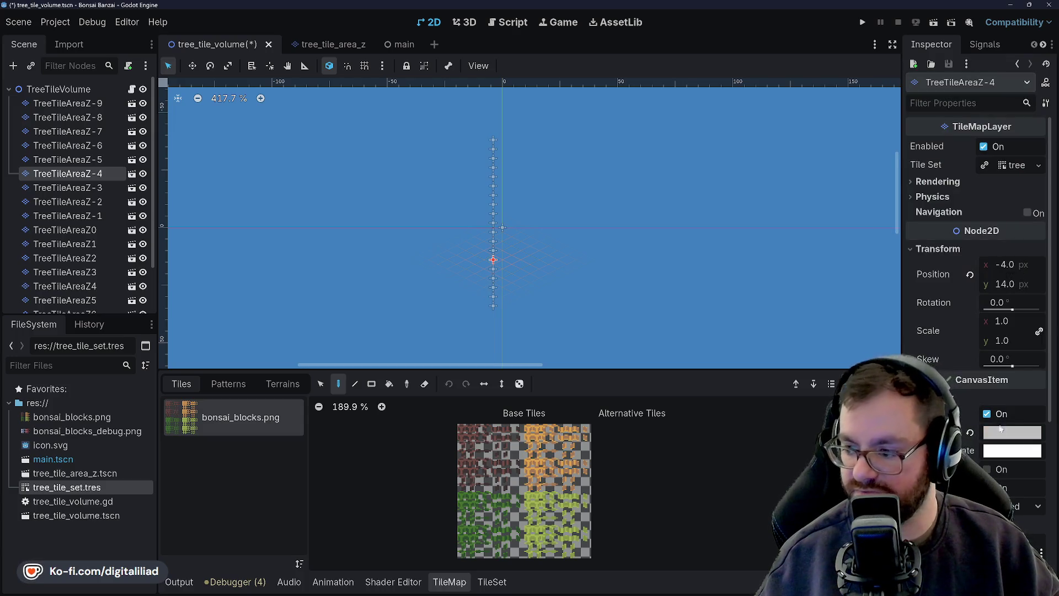
pyautogui.press('Return')
# Tint TreeTileAreaZ-5 grey at RGB 185, 185, 185.
pyautogui.click(66, 171)
pyautogui.click(67, 159)
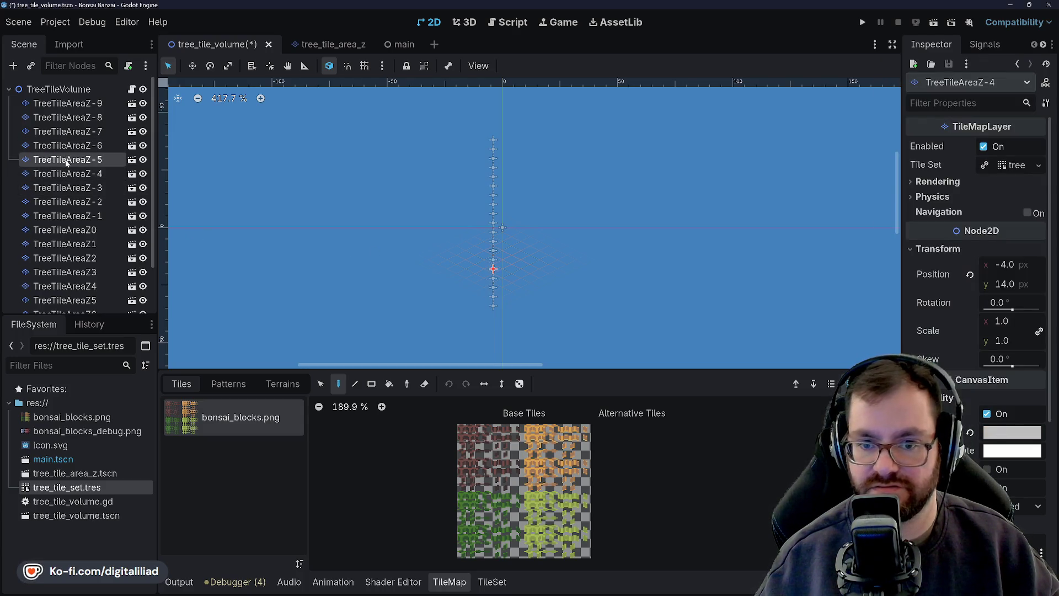
pyautogui.click(990, 433)
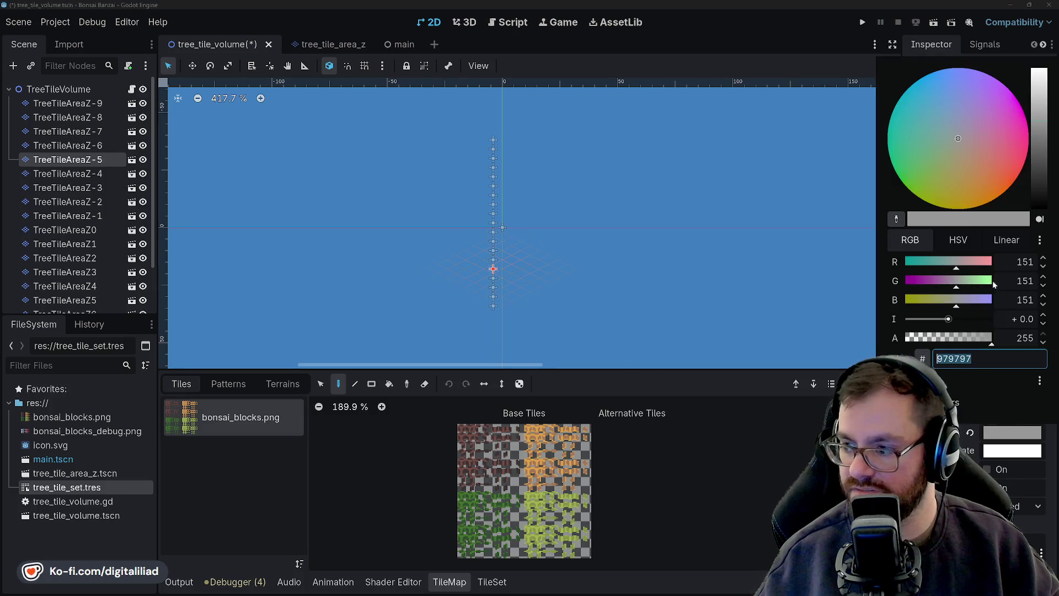
pyautogui.click(1015, 262)
pyautogui.write('185')
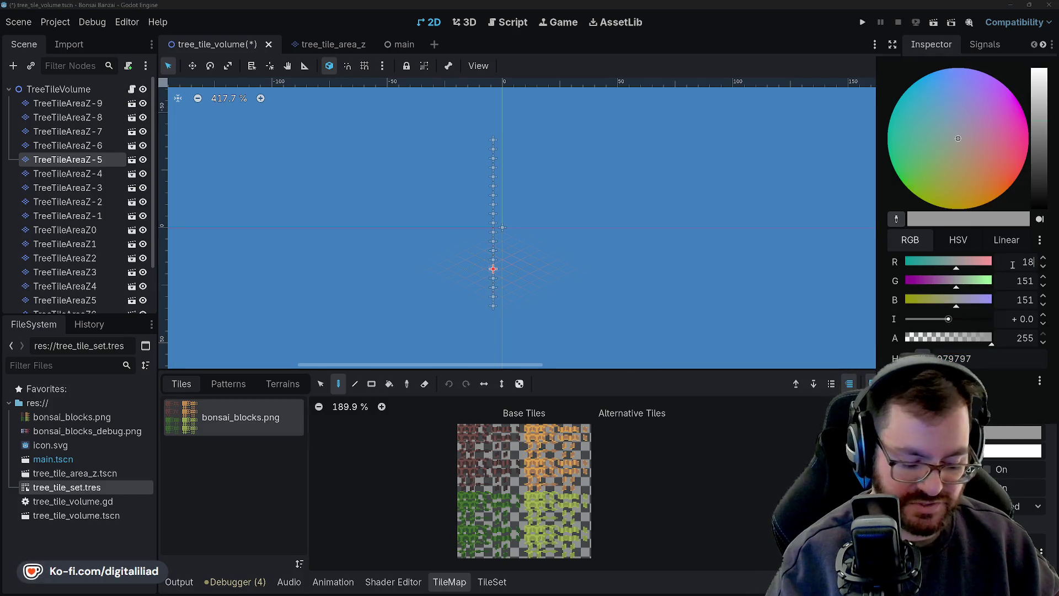
pyautogui.press('Tab')
pyautogui.write('185')
pyautogui.press('Tab')
pyautogui.write('185')
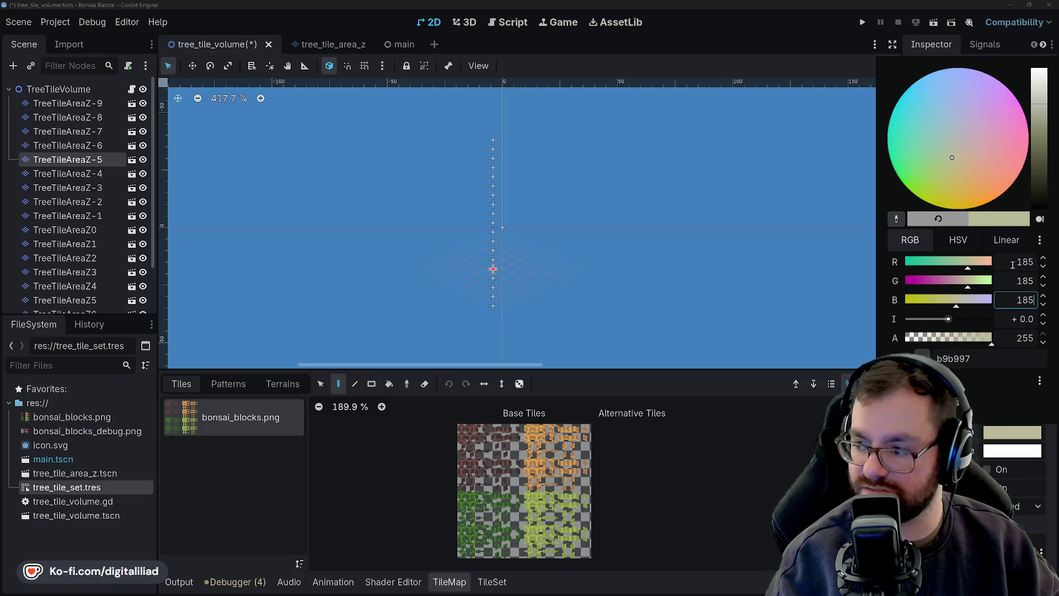
pyautogui.press('Escape')
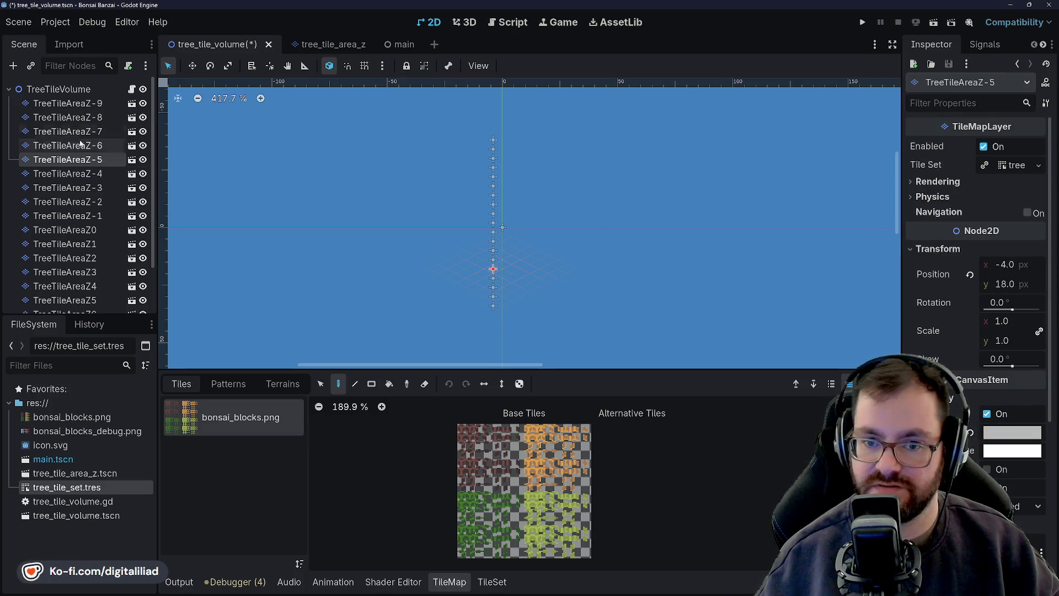
# Compare the tint colours of TreeTileAreaZ-5 and TreeTileAreaZ-6 without changing them.
pyautogui.click(78, 146)
pyautogui.click(1012, 432)
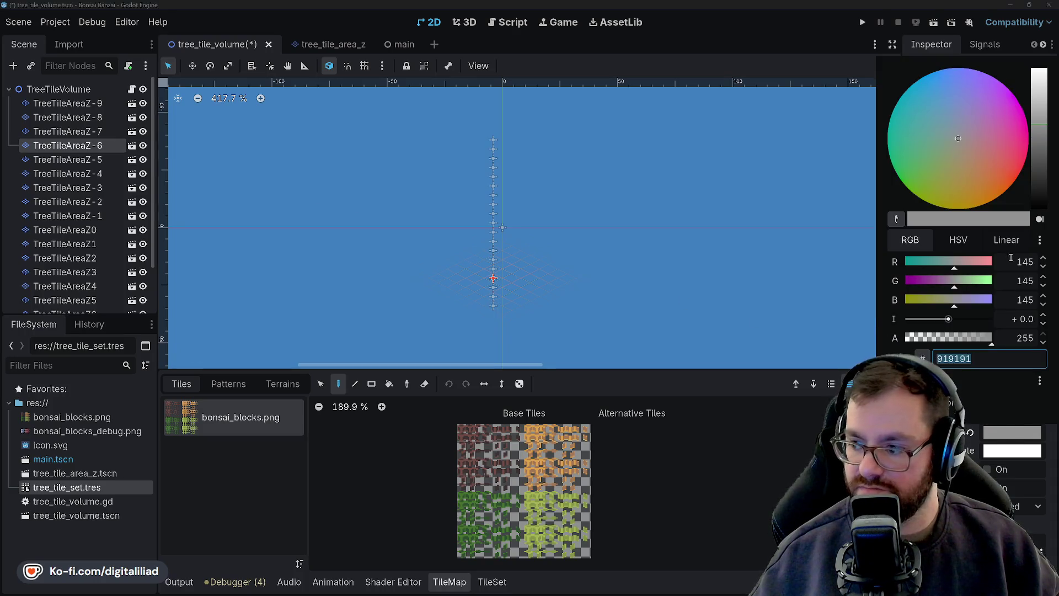
pyautogui.press('Escape')
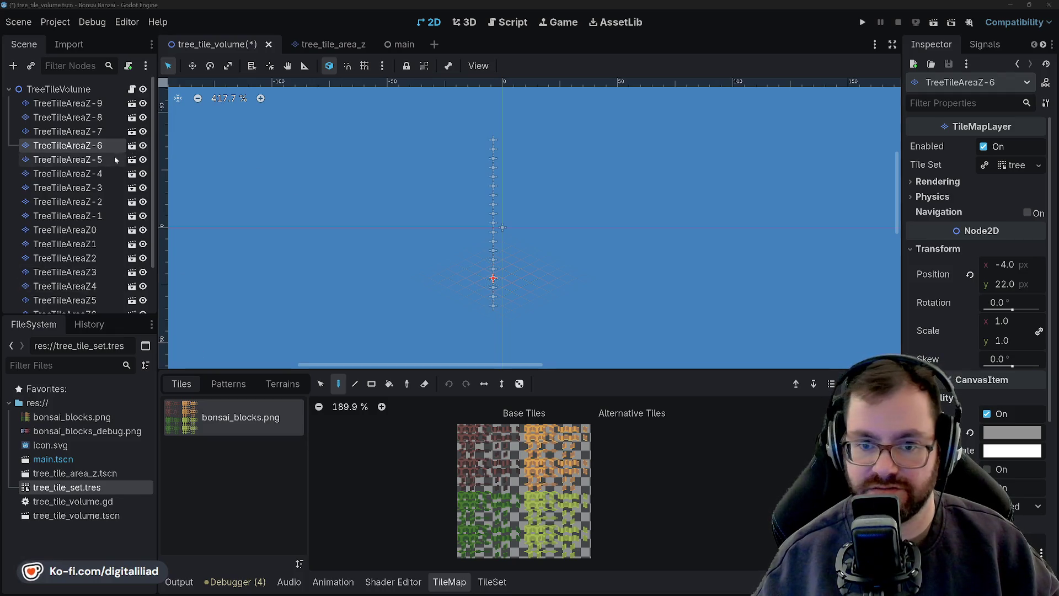
pyautogui.click(66, 160)
pyautogui.click(1009, 433)
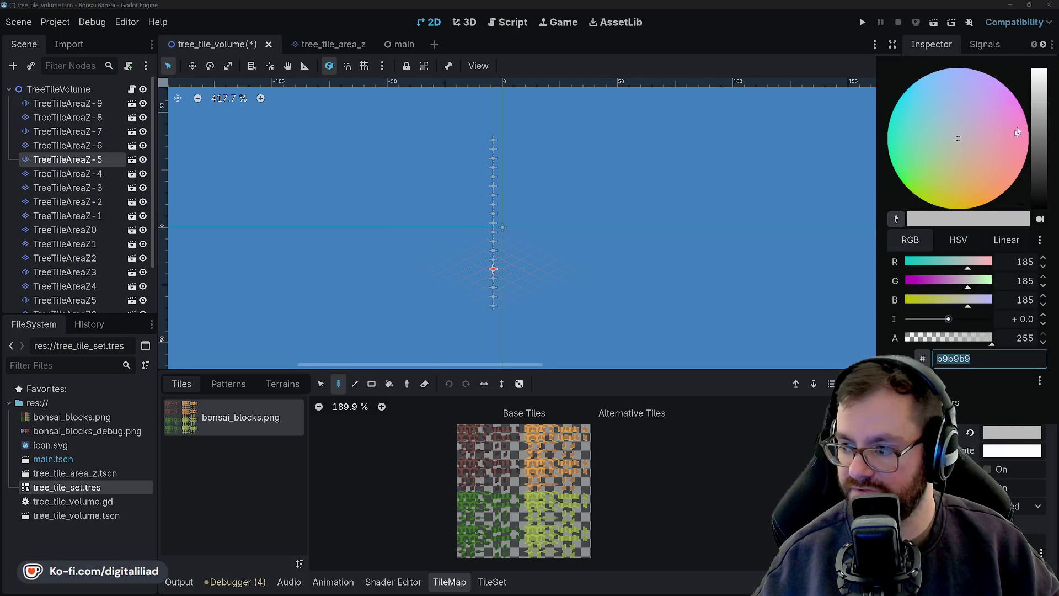
pyautogui.click(102, 145)
pyautogui.click(103, 146)
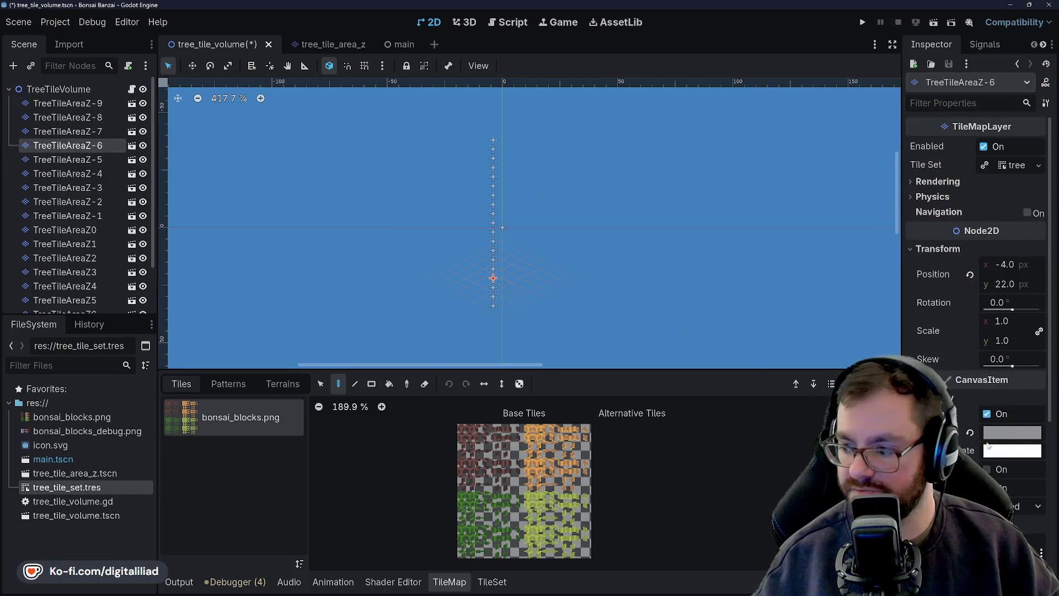
pyautogui.click(1036, 433)
pyautogui.click(105, 164)
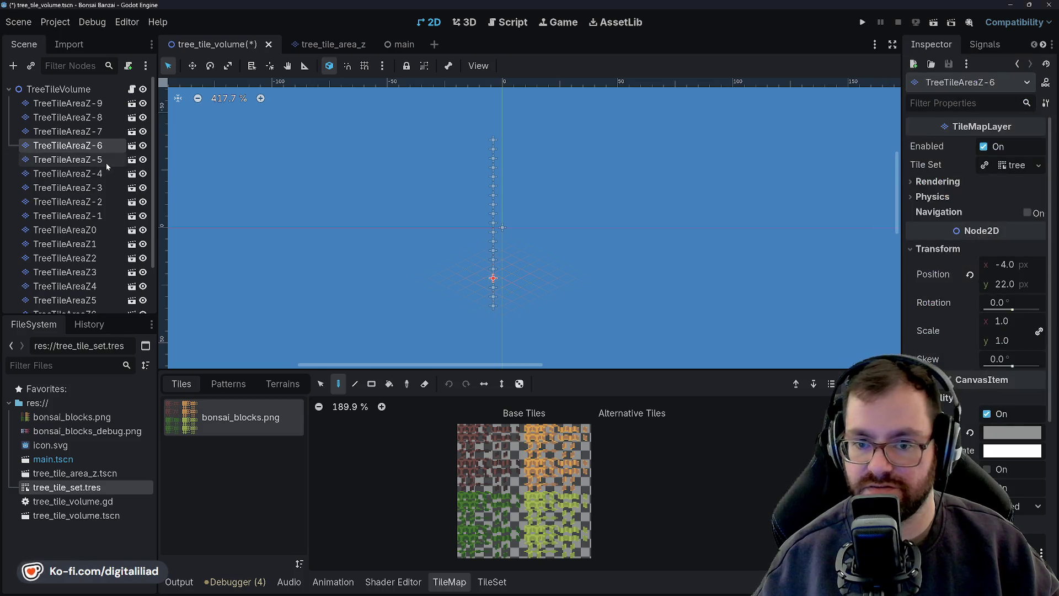
pyautogui.click(83, 159)
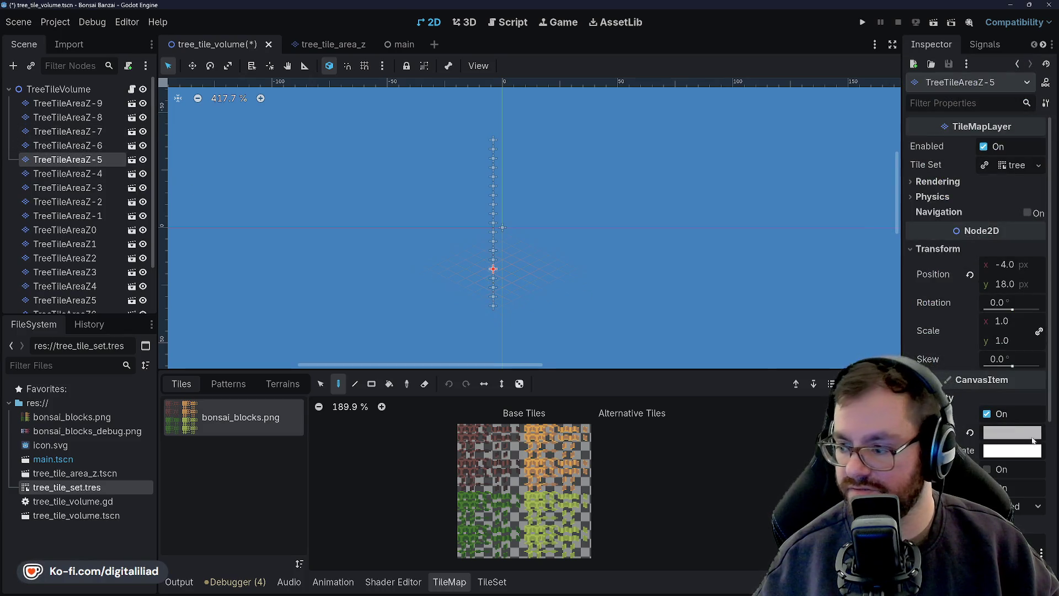
pyautogui.click(1012, 433)
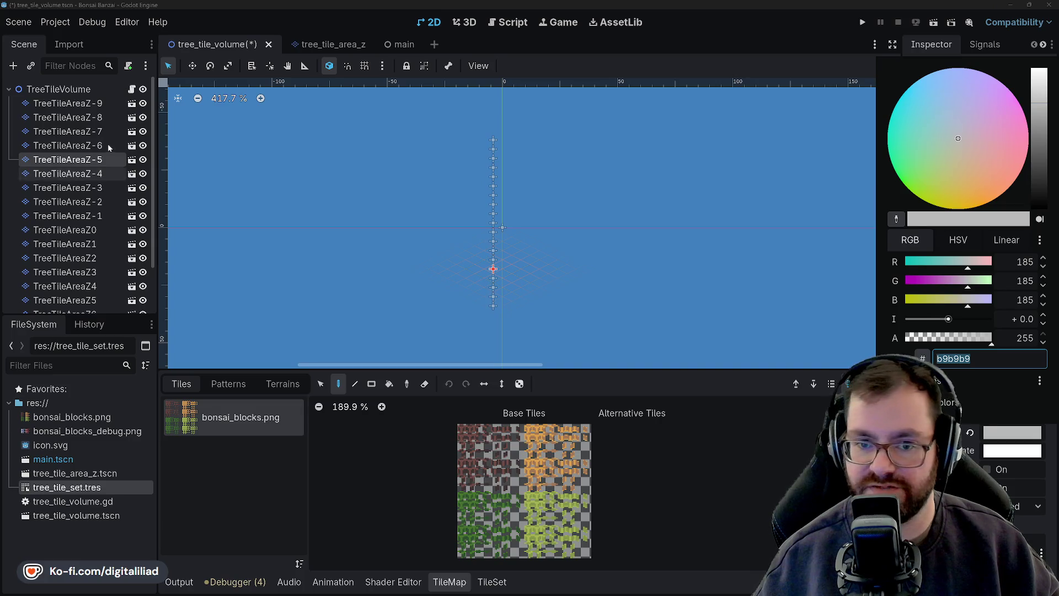
# Set TreeTileAreaZ-6's tint red and green values to 180.
pyautogui.click(82, 146)
pyautogui.click(83, 146)
pyautogui.click(1012, 433)
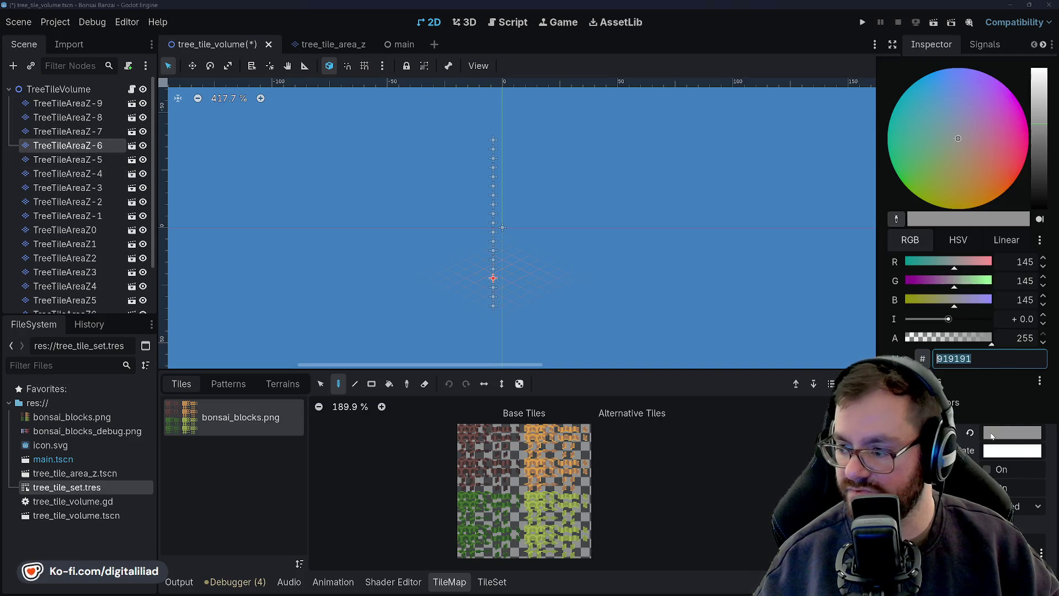
pyautogui.click(1018, 263)
pyautogui.write('180')
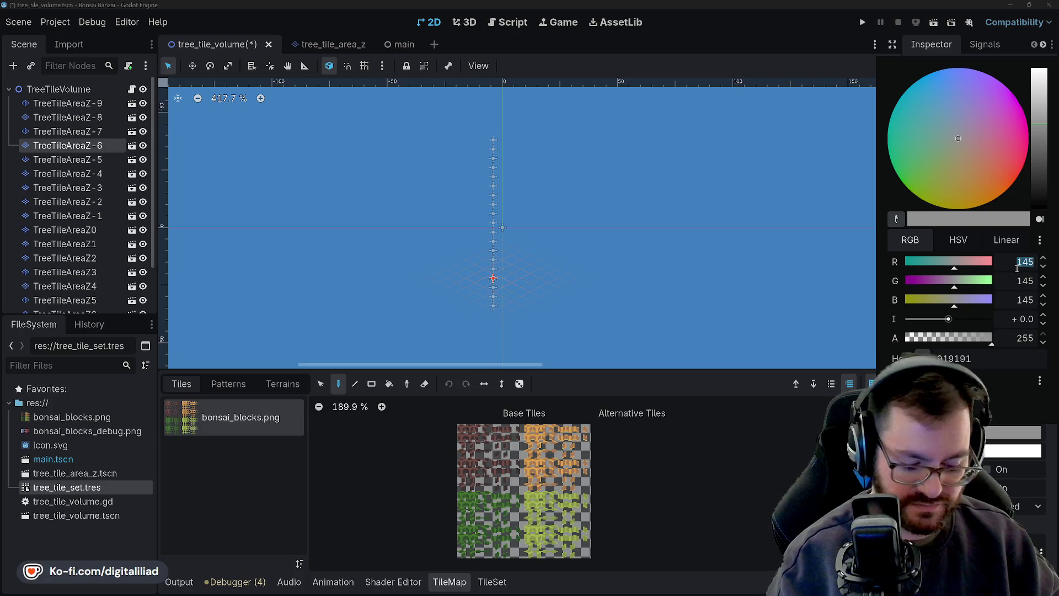
pyautogui.press('Tab')
pyautogui.write('180')
pyautogui.press('Return')
pyautogui.press('Escape')
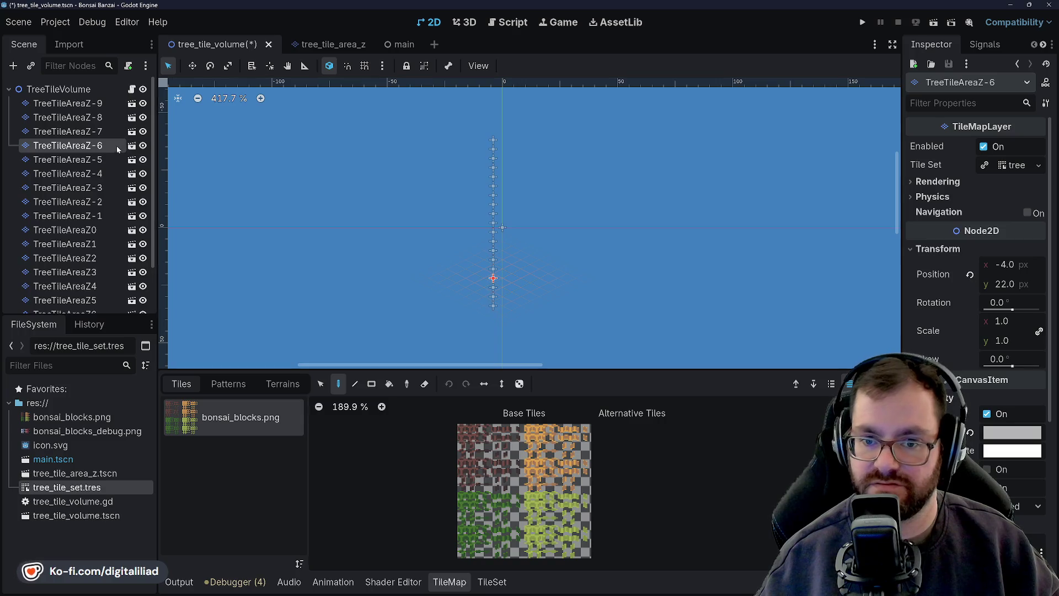
# Tint TreeTileAreaZ-7 a lighter grey at RGB 175, 175, 175.
pyautogui.click(69, 131)
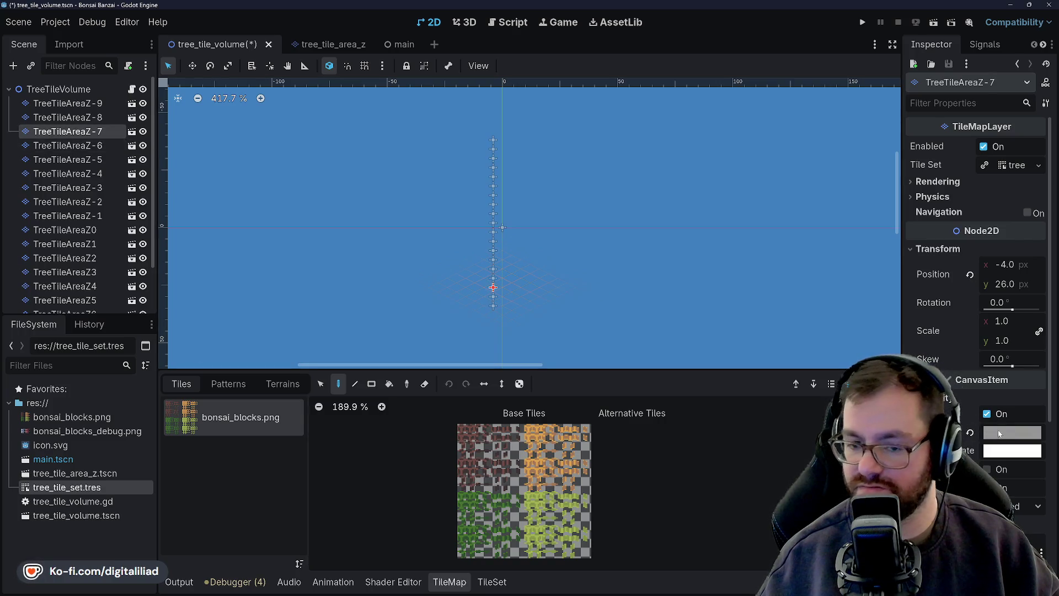
pyautogui.click(68, 145)
pyautogui.click(1012, 432)
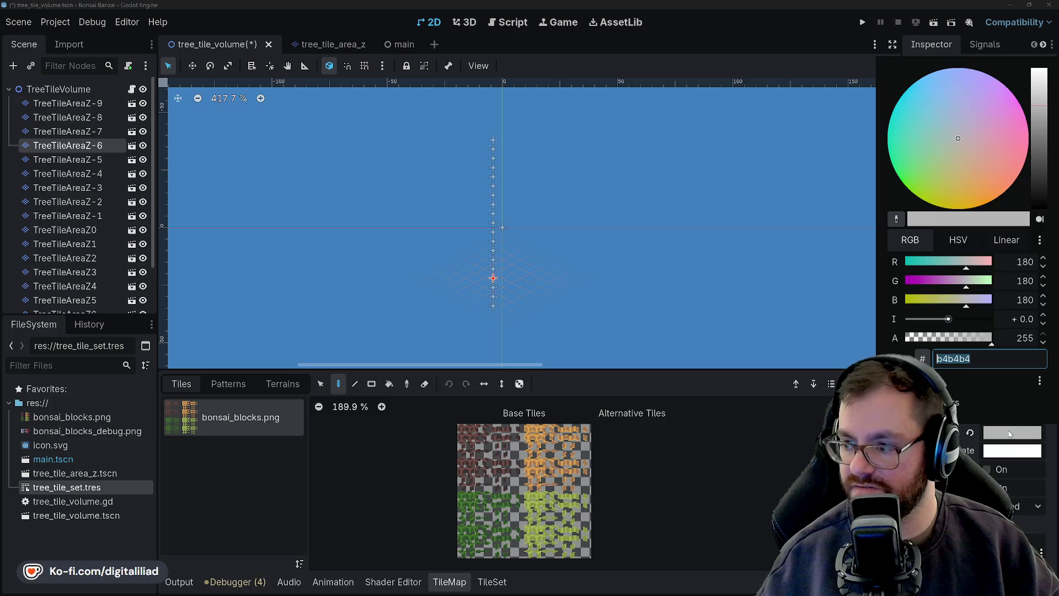
pyautogui.press('Escape')
pyautogui.click(71, 132)
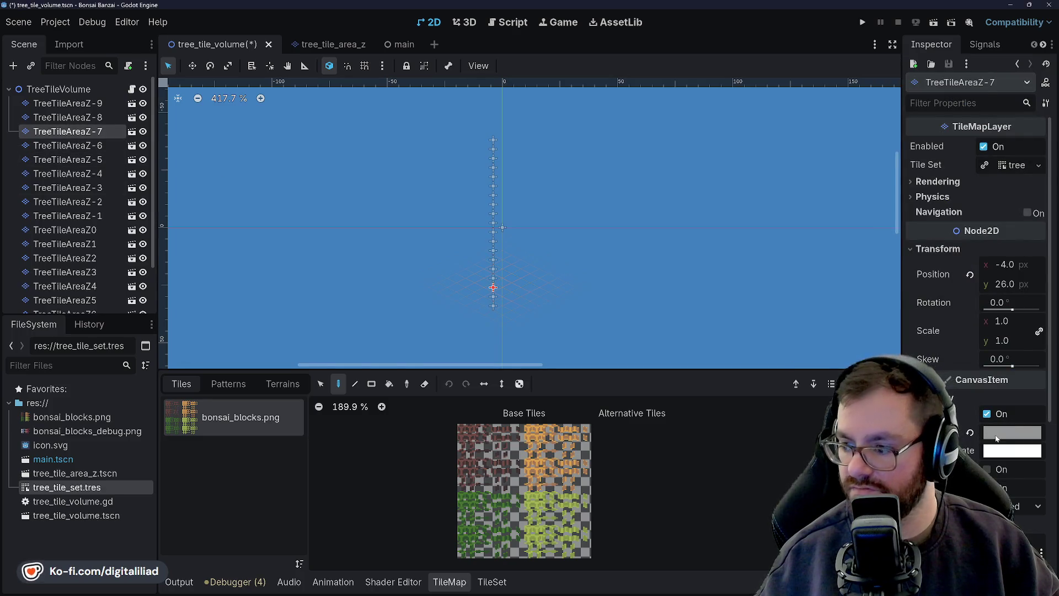
pyautogui.click(993, 433)
pyautogui.click(1024, 261)
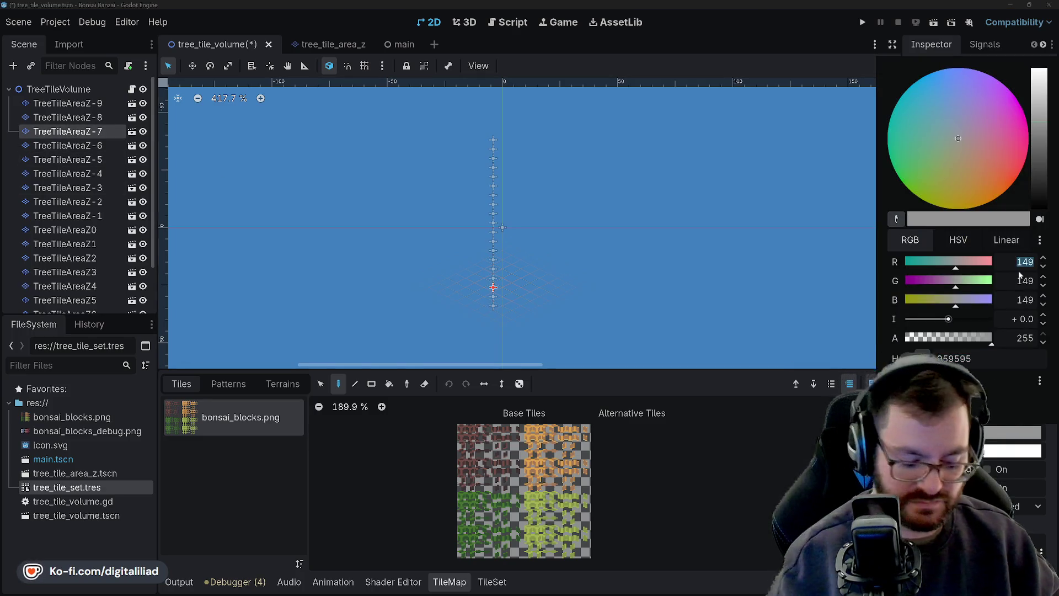
pyautogui.write('175')
pyautogui.press('Tab')
pyautogui.write('175')
pyautogui.press('Tab')
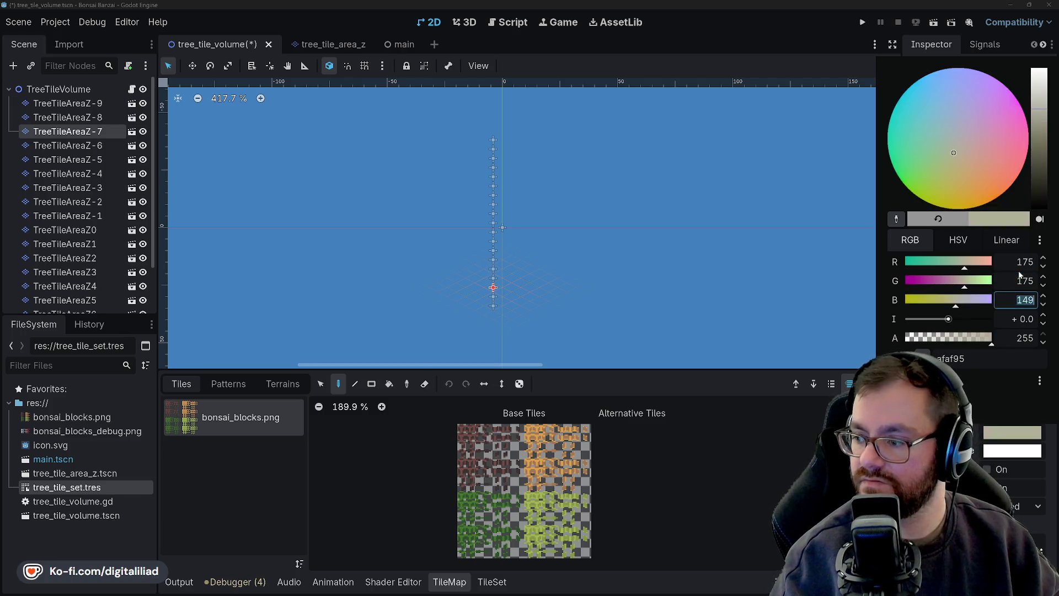
pyautogui.write('175')
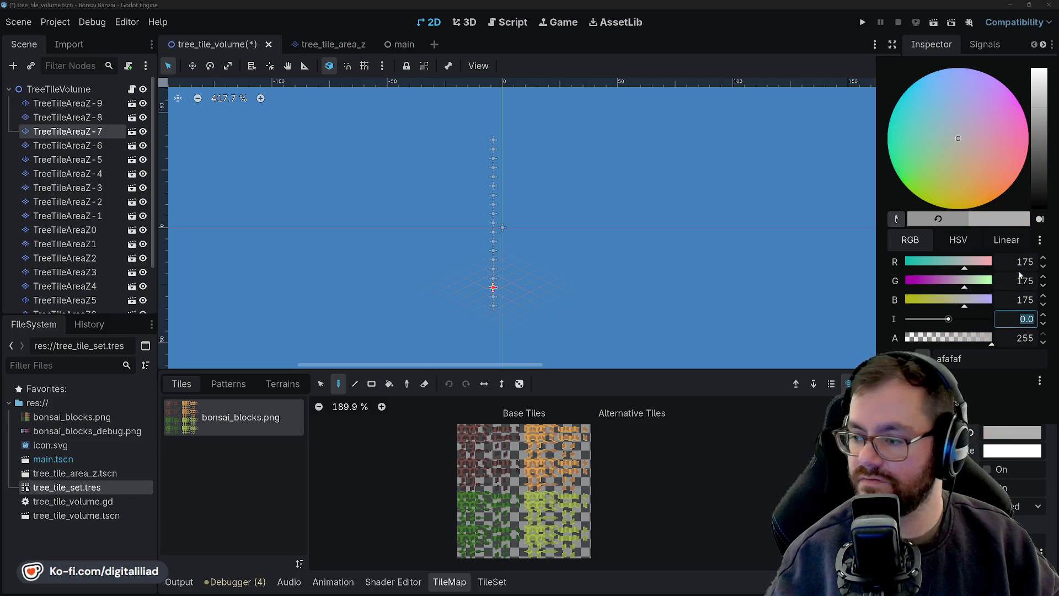
pyautogui.click(415, 208)
# Tint TreeTileAreaZ-8 grey at RGB 170, 170, 170.
pyautogui.click(115, 117)
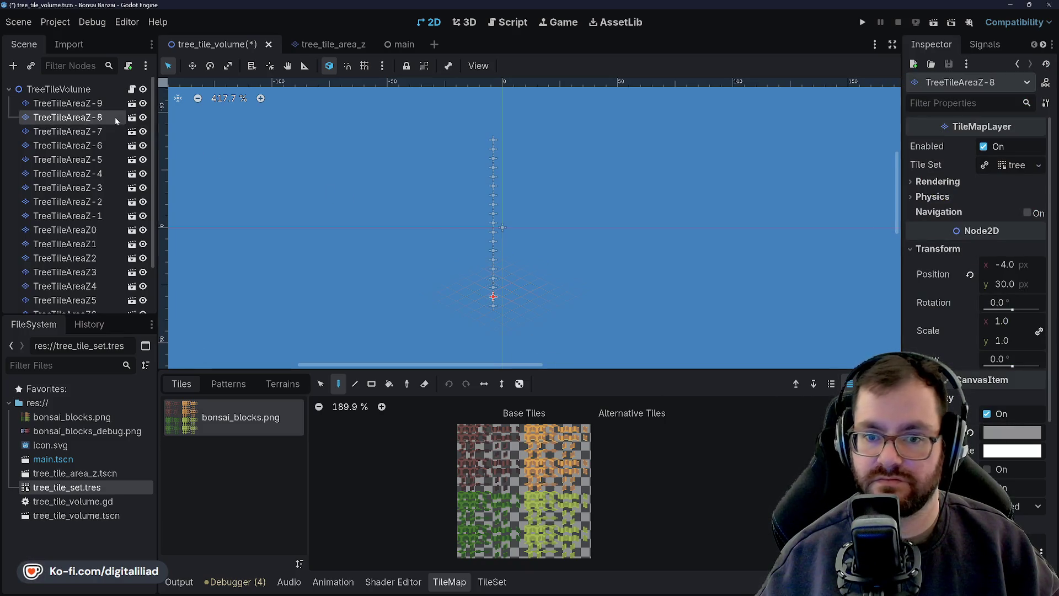
pyautogui.click(1008, 433)
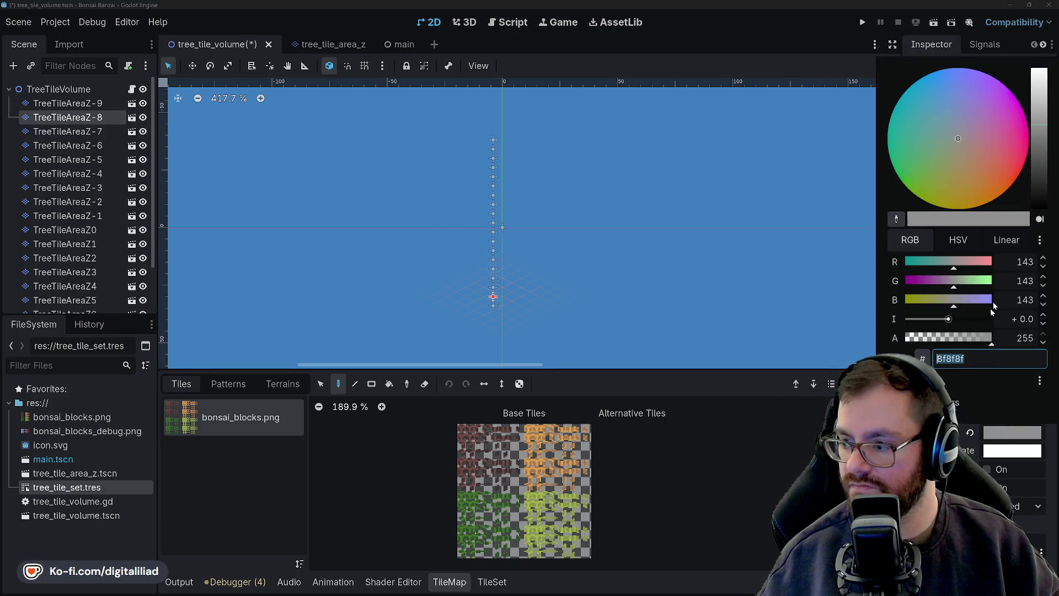
pyautogui.doubleClick(1010, 263)
pyautogui.write('170')
pyautogui.press('Tab')
pyautogui.write('170')
pyautogui.press('Tab')
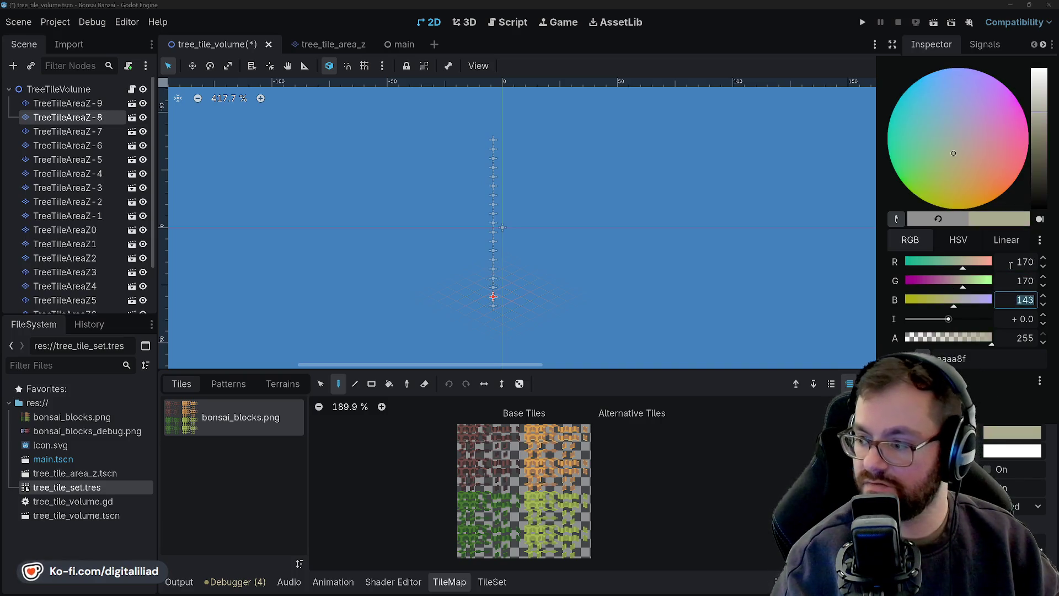
pyautogui.write('170')
pyautogui.press('Tab')
# Tint TreeTileAreaZ-9 grey at RGB 165, 165, 165.
pyautogui.click(138, 103)
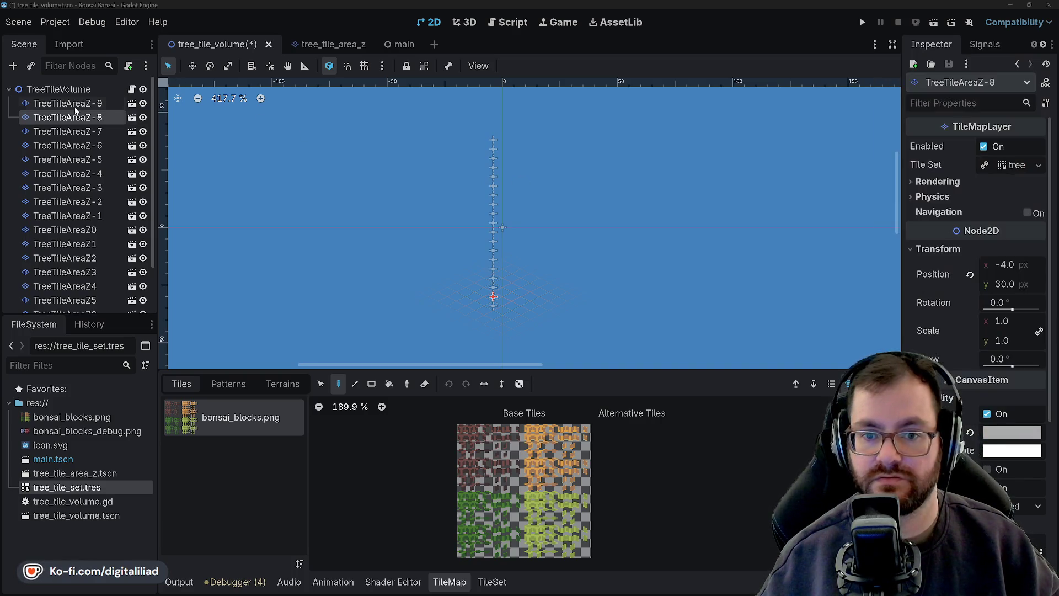
pyautogui.scroll(-1, 1037, 309)
pyautogui.click(1012, 390)
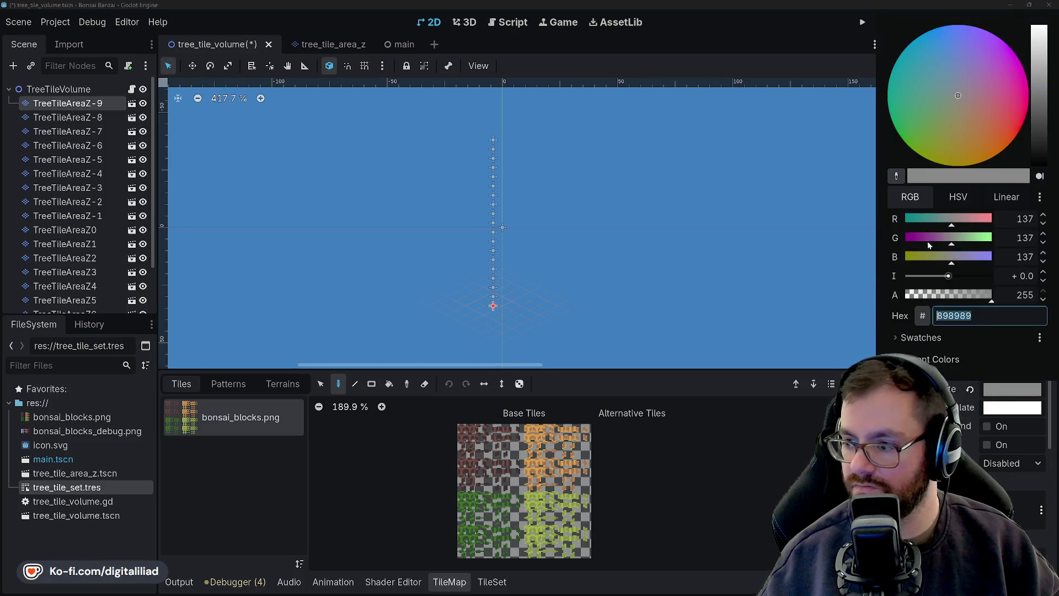
pyautogui.doubleClick(1007, 224)
pyautogui.write('165')
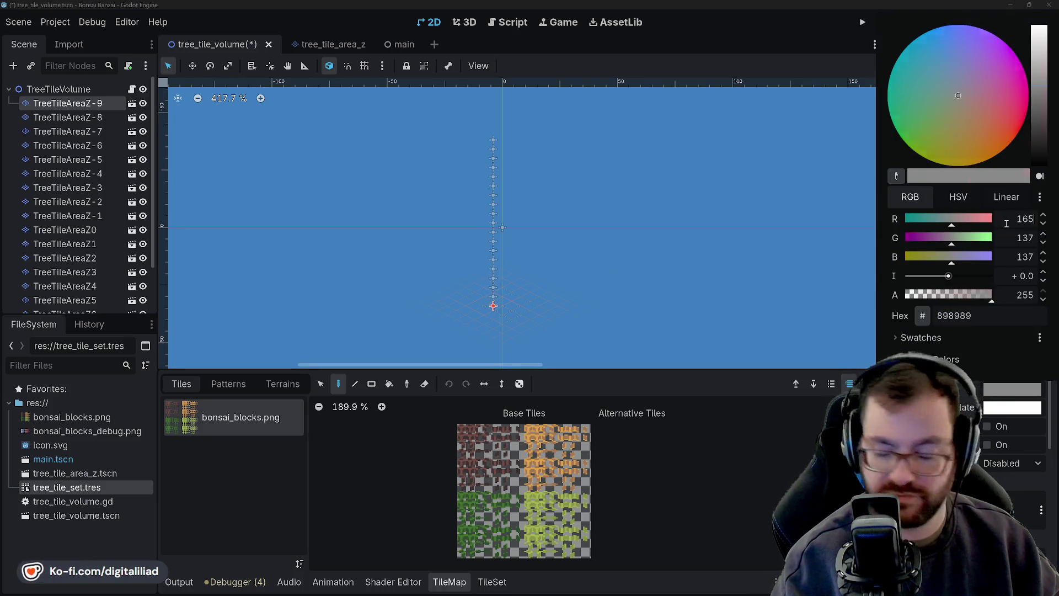
pyautogui.press('Tab')
pyautogui.write('165')
pyautogui.press('Tab')
pyautogui.write('165')
pyautogui.click(801, 177)
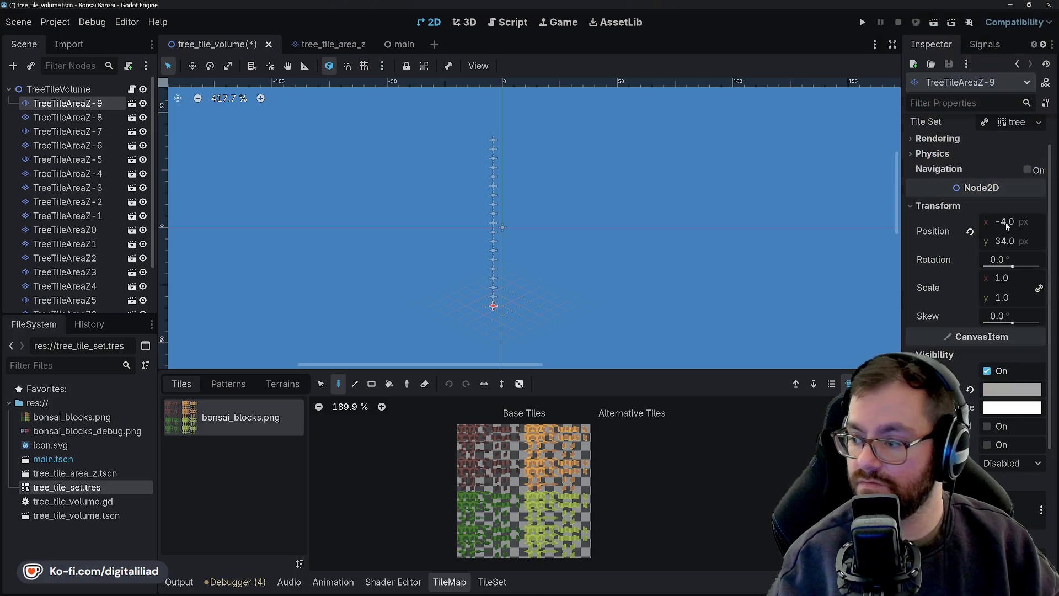
pyautogui.hotkey('ctrl', 's')
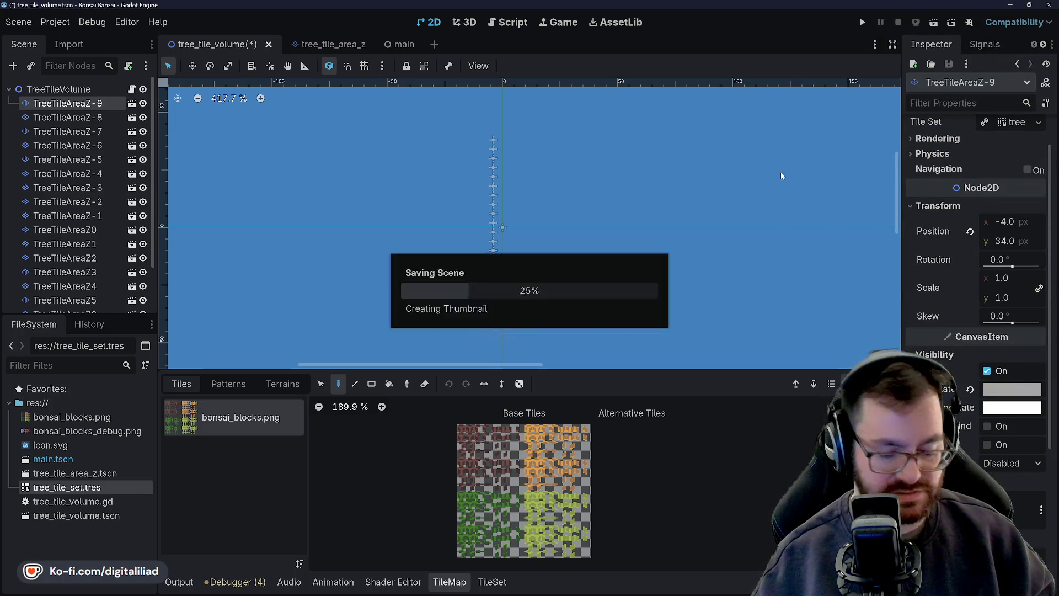
pyautogui.click(863, 21)
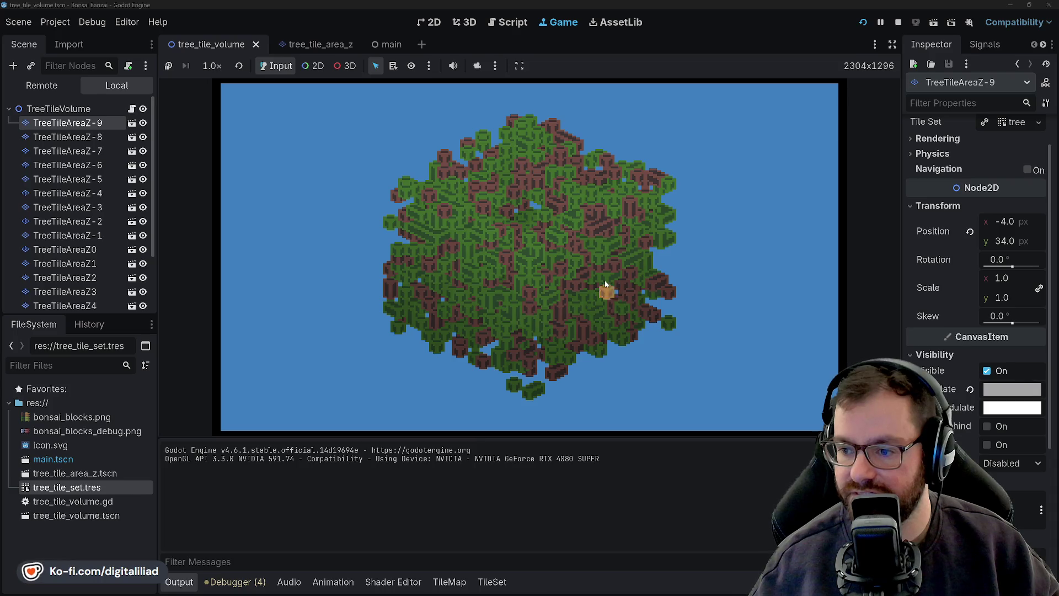
pyautogui.click(529, 197)
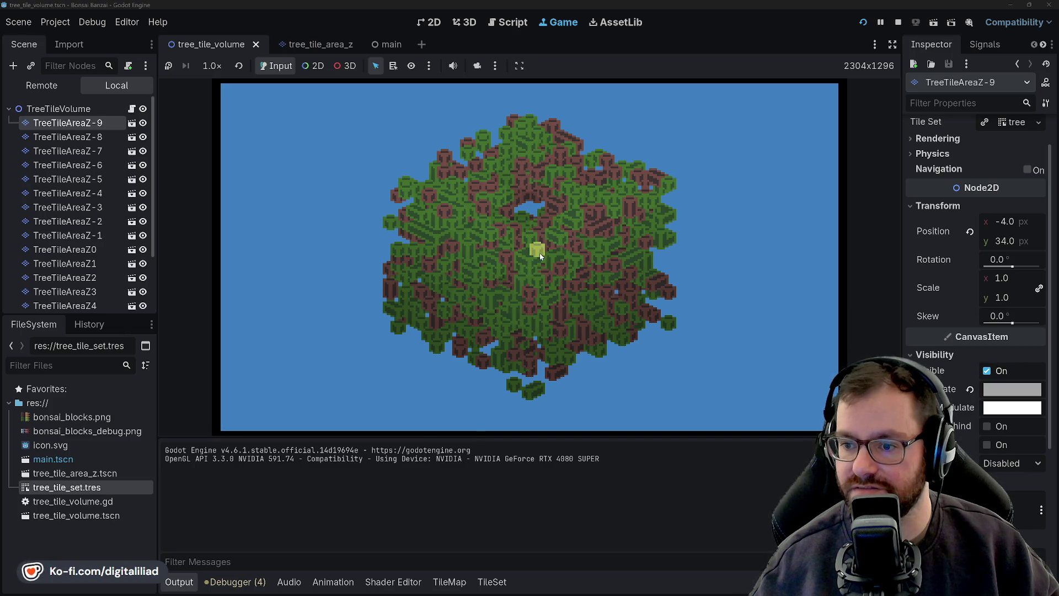
pyautogui.press('Right')
pyautogui.press('Right')
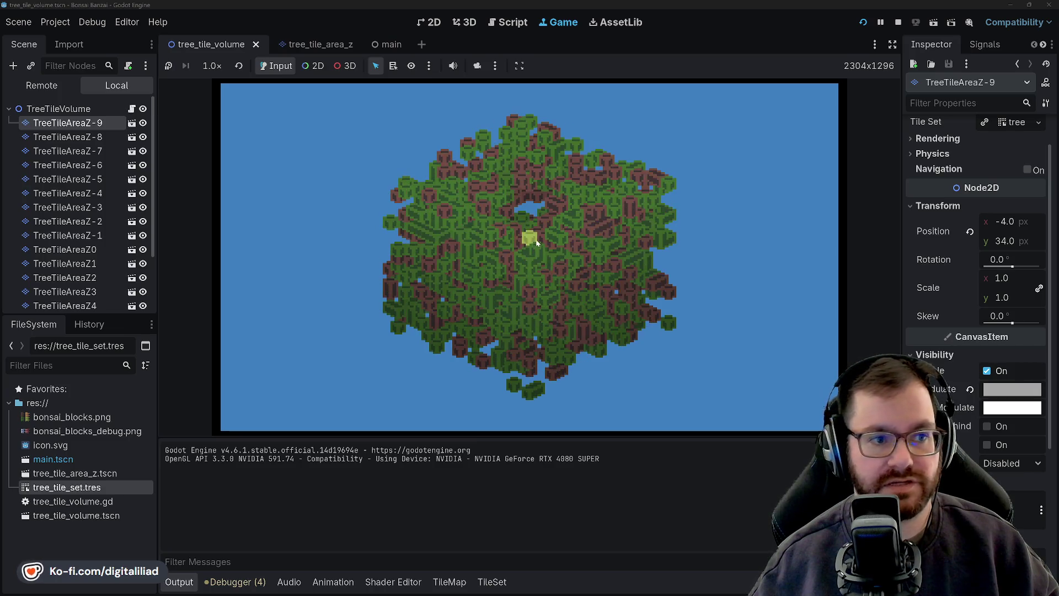
pyautogui.click(897, 23)
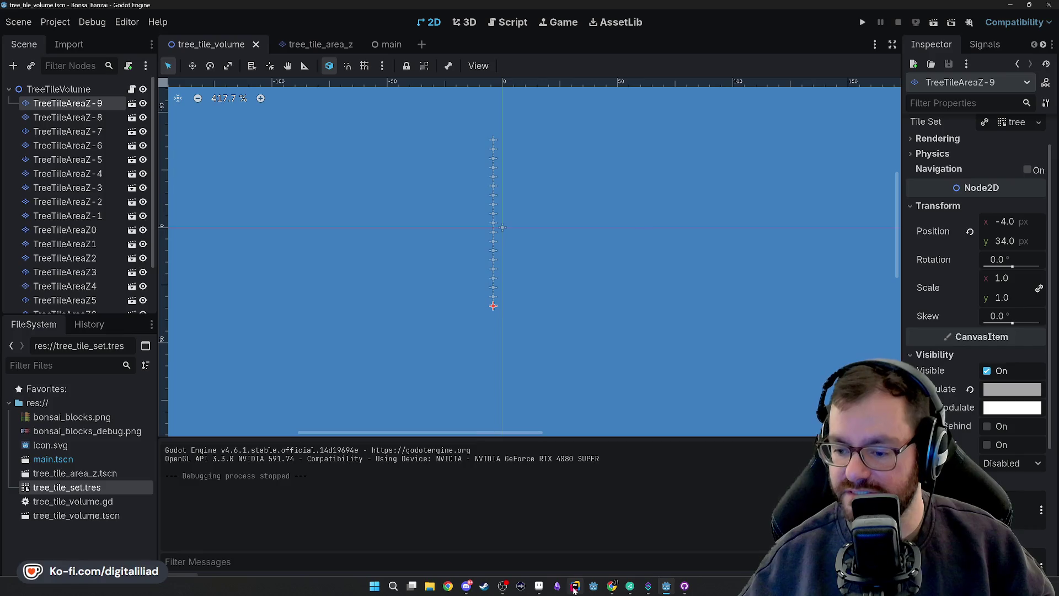
# Open the DIGITAL ILIAD project in Rider and hide the Solution file list.
pyautogui.click(574, 589)
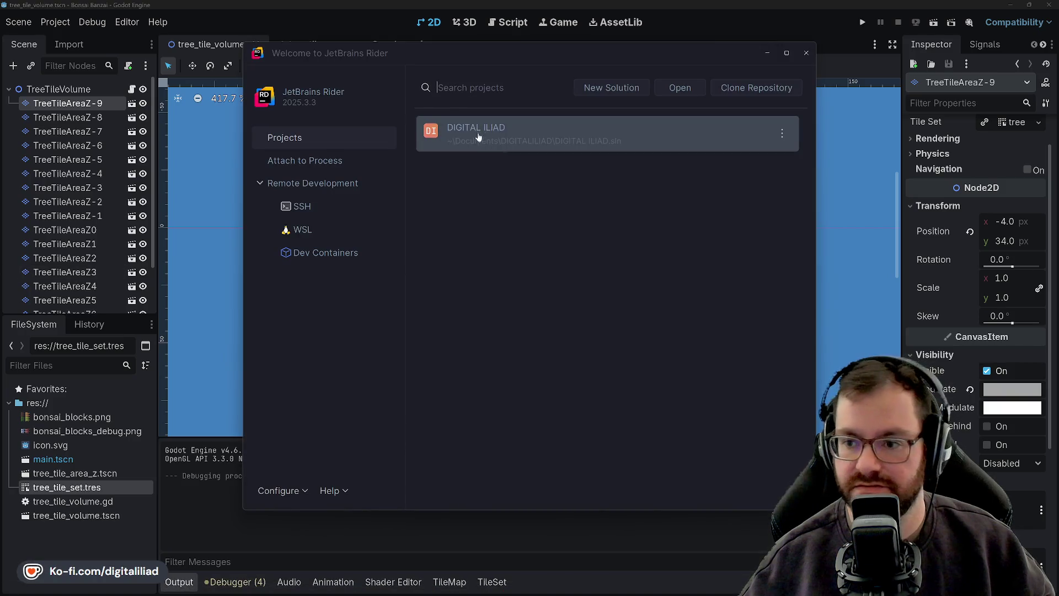
pyautogui.click(474, 135)
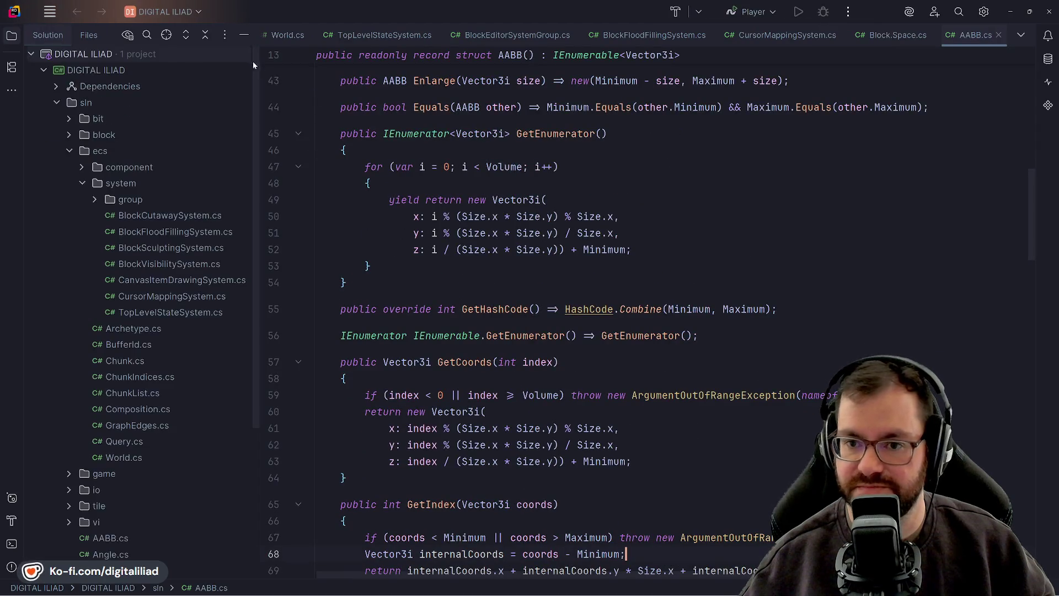
pyautogui.click(244, 35)
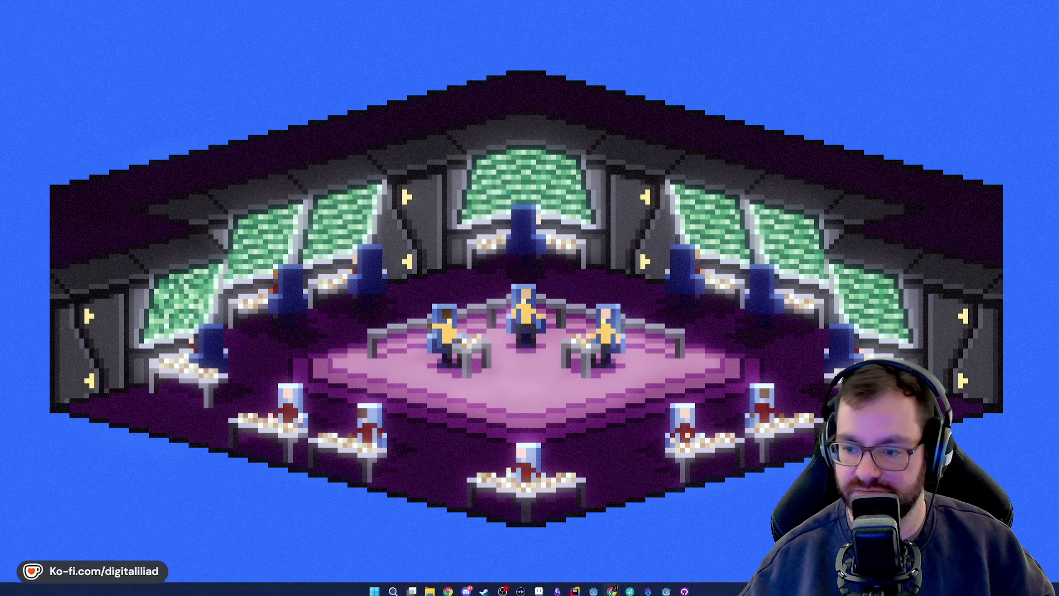
# Build and launch the Player configuration in debug with Shift+F10, then maximize the game window.
pyautogui.moveTo(665, 588)
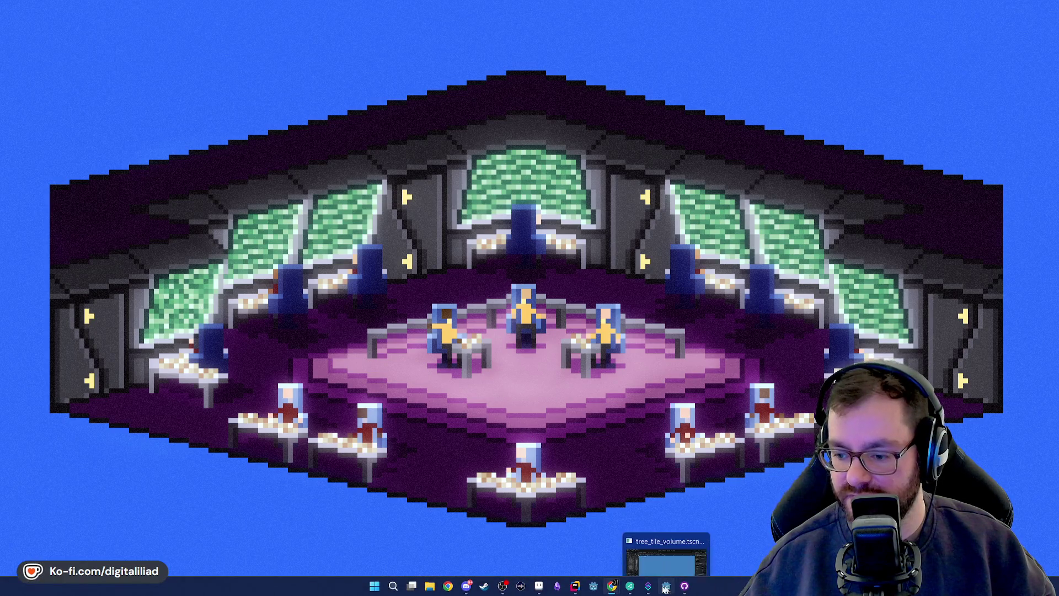
pyautogui.click(575, 586)
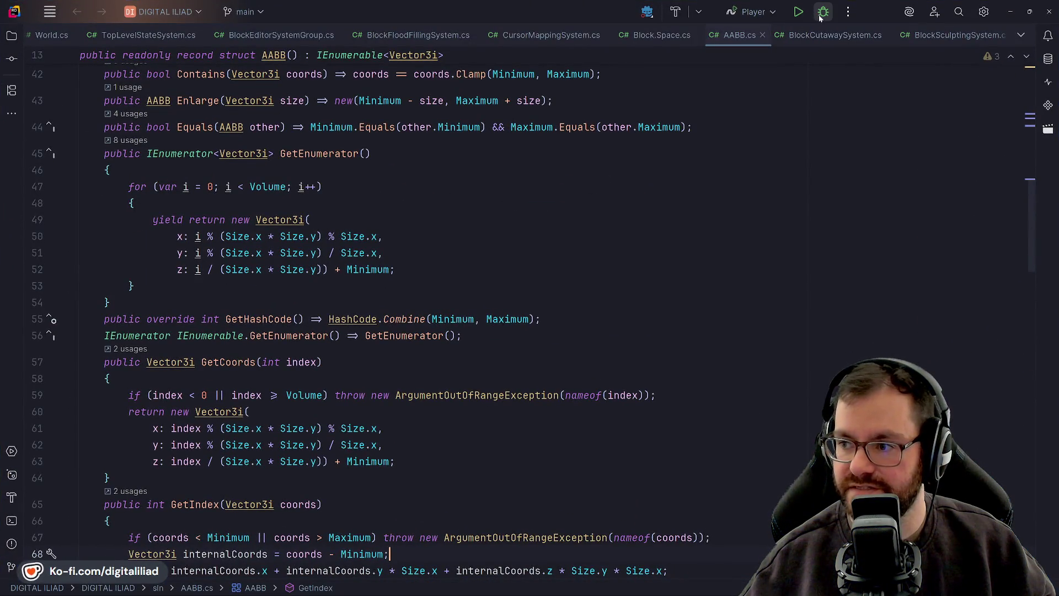
pyautogui.hotkey('shift', 'F10')
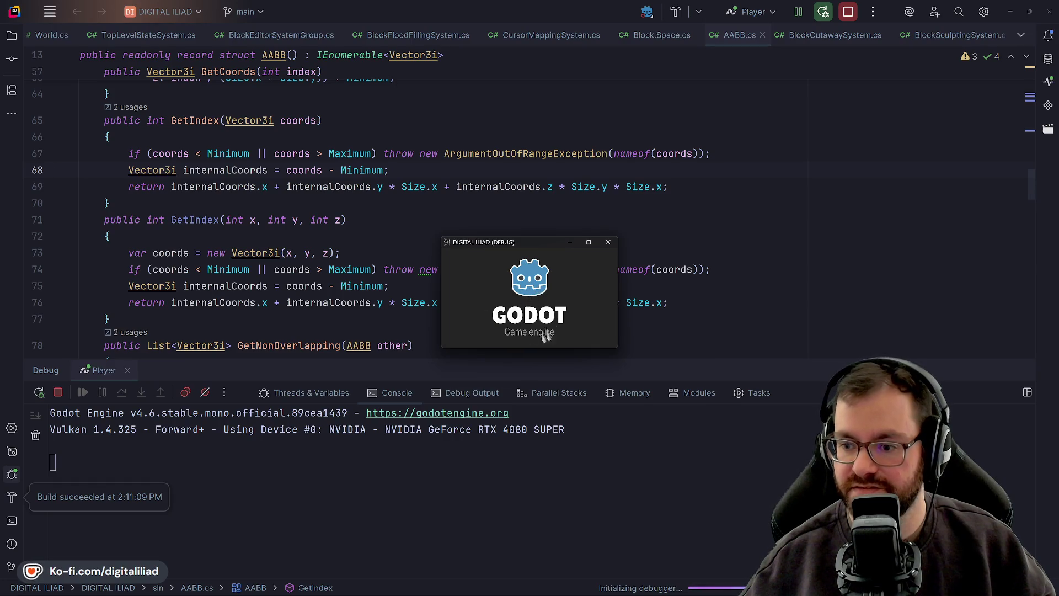
pyautogui.click(589, 244)
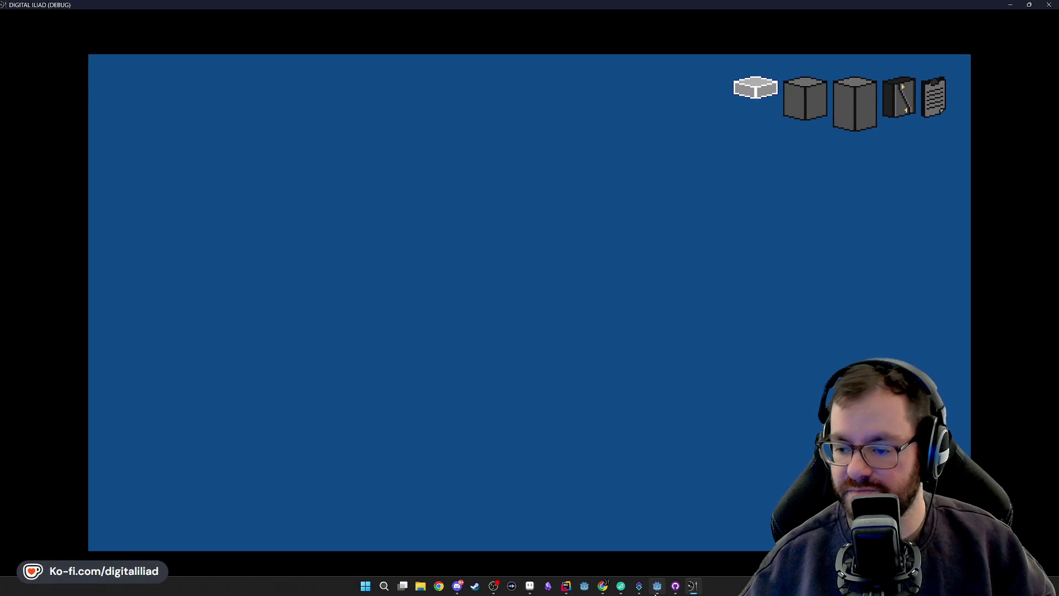
# Lay down a large floor plate and build walls along its upper-left and right edges.
pyautogui.click(657, 587)
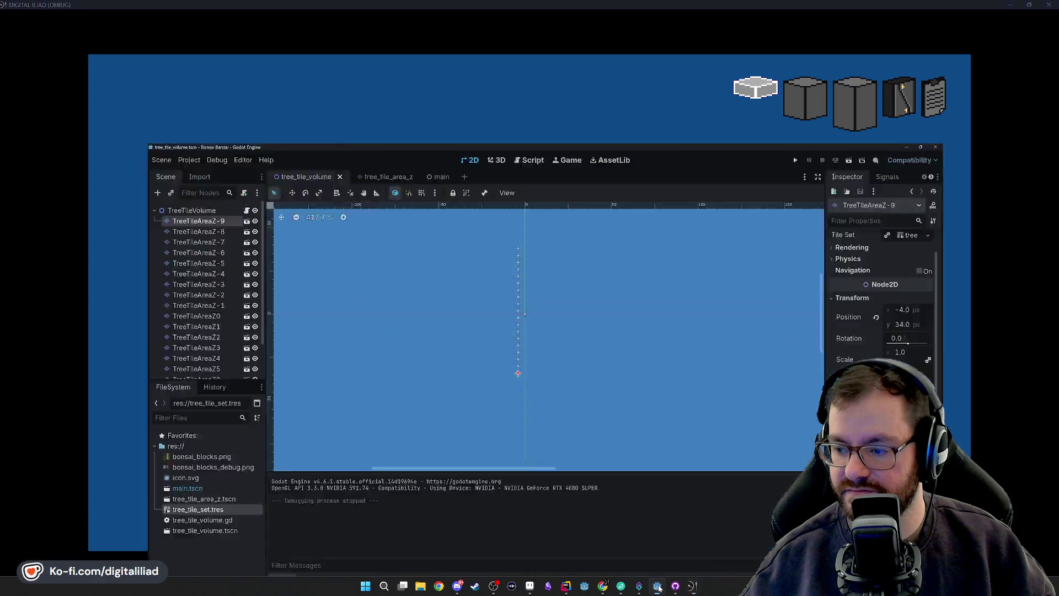
pyautogui.click(703, 586)
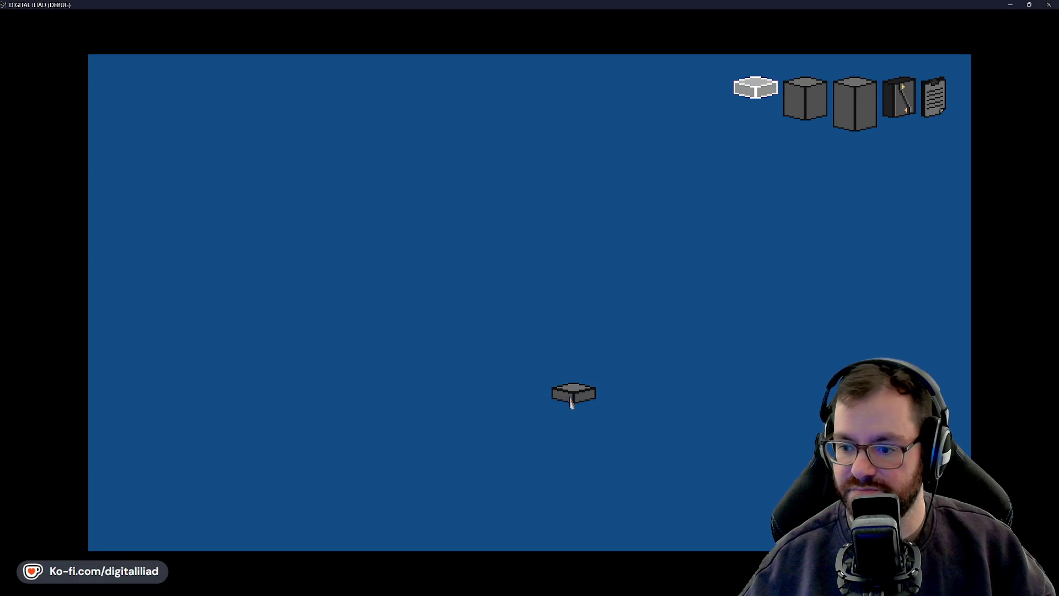
pyautogui.moveTo(571, 402)
pyautogui.mouseDown()
pyautogui.moveTo(475, 233)
pyautogui.moveTo(513, 220)
pyautogui.mouseUp()
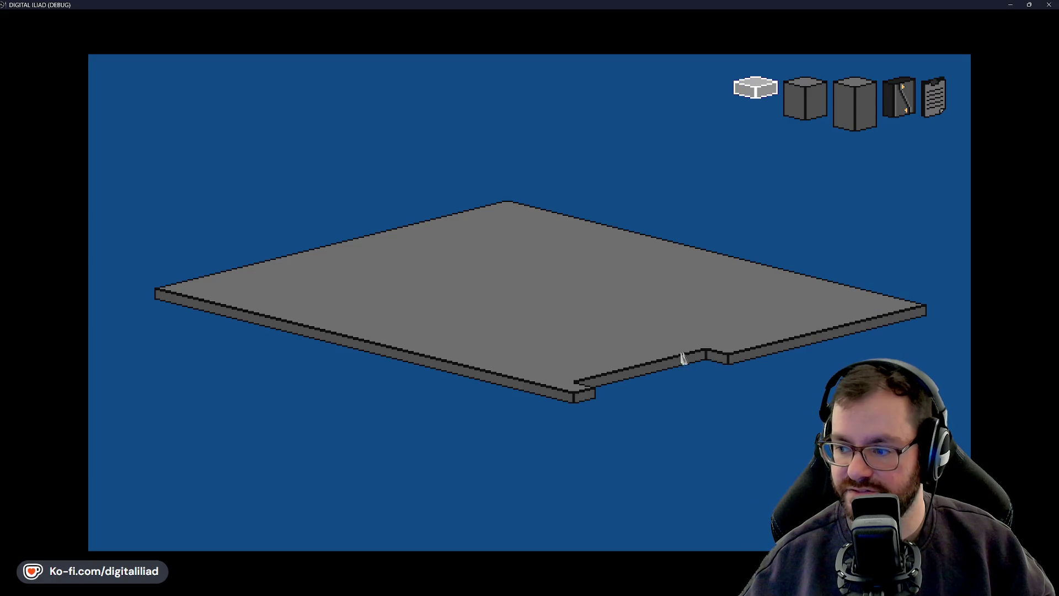
pyautogui.moveTo(683, 357); pyautogui.dragTo(603, 387)
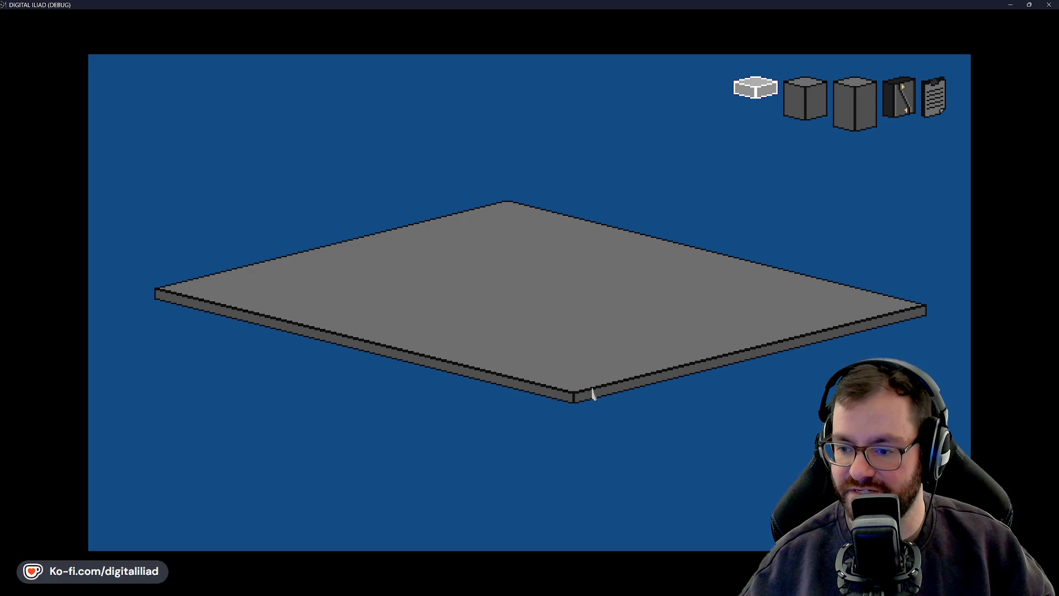
pyautogui.press('w')
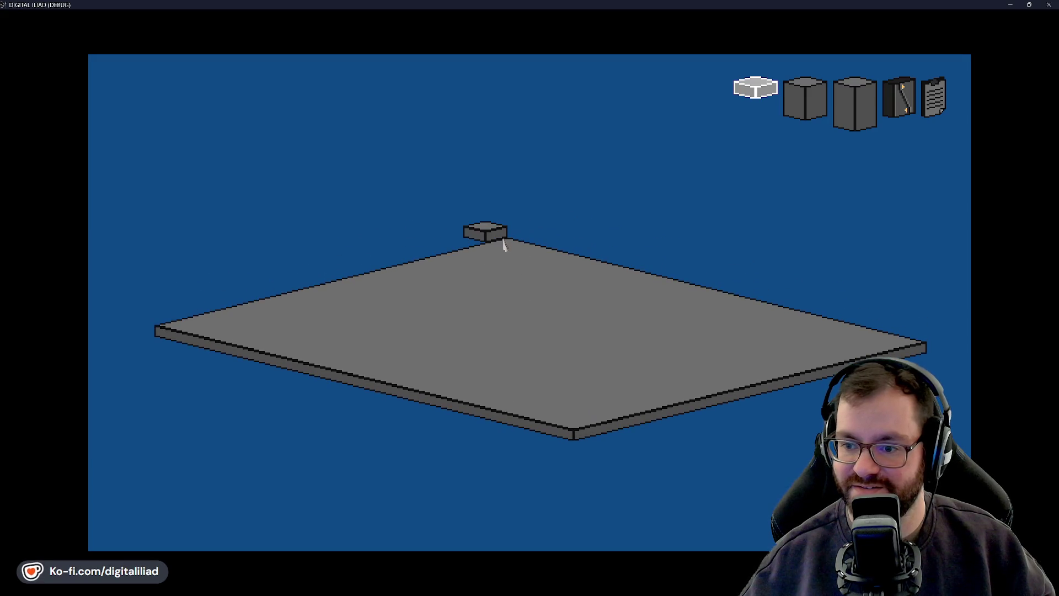
pyautogui.moveTo(504, 253)
pyautogui.mouseDown()
pyautogui.moveTo(255, 303)
pyautogui.moveTo(210, 329)
pyautogui.moveTo(177, 332)
pyautogui.mouseUp()
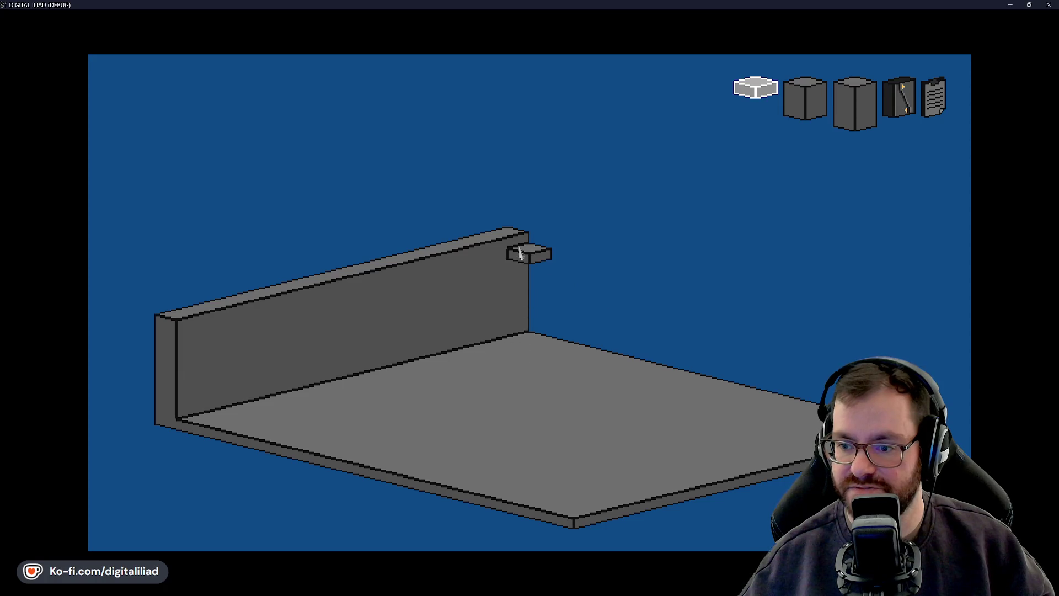
pyautogui.moveTo(520, 326)
pyautogui.mouseDown()
pyautogui.moveTo(690, 425)
pyautogui.moveTo(904, 435)
pyautogui.mouseUp()
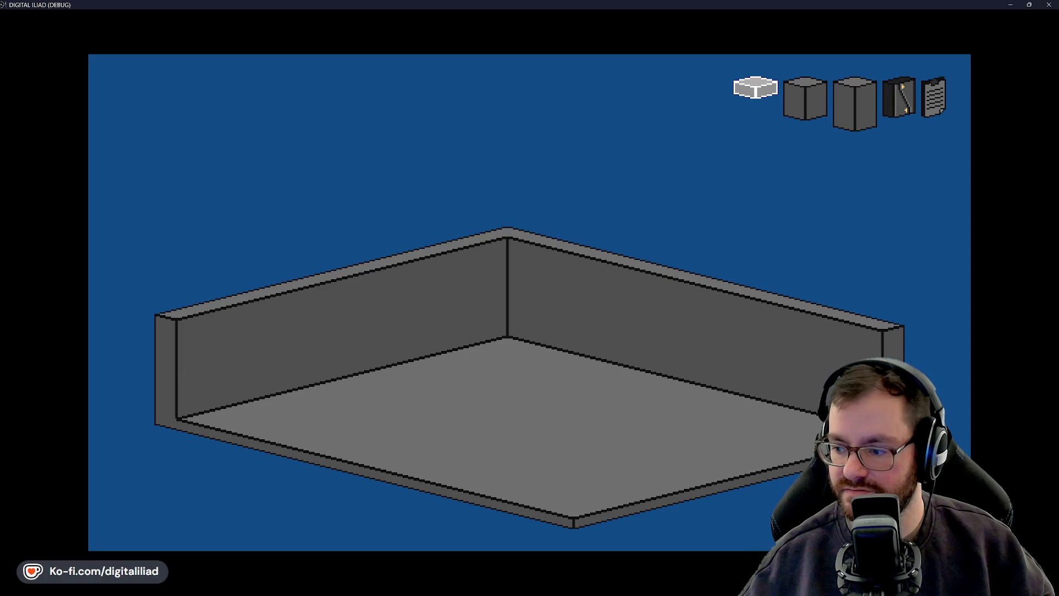
# Draw several walls from the back walls across the floor to divide the room.
pyautogui.press('Down')
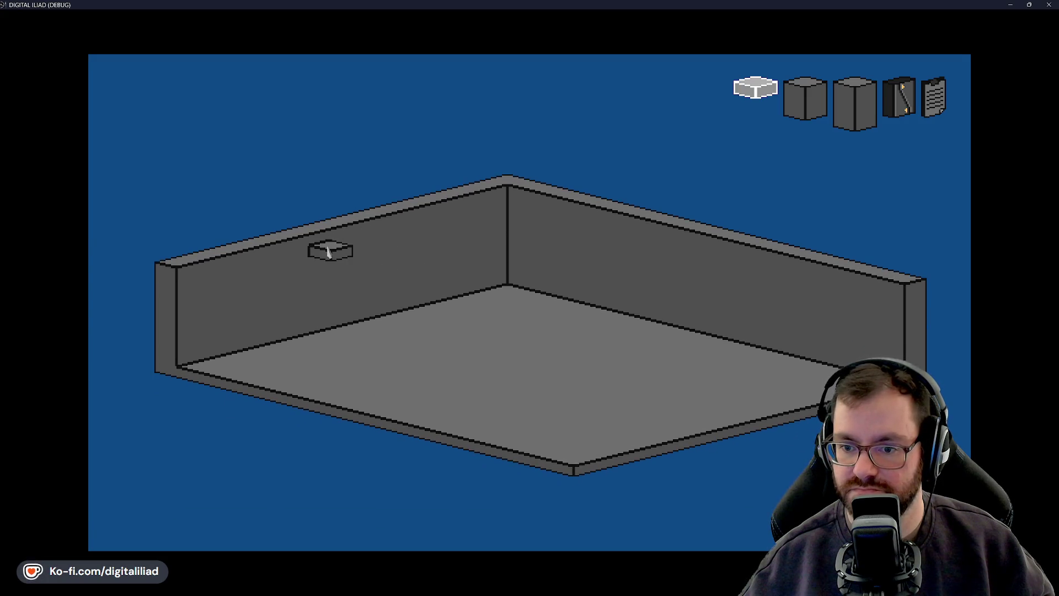
pyautogui.moveTo(328, 251)
pyautogui.mouseDown()
pyautogui.moveTo(565, 406)
pyautogui.moveTo(711, 435)
pyautogui.mouseUp()
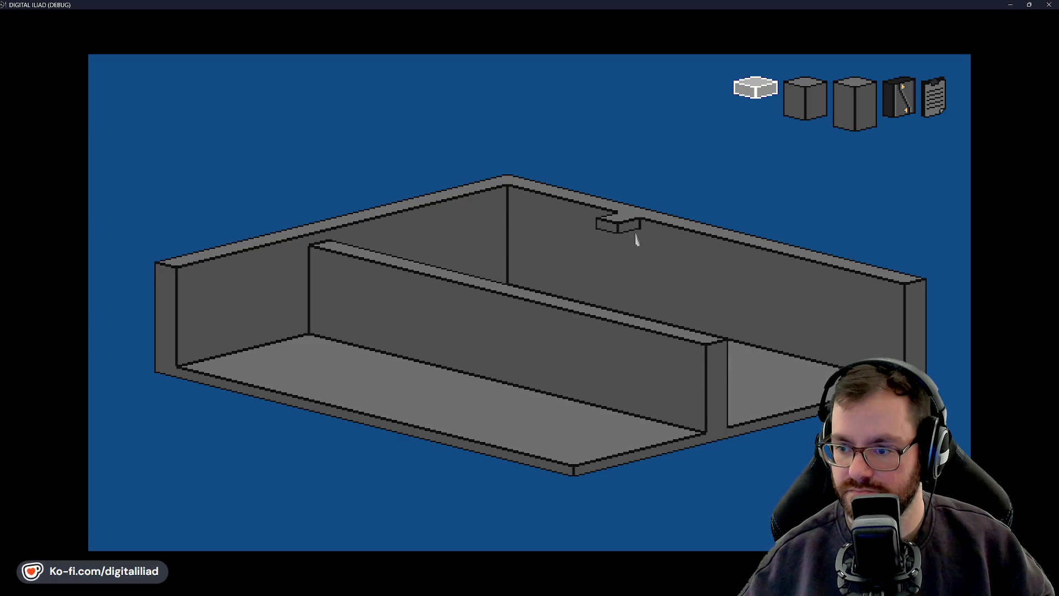
pyautogui.moveTo(637, 239)
pyautogui.mouseDown()
pyautogui.moveTo(568, 331)
pyautogui.moveTo(359, 373)
pyautogui.moveTo(297, 402)
pyautogui.mouseUp()
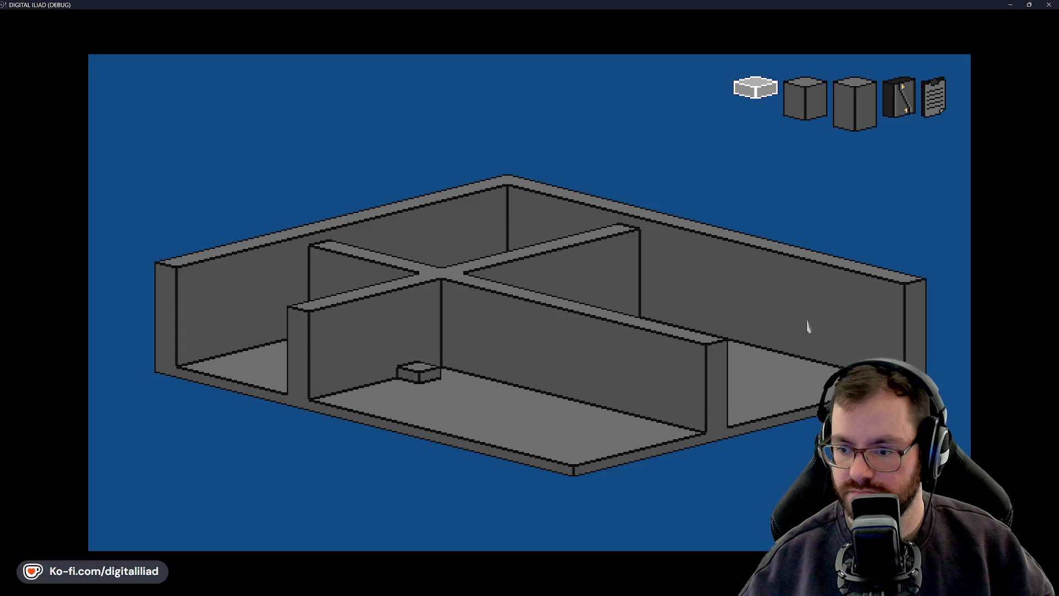
pyautogui.moveTo(784, 342)
pyautogui.mouseDown()
pyautogui.moveTo(608, 430)
pyautogui.moveTo(511, 438)
pyautogui.moveTo(510, 452)
pyautogui.mouseUp()
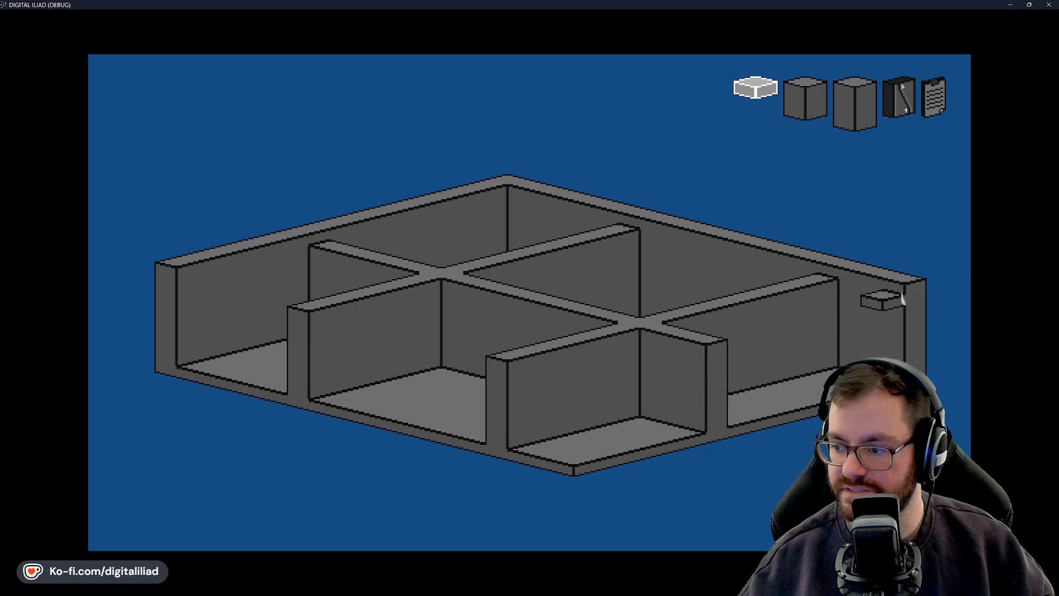
pyautogui.moveTo(899, 296)
pyautogui.mouseDown()
pyautogui.moveTo(702, 421)
pyautogui.moveTo(584, 466)
pyautogui.mouseUp()
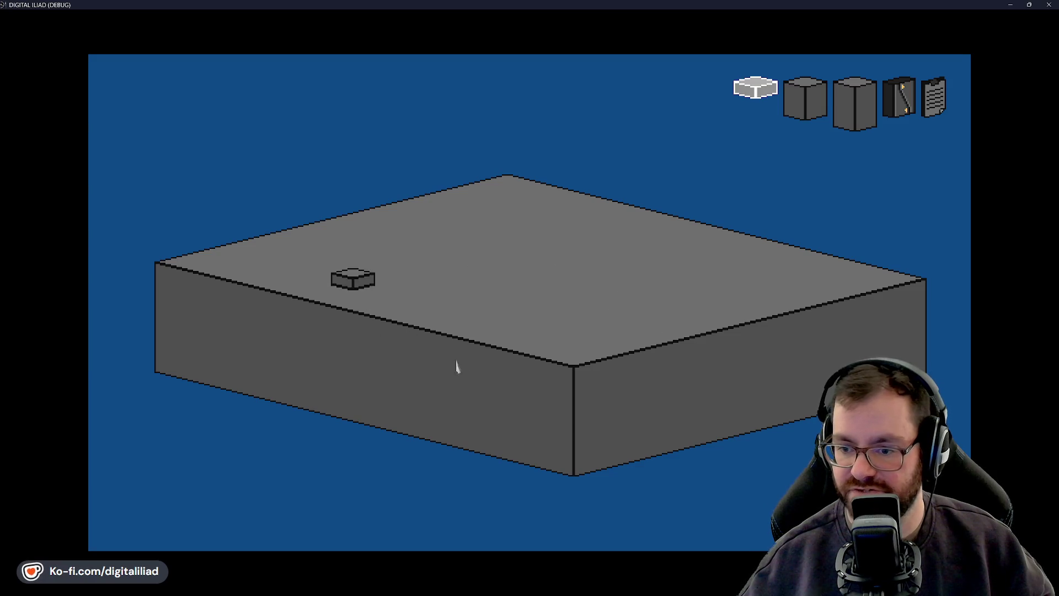
# Place a block on the roof, cut the roof away, and drop a block onto the central floor.
pyautogui.click(408, 358)
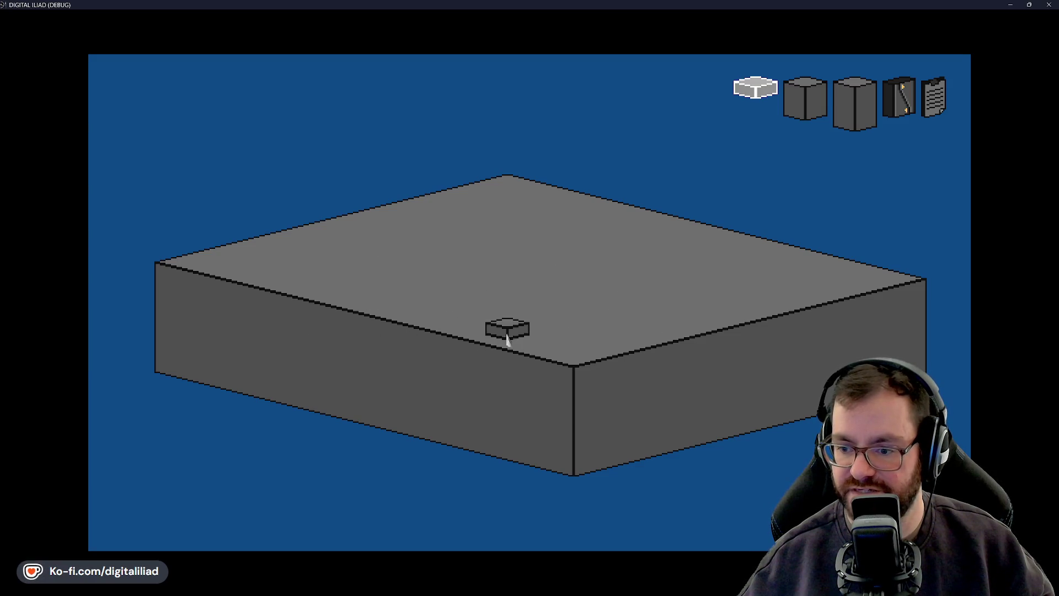
pyautogui.press('pagedown')
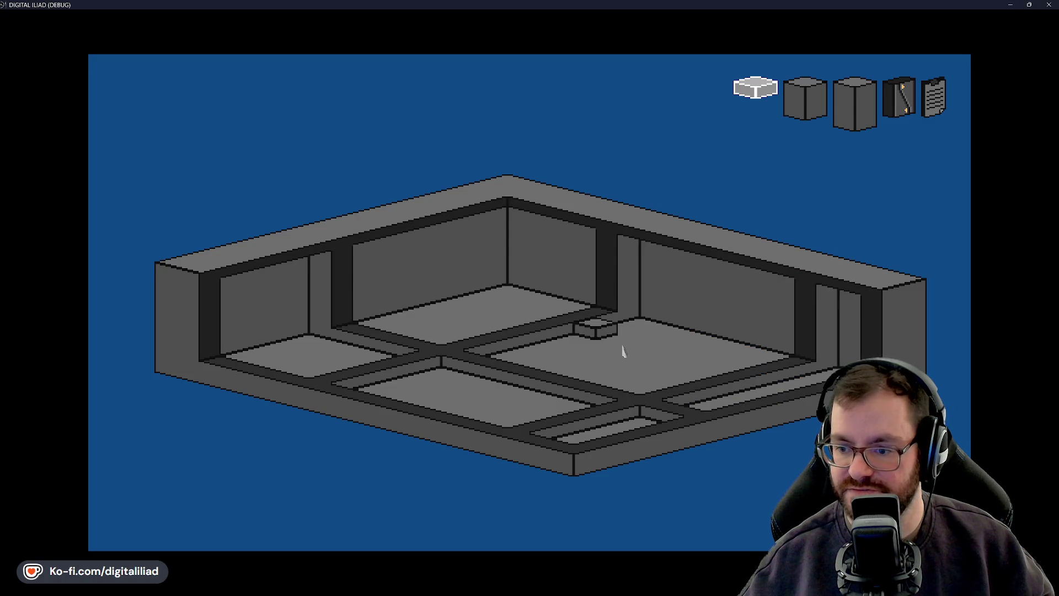
pyautogui.click(569, 386)
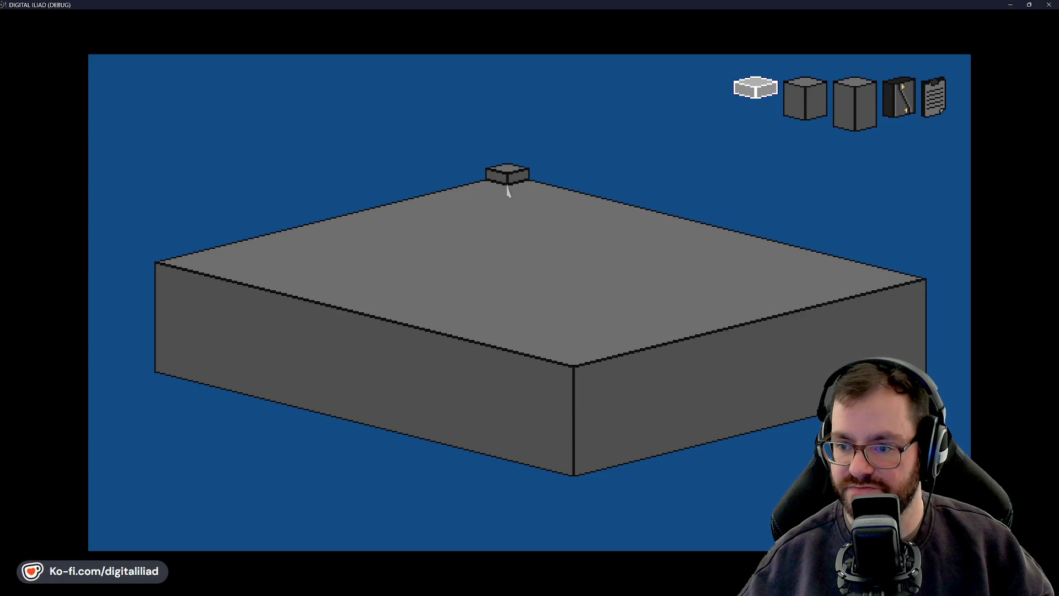
# Add a bar along the roof's top edge, a large box inside, and a low wall.
pyautogui.moveTo(506, 189); pyautogui.dragTo(201, 266)
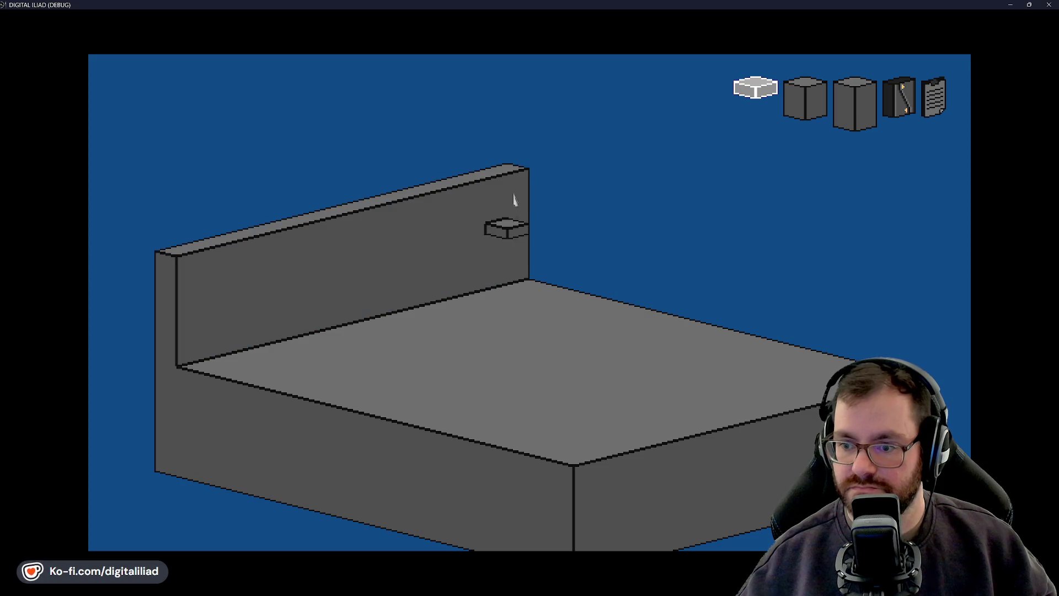
pyautogui.moveTo(515, 175); pyautogui.dragTo(519, 185)
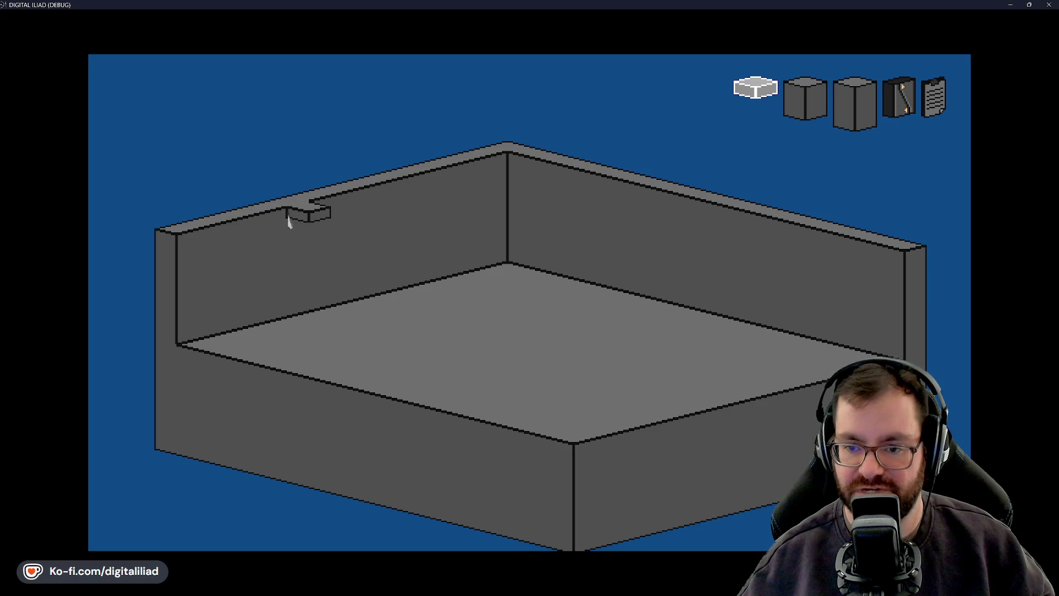
pyautogui.moveTo(283, 218)
pyautogui.mouseDown()
pyautogui.moveTo(345, 333)
pyautogui.moveTo(447, 376)
pyautogui.moveTo(448, 368)
pyautogui.mouseUp()
pyautogui.moveTo(456, 270); pyautogui.dragTo(572, 340)
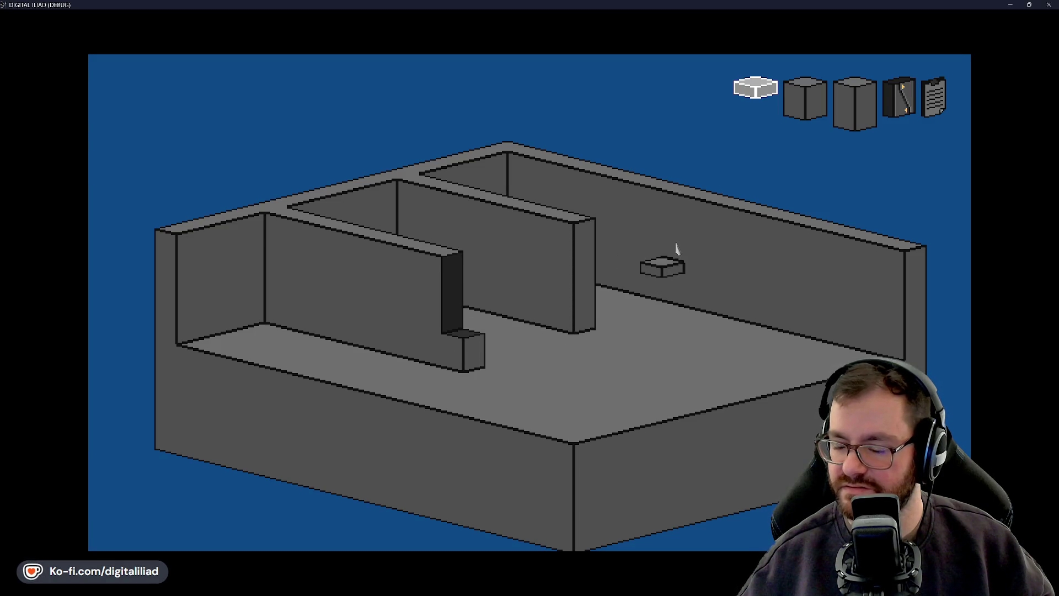
# Draw more interior walls, a hollow pillar, and a short wall block at the back-right corner.
pyautogui.moveTo(673, 225)
pyautogui.mouseDown()
pyautogui.moveTo(568, 354)
pyautogui.moveTo(492, 378)
pyautogui.moveTo(402, 367)
pyautogui.moveTo(347, 393)
pyautogui.mouseUp()
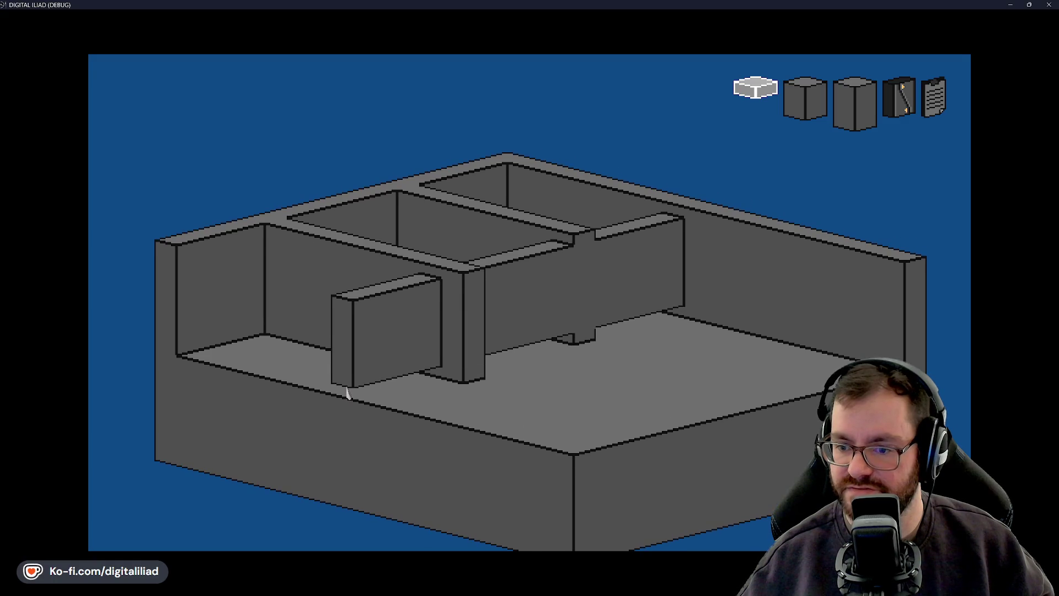
pyautogui.press('Up')
pyautogui.press('Up')
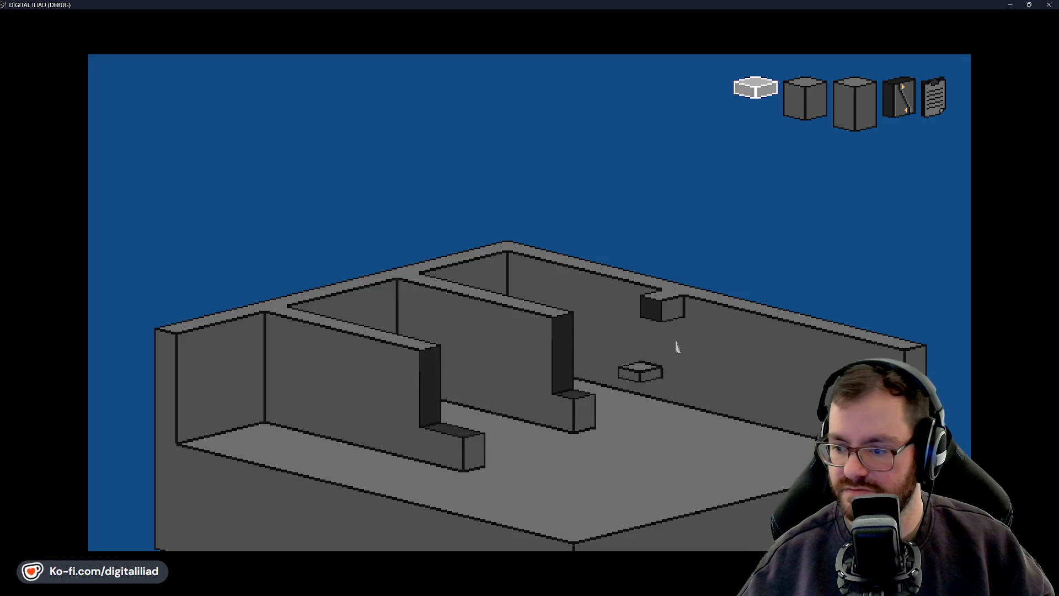
pyautogui.moveTo(678, 330)
pyautogui.mouseDown()
pyautogui.moveTo(496, 480)
pyautogui.moveTo(364, 489)
pyautogui.mouseUp()
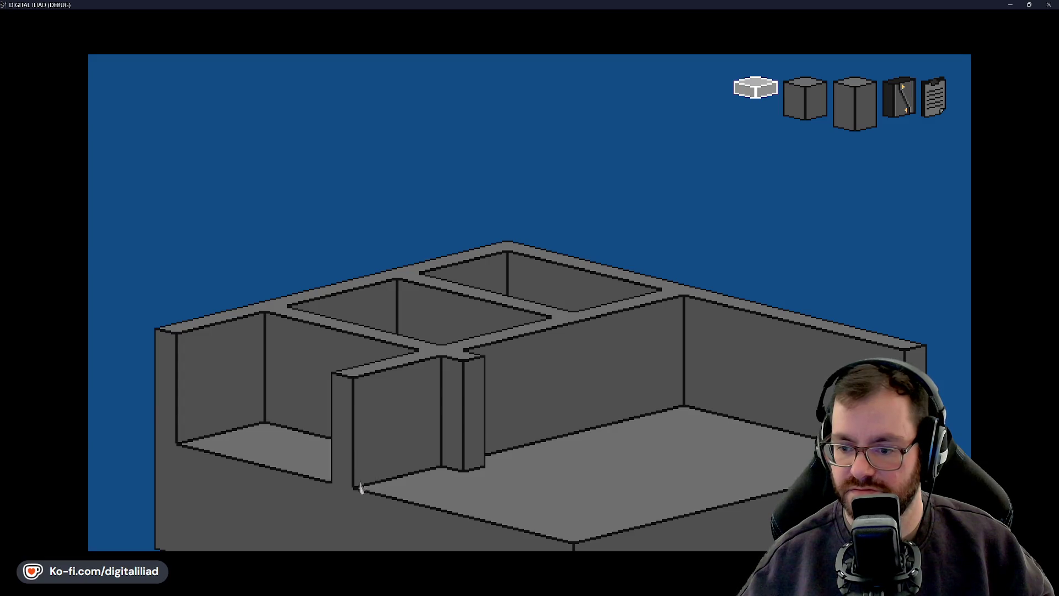
pyautogui.click(472, 386)
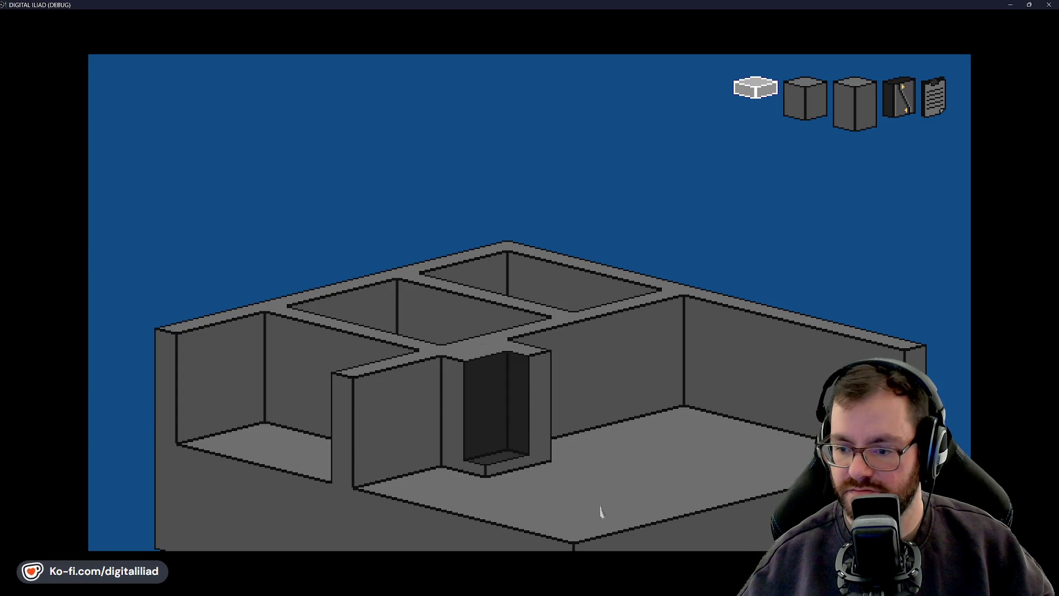
pyautogui.moveTo(601, 512); pyautogui.dragTo(662, 527)
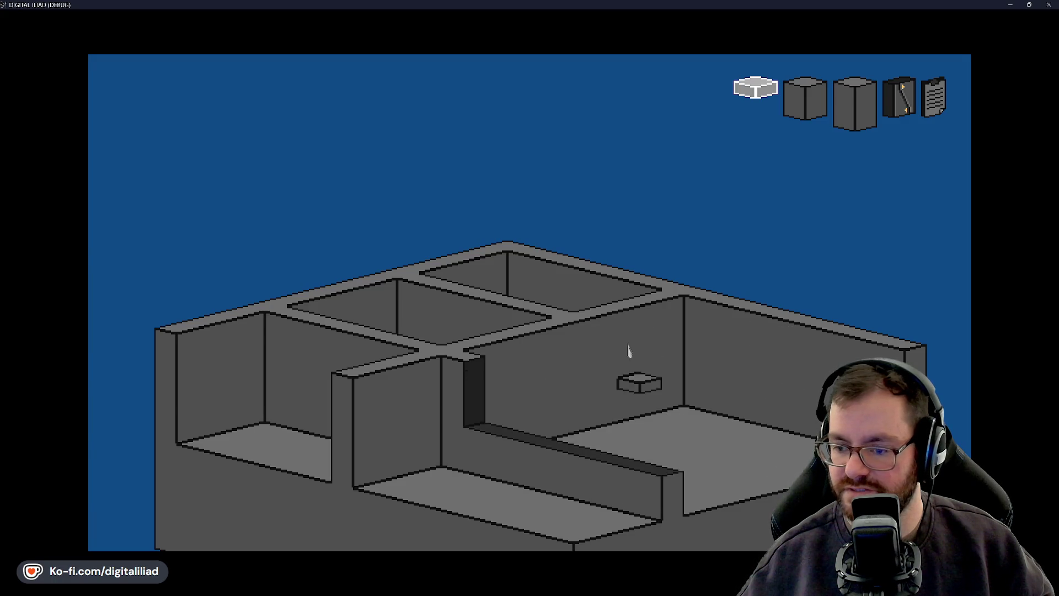
pyautogui.scroll(-3, 882, 331)
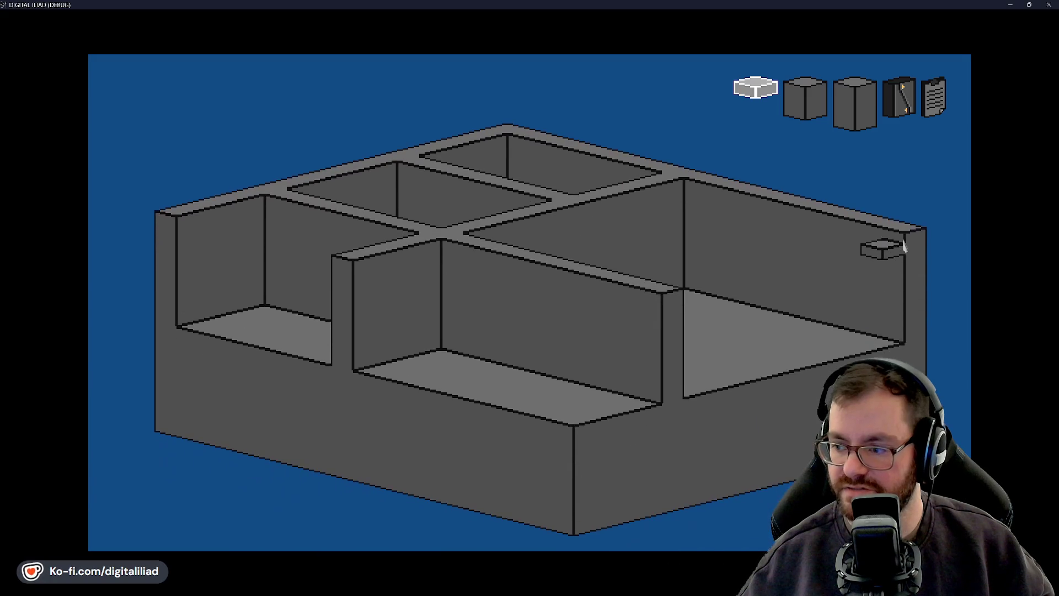
pyautogui.click(901, 264)
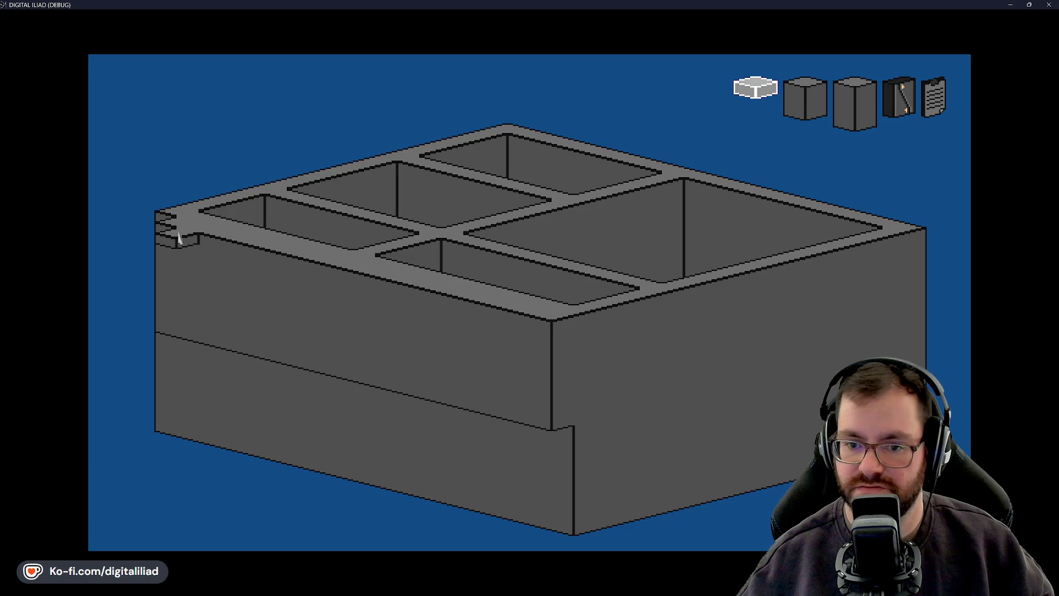
# Notch the front-left wall, fill the box-top compartments flat, show the cutaway, and quit the debug game.
pyautogui.moveTo(194, 260)
pyautogui.mouseDown()
pyautogui.moveTo(549, 426)
pyautogui.moveTo(510, 378)
pyautogui.mouseUp()
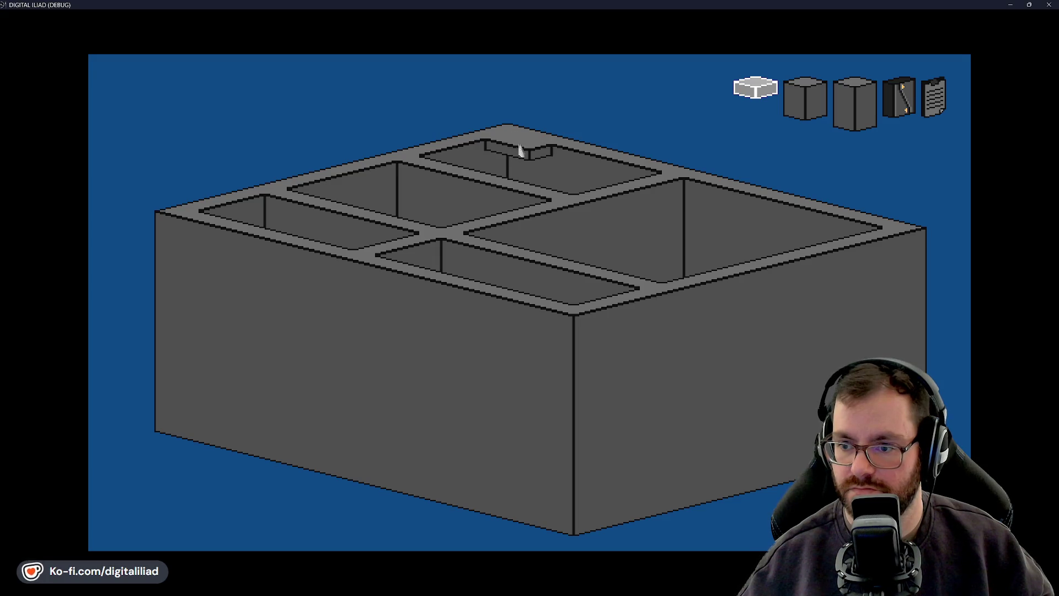
pyautogui.moveTo(534, 157)
pyautogui.mouseDown()
pyautogui.moveTo(548, 278)
pyautogui.moveTo(581, 317)
pyautogui.mouseUp()
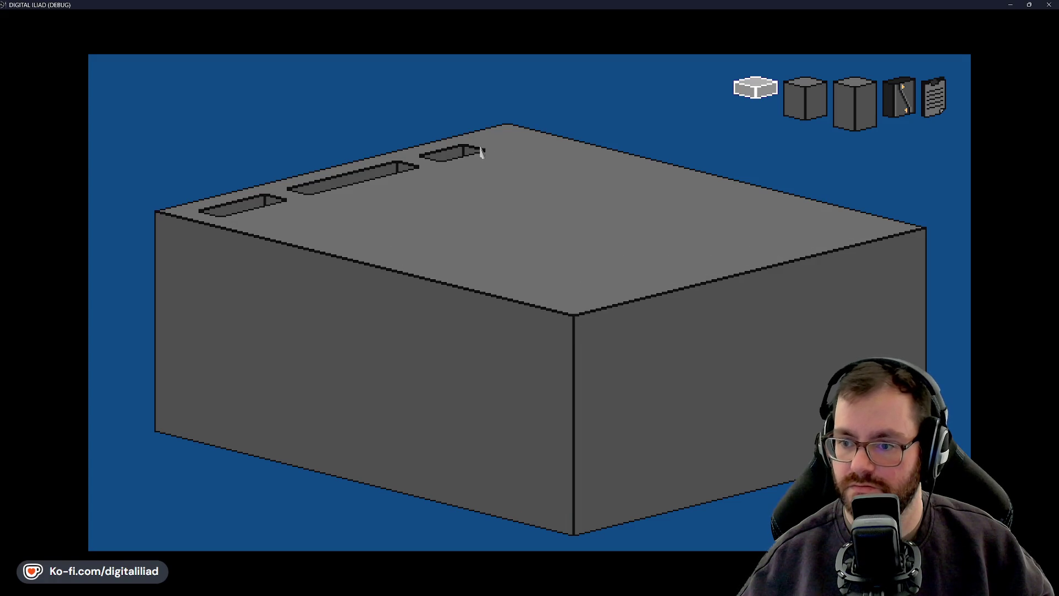
pyautogui.moveTo(481, 152); pyautogui.dragTo(218, 218)
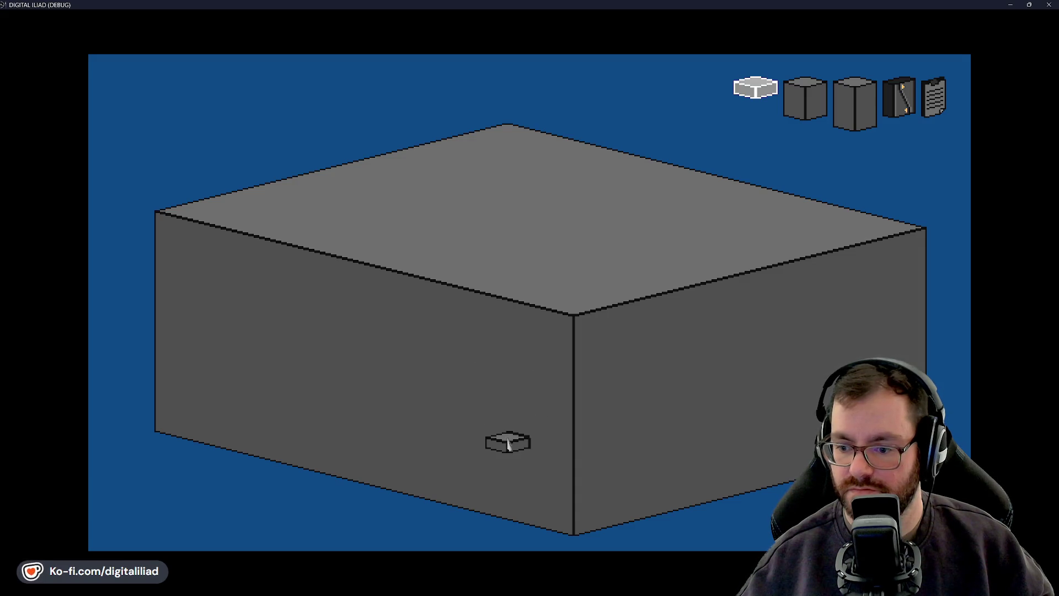
pyautogui.press('Tab')
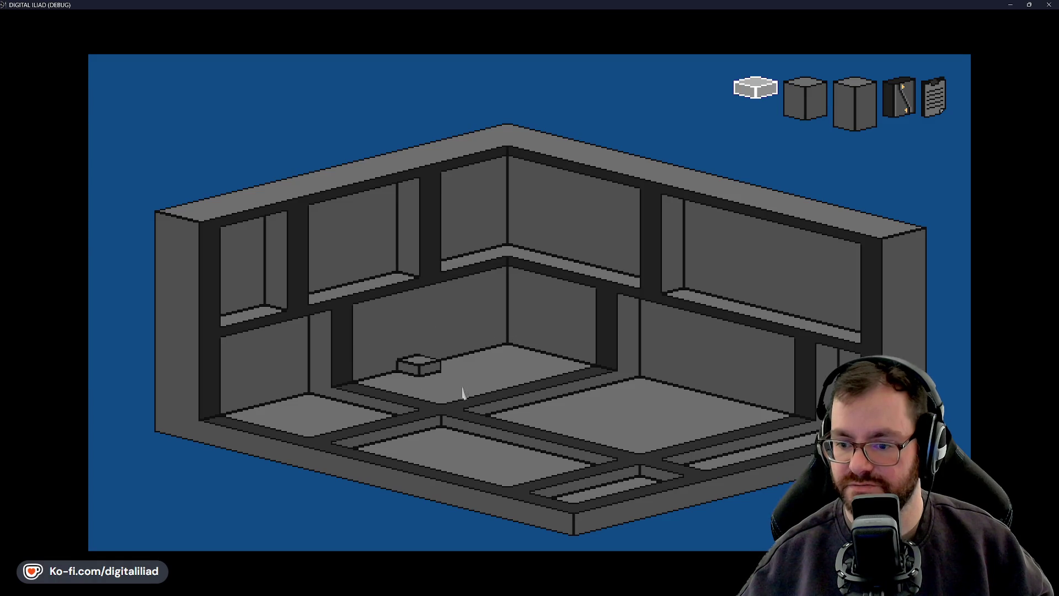
pyautogui.press('Escape')
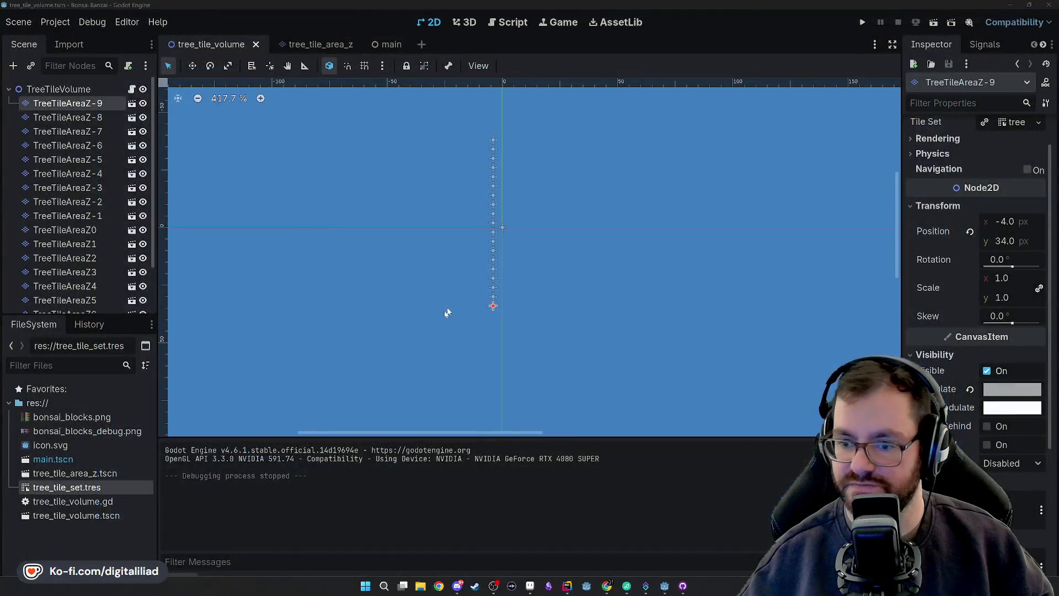
# Run the project to show the voxel bonsai tree in the Game view.
pyautogui.click(864, 23)
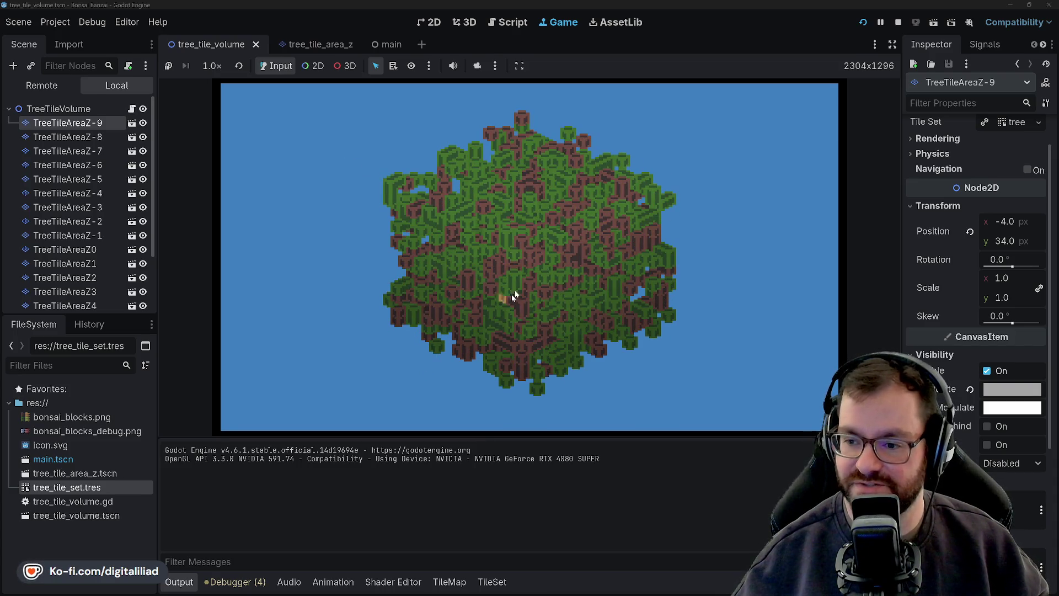
# Rotate the bonsai tree view six times with the E key.
pyautogui.press('e')
pyautogui.press('e')
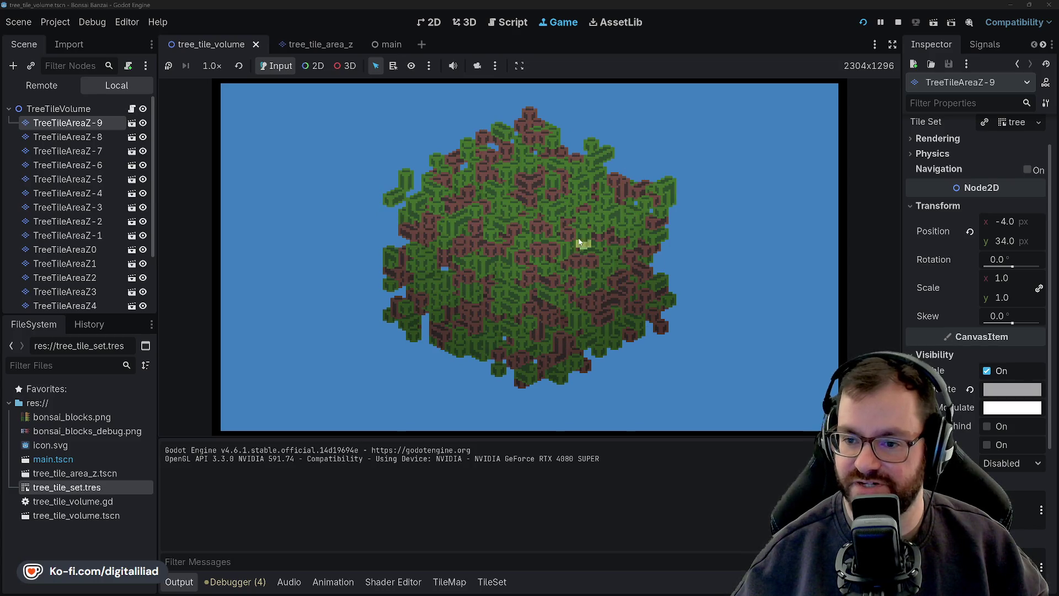
pyautogui.press('e')
pyautogui.press('e')
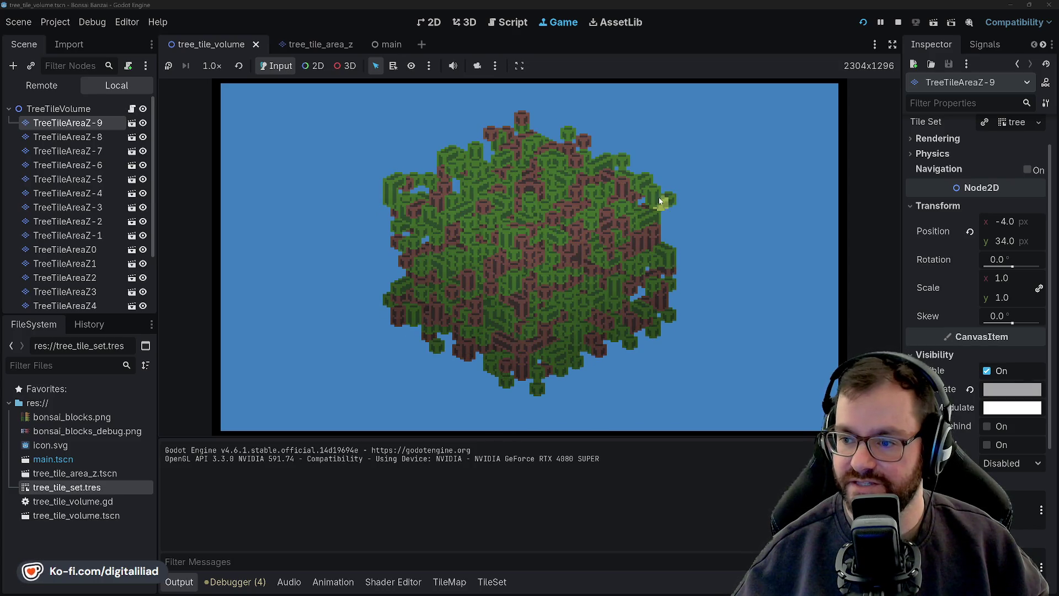
pyautogui.press('e')
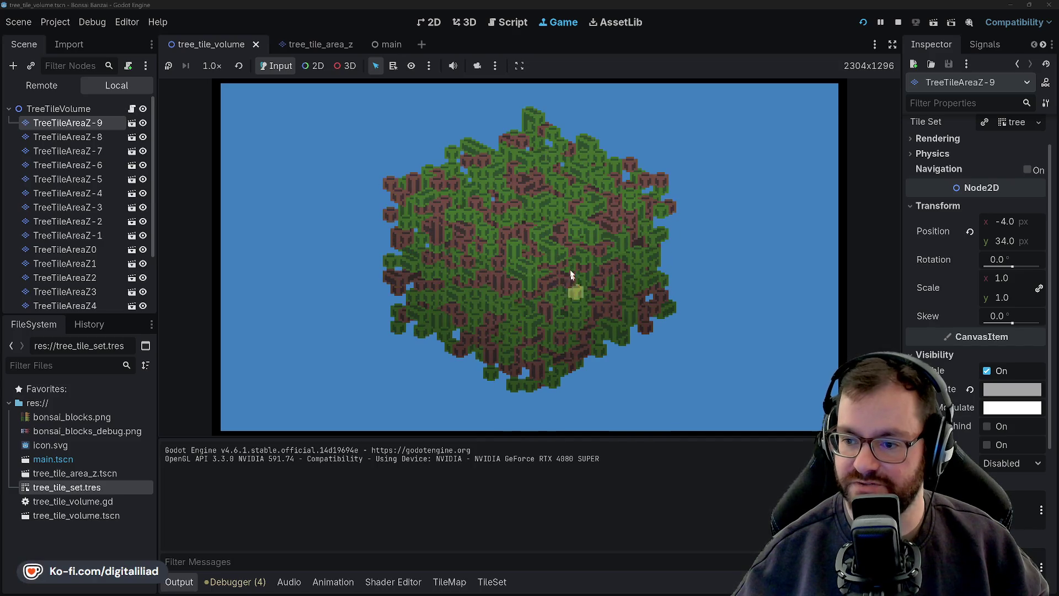
pyautogui.press('e')
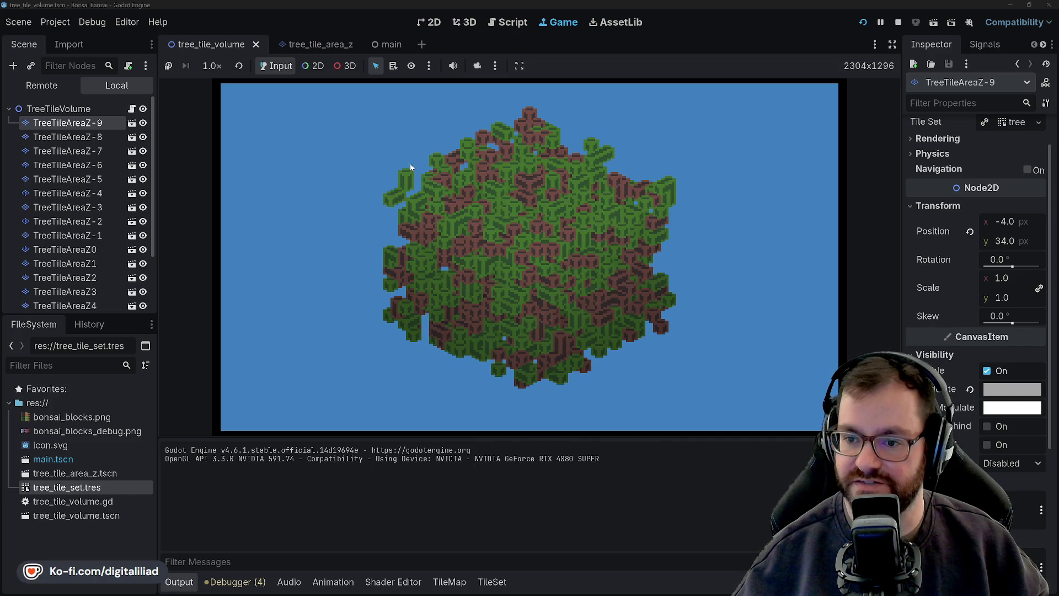
pyautogui.press('e')
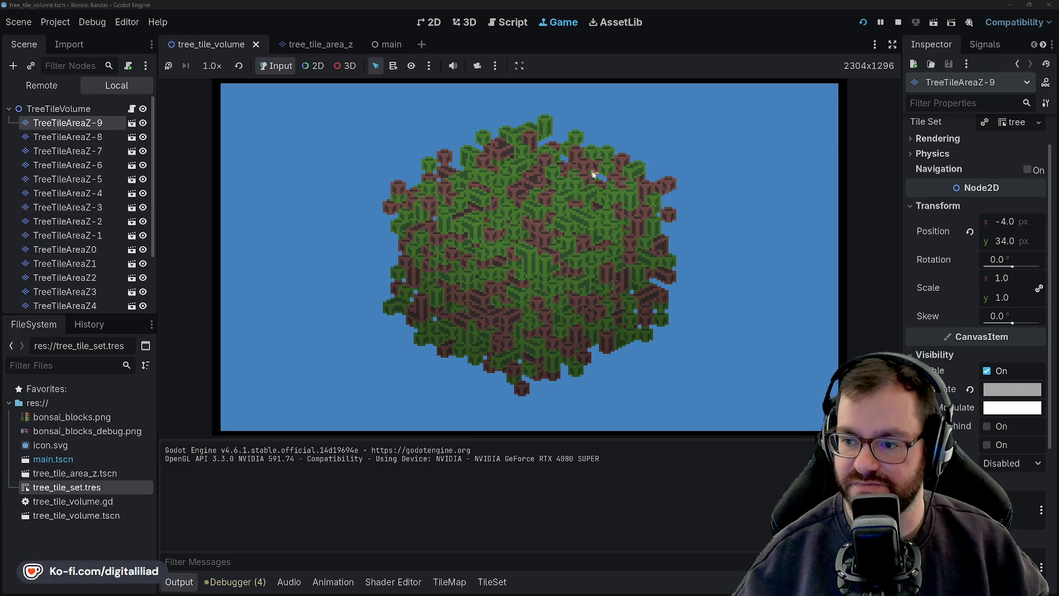
pyautogui.press('e')
pyautogui.press('e')
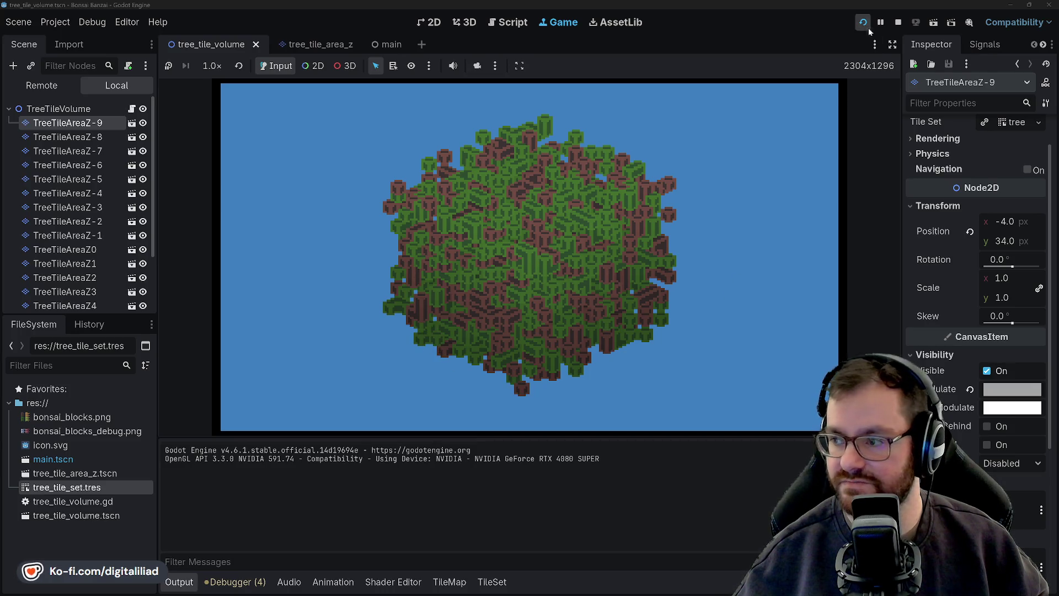
# Stop the running game and bring up Rider showing AABB.cs's GetIndex methods.
pyautogui.click(899, 23)
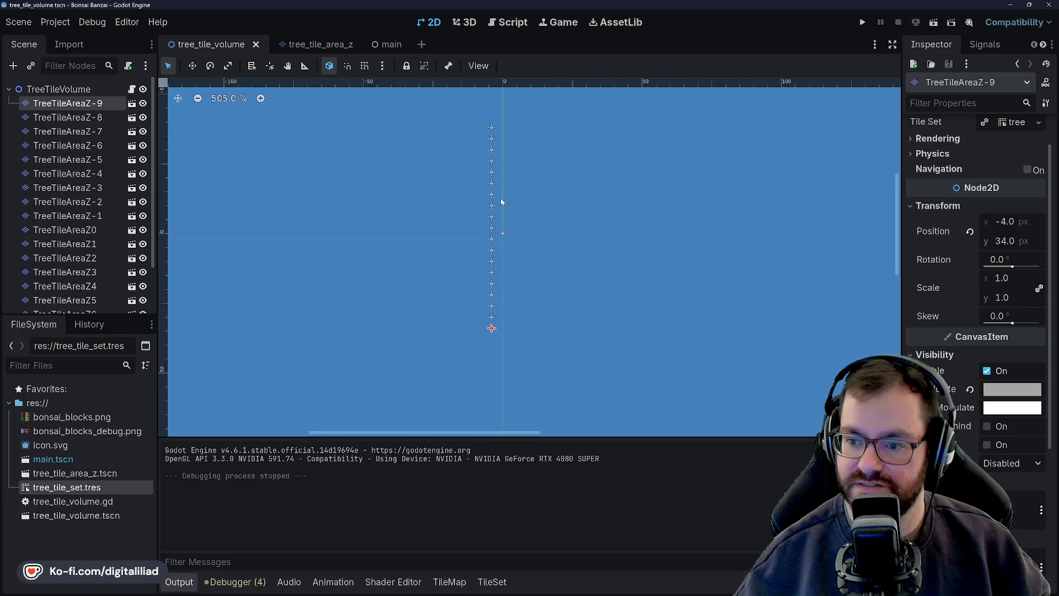
pyautogui.hscroll(-2, 492, 194)
pyautogui.scroll(3, 480, 177)
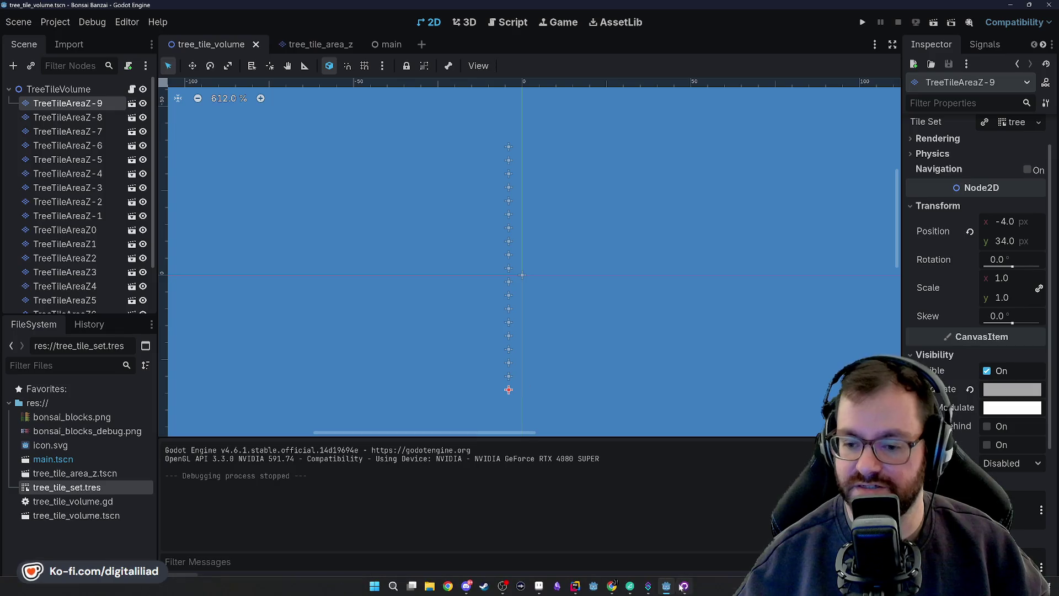
pyautogui.click(579, 585)
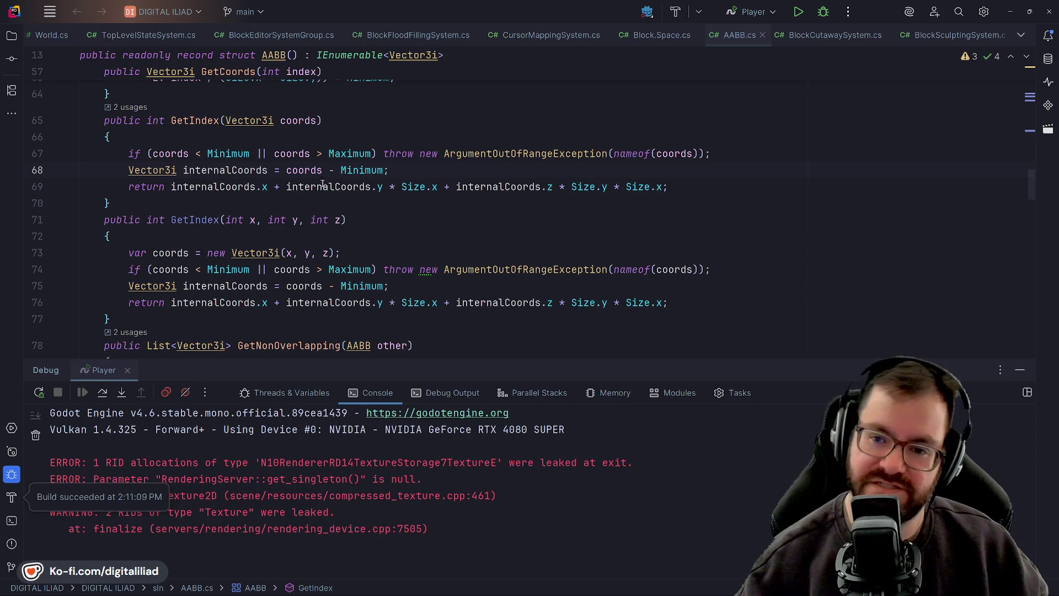
# Review both GetIndex overloads in AABB.cs without editing, then close Rider.
pyautogui.click(396, 143)
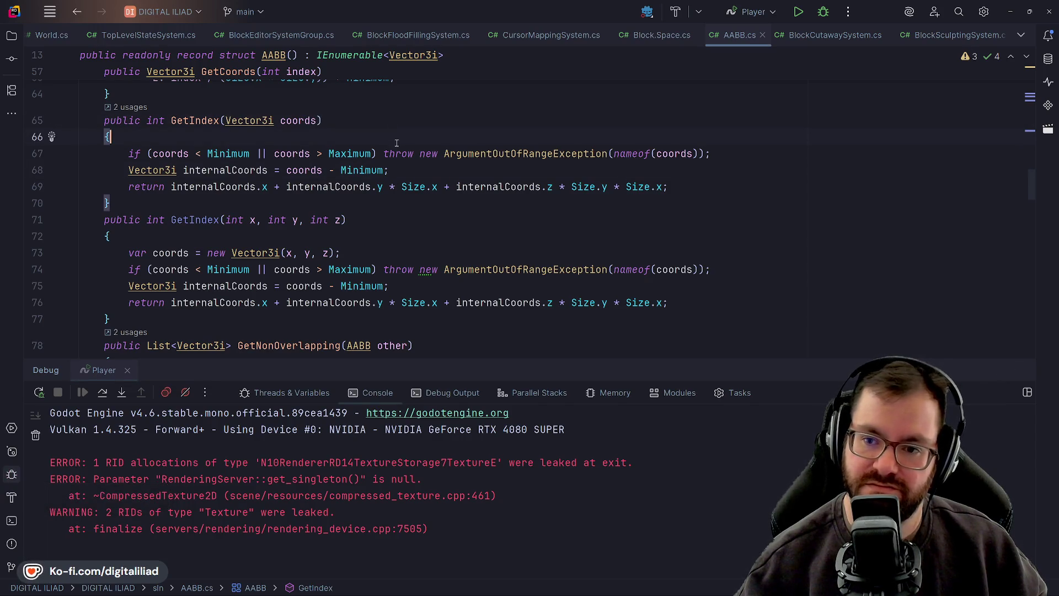
pyautogui.click(402, 198)
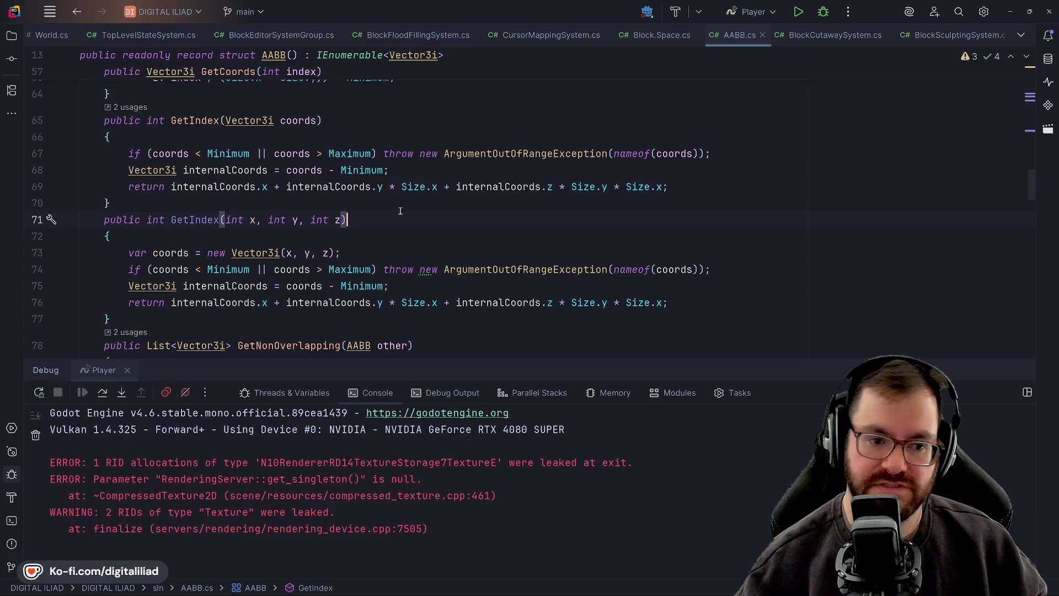
pyautogui.press('Down')
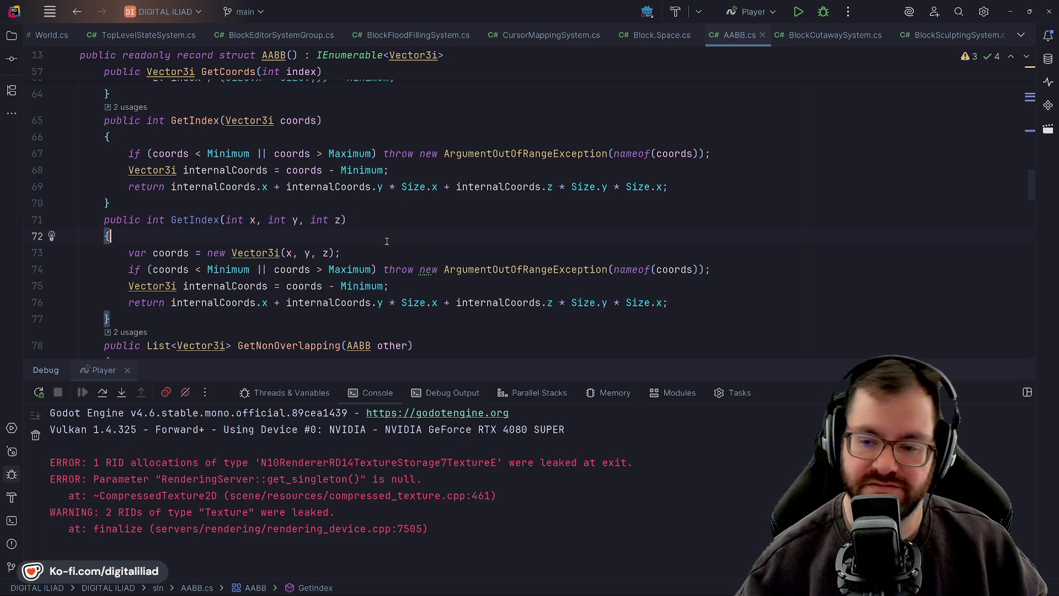
pyautogui.click(383, 249)
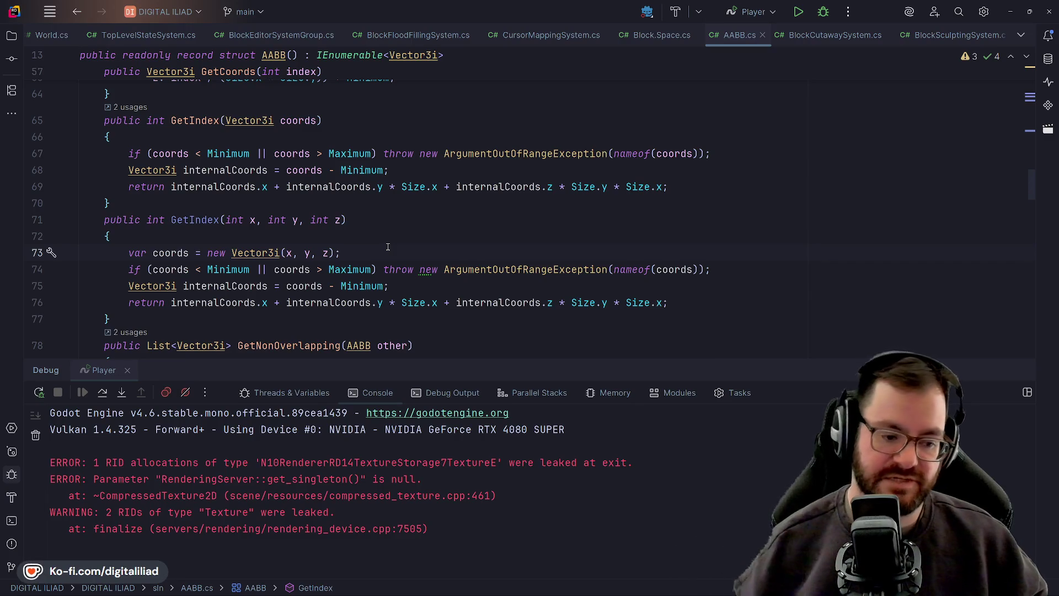
pyautogui.click(375, 229)
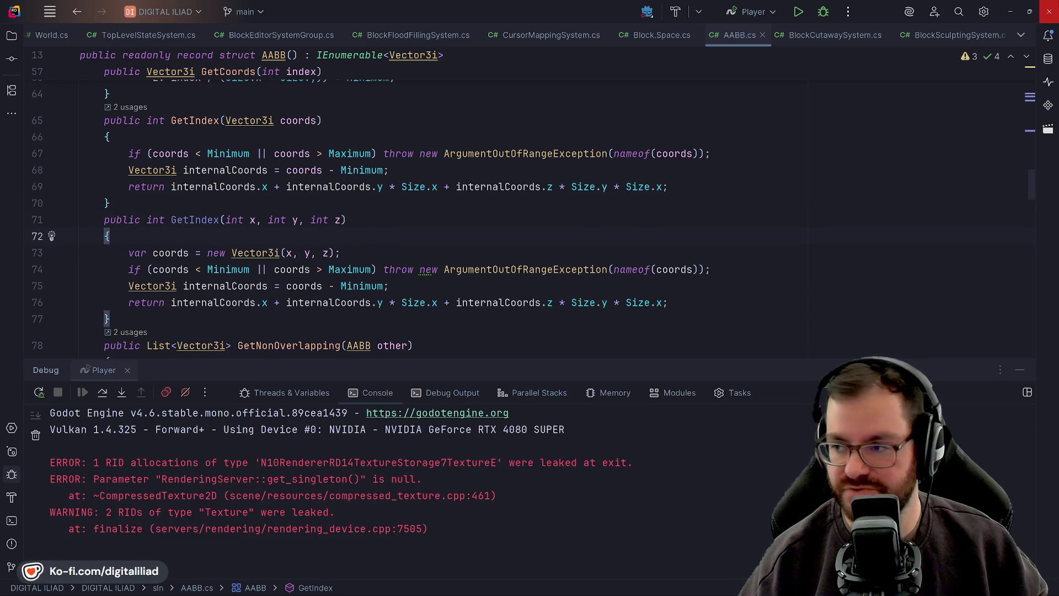
pyautogui.click(1049, 11)
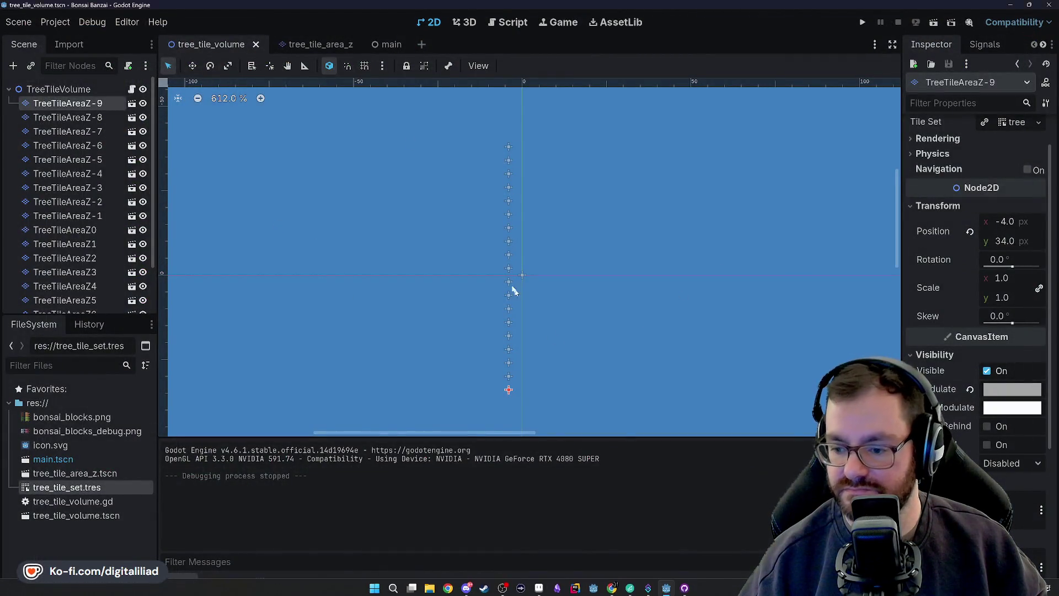
# Bring Aseprite forward and zoom the bonsai_blocks atlas canvas.
pyautogui.click(539, 586)
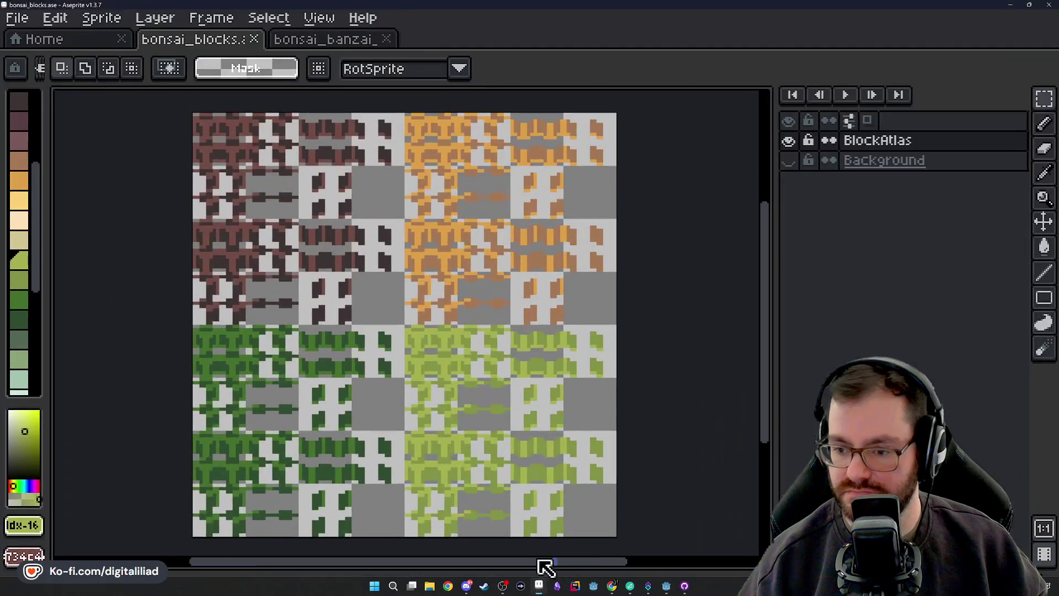
pyautogui.scroll(-1, 440, 341)
pyautogui.scroll(1, 439, 342)
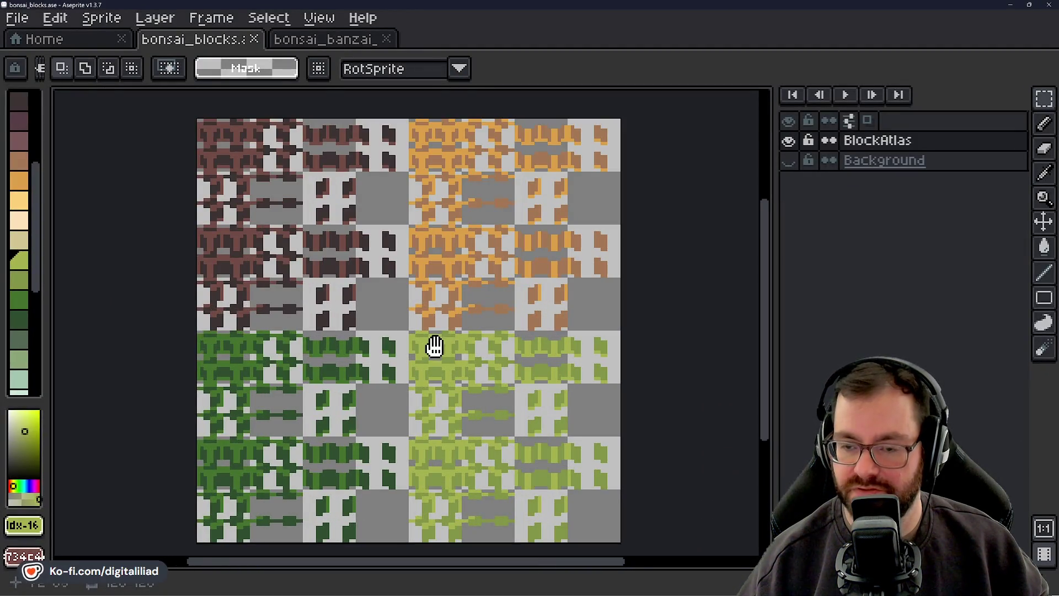
pyautogui.scroll(-1, 432, 348)
# Switch to the bonsai_banzai_playspace sprite and zoom around its isometric cube grid.
pyautogui.click(322, 41)
pyautogui.scroll(1, 432, 238)
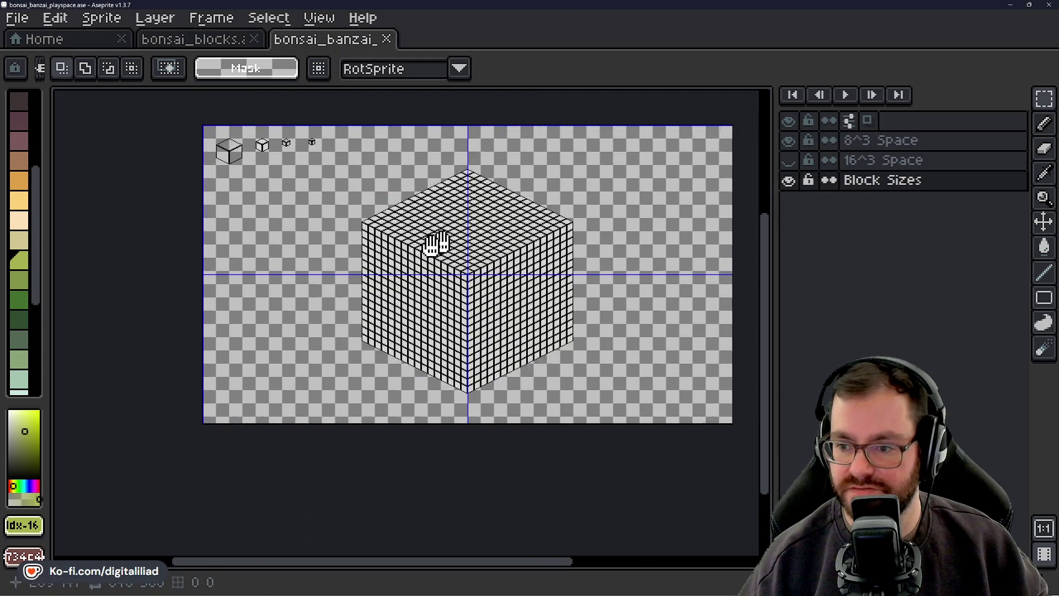
pyautogui.scroll(-1, 386, 283)
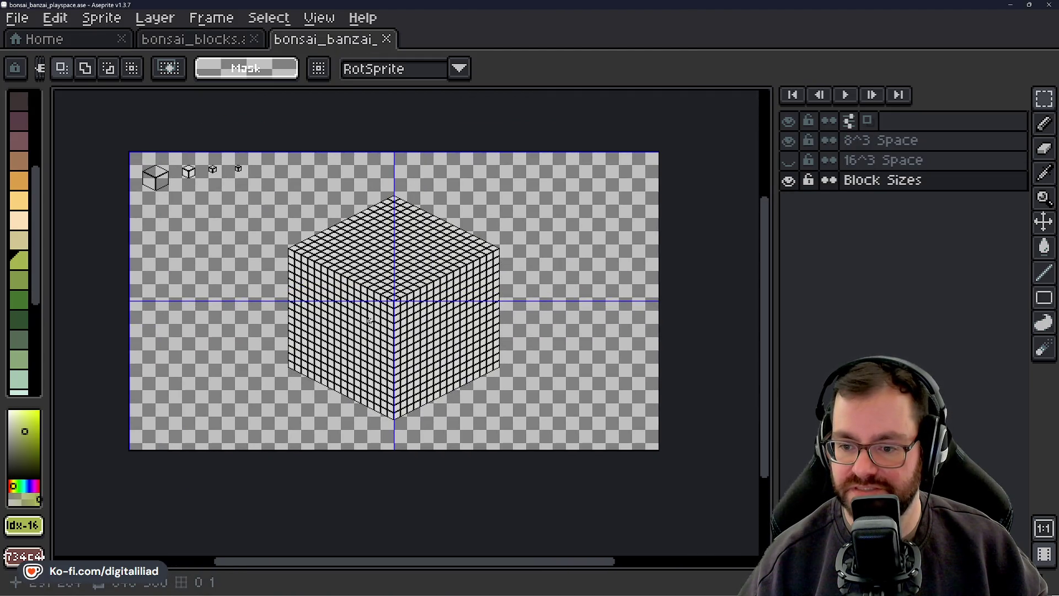
pyautogui.moveTo(444, 593)
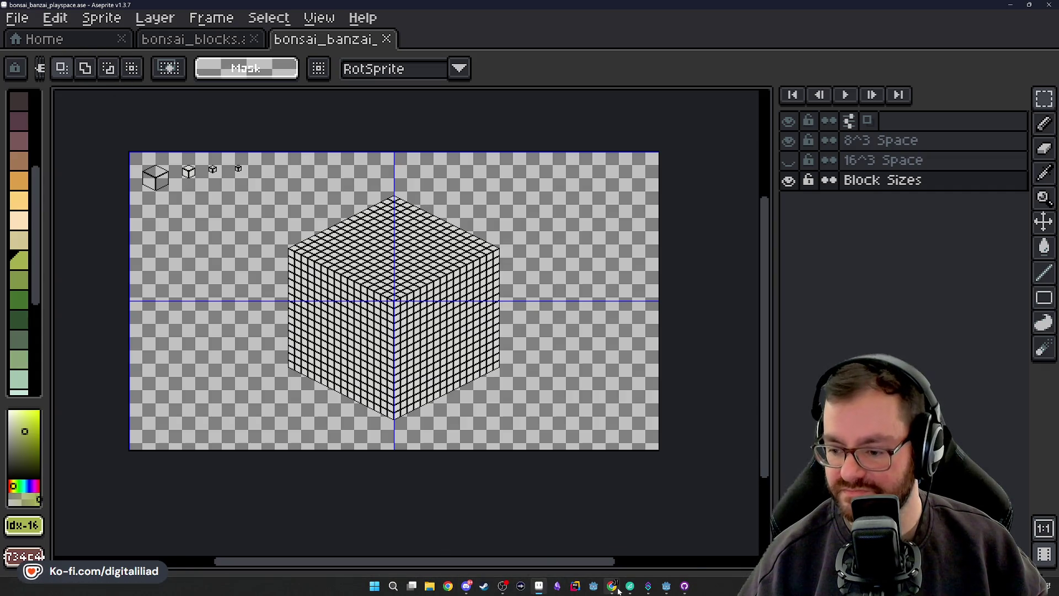
pyautogui.moveTo(613, 586)
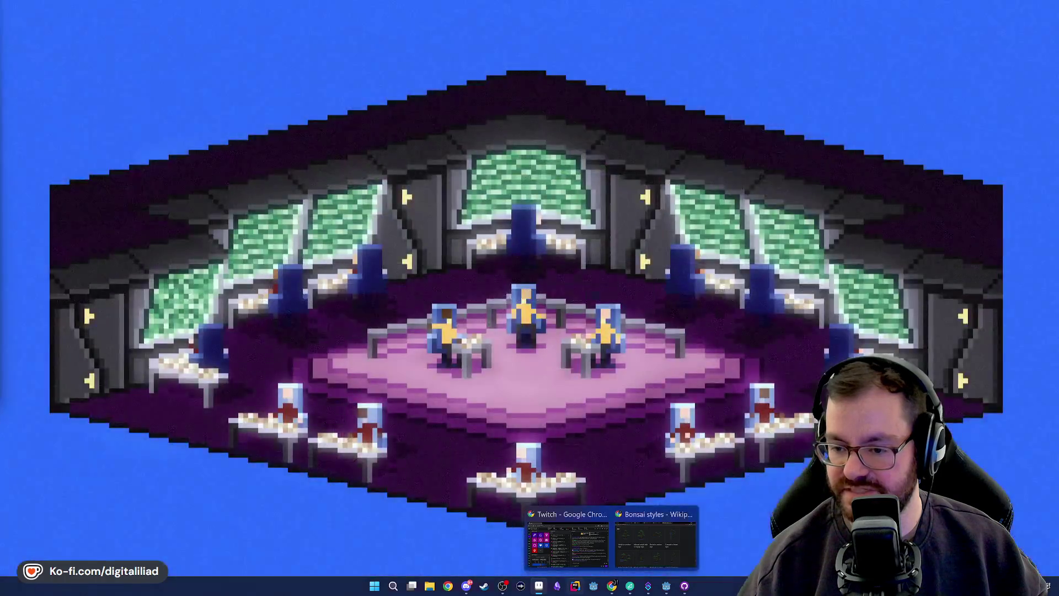
# Return to bonsai_blocks.ase with its brown, orange and green tile blocks.
pyautogui.click(199, 40)
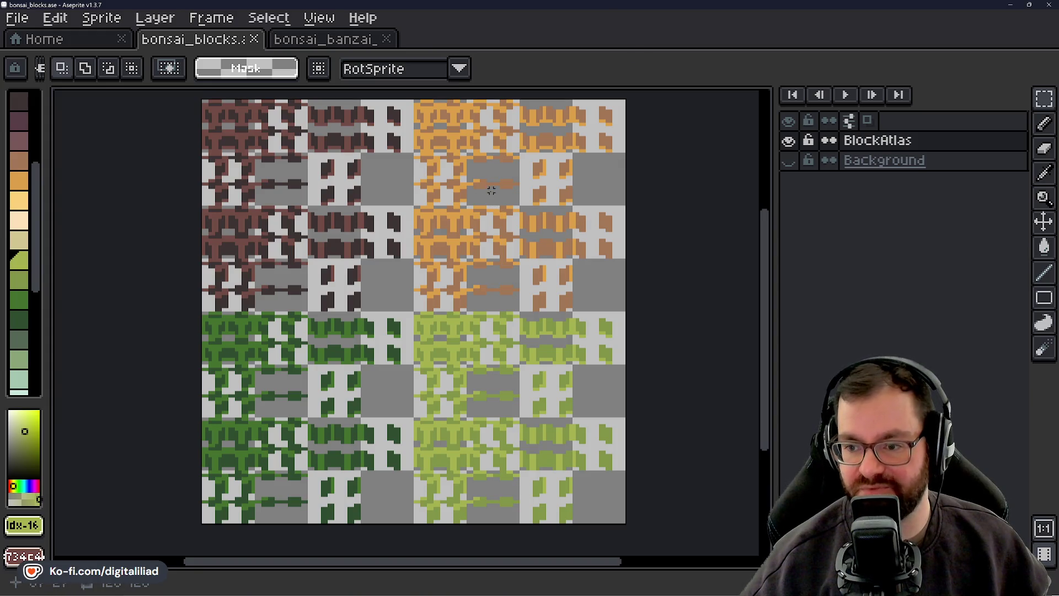
# Minimize Aseprite, run the tree_tile_volume scene to preview the voxel tree, then stop it.
pyautogui.click(1010, 5)
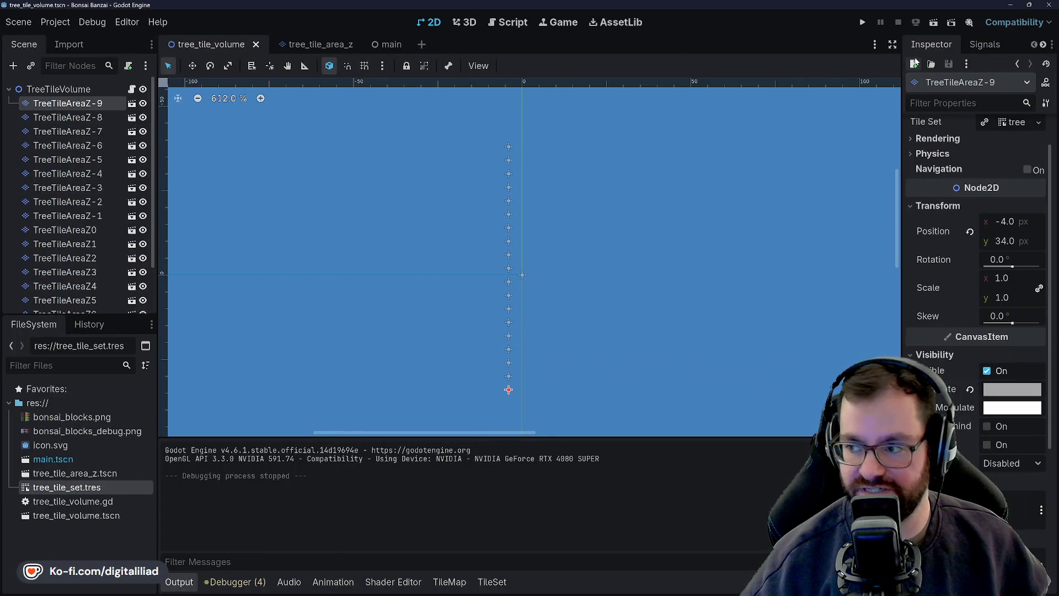
pyautogui.click(854, 24)
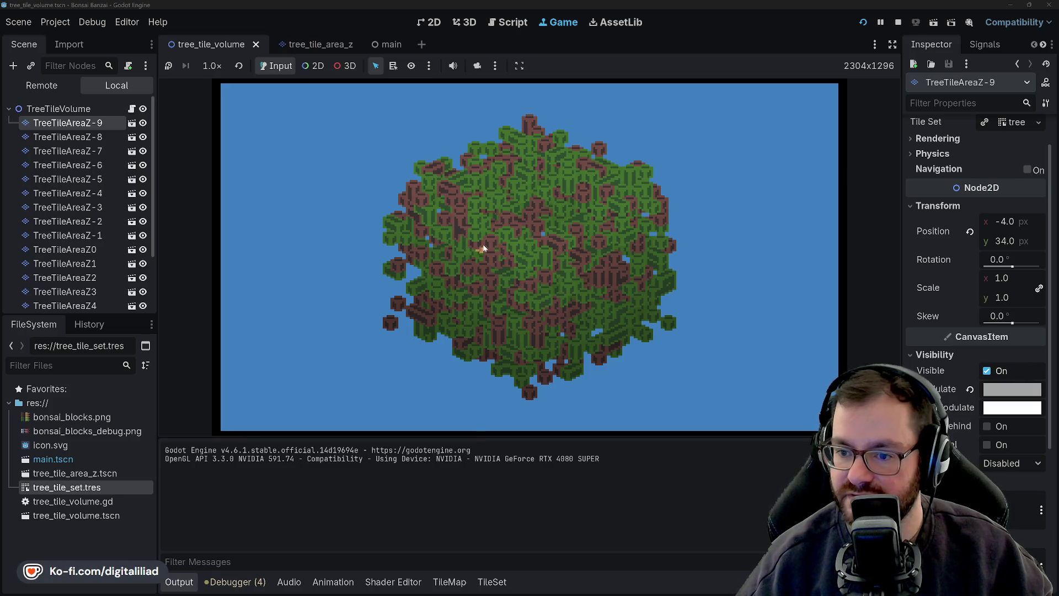
pyautogui.click(898, 22)
pyautogui.moveTo(568, 593)
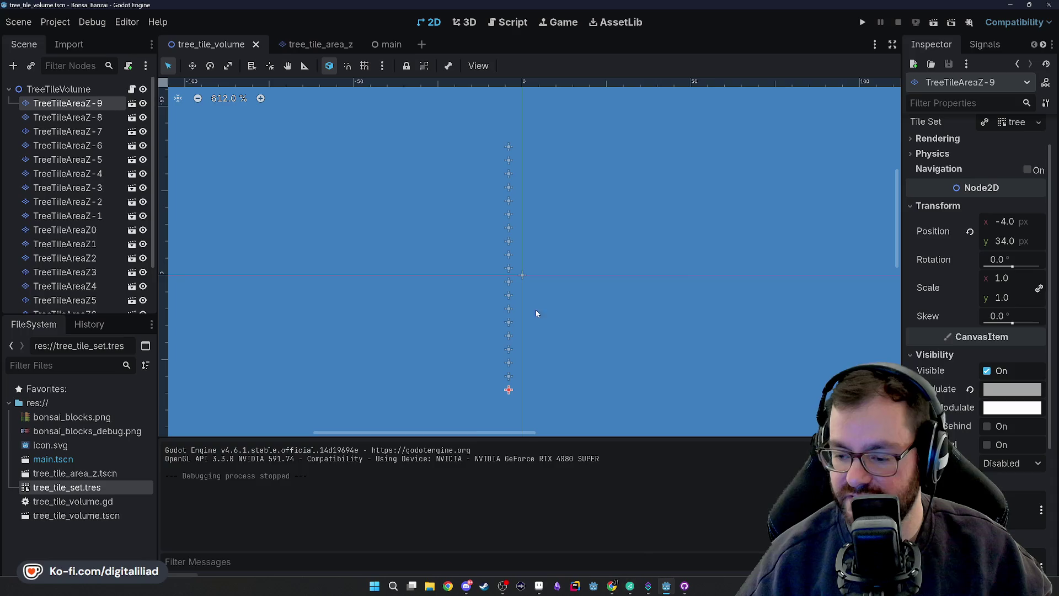
# Open tree_tile_volume.gd and place the caret on the empty line after _any_outside_bounds.
pyautogui.click(518, 23)
pyautogui.scroll(8, 452, 215)
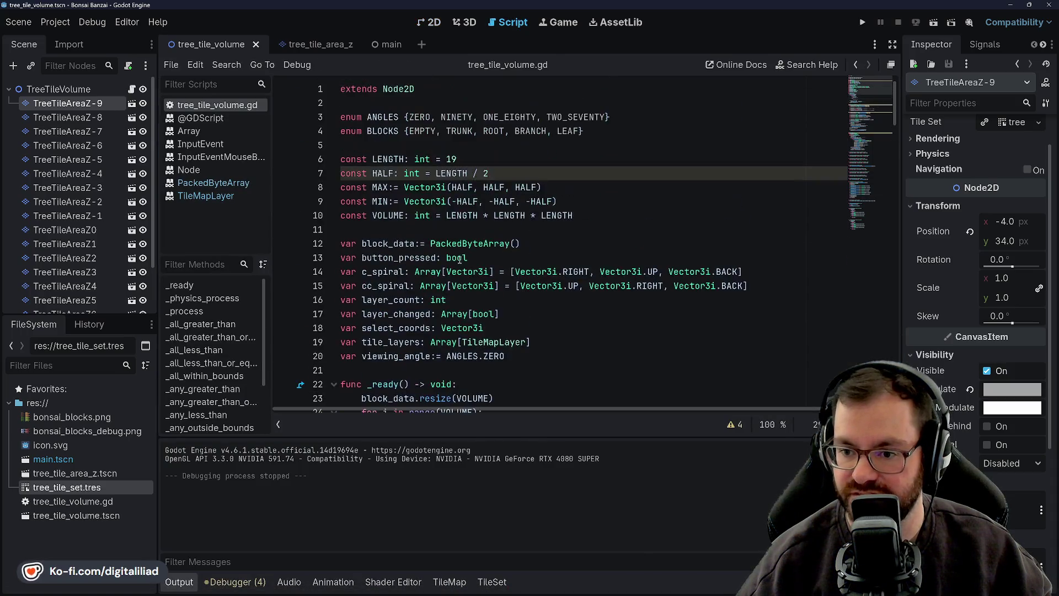
pyautogui.scroll(-5, 440, 178)
pyautogui.scroll(-2, 360, 133)
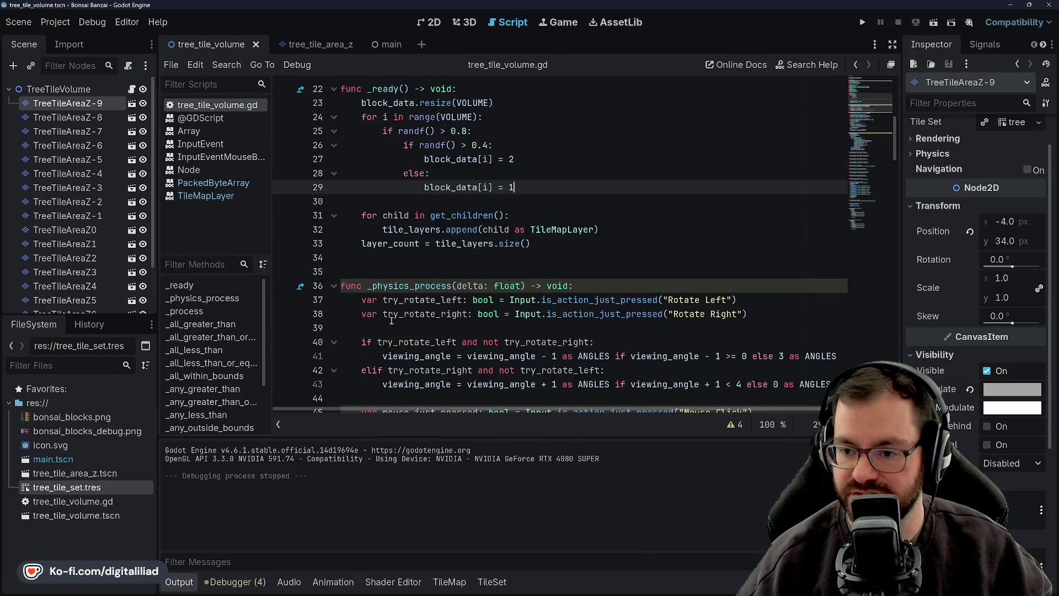
pyautogui.scroll(2, 369, 166)
pyautogui.scroll(-3, 381, 199)
pyautogui.scroll(-13, 383, 210)
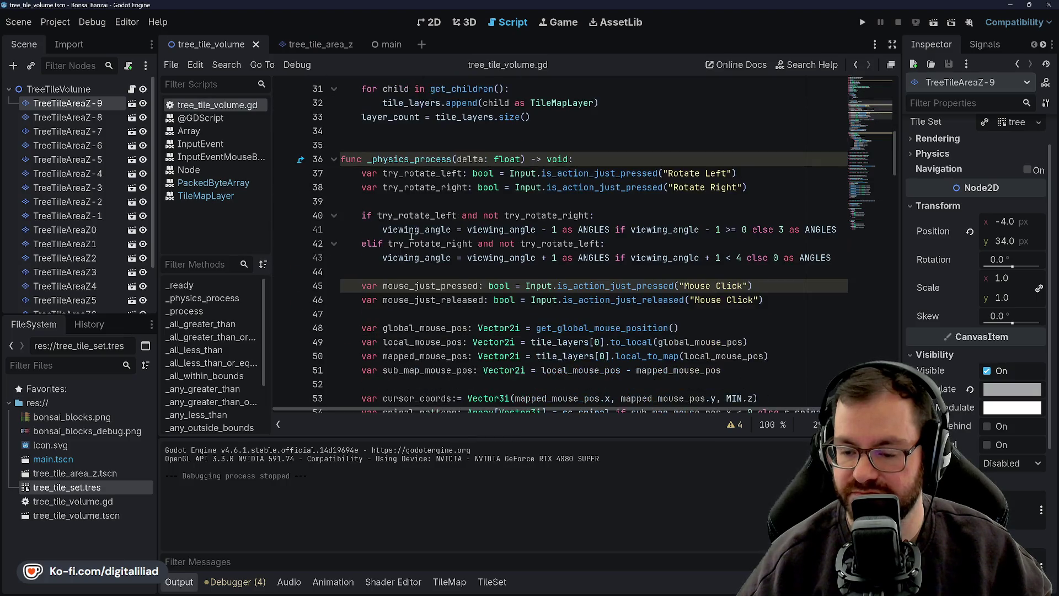
pyautogui.scroll(-7, 459, 260)
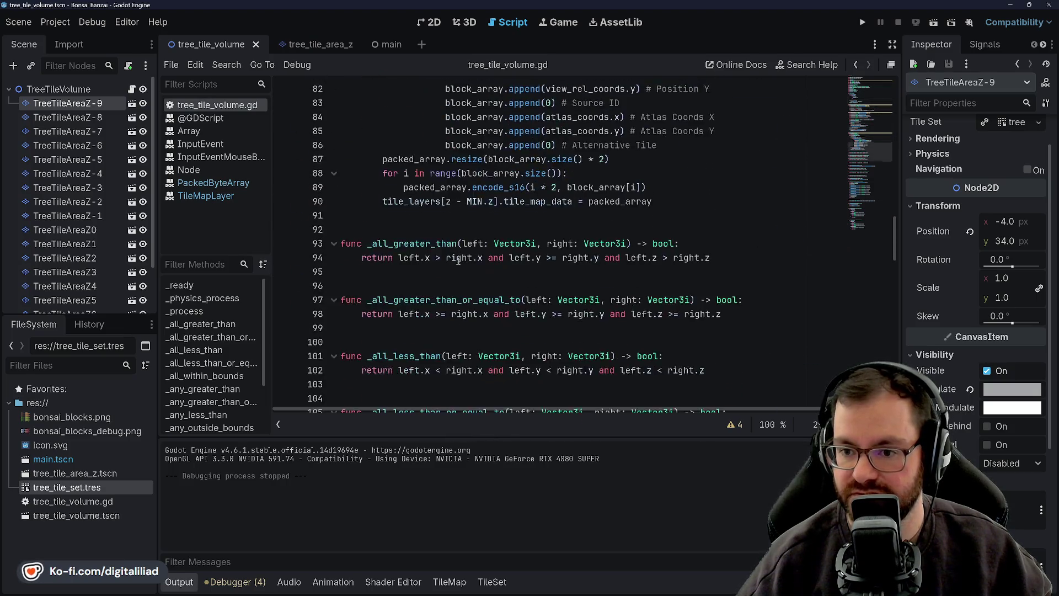
pyautogui.scroll(-17, 421, 172)
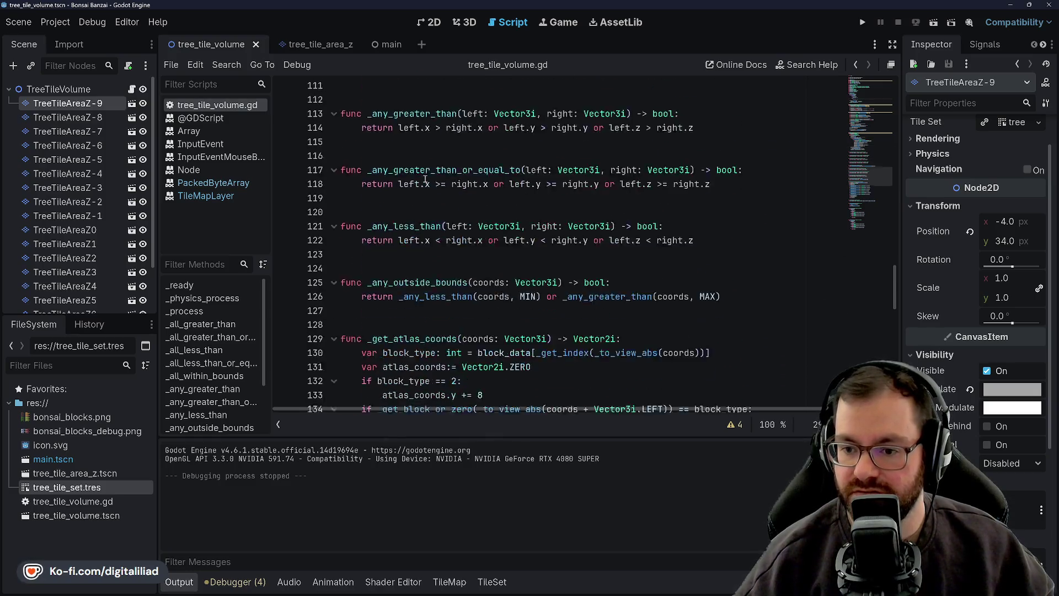
pyautogui.scroll(7, 473, 252)
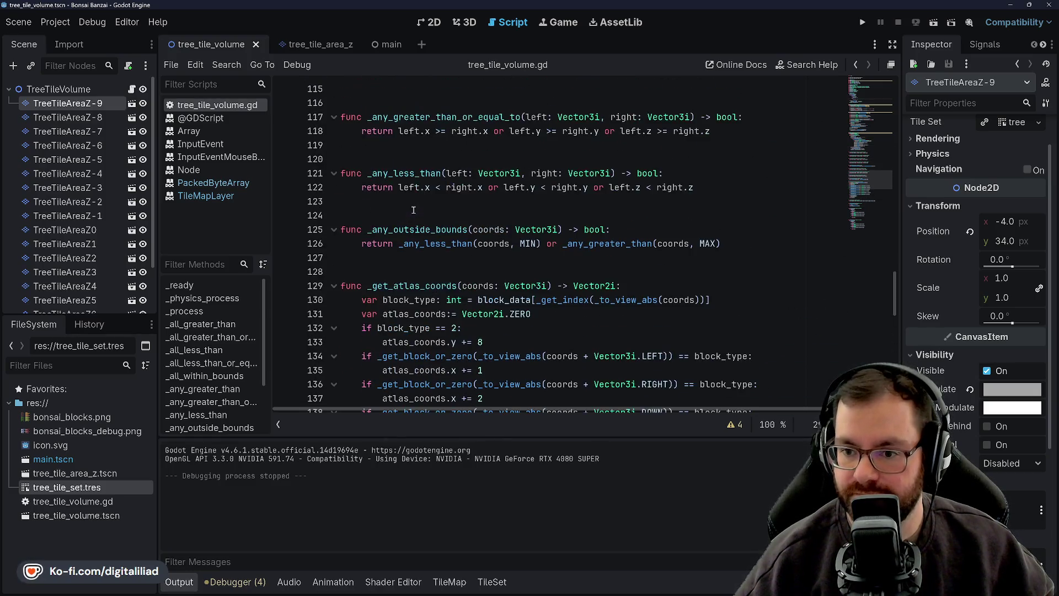
pyautogui.click(389, 272)
pyautogui.click(392, 263)
# Declare func _generate_bonsai() -> void: at line 129 and save the script.
pyautogui.press('Return')
pyautogui.press('Return')
pyautogui.press('Return')
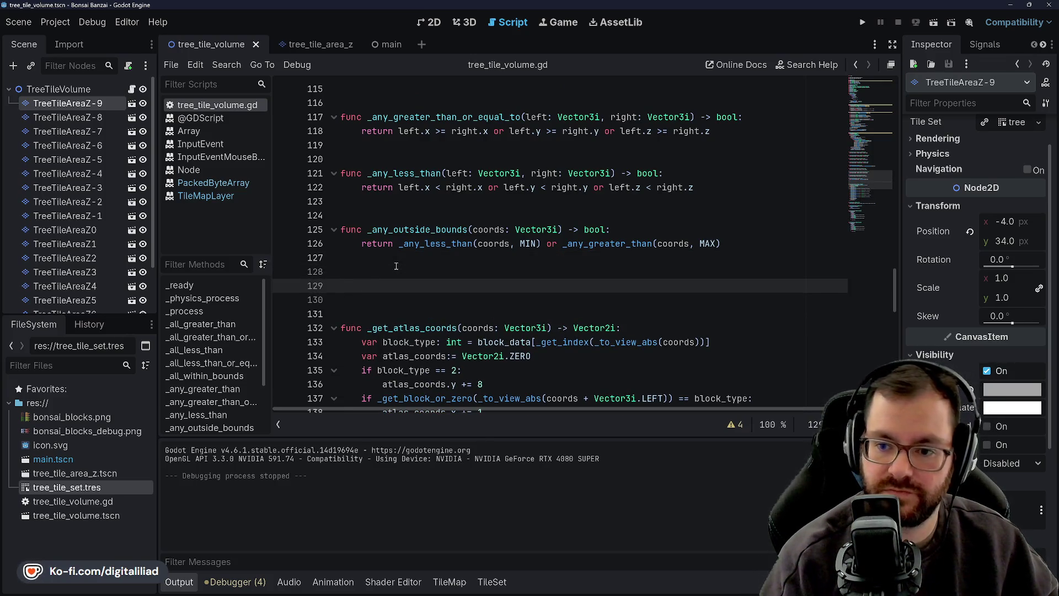
pyautogui.write('func ')
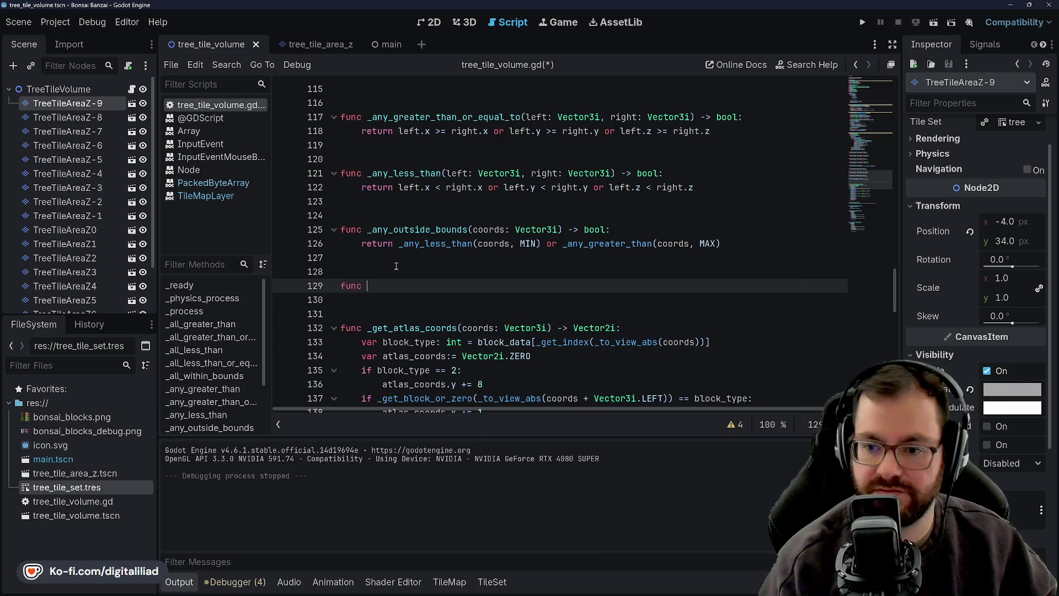
pyautogui.write('_genera')
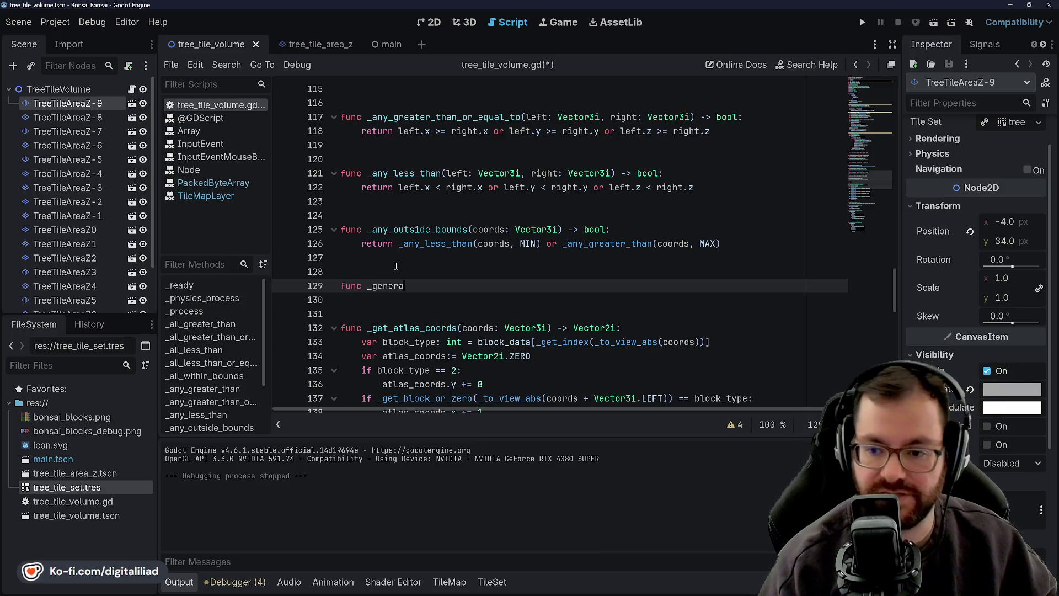
pyautogui.write('te_bonsai() _>')
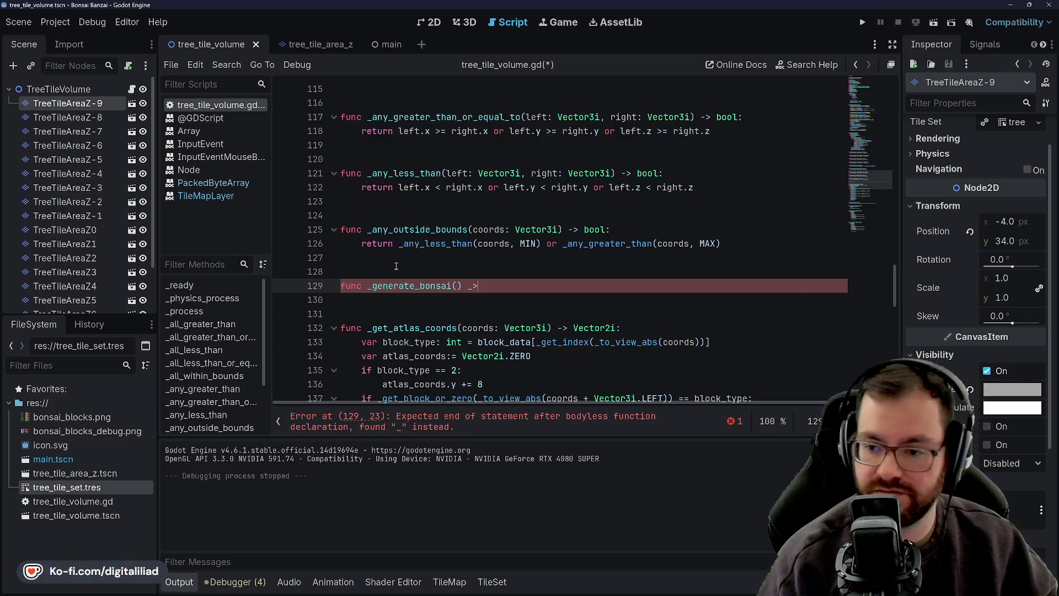
pyautogui.press('BackSpace')
pyautogui.press('BackSpace')
pyautogui.press('BackSpace')
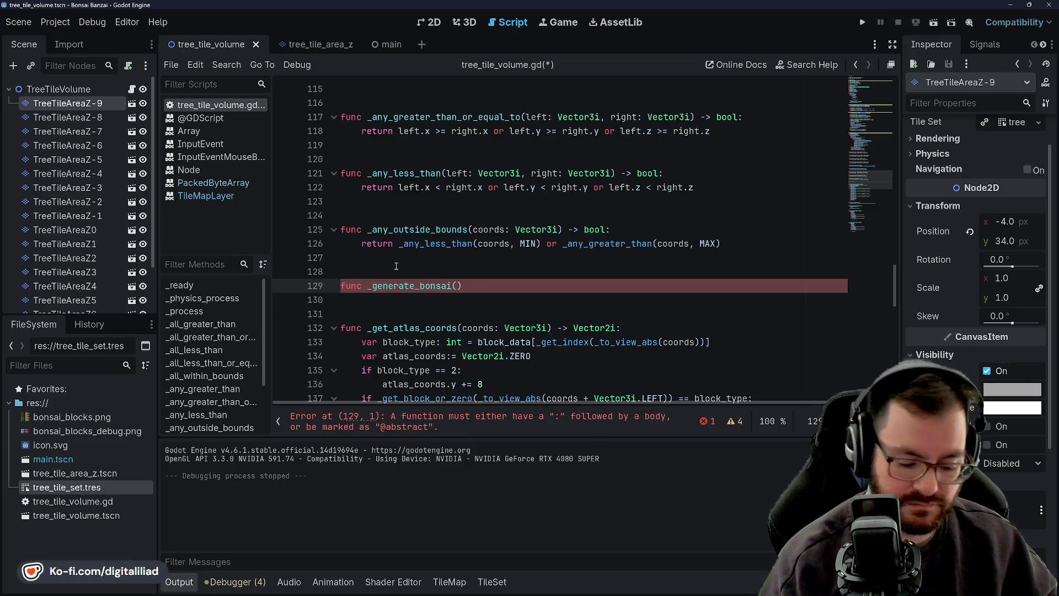
pyautogui.write('-> void:')
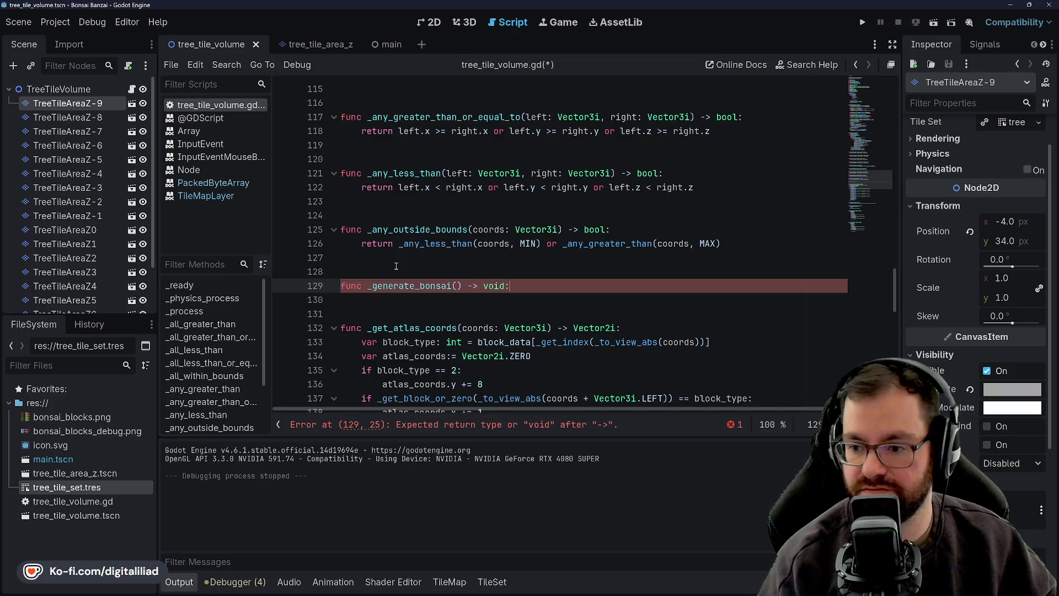
pyautogui.press('Return')
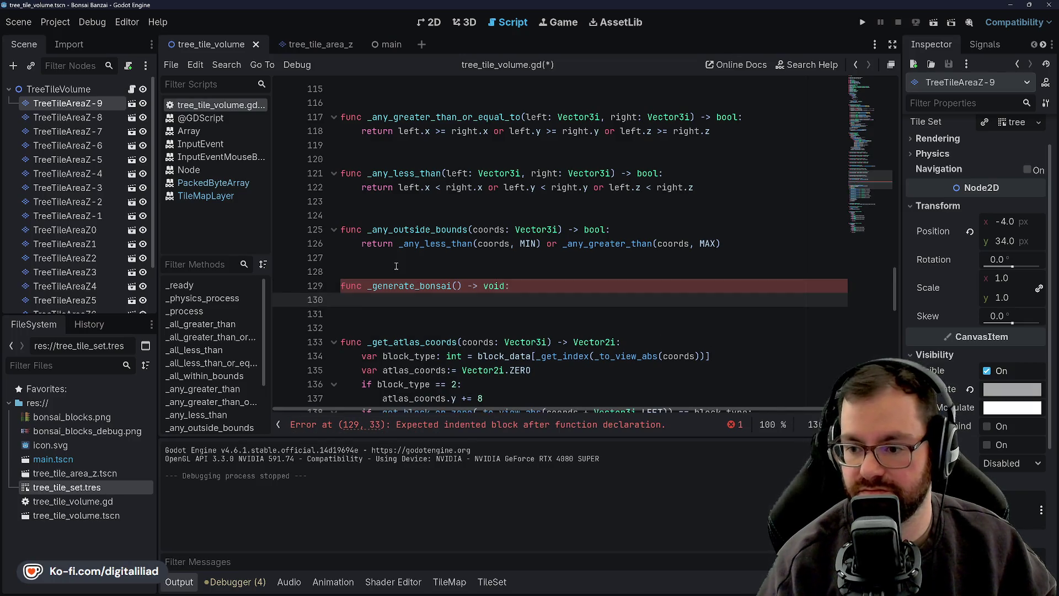
pyautogui.hotkey('ctrl', 's')
# Go up to _ready() and clear the stray indentation on the blank line after the fill loop.
pyautogui.scroll(9, 411, 241)
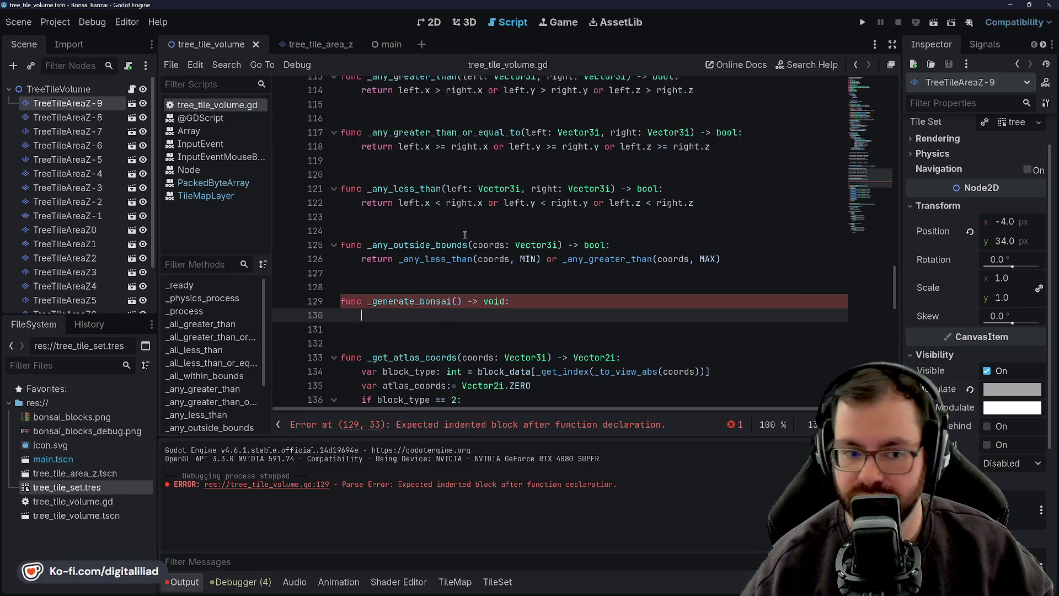
pyautogui.scroll(7, 516, 283)
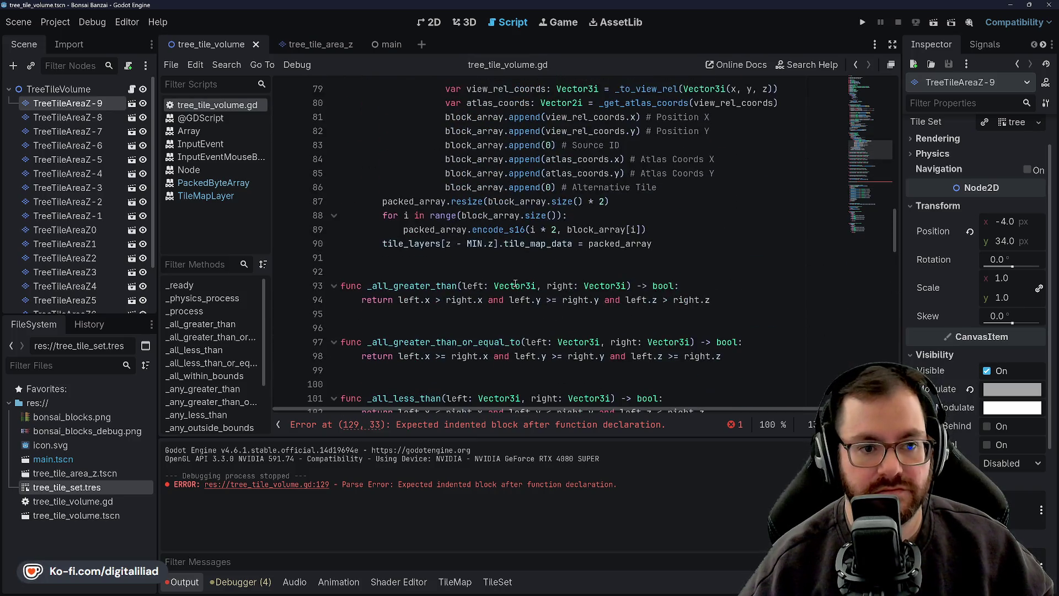
pyautogui.scroll(6, 516, 283)
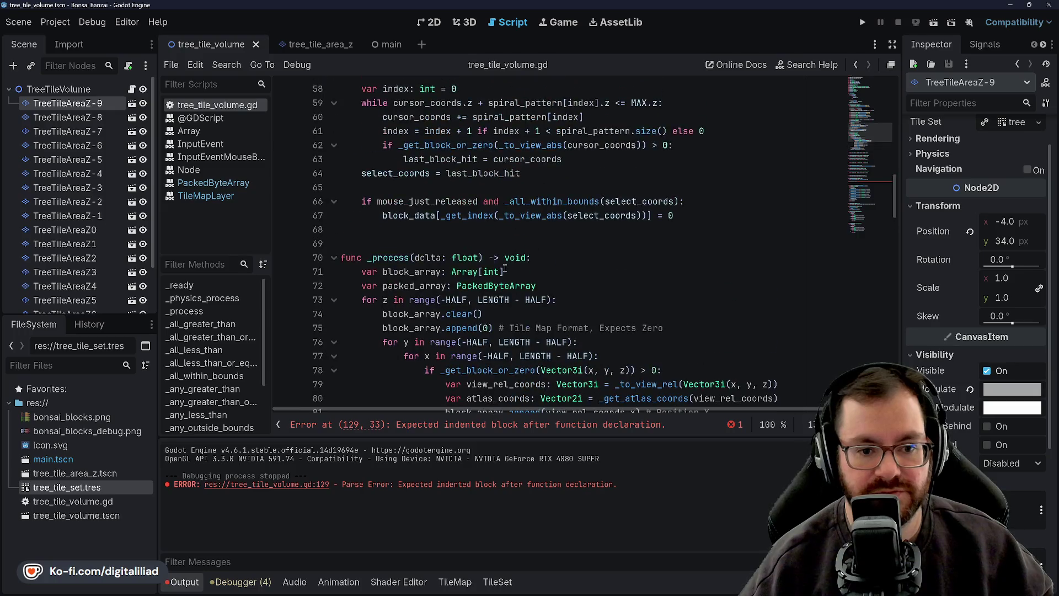
pyautogui.scroll(5, 502, 248)
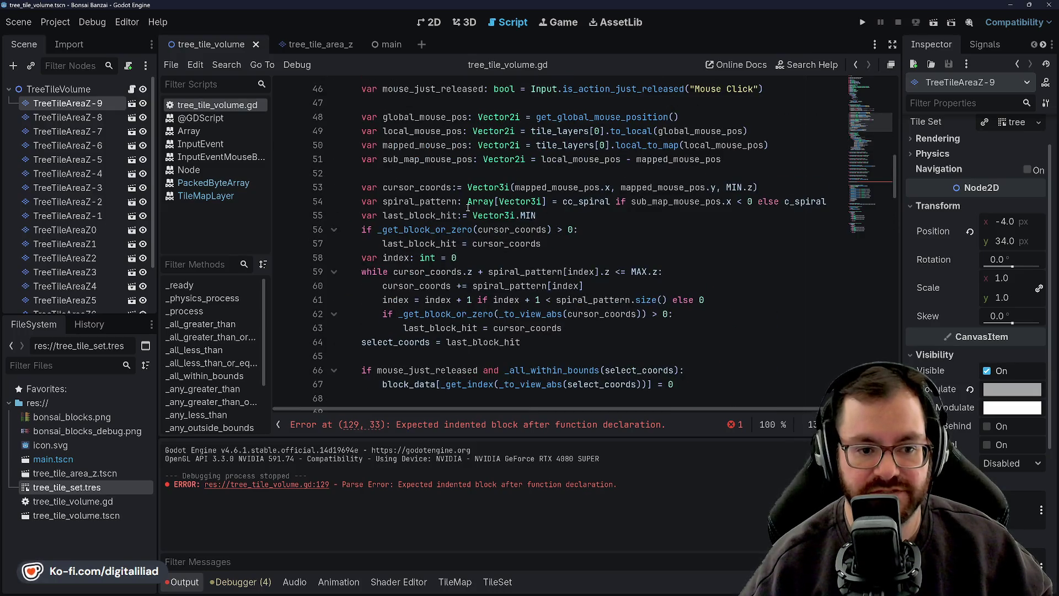
pyautogui.scroll(-8, 456, 205)
pyautogui.scroll(10, 457, 205)
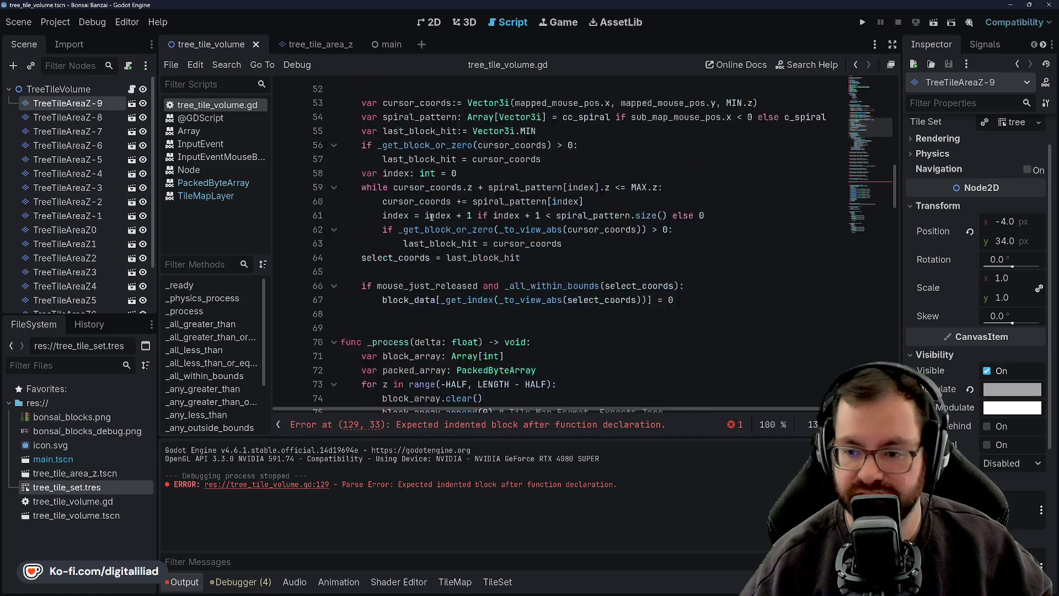
pyautogui.scroll(2, 428, 224)
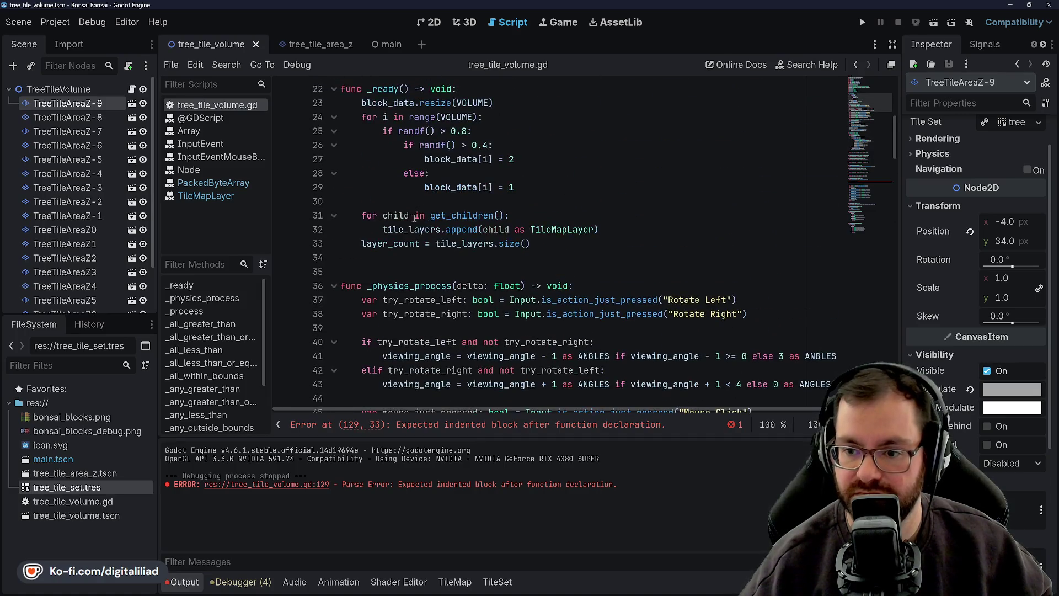
pyautogui.click(407, 257)
pyautogui.press('Down')
pyautogui.scroll(3, 402, 213)
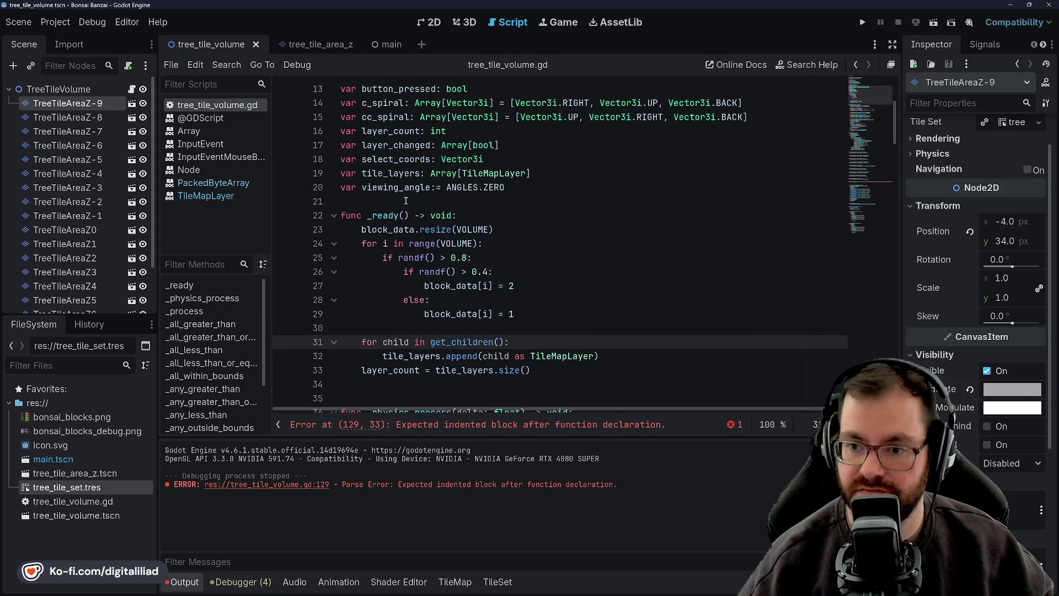
pyautogui.press('Up')
pyautogui.press('Up')
pyautogui.press('Up')
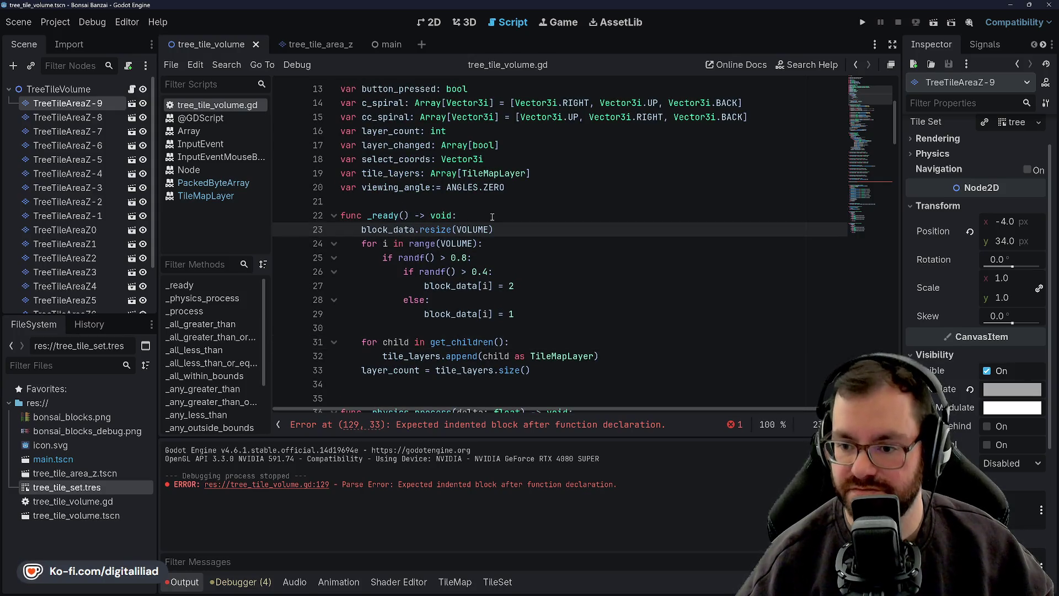
pyautogui.click(495, 215)
pyautogui.click(393, 324)
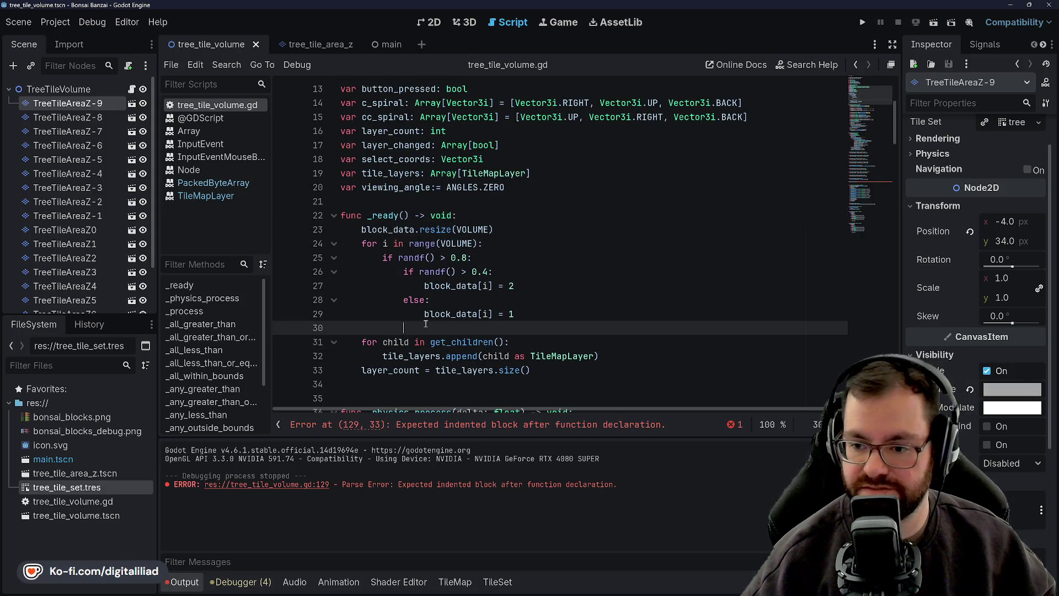
pyautogui.moveTo(425, 324); pyautogui.dragTo(364, 323)
# Add a _generate_bonsai() call in _ready() below the fill loop and save.
pyautogui.press('Return')
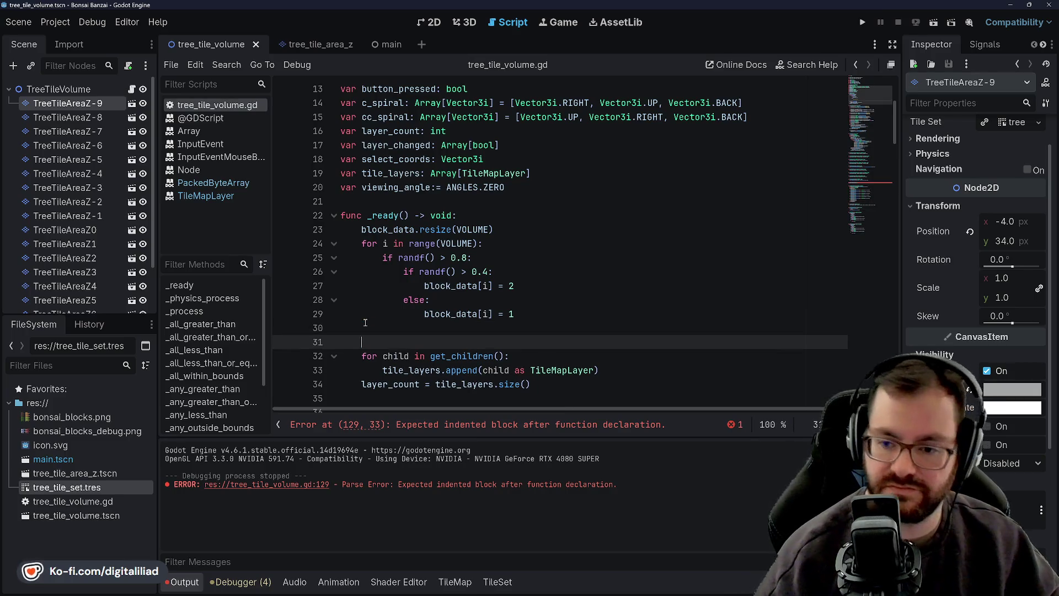
pyautogui.press('Up')
pyautogui.write('_gen')
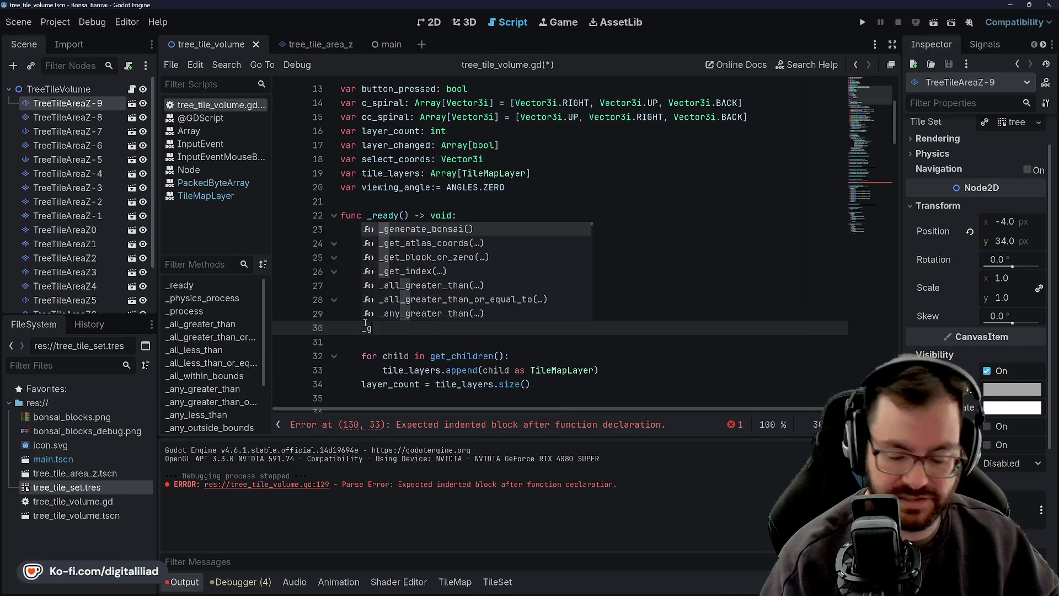
pyautogui.press('Return')
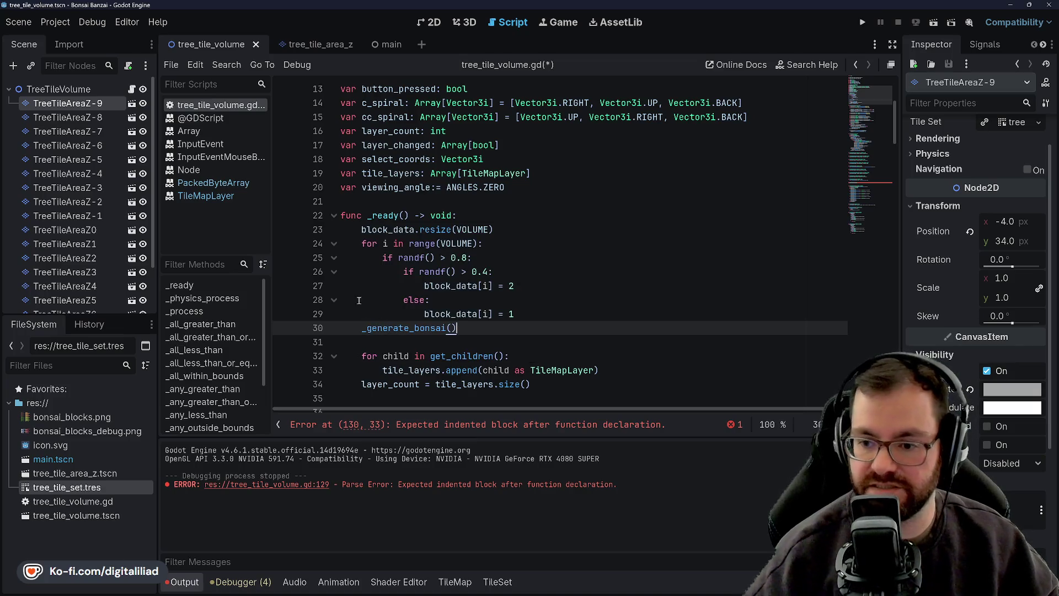
pyautogui.press('Up')
pyautogui.press('Up')
pyautogui.press('Up')
pyautogui.hotkey('ctrl', 's')
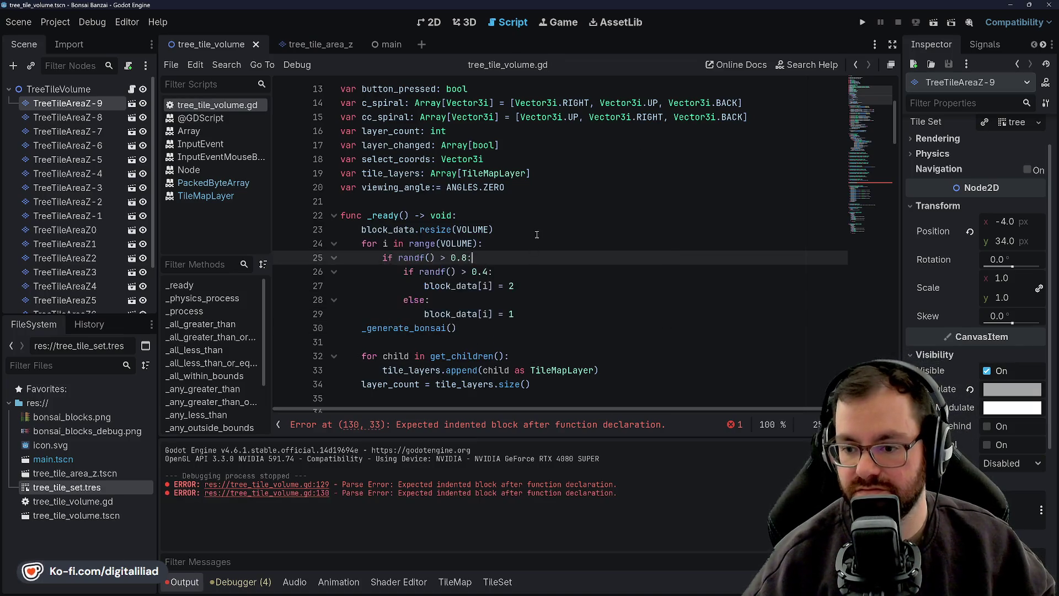
# Inspect the new _generate_bonsai() call and the fill loop in _ready().
pyautogui.click(495, 240)
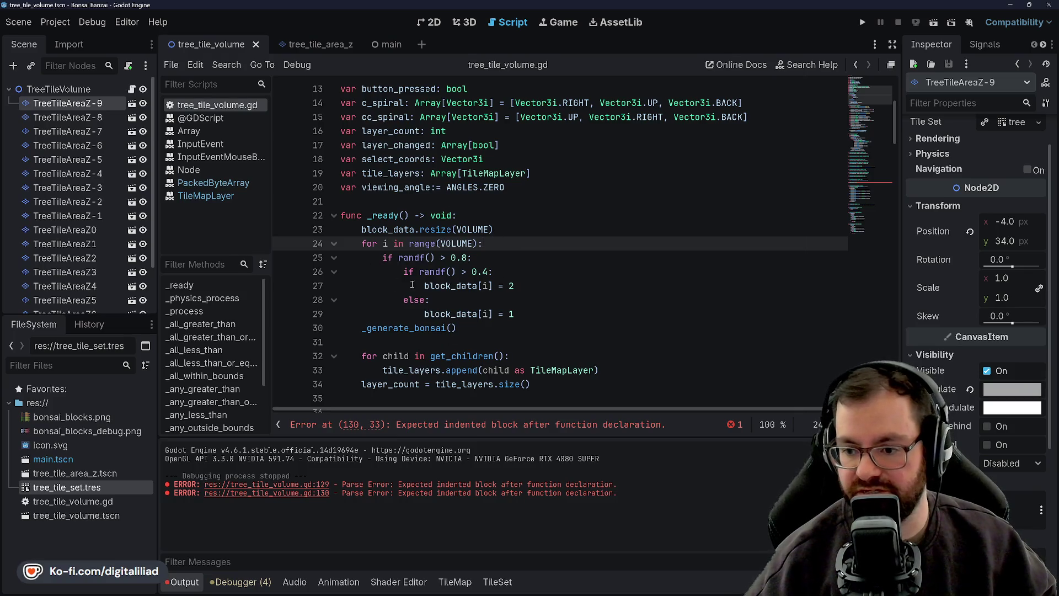
pyautogui.click(386, 216)
pyautogui.click(395, 285)
pyautogui.doubleClick(408, 328)
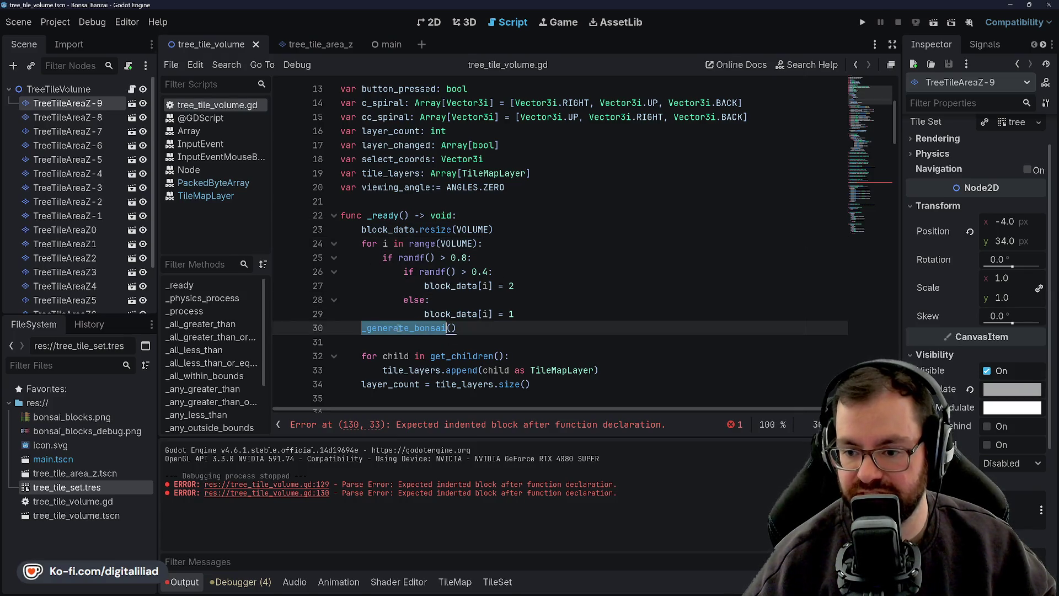
pyautogui.click(408, 328)
pyautogui.click(450, 285)
pyautogui.click(408, 328)
pyautogui.doubleClick(402, 328)
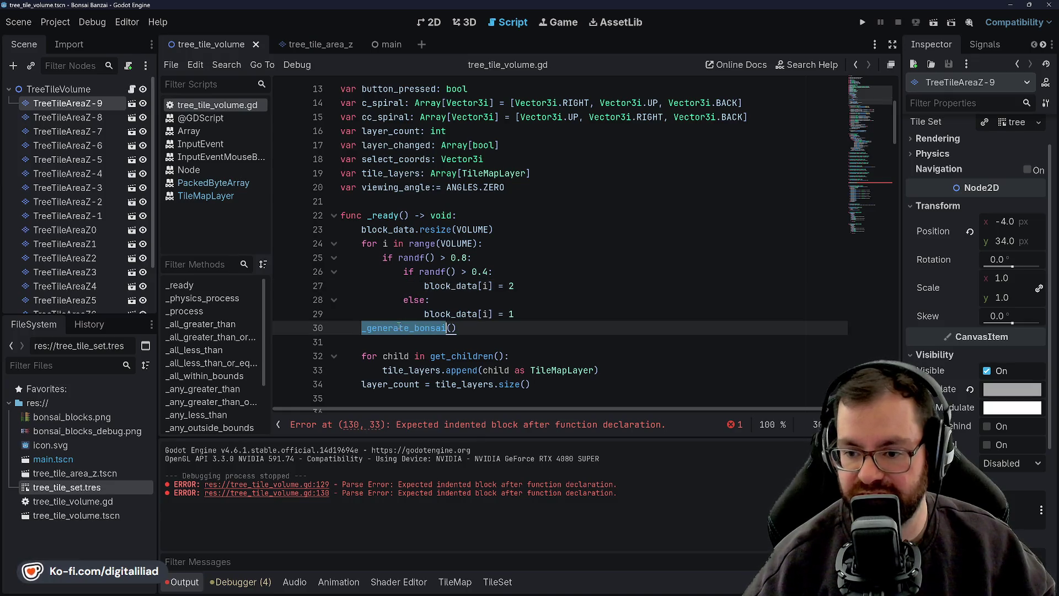
pyautogui.click(407, 329)
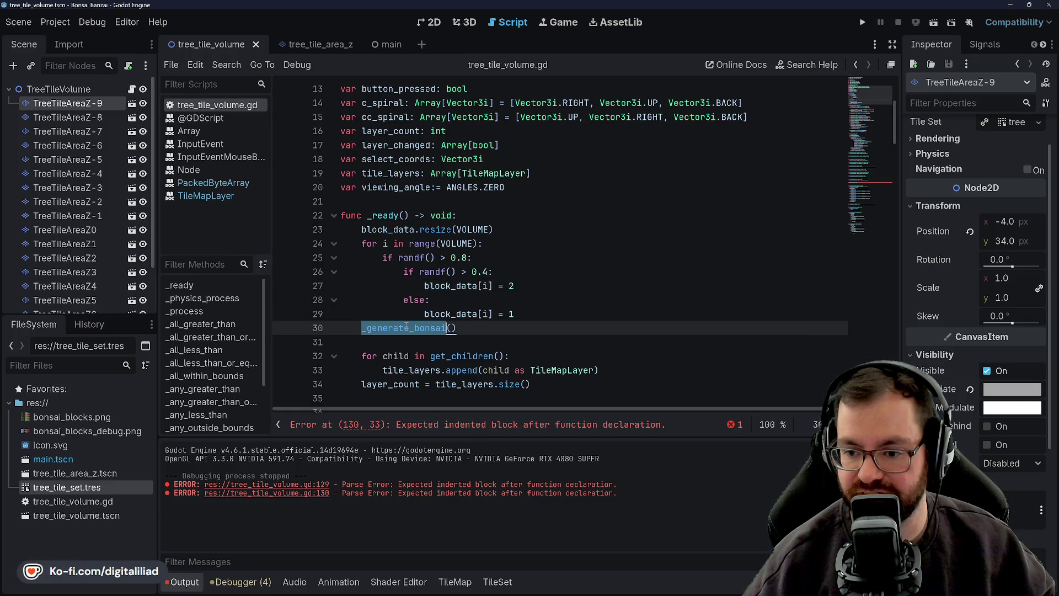
# Select the resize and random block_data fill lines 23–29 and cut them from _ready().
pyautogui.click(423, 301)
pyautogui.press('Up')
pyautogui.press('Up')
pyautogui.press('Up')
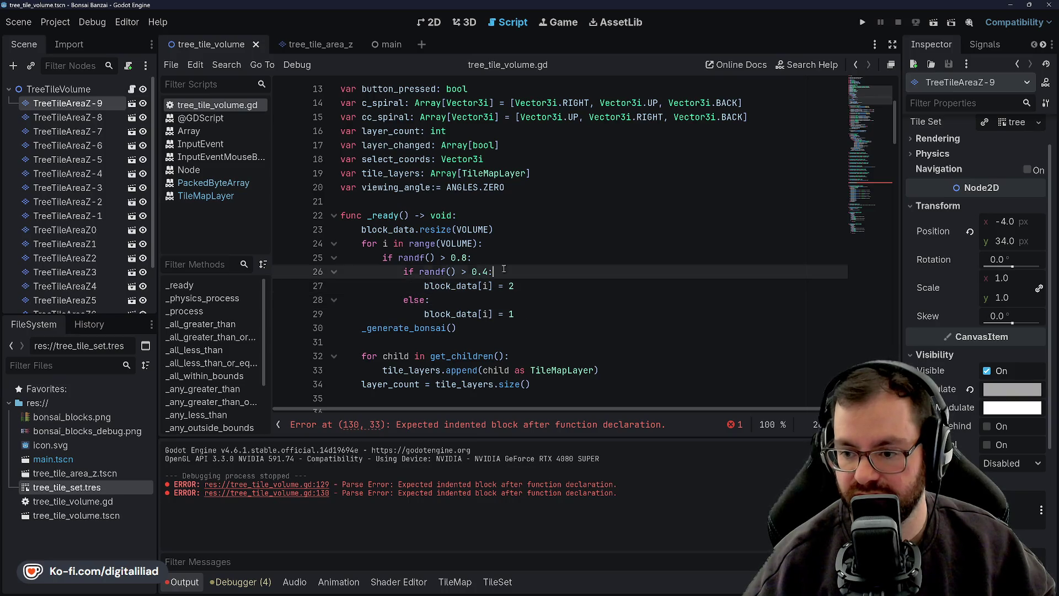
pyautogui.click(497, 249)
pyautogui.press('Down')
pyautogui.press('Down')
pyautogui.press('Down')
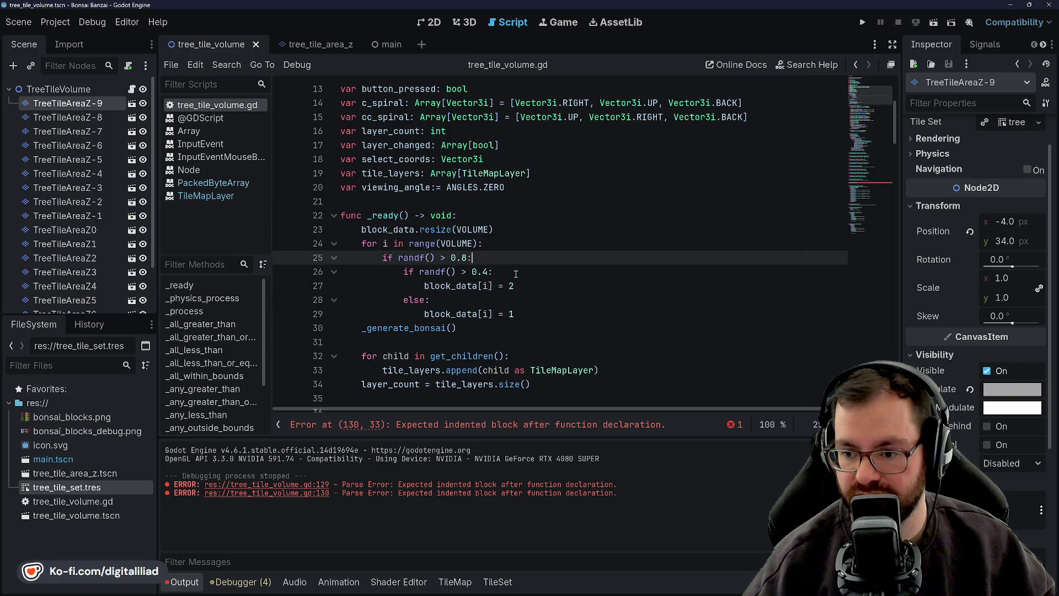
pyautogui.moveTo(518, 311)
pyautogui.mouseDown()
pyautogui.moveTo(365, 243)
pyautogui.moveTo(362, 232)
pyautogui.mouseUp()
pyautogui.hotkey('ctrl', 'c')
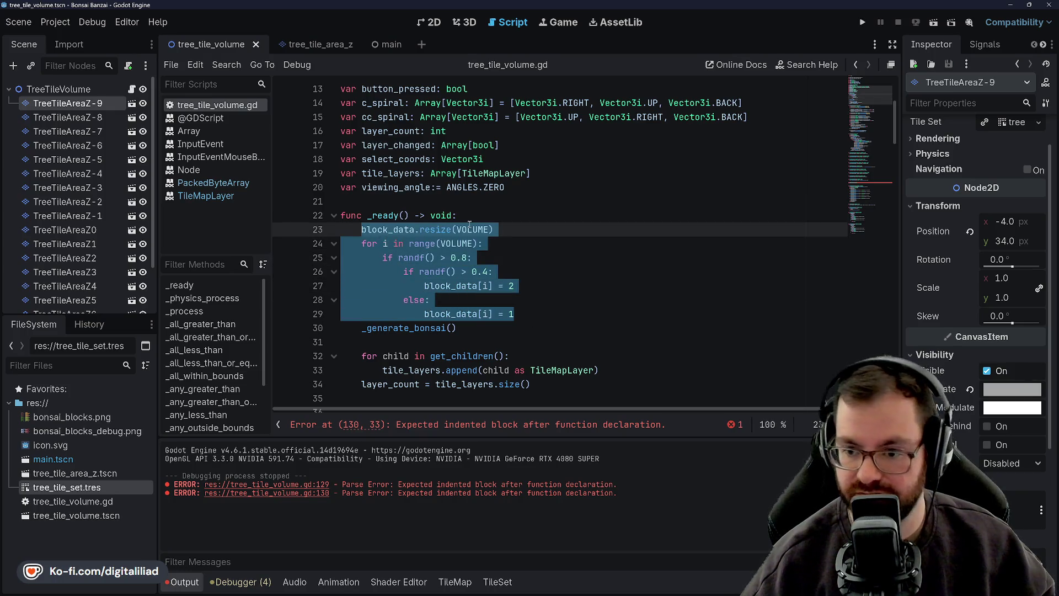
pyautogui.press('BackSpace')
pyautogui.press('BackSpace')
pyautogui.press('BackSpace')
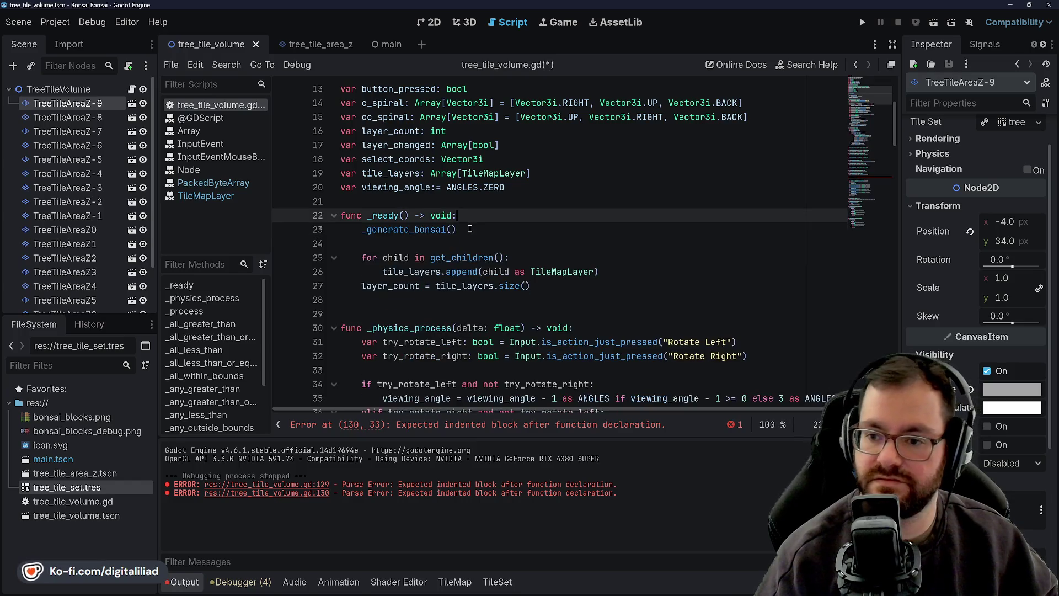
pyautogui.press('Down')
pyautogui.press('Down')
# Tidy the line after the _generate_bonsai() call in _ready() and save.
pyautogui.scroll(-2, 460, 290)
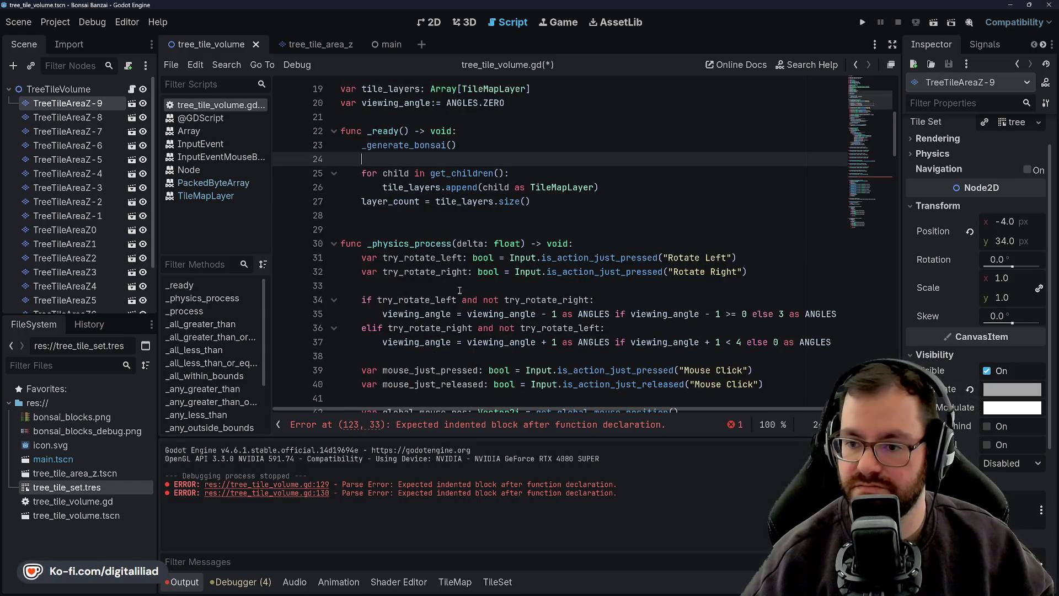
pyautogui.scroll(2, 452, 216)
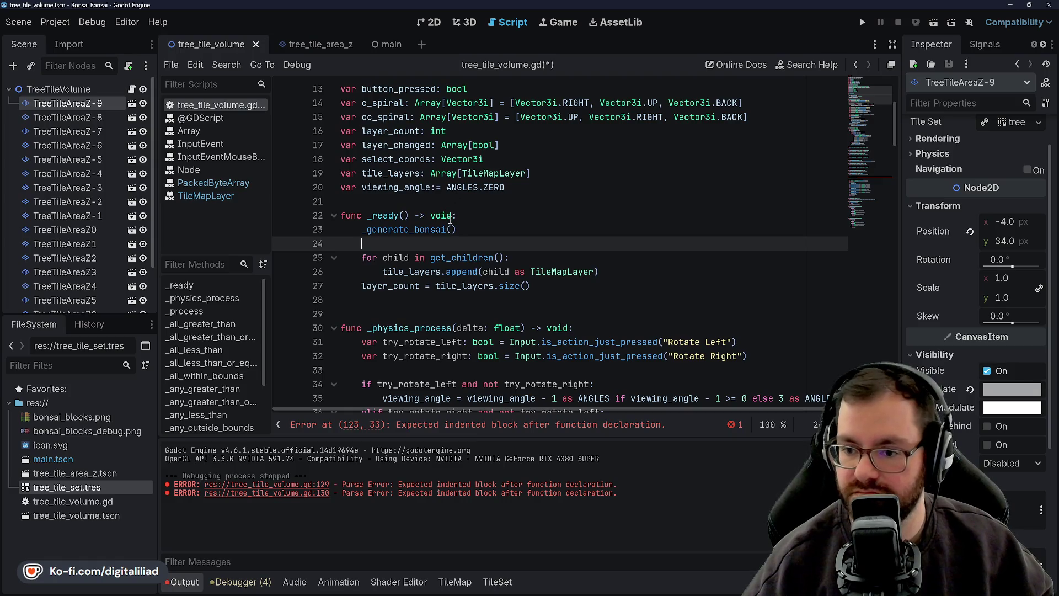
pyautogui.click(452, 229)
pyautogui.scroll(-2, 471, 288)
pyautogui.write('_')
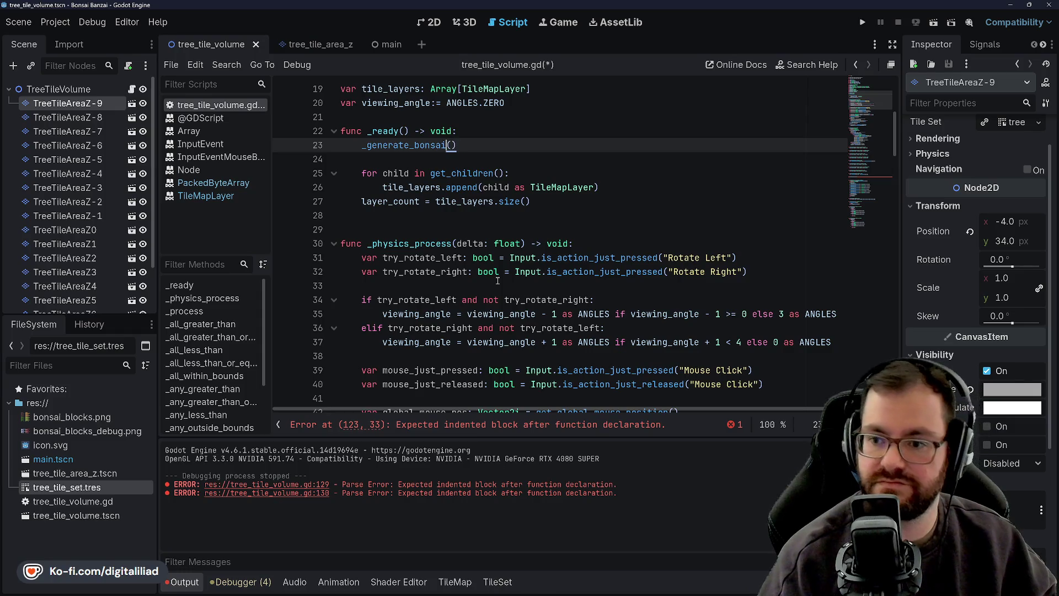
pyautogui.hotkey('ctrl', 's')
# Paste the fill code into the empty _generate_bonsai() body, save, and return to Aseprite.
pyautogui.click(498, 283)
pyautogui.scroll(-8, 469, 271)
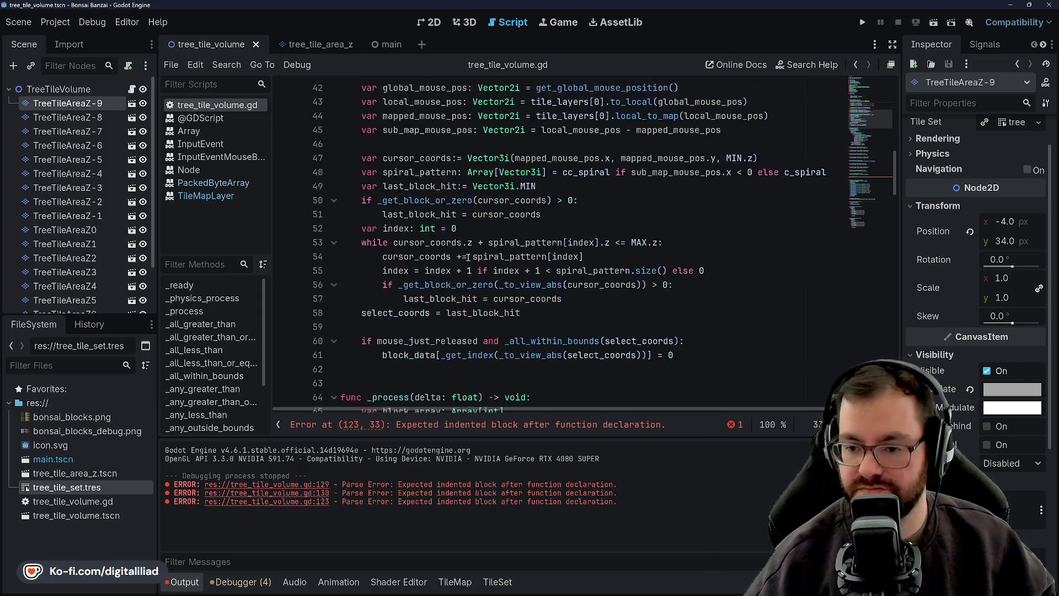
pyautogui.scroll(-18, 466, 257)
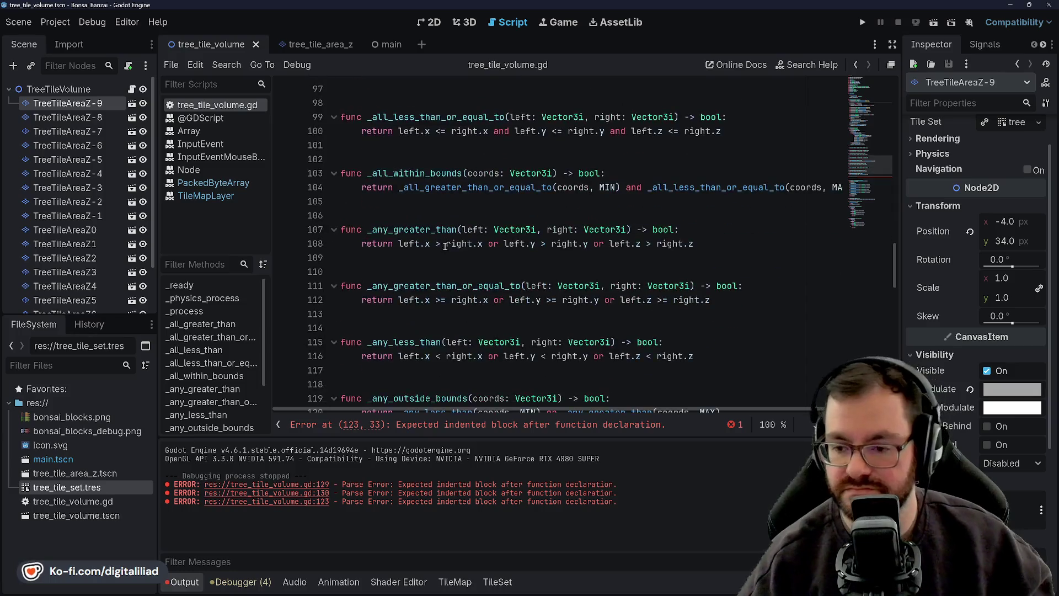
pyautogui.scroll(-6, 445, 242)
pyautogui.scroll(-4, 443, 232)
pyautogui.scroll(4, 441, 224)
pyautogui.click(441, 221)
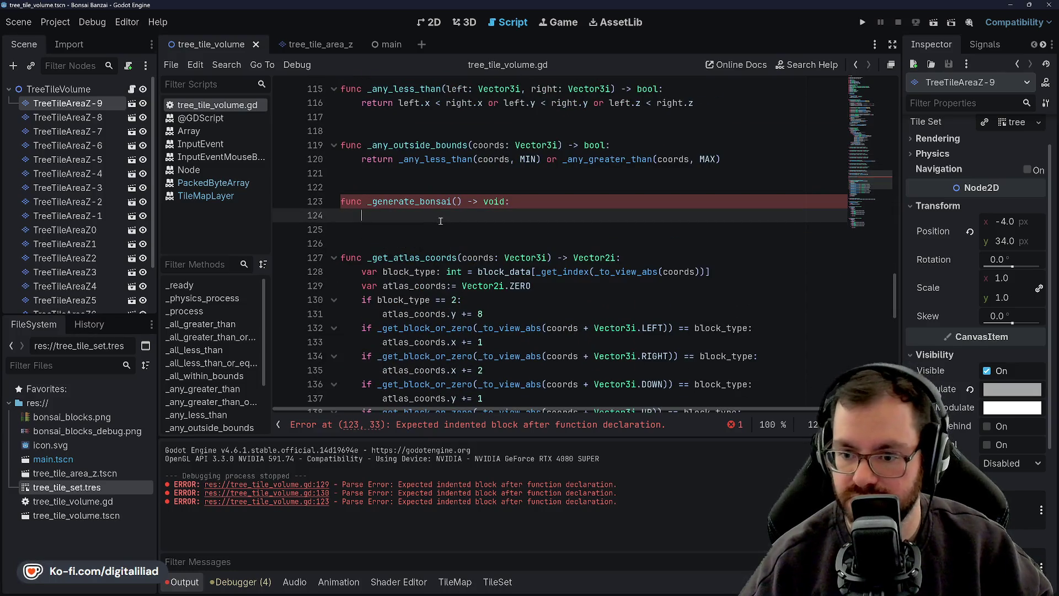
pyautogui.hotkey('ctrl', 'v')
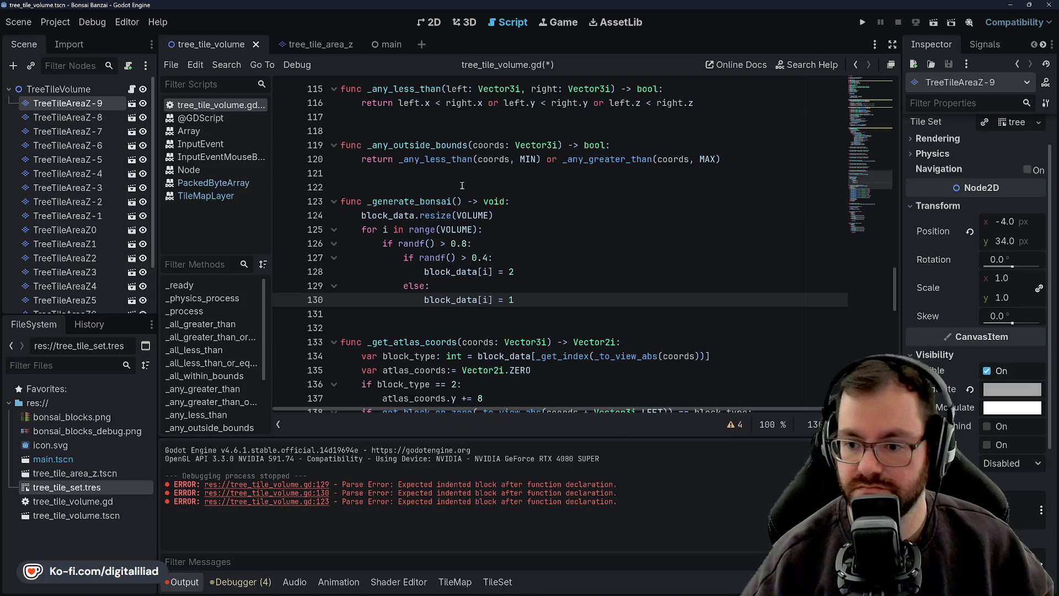
pyautogui.click(458, 172)
pyautogui.hotkey('ctrl', 's')
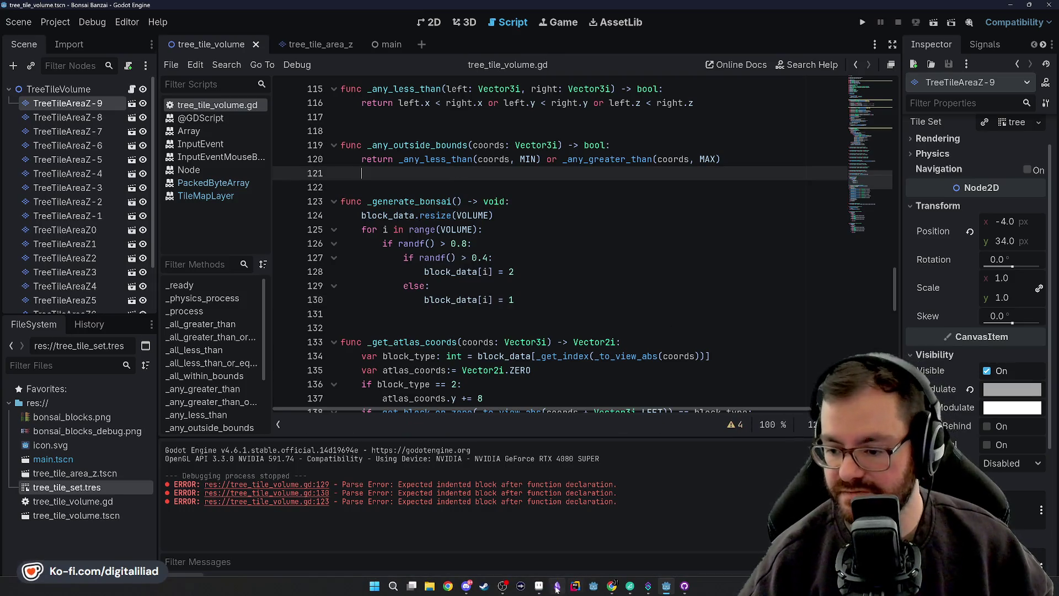
pyautogui.click(539, 585)
pyautogui.scroll(-1, 484, 281)
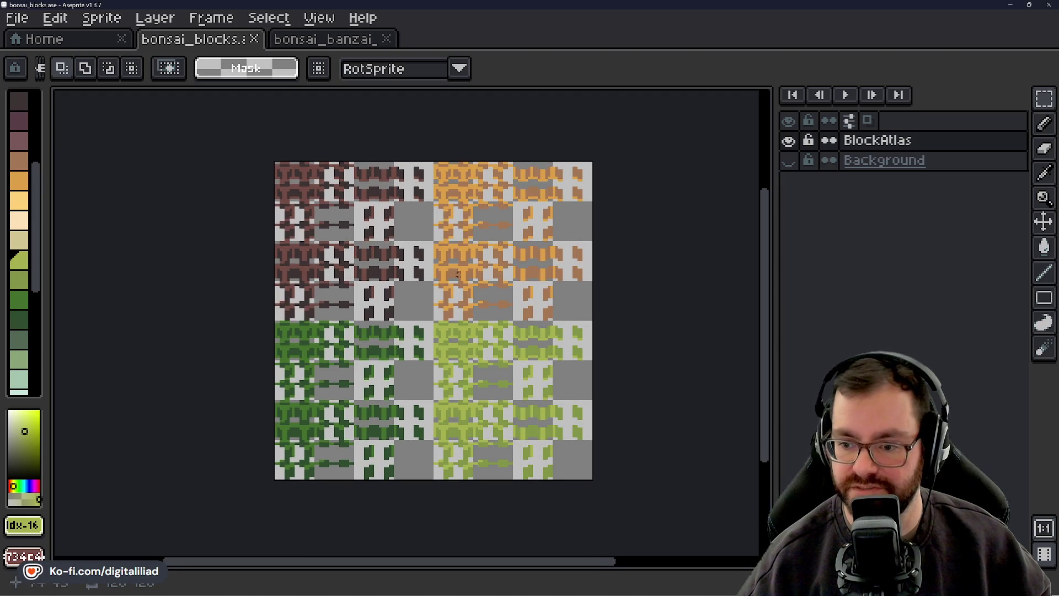
# Pan around the 128×128 bonsai_blocks block atlas.
pyautogui.moveTo(456, 395)
pyautogui.mouseDown()
pyautogui.moveTo(487, 336)
pyautogui.moveTo(449, 348)
pyautogui.mouseUp()
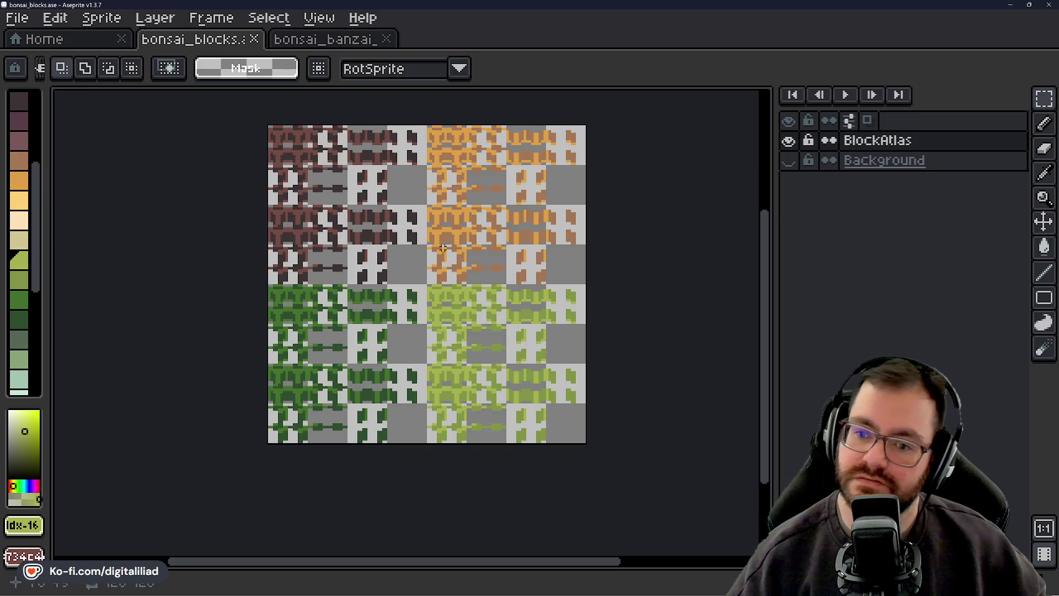
pyautogui.moveTo(443, 248)
pyautogui.mouseDown()
pyautogui.moveTo(147, 246)
pyautogui.moveTo(425, 237)
pyautogui.moveTo(369, 247)
pyautogui.mouseUp()
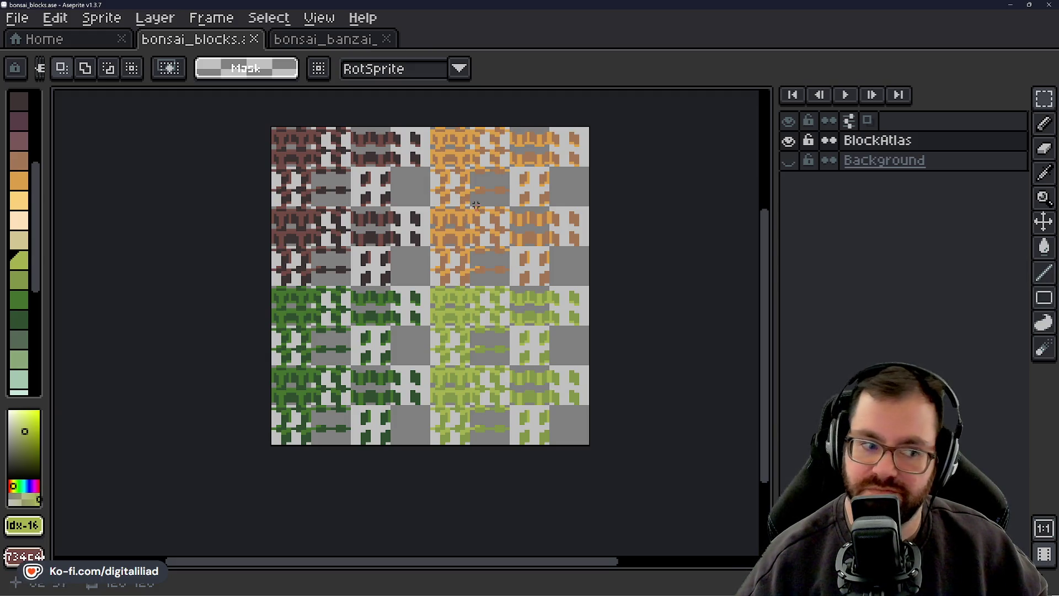
pyautogui.moveTo(471, 194)
pyautogui.mouseDown()
pyautogui.moveTo(445, 239)
pyautogui.moveTo(459, 231)
pyautogui.mouseUp()
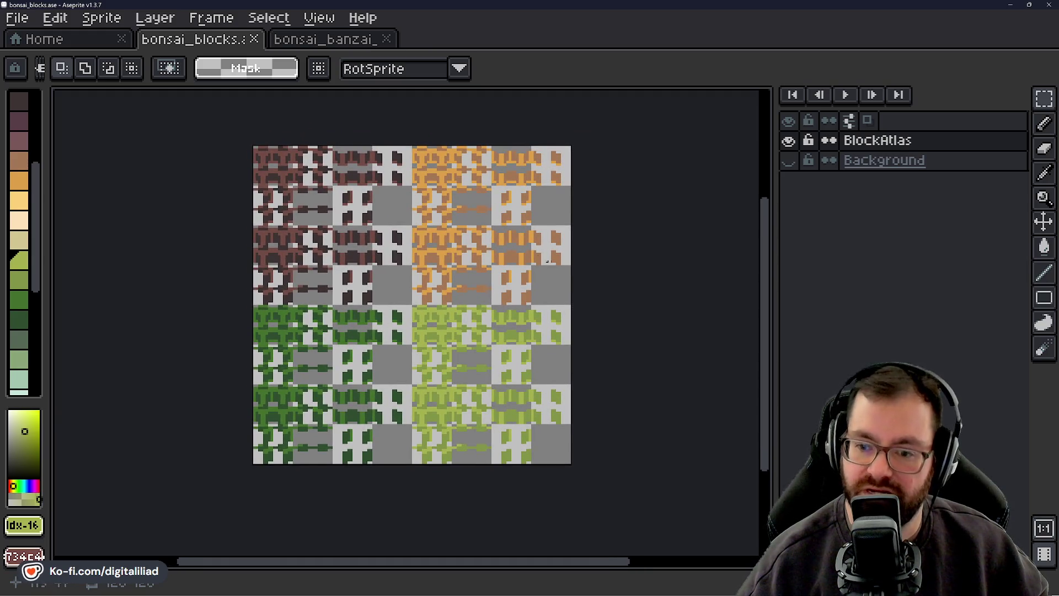
pyautogui.moveTo(555, 264)
pyautogui.mouseDown()
pyautogui.moveTo(425, 267)
pyautogui.moveTo(526, 263)
pyautogui.mouseUp()
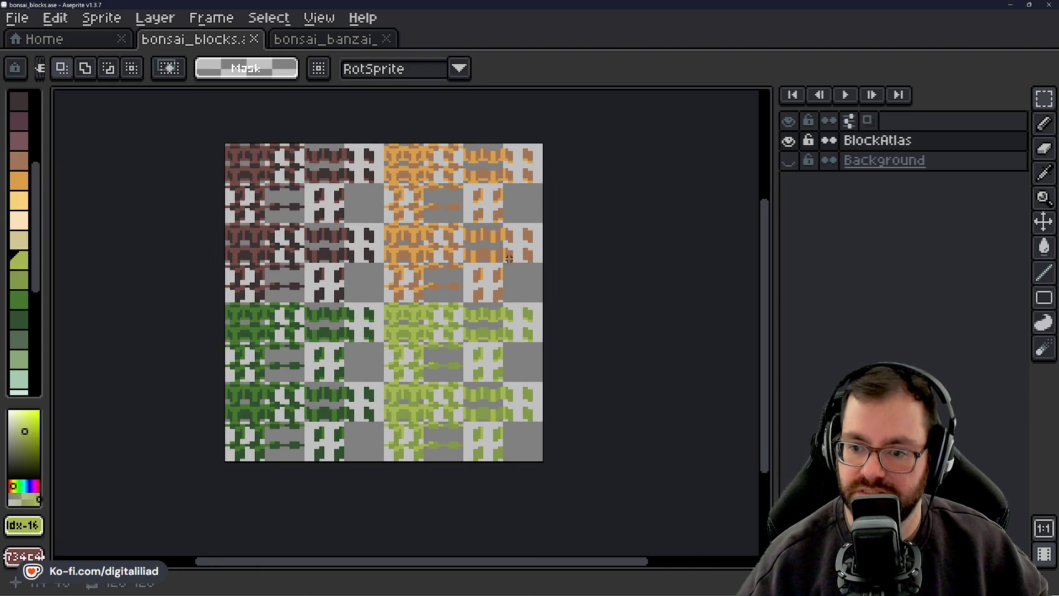
# Browse the Layer and Frame menus without changes, scroll the atlas, then open the Sprite menu.
pyautogui.click(152, 22)
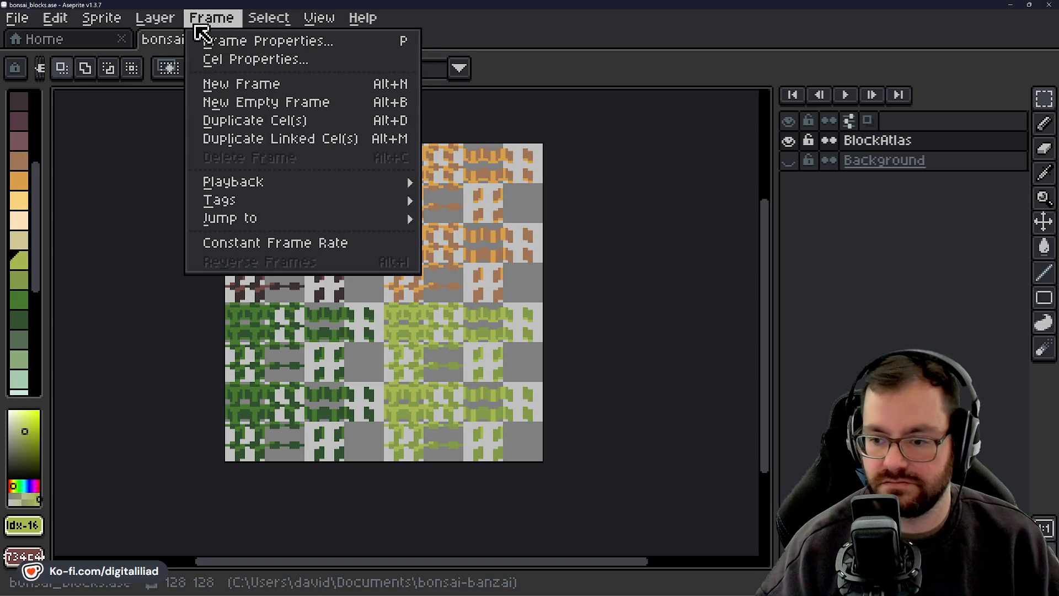
pyautogui.click(606, 343)
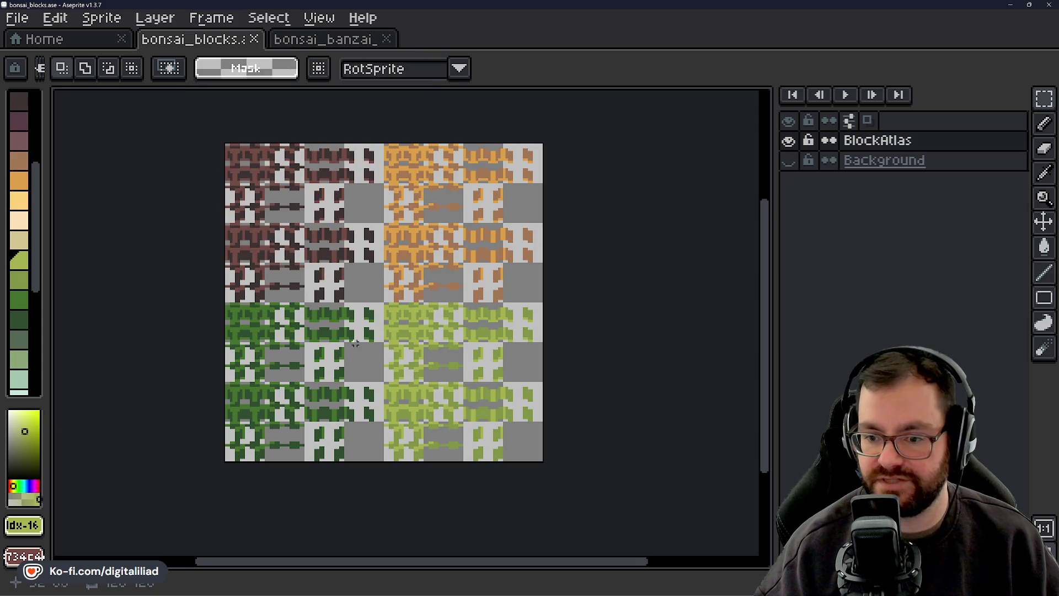
pyautogui.scroll(-2, 355, 343)
pyautogui.hscroll(1, 356, 343)
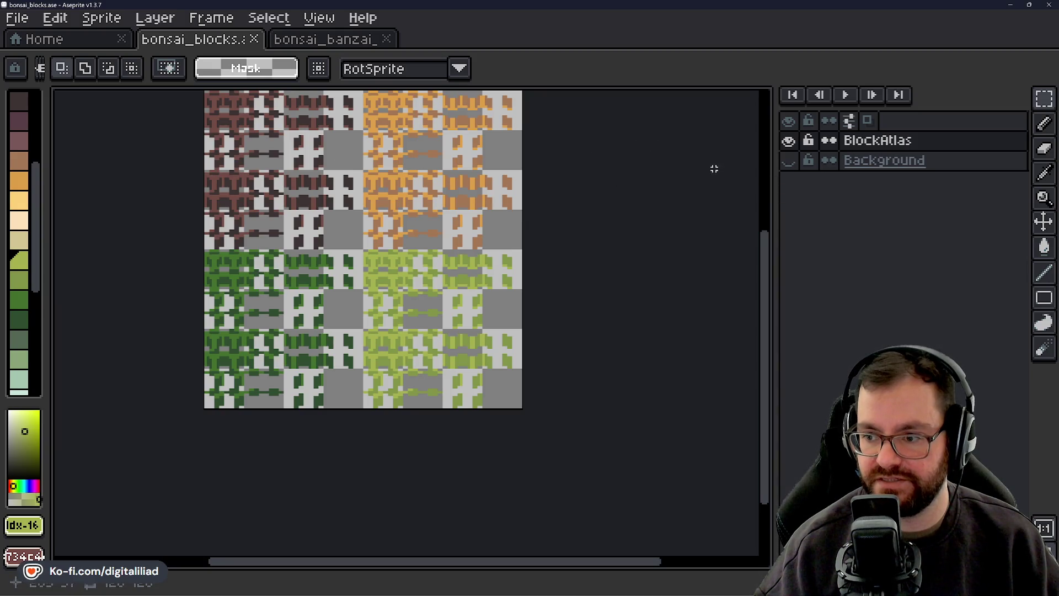
pyautogui.scroll(-3, 587, 307)
pyautogui.hscroll(-1, 586, 308)
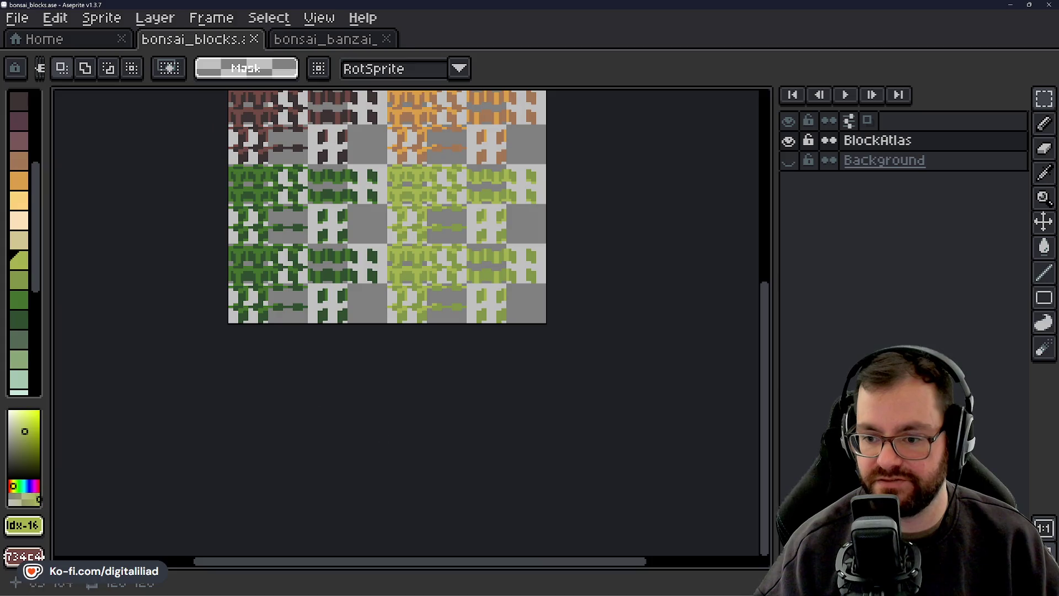
pyautogui.hscroll(5, 468, 402)
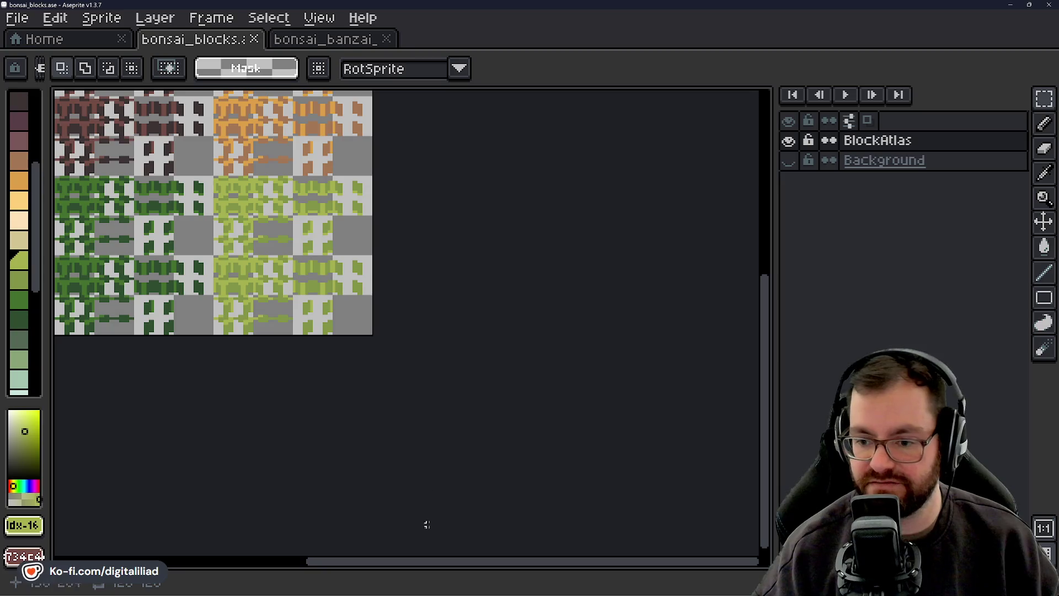
pyautogui.hscroll(-5, 420, 345)
pyautogui.scroll(3, 421, 346)
pyautogui.click(155, 18)
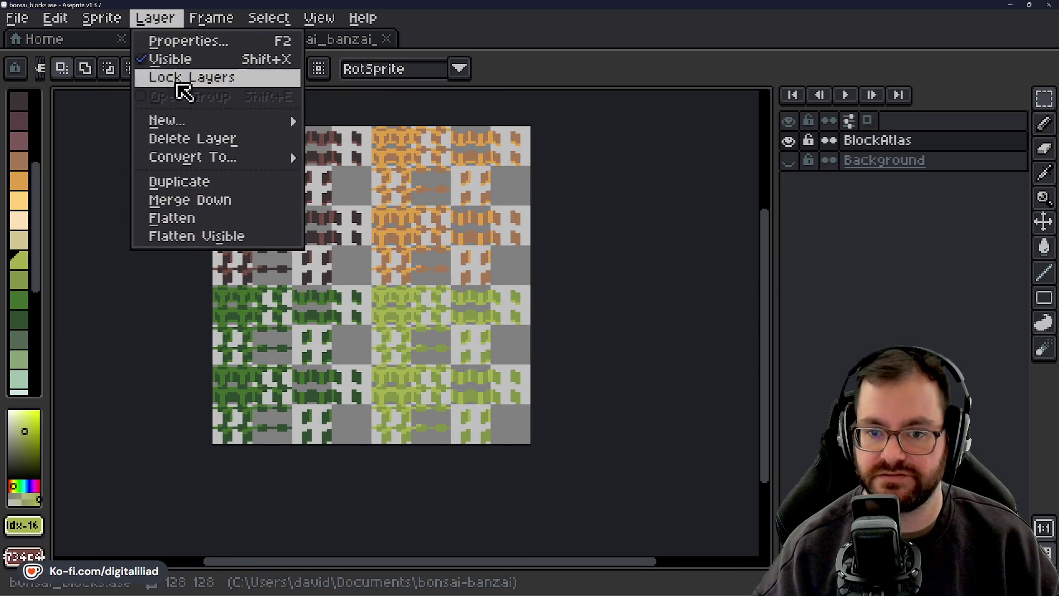
# Enlarge the canvas to 256×256 px anchored top-left via Sprite > Canvas Size.
pyautogui.moveTo(118, 21)
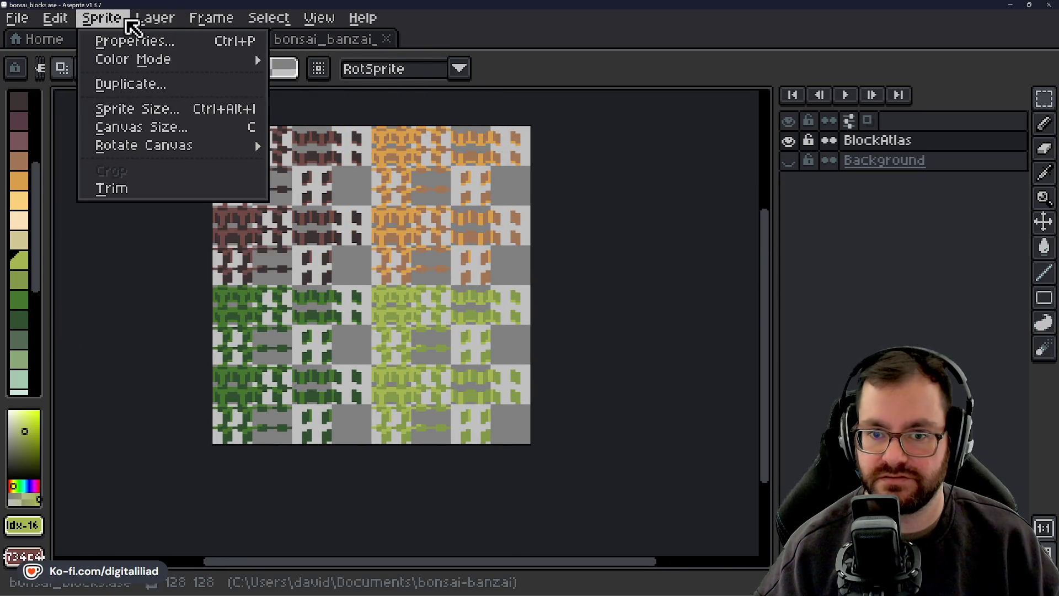
pyautogui.click(160, 127)
pyautogui.click(567, 324)
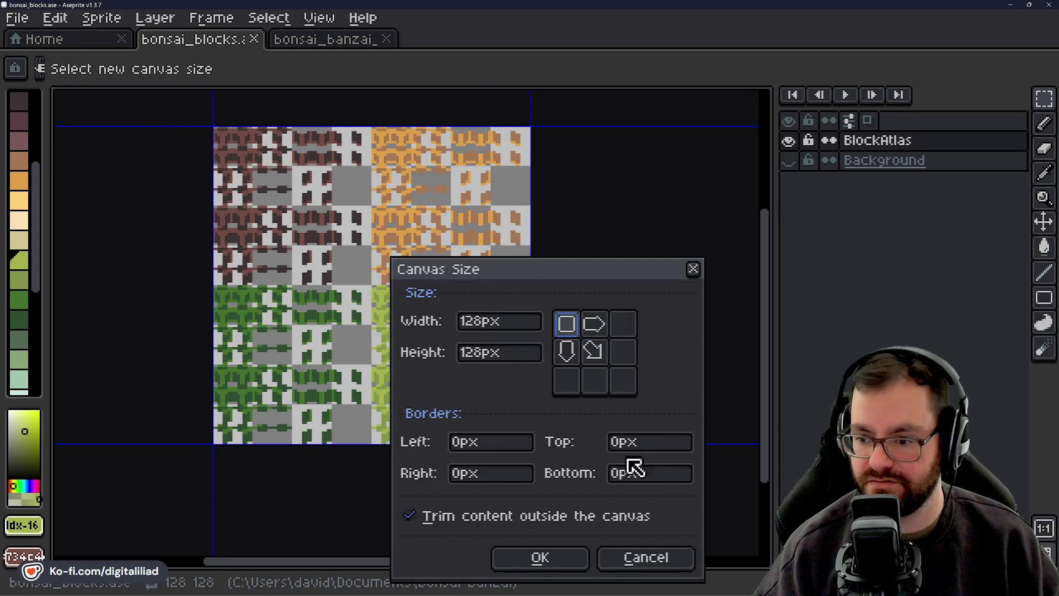
pyautogui.moveTo(485, 330); pyautogui.dragTo(425, 326)
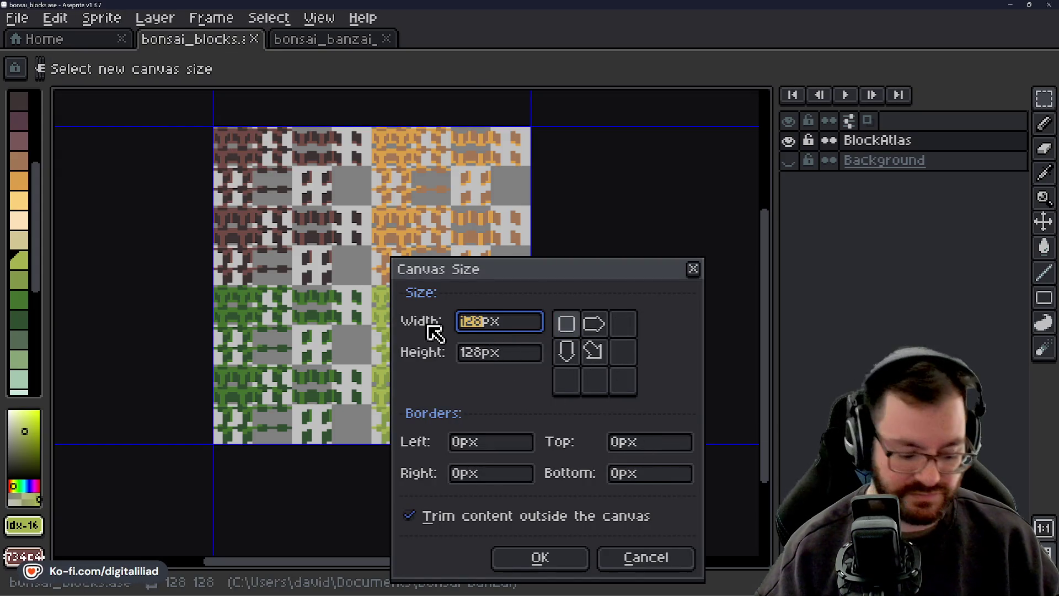
pyautogui.write('256')
pyautogui.press('Tab')
pyautogui.write('256')
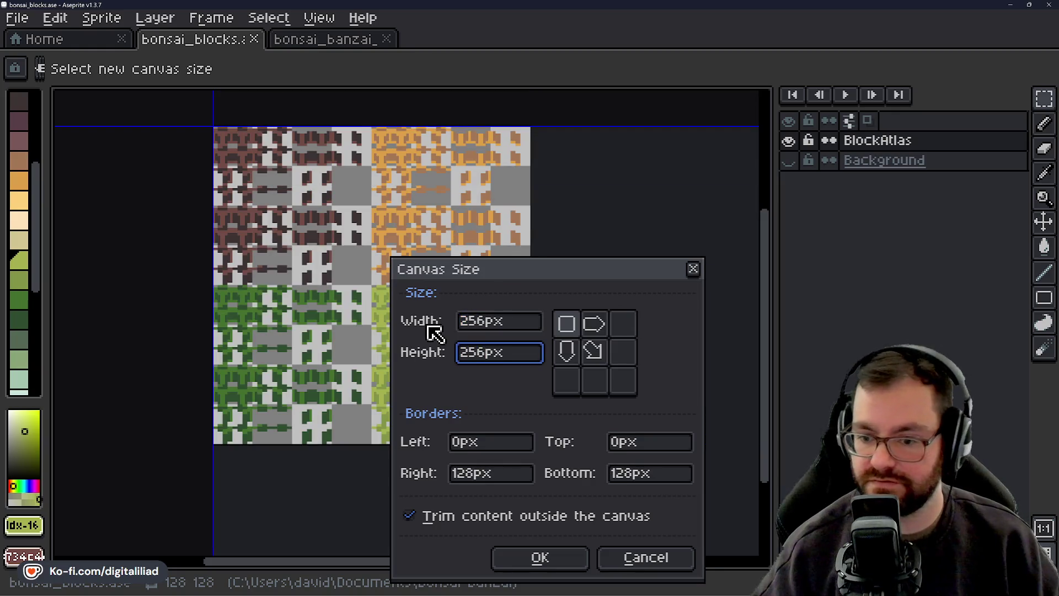
pyautogui.click(573, 567)
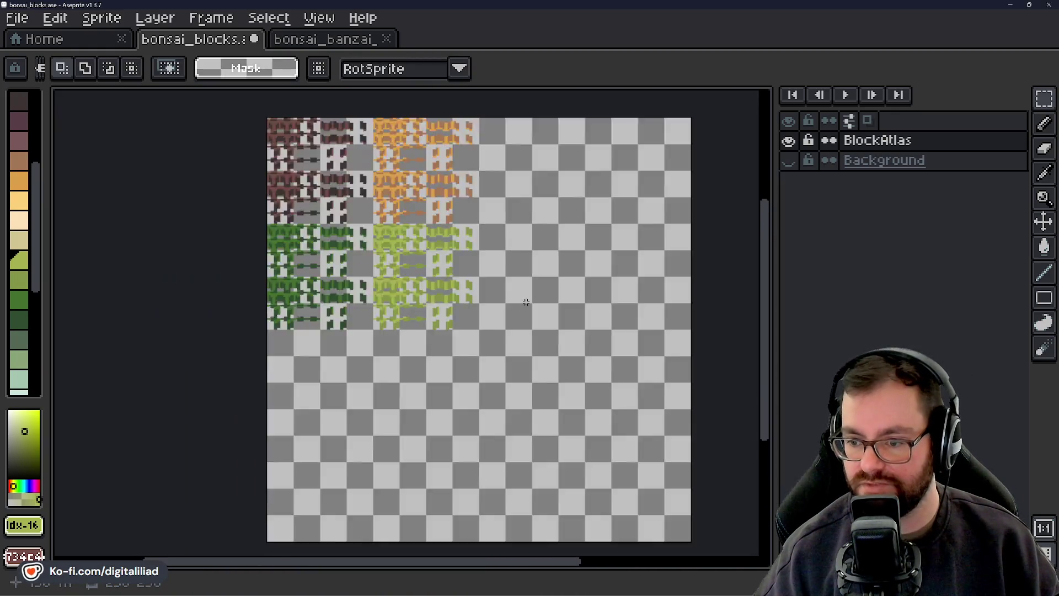
# Marquee-select the top-left 4×4 block of brown trunk tiles.
pyautogui.scroll(-1, 527, 302)
pyautogui.scroll(1, 532, 317)
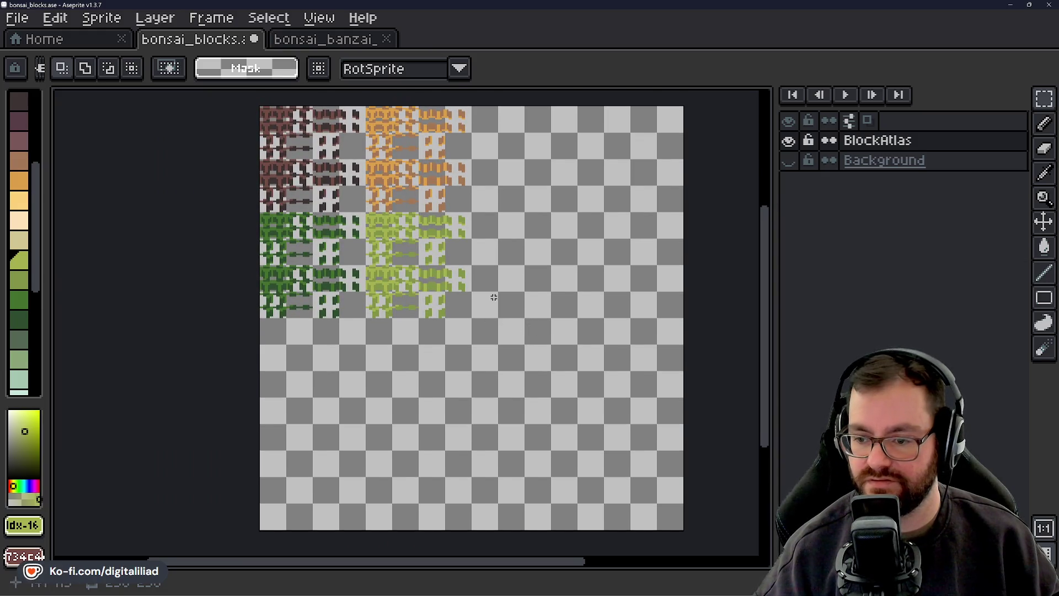
pyautogui.moveTo(494, 297); pyautogui.dragTo(437, 385)
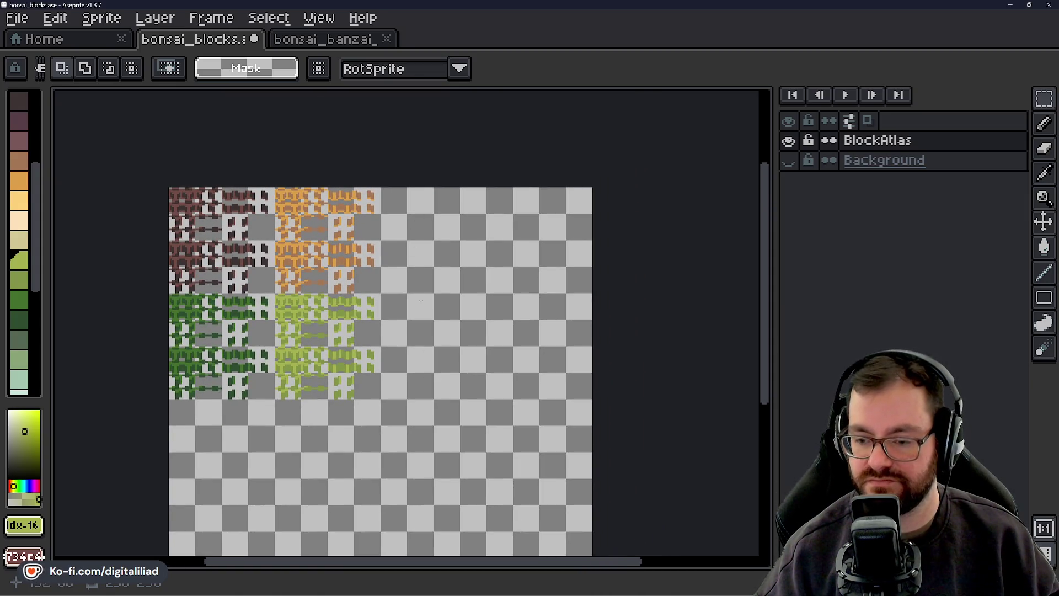
pyautogui.moveTo(419, 400); pyautogui.dragTo(427, 361)
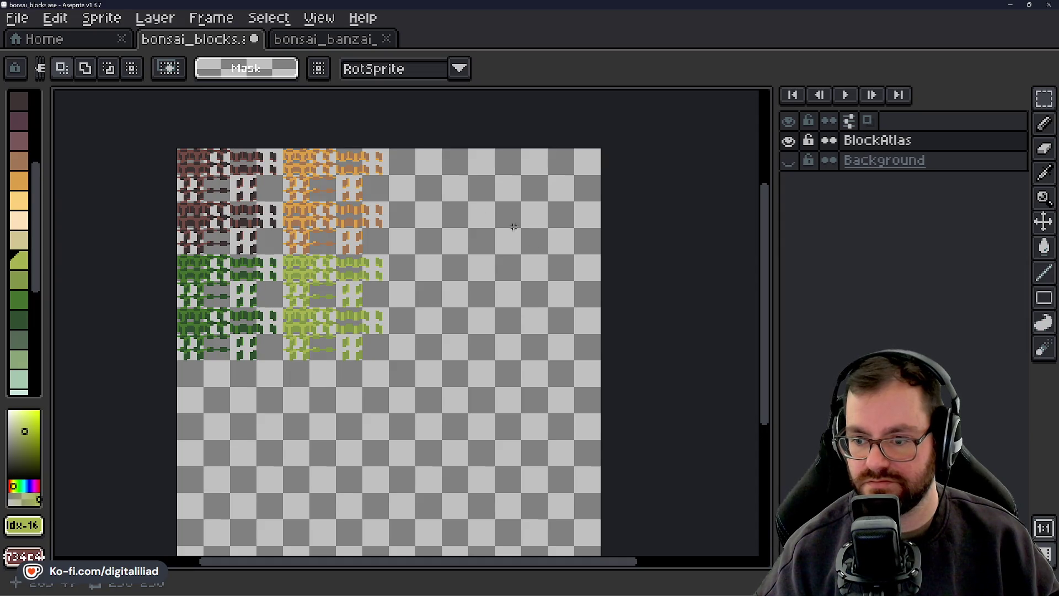
pyautogui.moveTo(450, 338)
pyautogui.mouseDown()
pyautogui.moveTo(480, 345)
pyautogui.moveTo(498, 328)
pyautogui.mouseUp()
pyautogui.scroll(3, 417, 305)
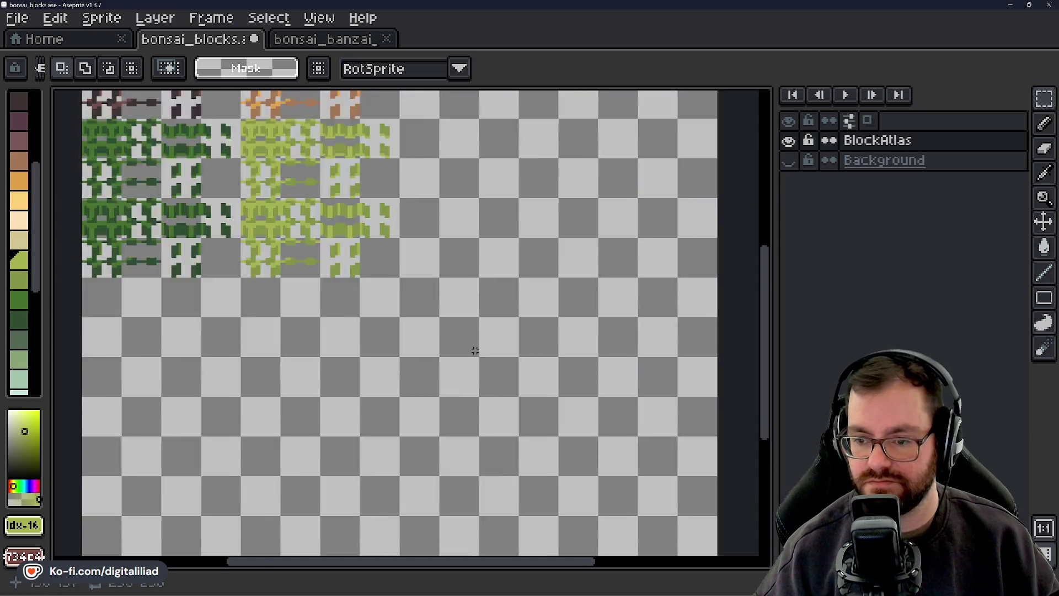
pyautogui.moveTo(356, 236); pyautogui.dragTo(485, 359)
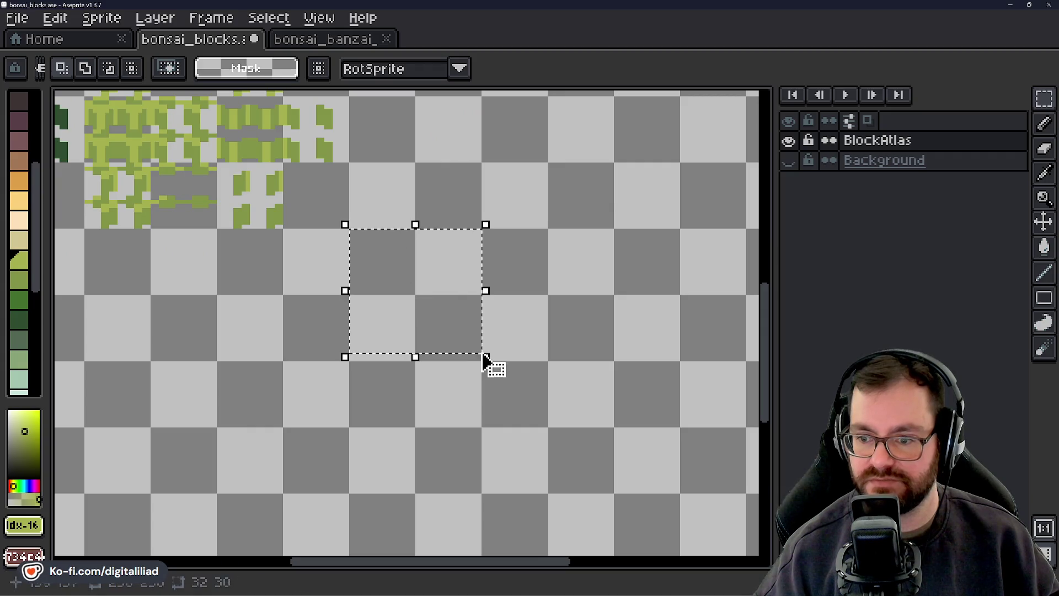
pyautogui.click(531, 331)
pyautogui.scroll(-1, 496, 303)
pyautogui.moveTo(458, 274); pyautogui.dragTo(559, 476)
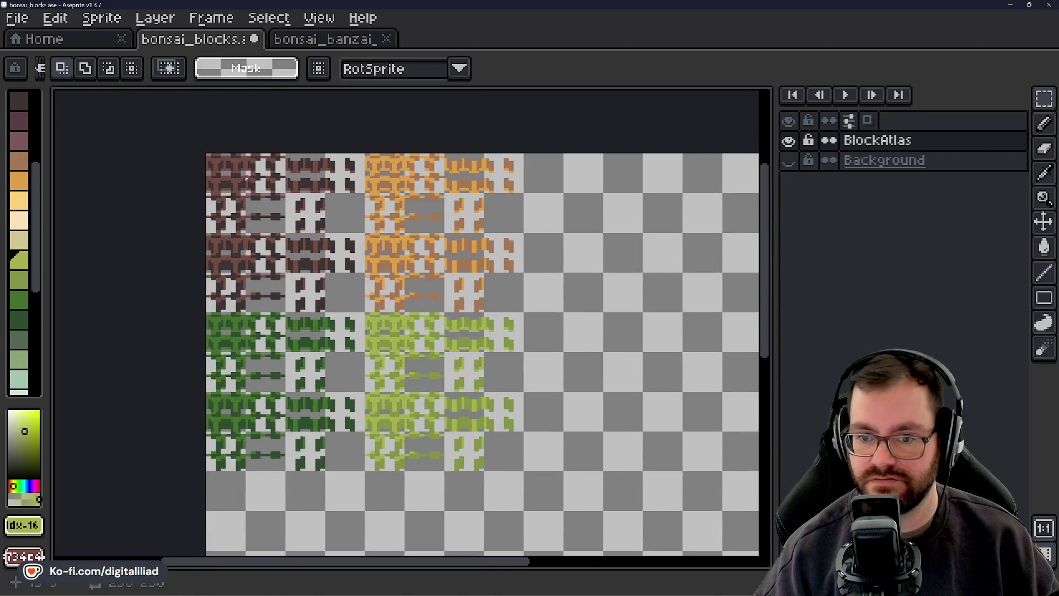
pyautogui.moveTo(208, 155); pyautogui.dragTo(364, 314)
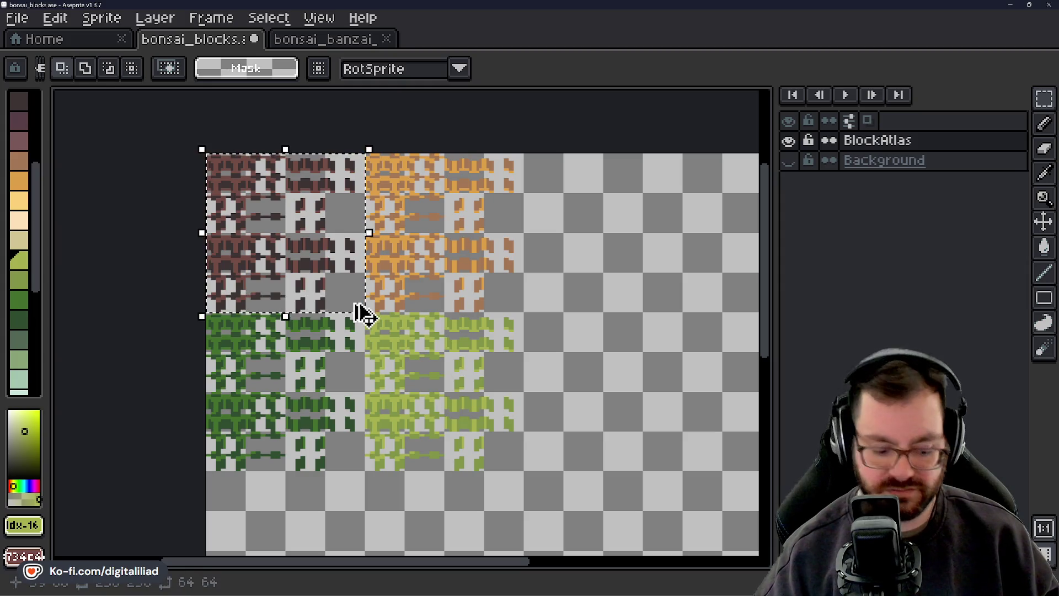
# Place a copy of the trunk block at about position 128, 129 and commit it.
pyautogui.scroll(-5, 430, 232)
pyautogui.hscroll(3, 430, 231)
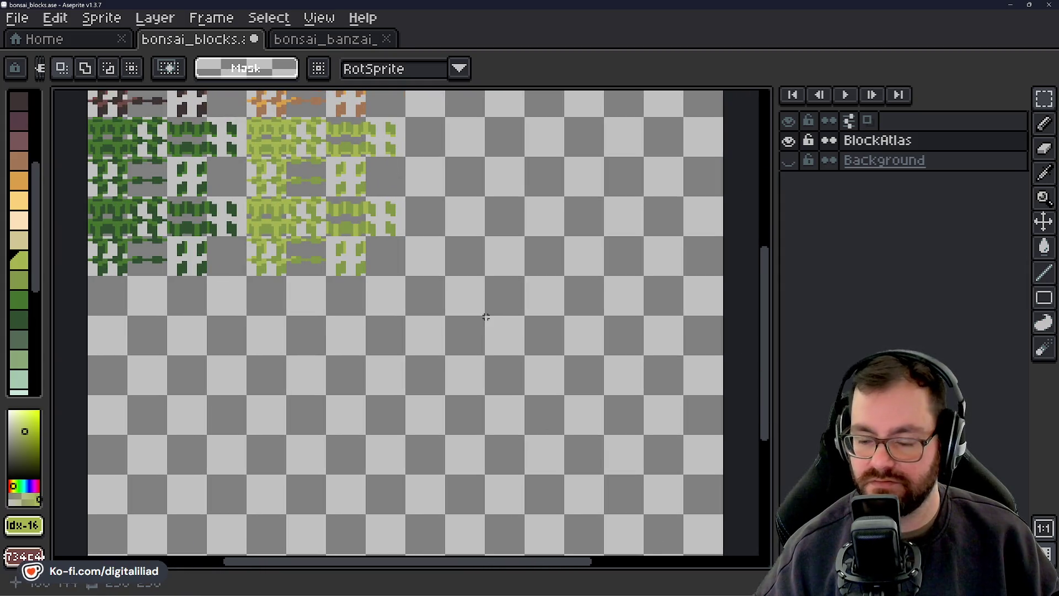
pyautogui.moveTo(486, 317)
pyautogui.mouseDown()
pyautogui.moveTo(485, 473)
pyautogui.moveTo(502, 231)
pyautogui.moveTo(495, 251)
pyautogui.mouseUp()
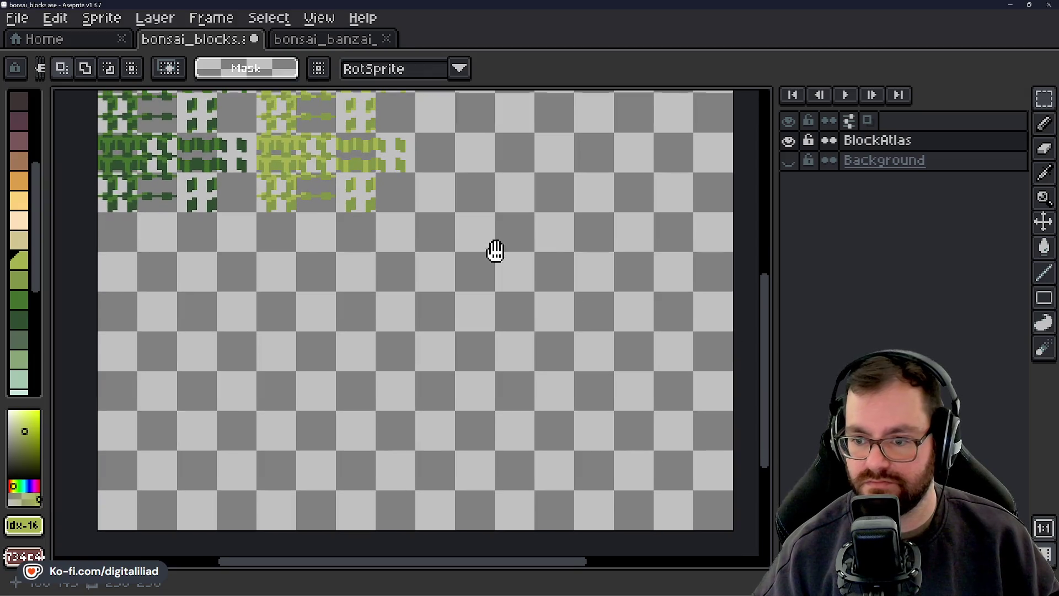
pyautogui.moveTo(208, 319)
pyautogui.mouseDown()
pyautogui.moveTo(544, 306)
pyautogui.moveTo(489, 248)
pyautogui.mouseUp()
pyautogui.scroll(2, 466, 383)
pyautogui.moveTo(465, 383)
pyautogui.mouseDown()
pyautogui.moveTo(439, 355)
pyautogui.moveTo(438, 364)
pyautogui.mouseUp()
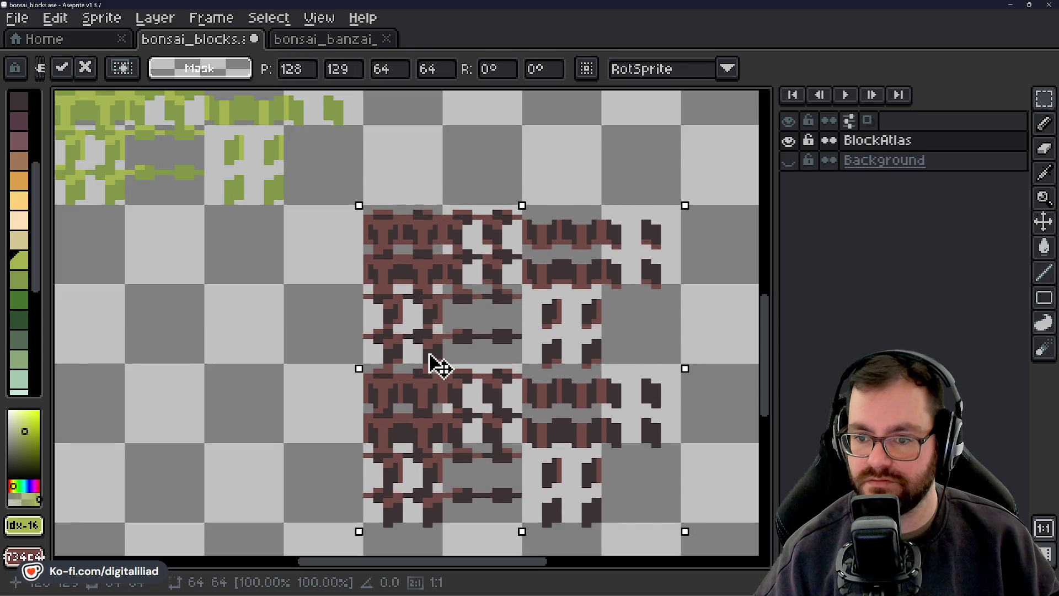
pyautogui.click(477, 175)
pyautogui.scroll(-2, 480, 173)
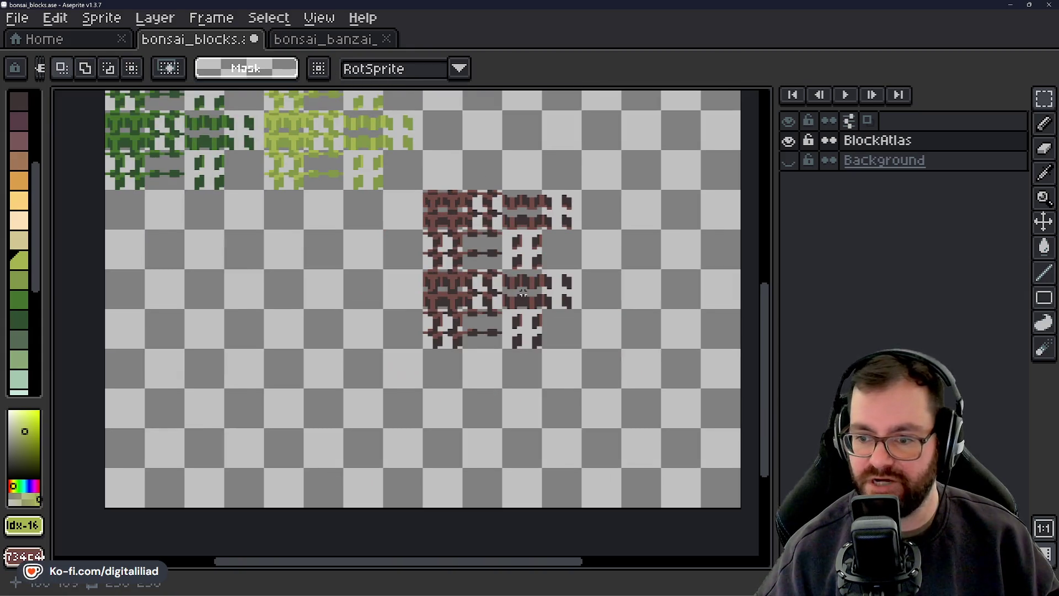
pyautogui.moveTo(523, 292); pyautogui.dragTo(380, 309)
# Try several blue palette swatches, settling on dark navy index 31 as the foreground colour.
pyautogui.scroll(-5, 35, 303)
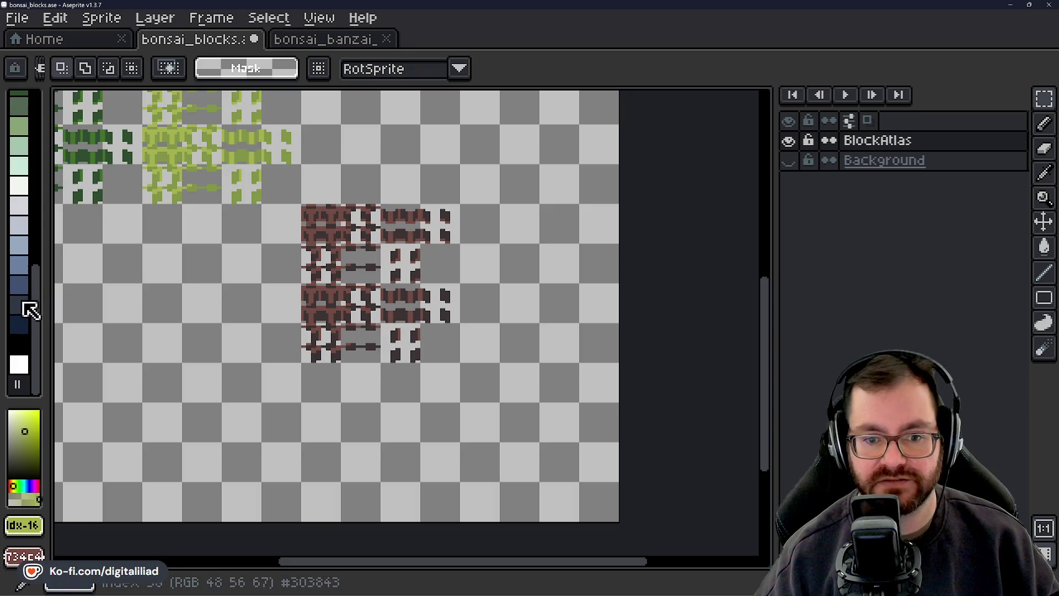
pyautogui.click(24, 278)
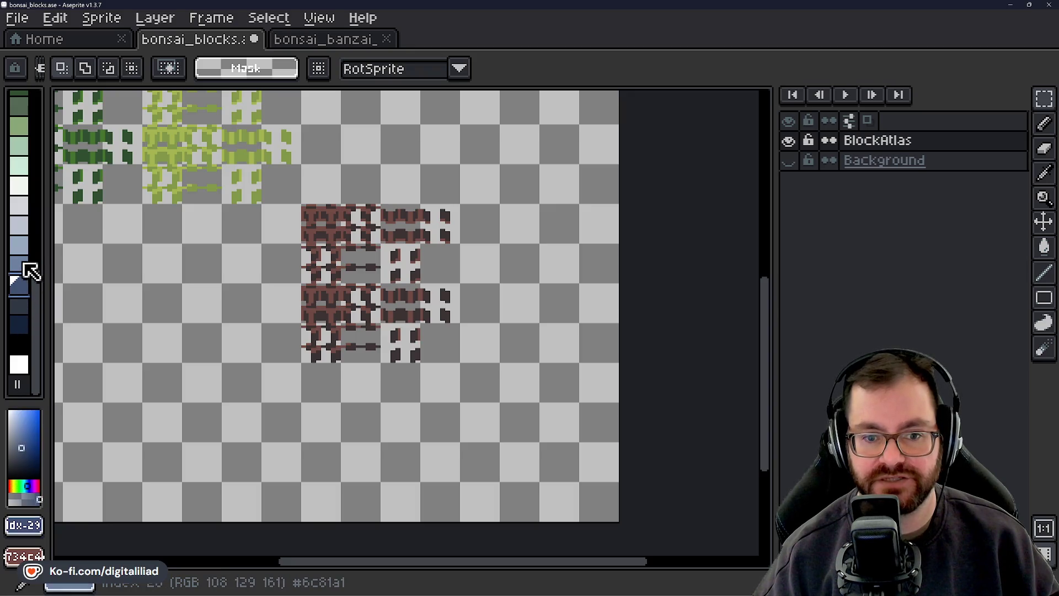
pyautogui.click(24, 230)
pyautogui.click(32, 324)
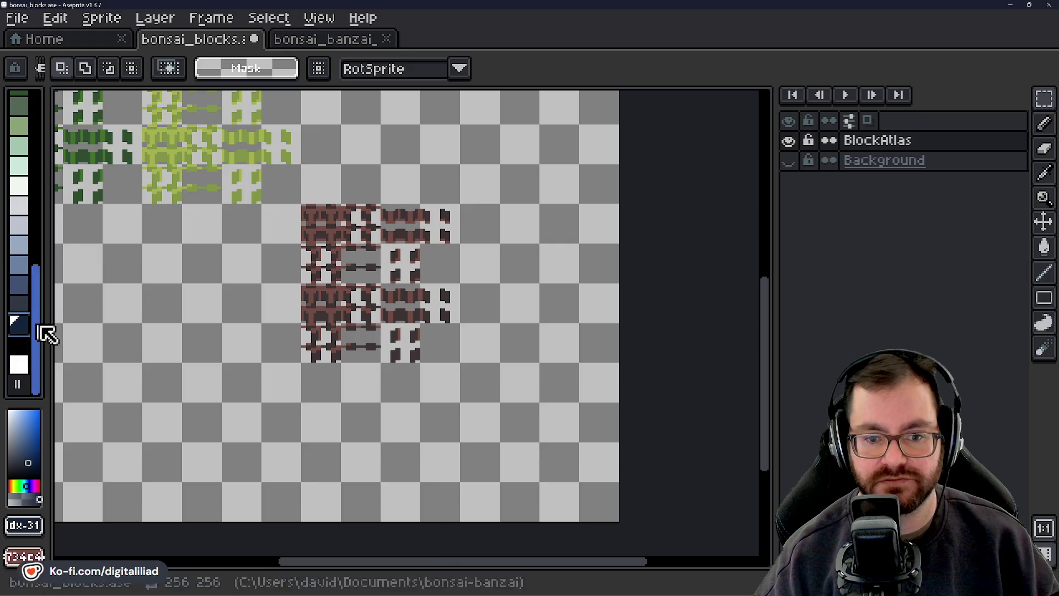
pyautogui.click(31, 310)
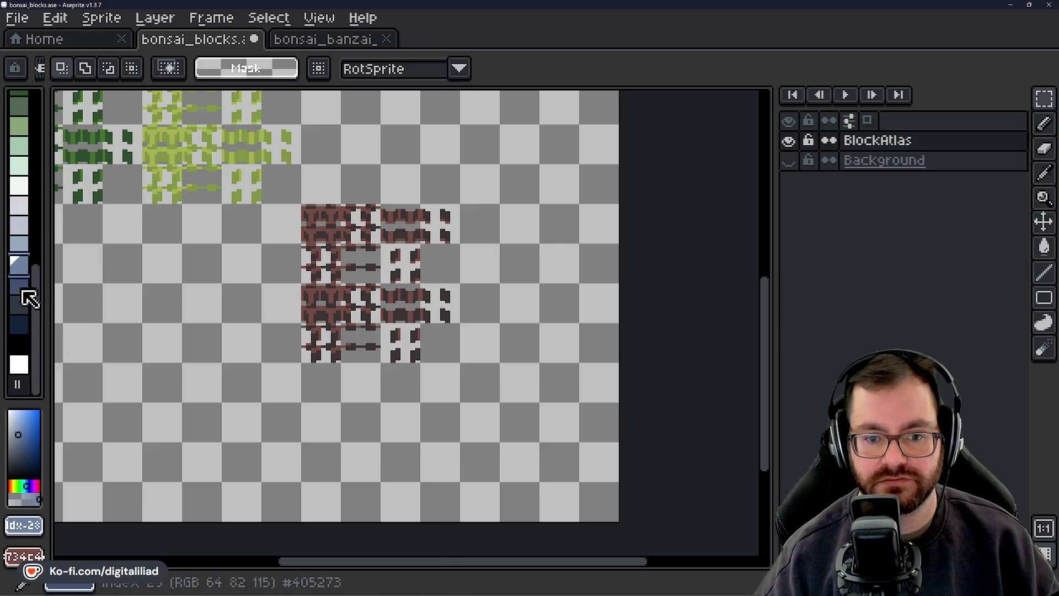
pyautogui.click(21, 269)
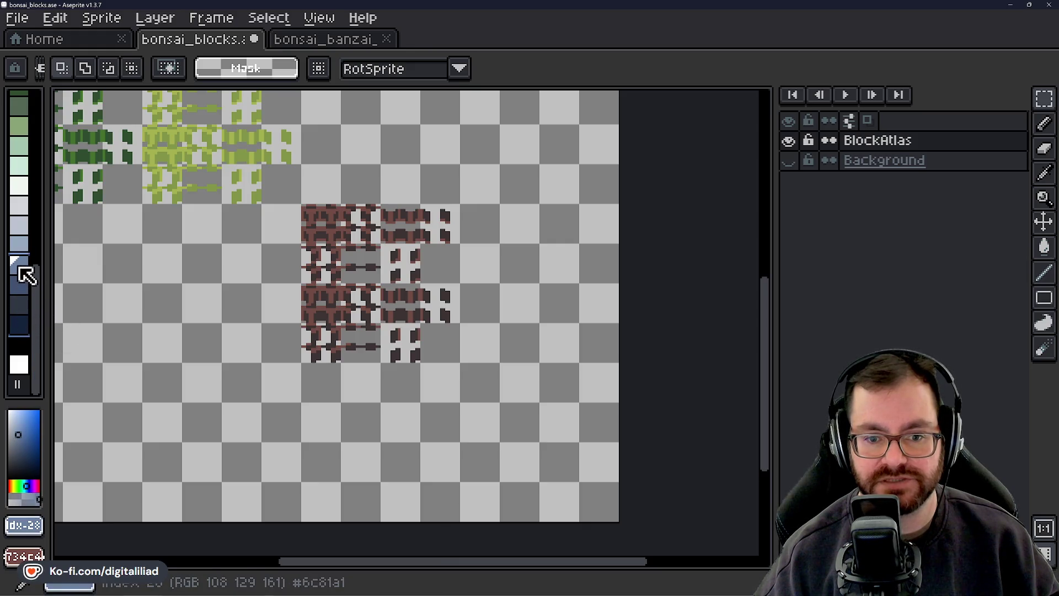
pyautogui.click(22, 328)
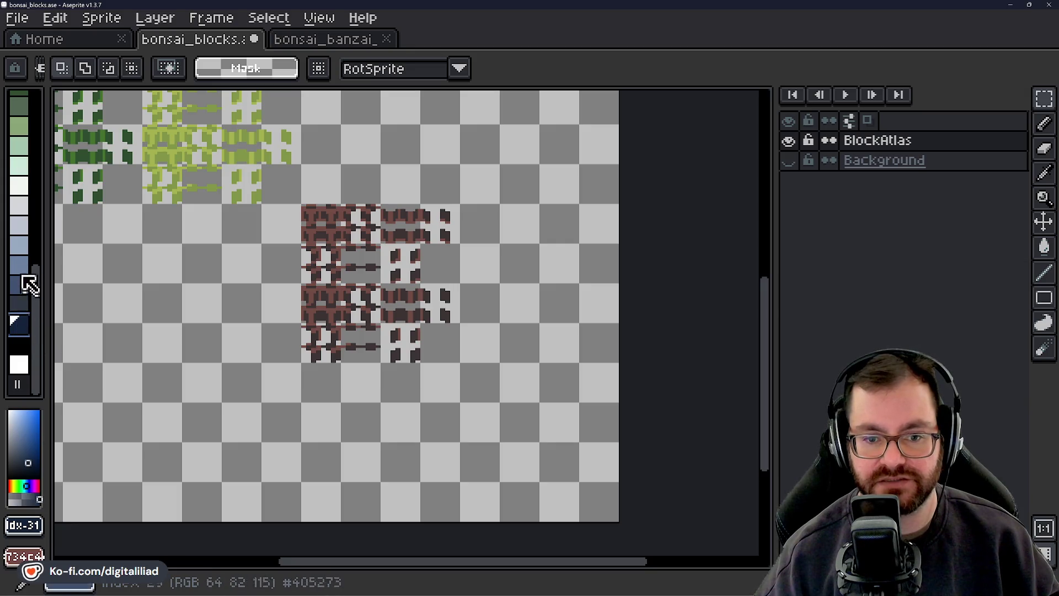
pyautogui.scroll(5, 28, 292)
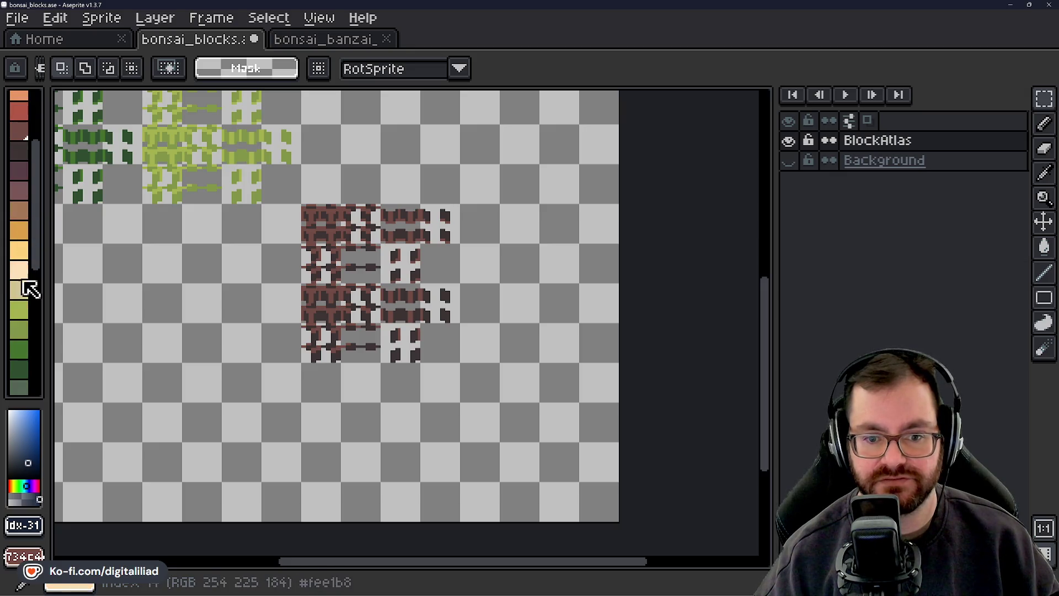
pyautogui.scroll(3, 23, 259)
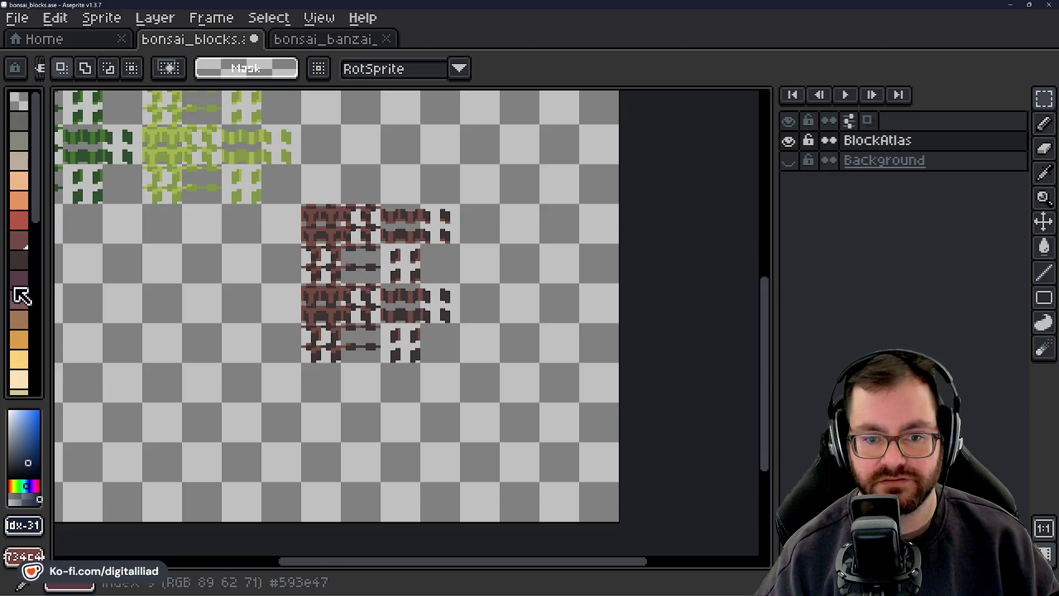
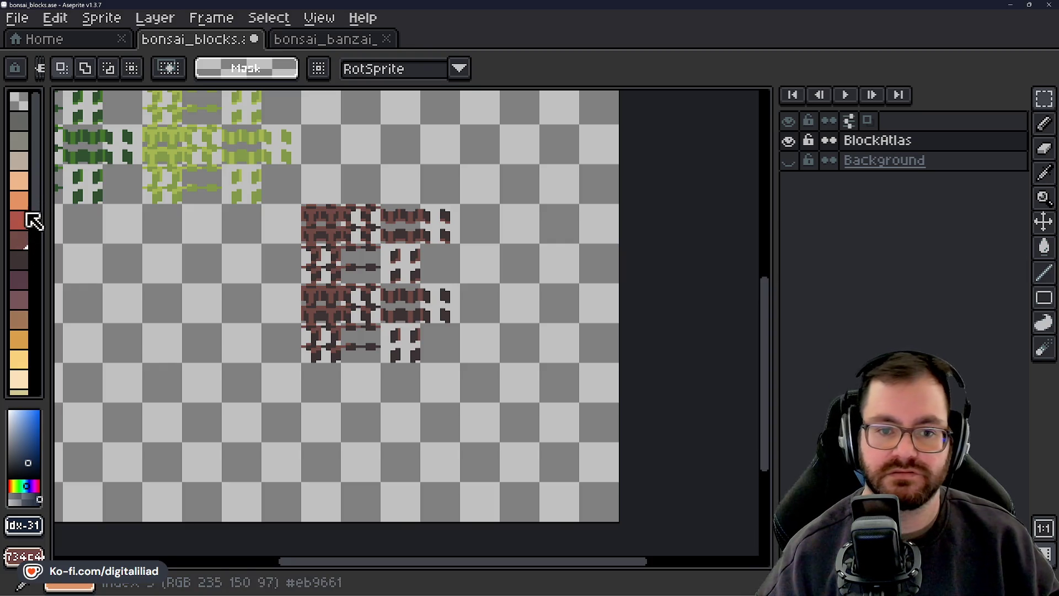
# Marquee-select the brown tile block below the leaf tiles.
pyautogui.scroll(-5, 22, 190)
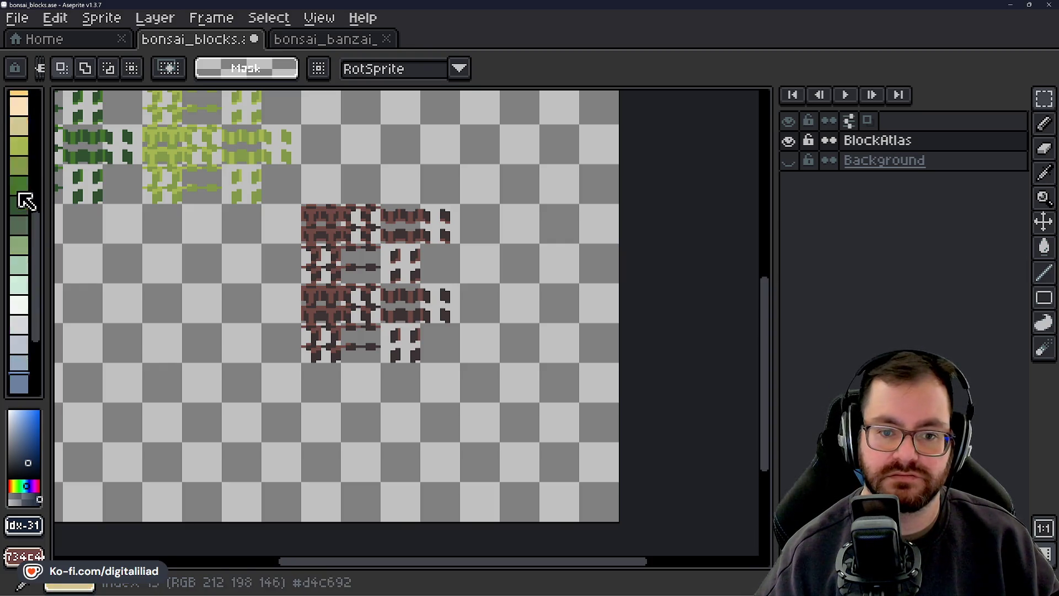
pyautogui.scroll(-3, 35, 264)
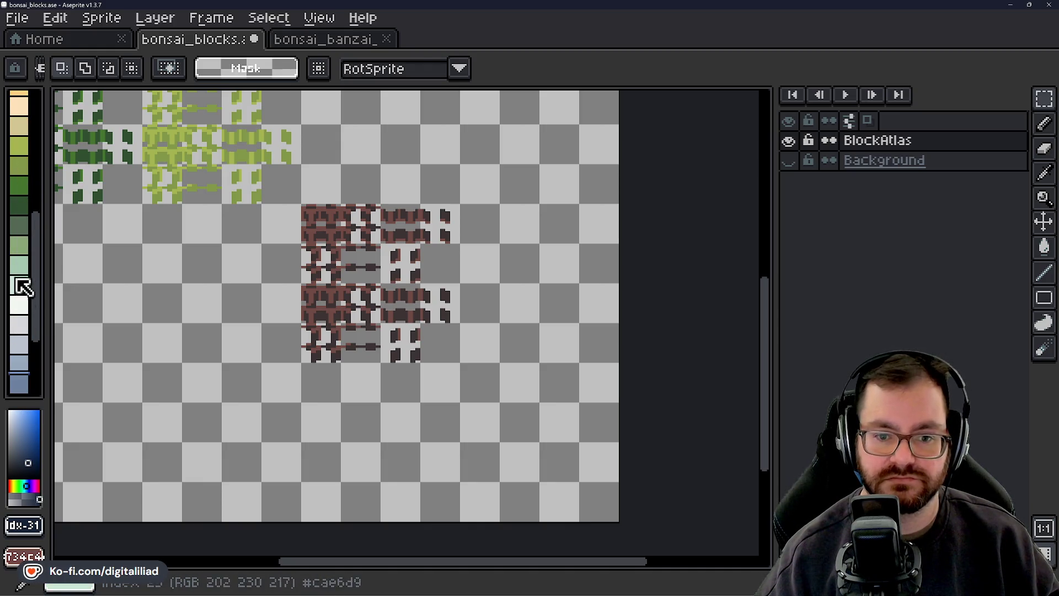
pyautogui.scroll(-3, 27, 254)
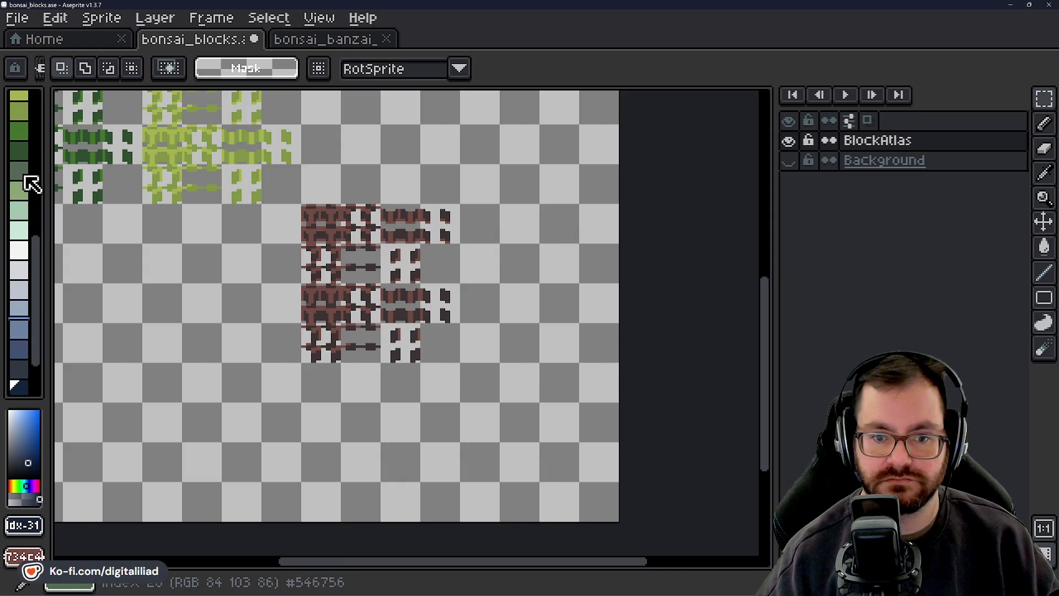
pyautogui.scroll(-4, 31, 198)
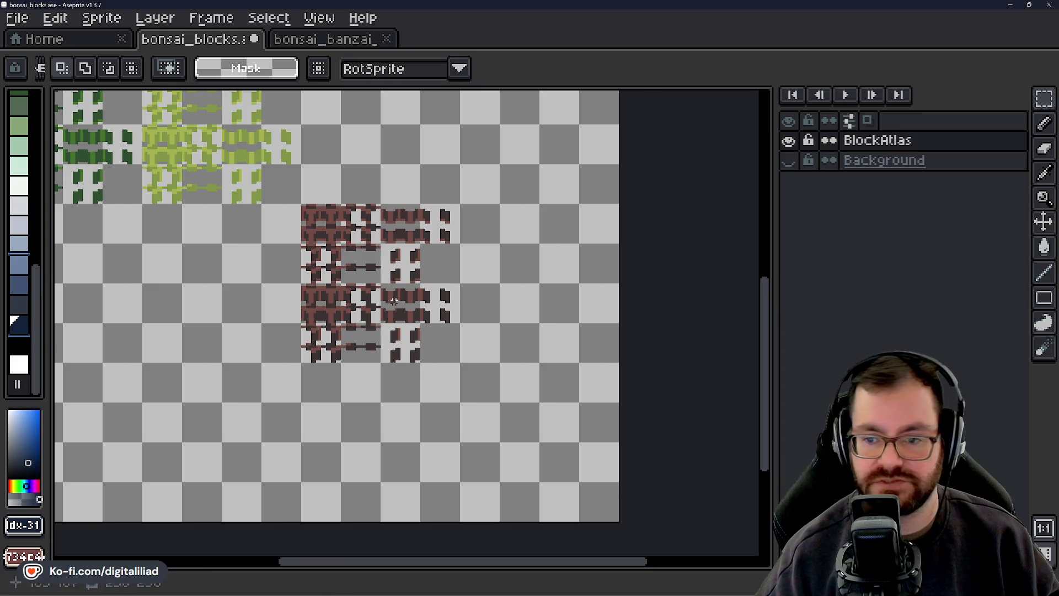
pyautogui.scroll(5, 362, 260)
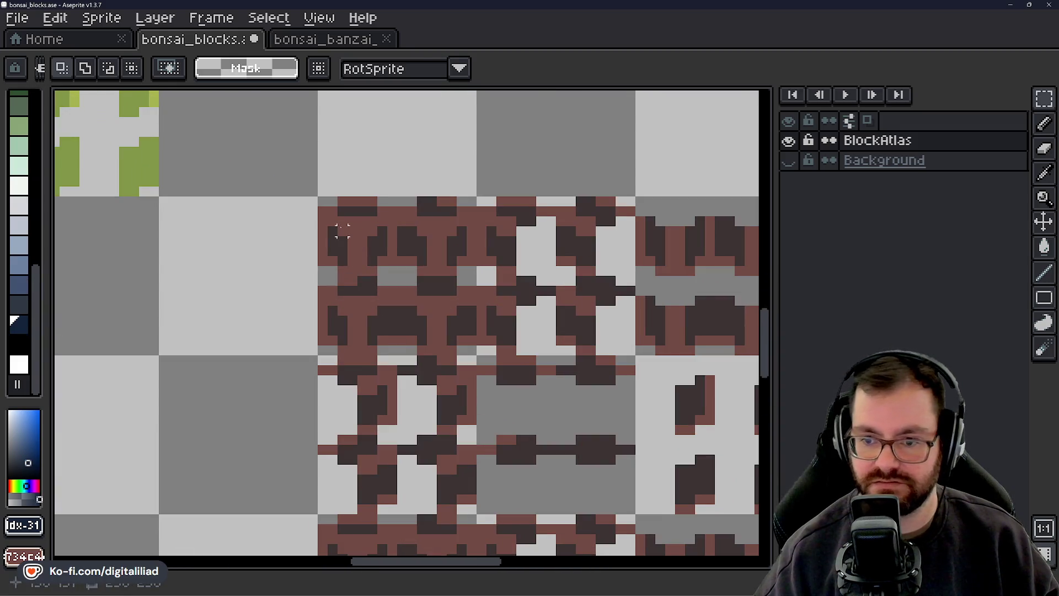
pyautogui.scroll(-2, 342, 231)
pyautogui.moveTo(341, 220); pyautogui.dragTo(619, 494)
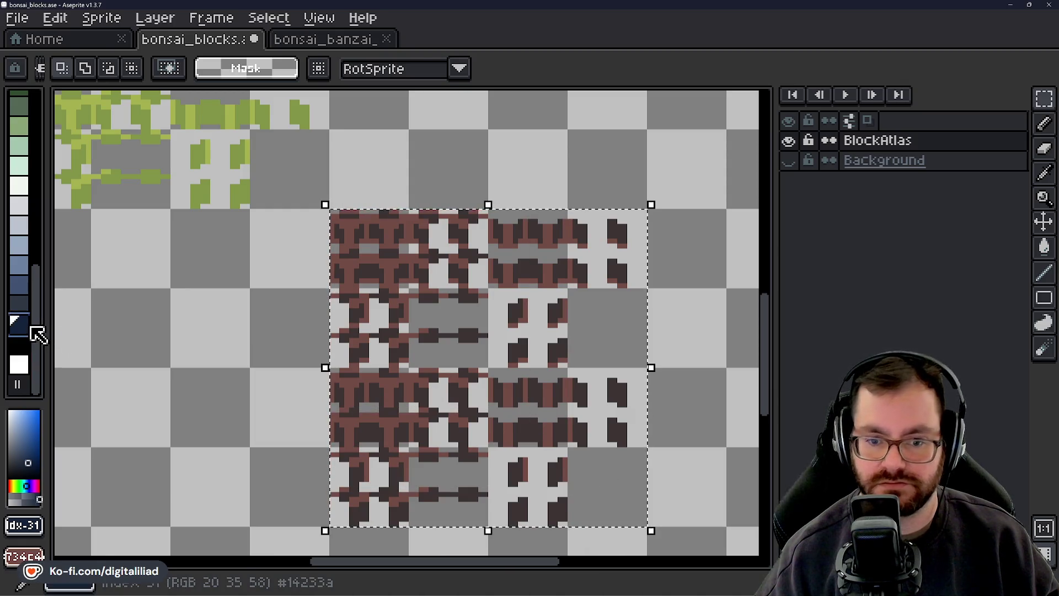
# Bucket-fill the darkest brown pixels navy and the remaining brown pixels dark slate.
pyautogui.scroll(3, 350, 246)
pyautogui.press('g')
pyautogui.click(384, 237)
pyautogui.scroll(-1, 196, 291)
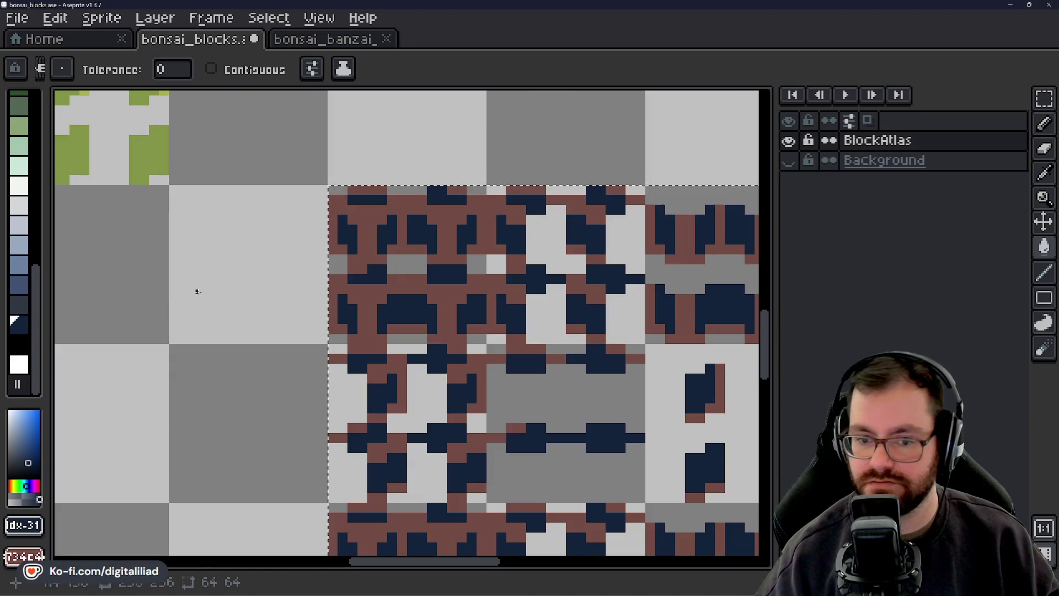
pyautogui.scroll(-1, 33, 315)
pyautogui.scroll(2, 377, 254)
pyautogui.click(377, 255)
pyautogui.scroll(-5, 411, 295)
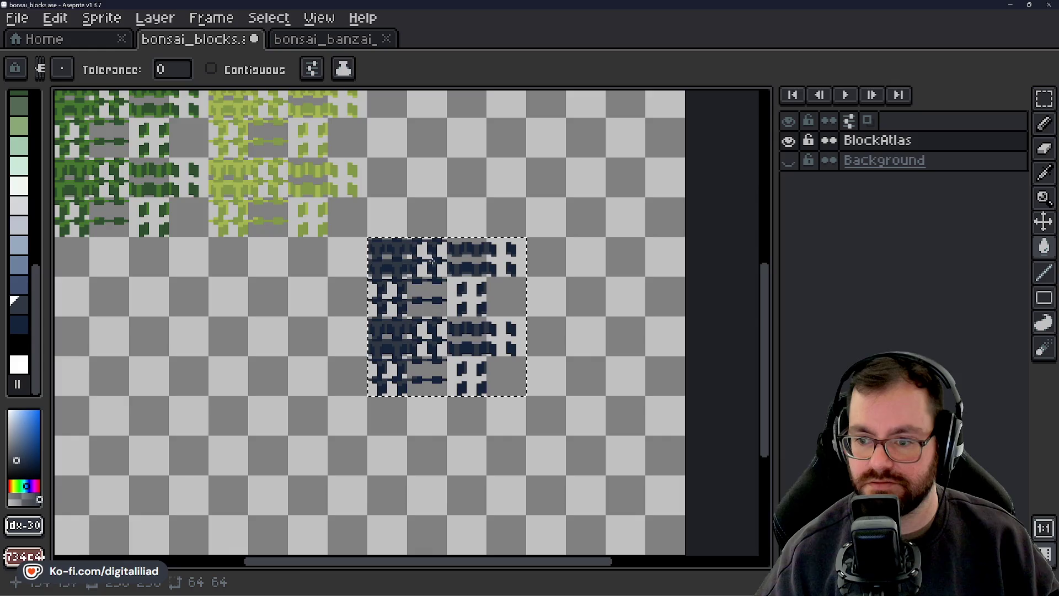
pyautogui.scroll(4, 431, 260)
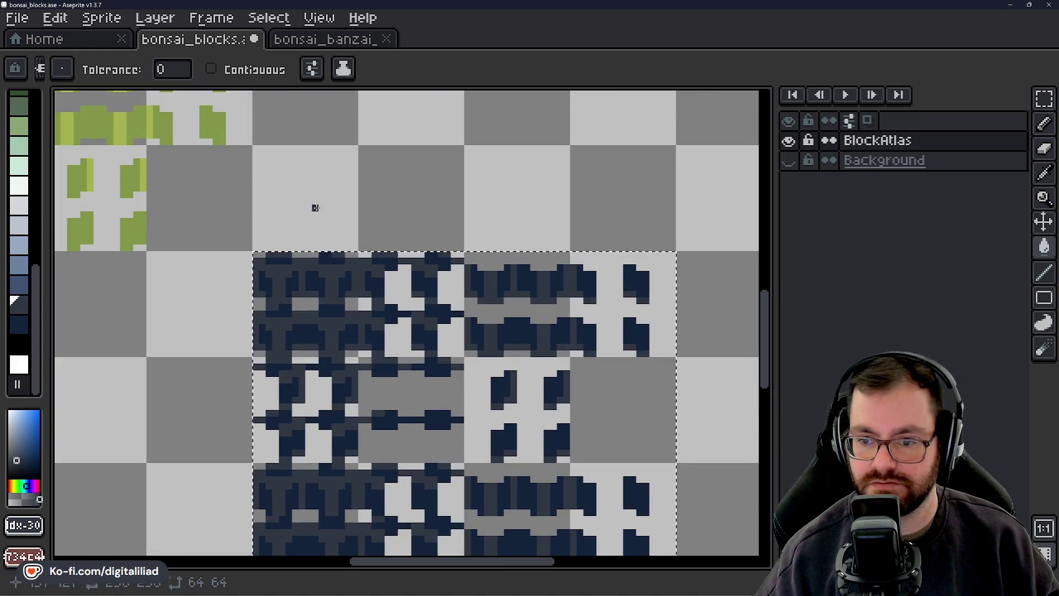
pyautogui.scroll(-3, 396, 445)
# Clear the selection and marquee-select the whole navy tile block.
pyautogui.click(1044, 99)
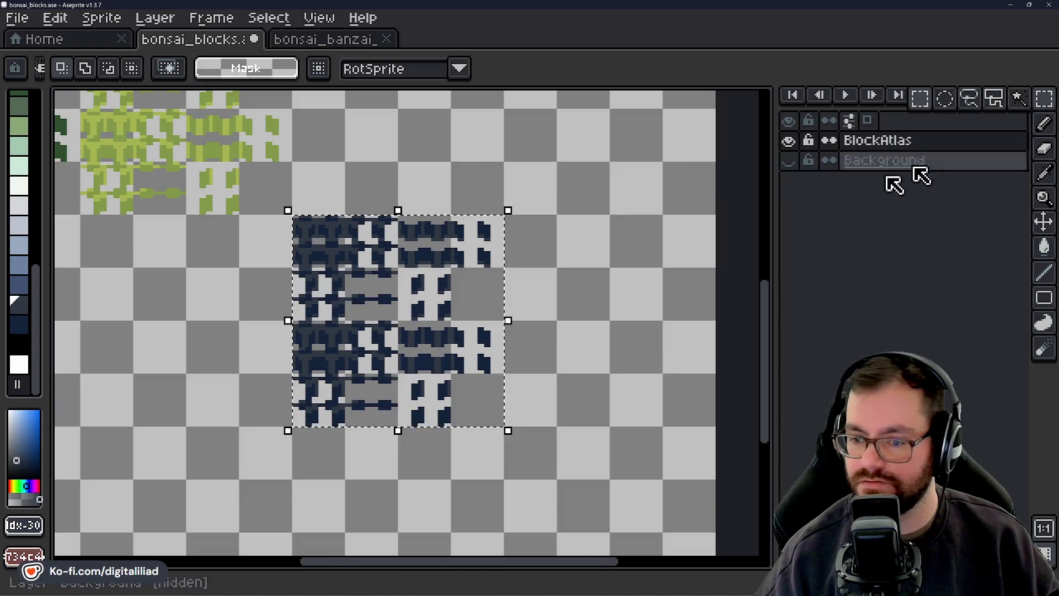
pyautogui.click(588, 193)
pyautogui.moveTo(319, 242); pyautogui.dragTo(425, 321)
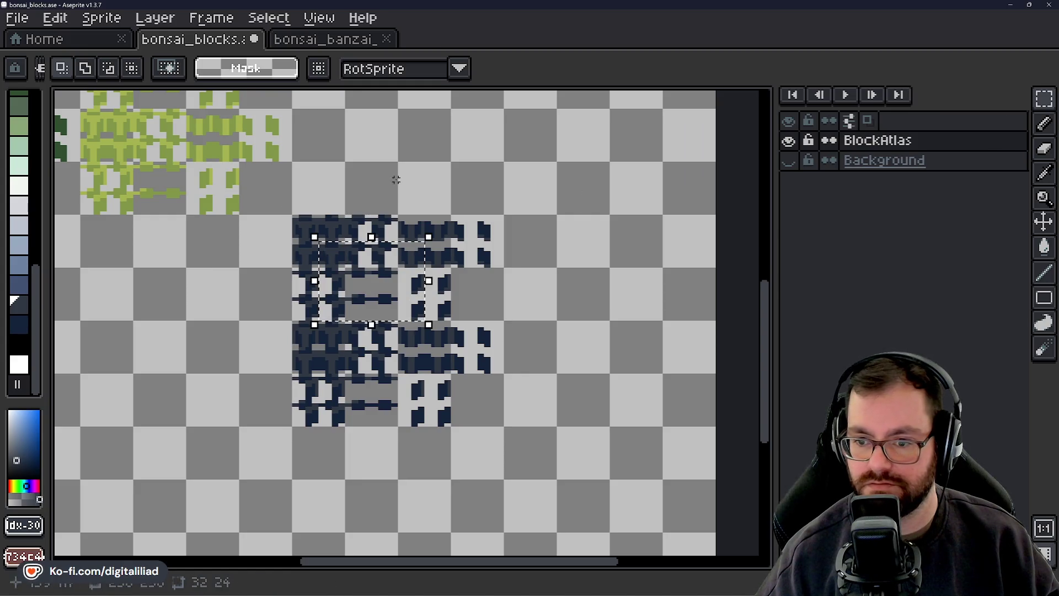
pyautogui.moveTo(304, 226); pyautogui.dragTo(499, 425)
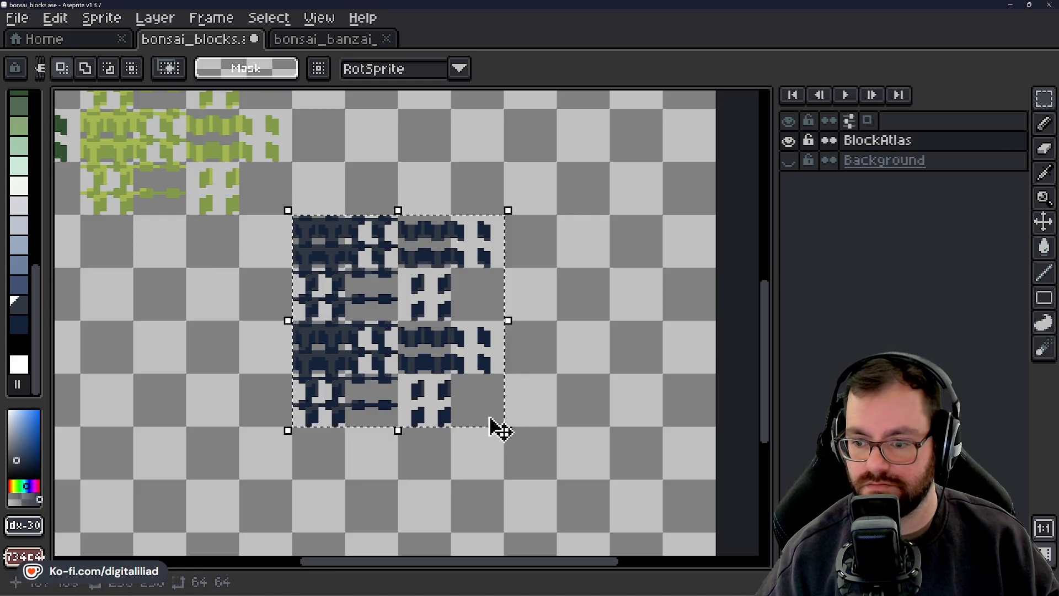
# Duplicate the navy block 64 px to the right, commit it, and select the copy.
pyautogui.click(419, 321)
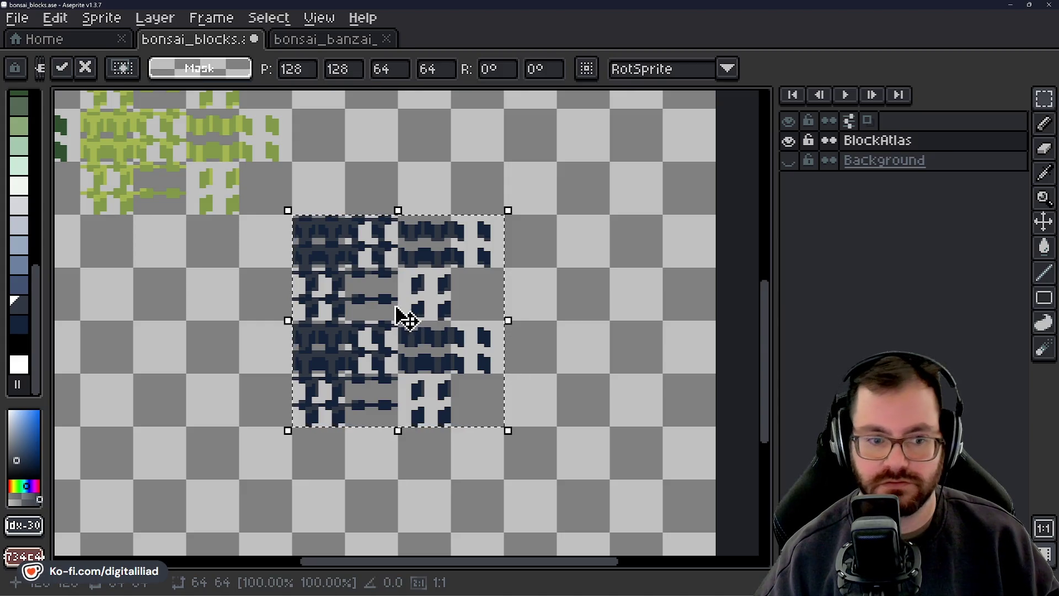
pyautogui.moveTo(388, 316)
pyautogui.mouseDown()
pyautogui.moveTo(521, 378)
pyautogui.moveTo(591, 335)
pyautogui.moveTo(595, 312)
pyautogui.mouseUp()
pyautogui.click(560, 184)
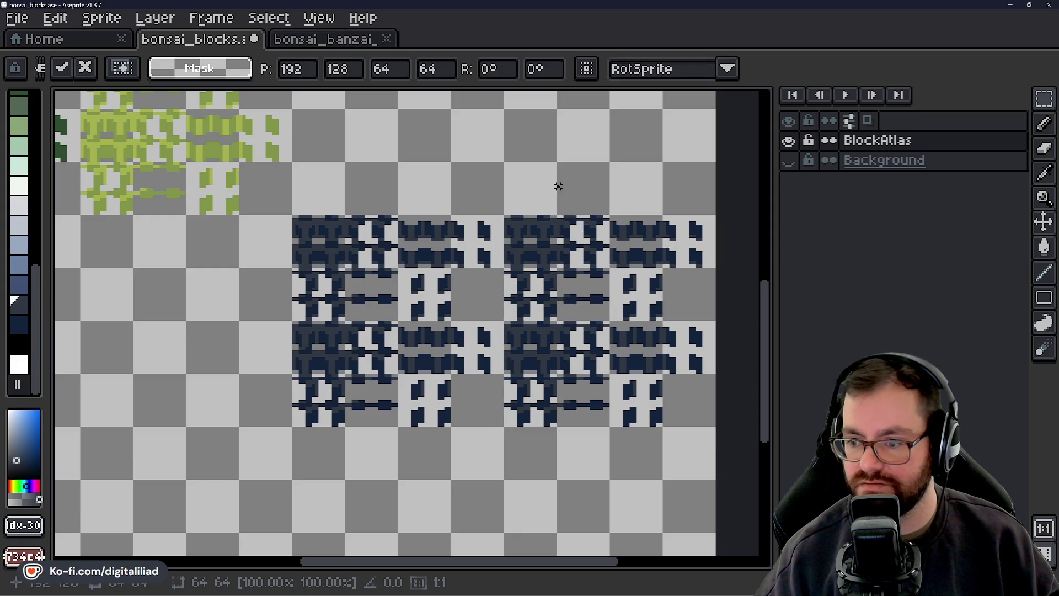
pyautogui.scroll(2, 406, 239)
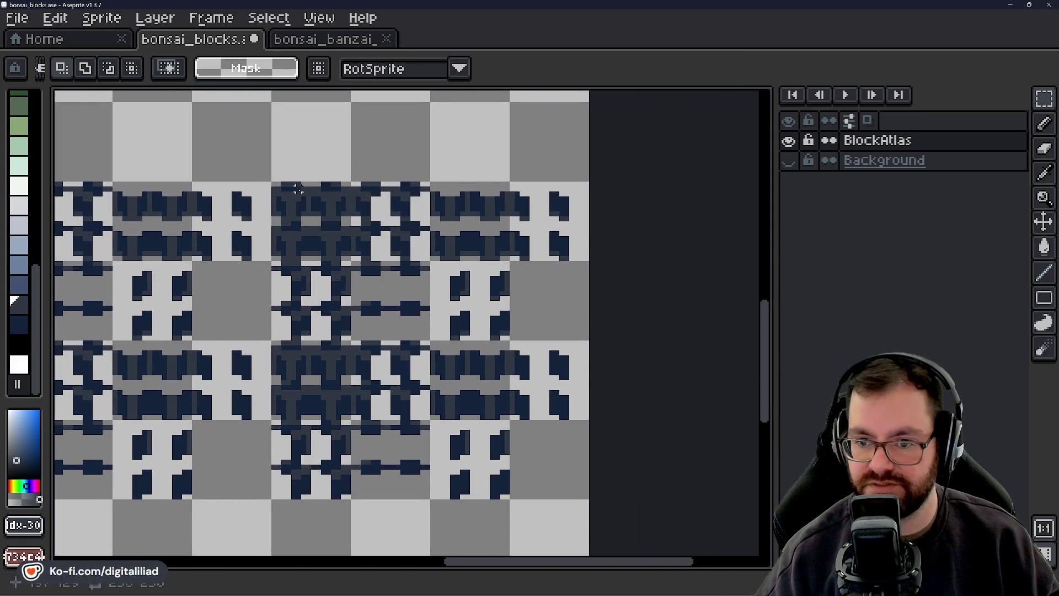
pyautogui.moveTo(298, 189)
pyautogui.mouseDown()
pyautogui.moveTo(546, 494)
pyautogui.moveTo(579, 499)
pyautogui.mouseUp()
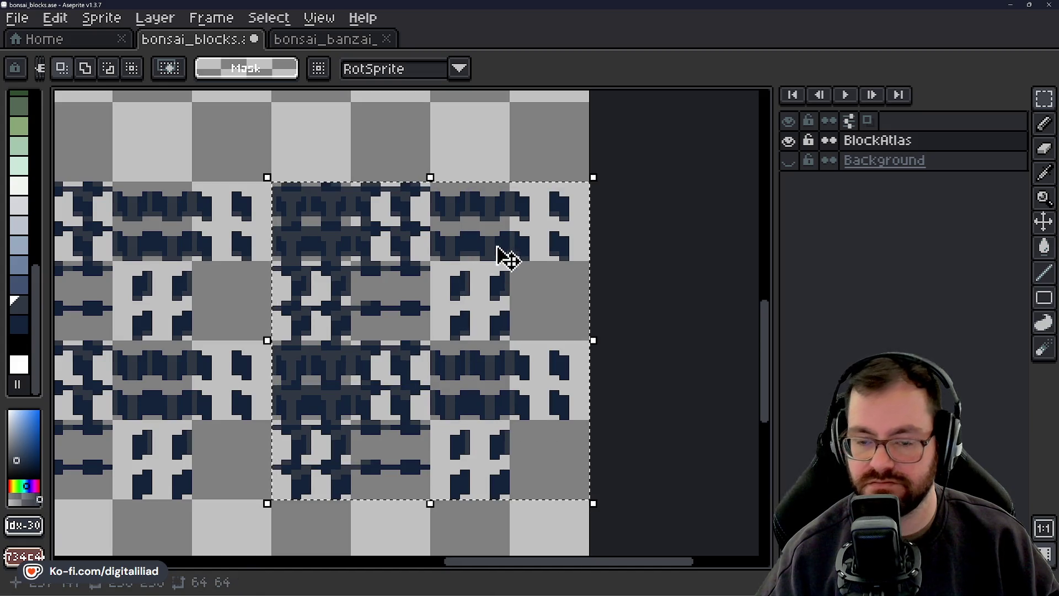
# Fill the copy's darkest navy pixels slate blue and its slate pixels lighter blue, then deselect.
pyautogui.click(19, 280)
pyautogui.scroll(2, 233, 223)
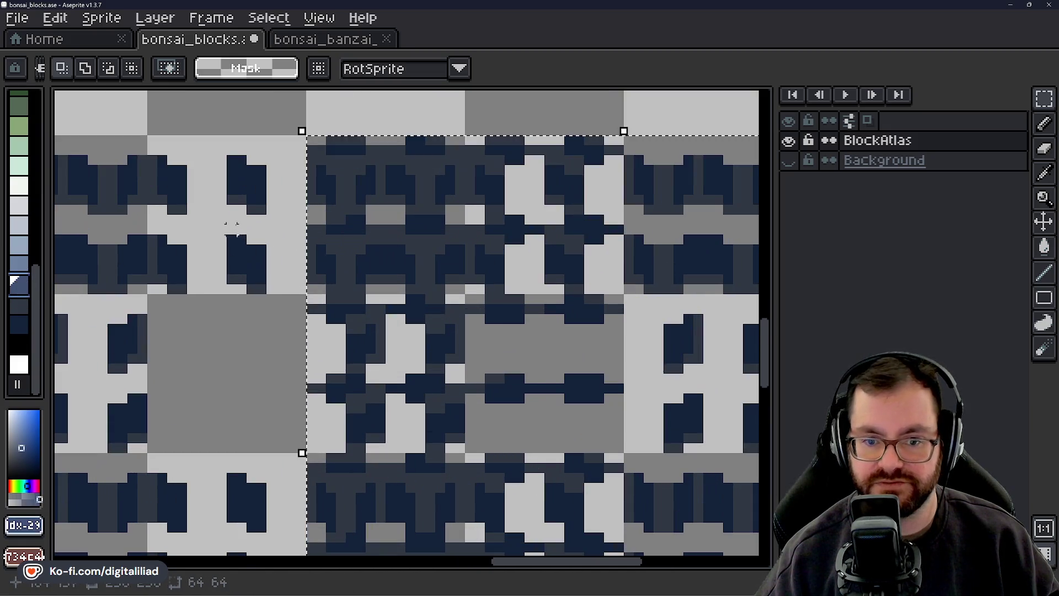
pyautogui.scroll(-1, 312, 229)
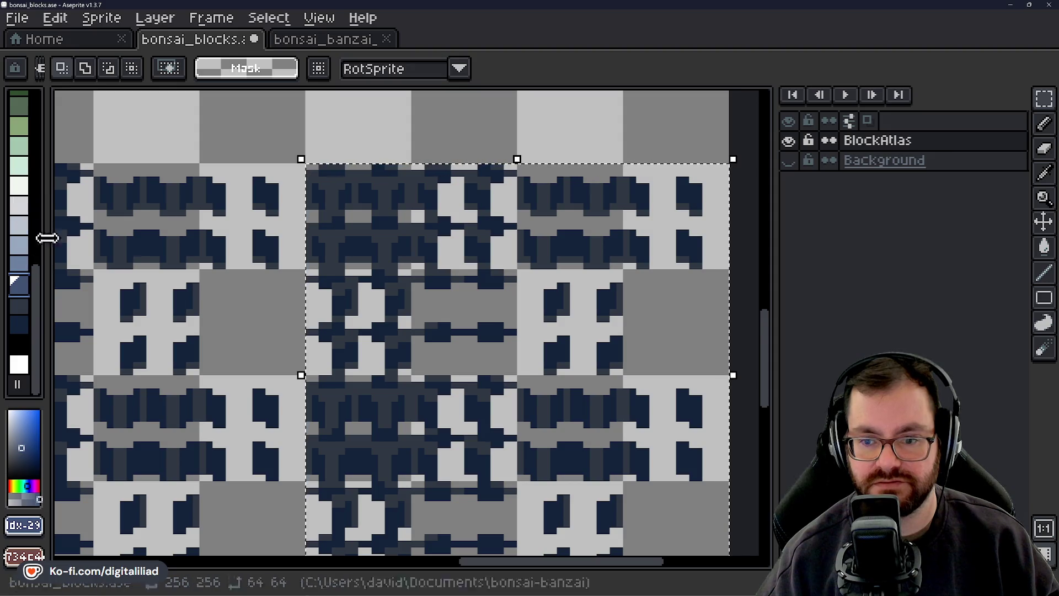
pyautogui.scroll(1, 353, 190)
pyautogui.press('w')
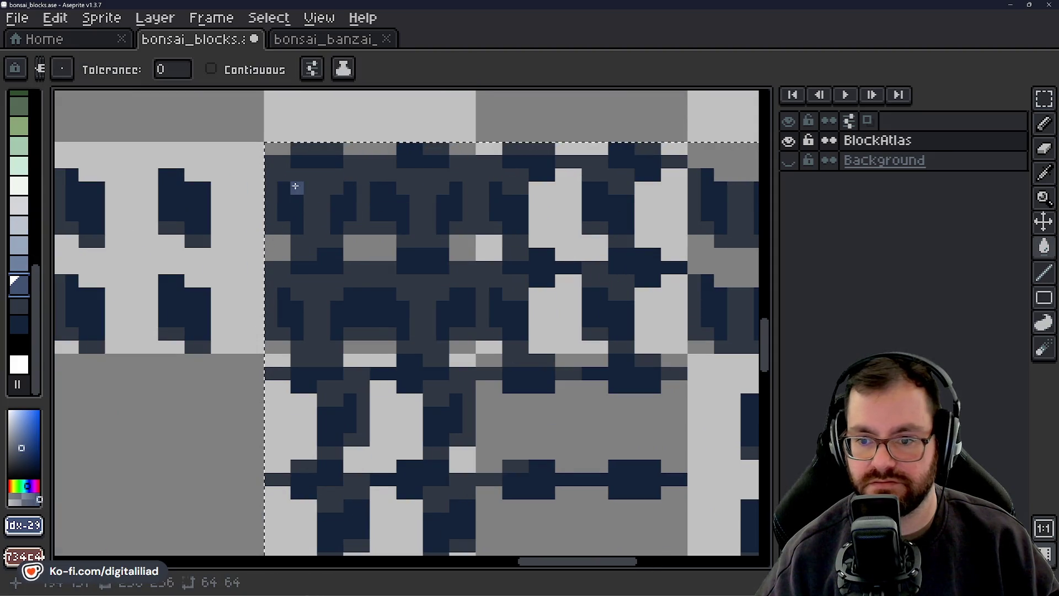
pyautogui.click(329, 201)
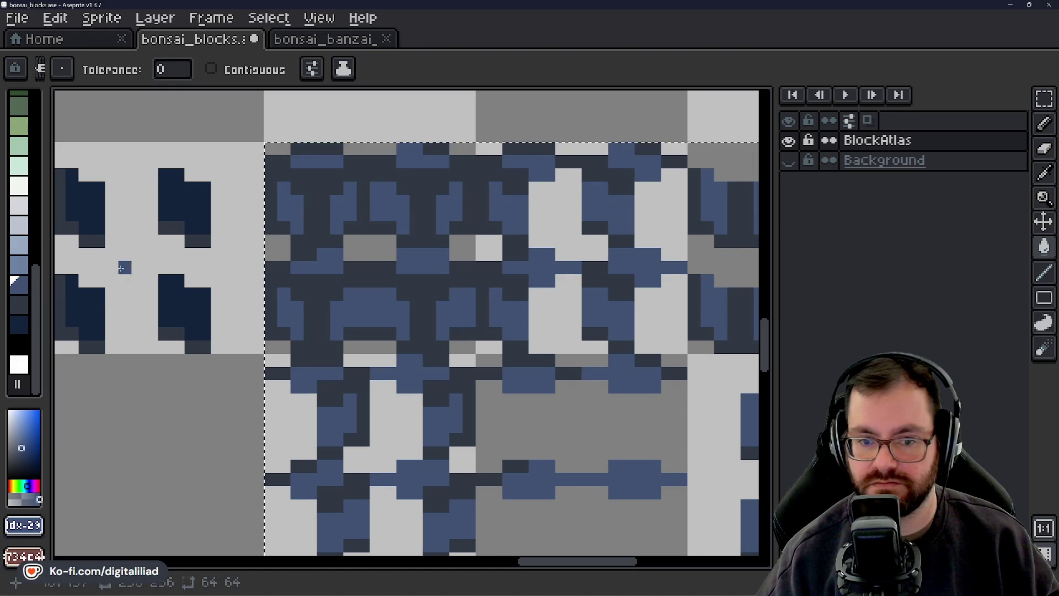
pyautogui.click(19, 266)
pyautogui.click(337, 201)
pyautogui.scroll(-1, 371, 212)
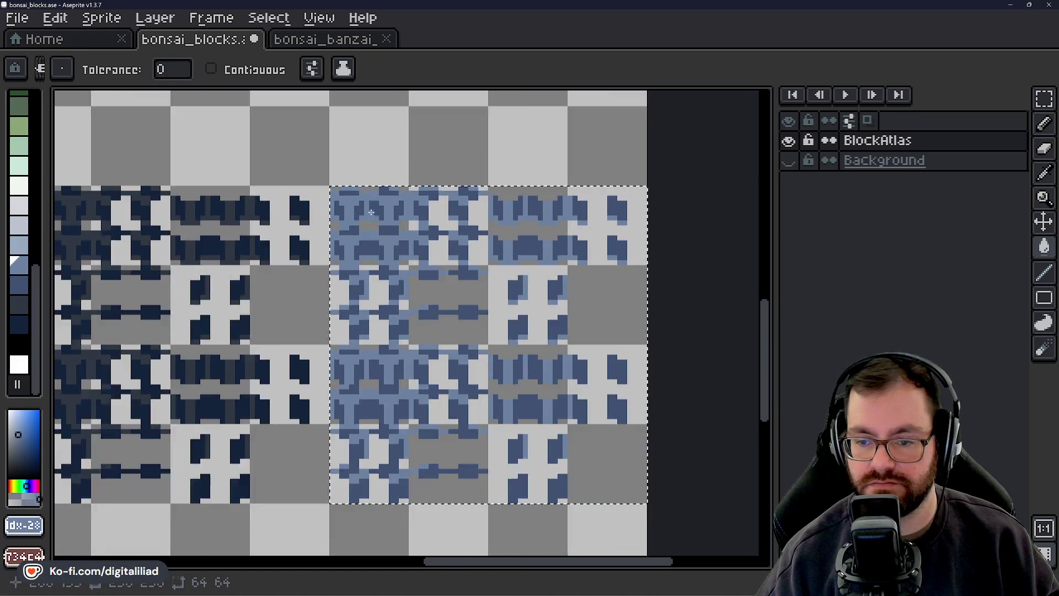
pyautogui.scroll(-1, 371, 213)
pyautogui.click(1043, 99)
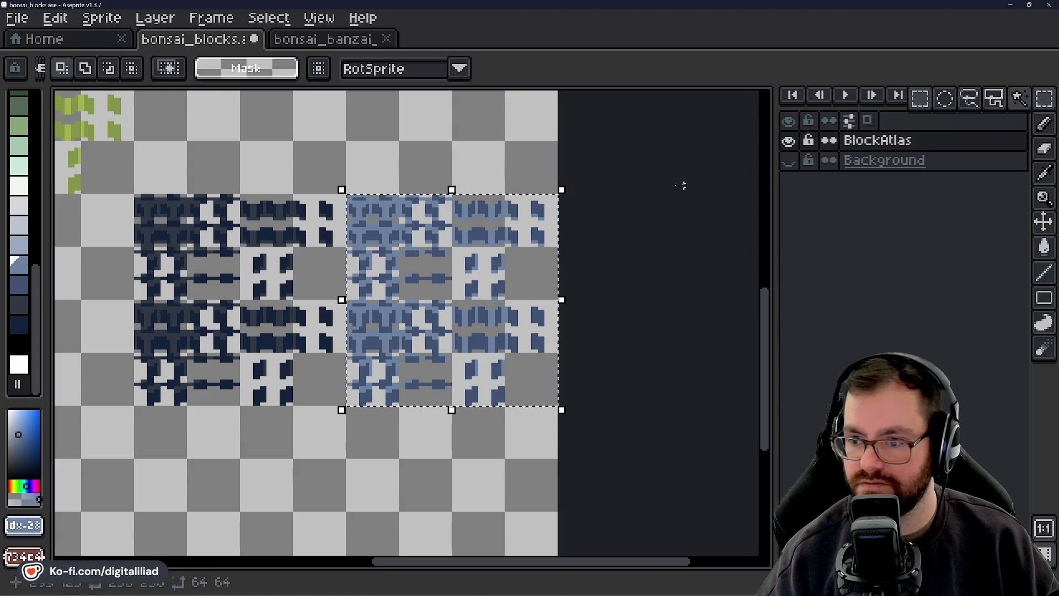
pyautogui.hotkey('ctrl', 'd')
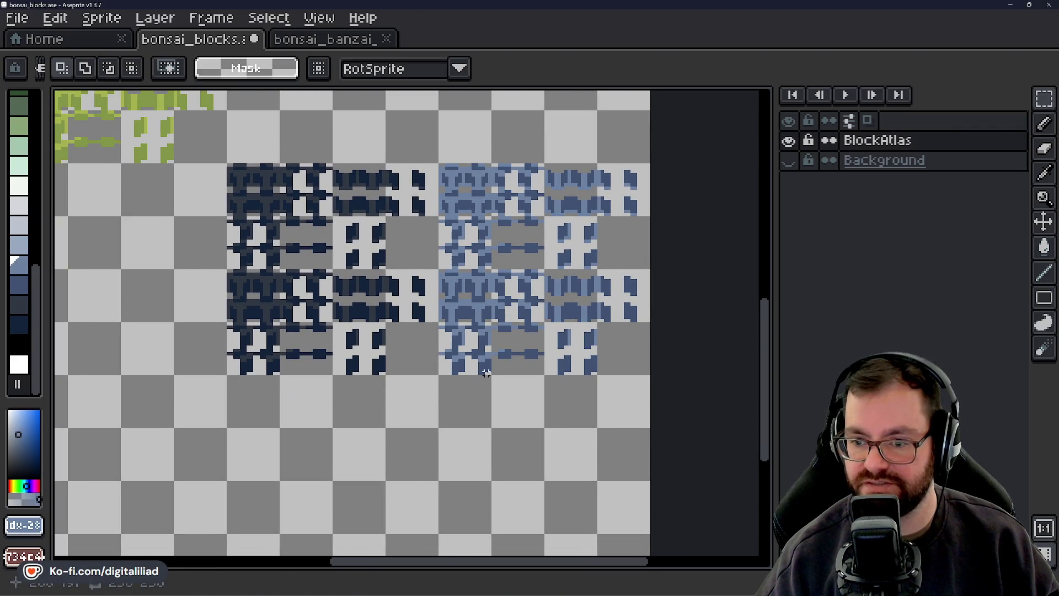
# Select both the navy and blue tile blocks together.
pyautogui.scroll(-1, 293, 183)
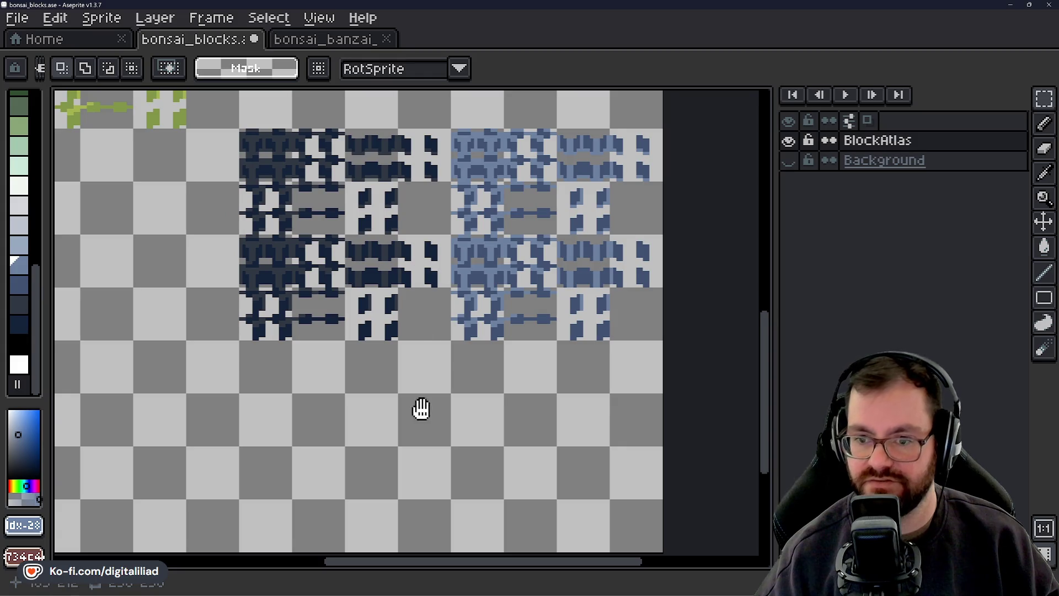
pyautogui.moveTo(421, 408); pyautogui.dragTo(417, 436)
pyautogui.moveTo(243, 170)
pyautogui.mouseDown()
pyautogui.moveTo(605, 366)
pyautogui.moveTo(658, 370)
pyautogui.mouseUp()
pyautogui.scroll(-1, 599, 391)
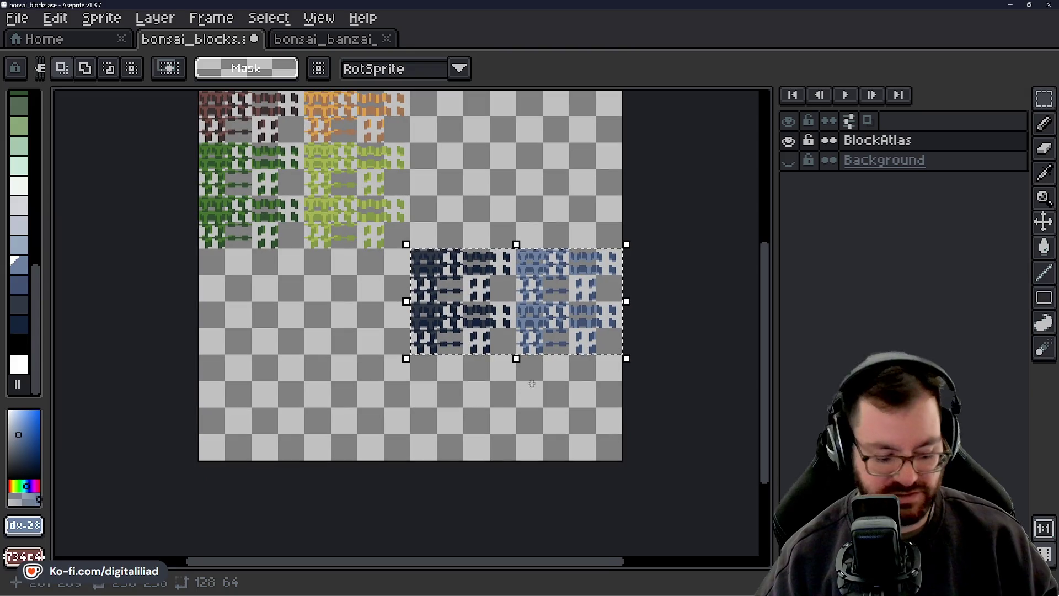
# Place a copy of both blocks directly below them, aligned at position 128, 192.
pyautogui.hotkey('ctrl', 't')
pyautogui.moveTo(505, 289); pyautogui.dragTo(506, 411)
pyautogui.scroll(-1, 485, 274)
pyautogui.scroll(6, 485, 273)
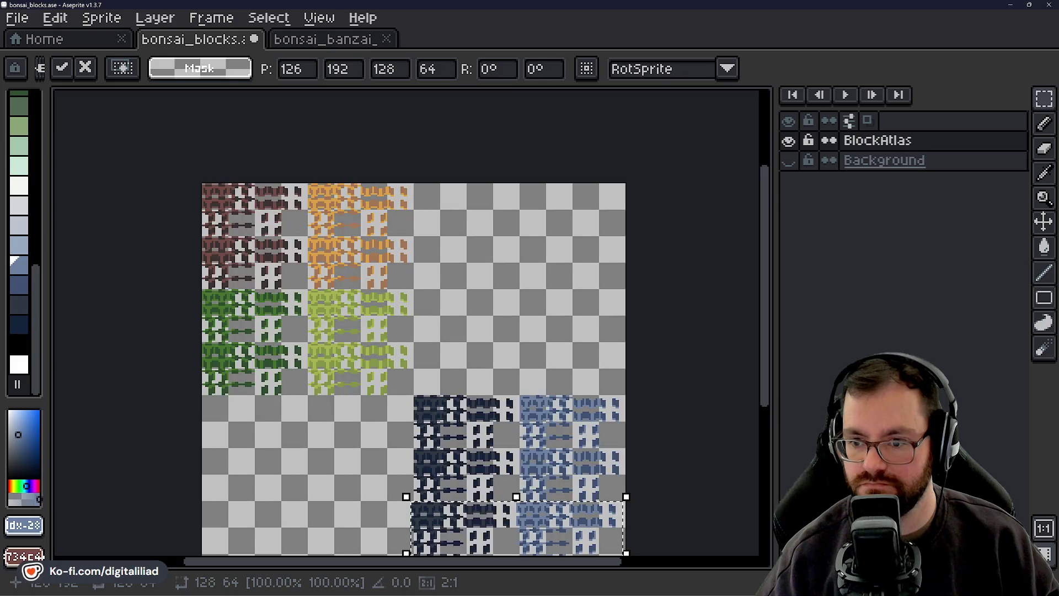
pyautogui.scroll(2, 374, 298)
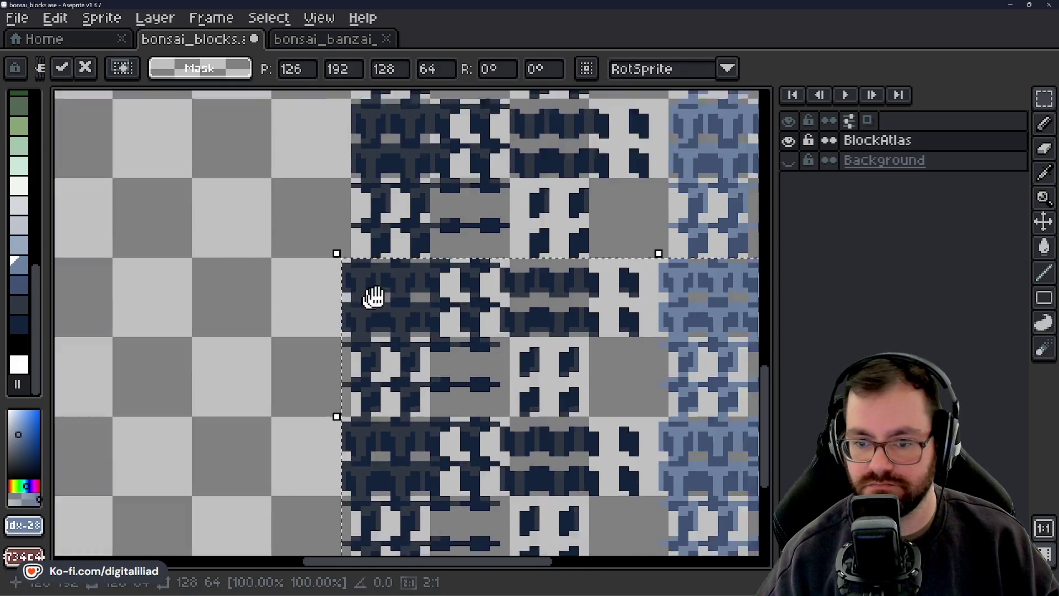
pyautogui.moveTo(416, 305); pyautogui.dragTo(447, 307)
pyautogui.scroll(-1, 446, 306)
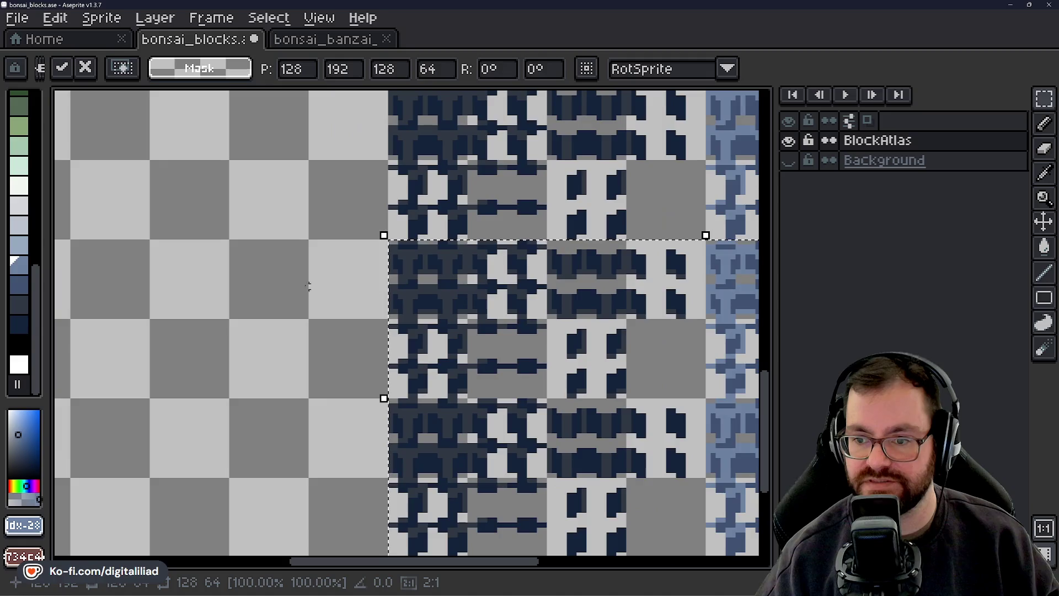
pyautogui.hscroll(3, 241, 267)
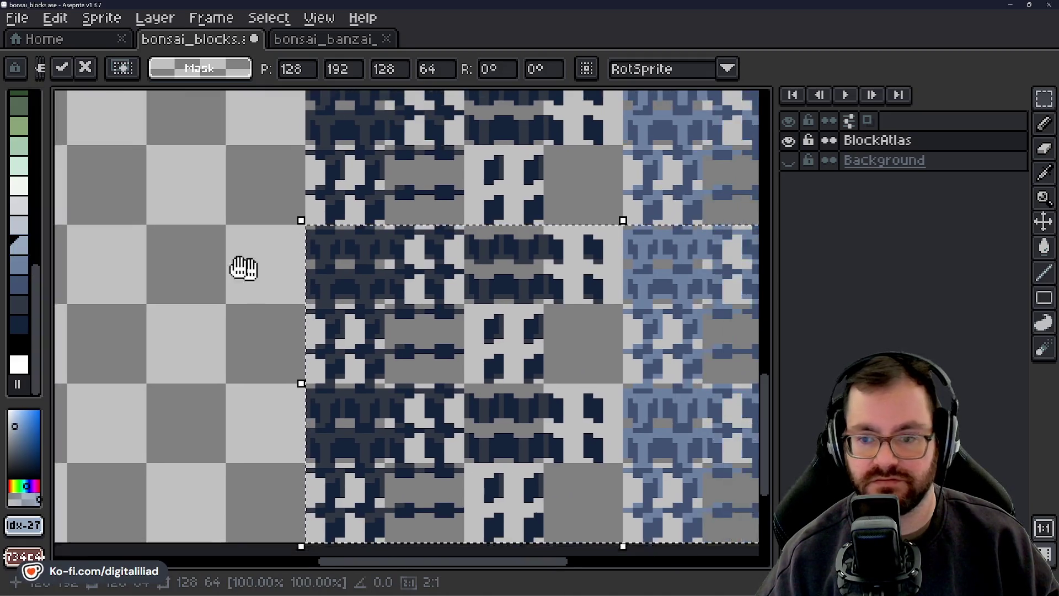
pyautogui.scroll(1, 311, 237)
pyautogui.scroll(1, 312, 237)
pyautogui.press('g')
pyautogui.click(259, 241)
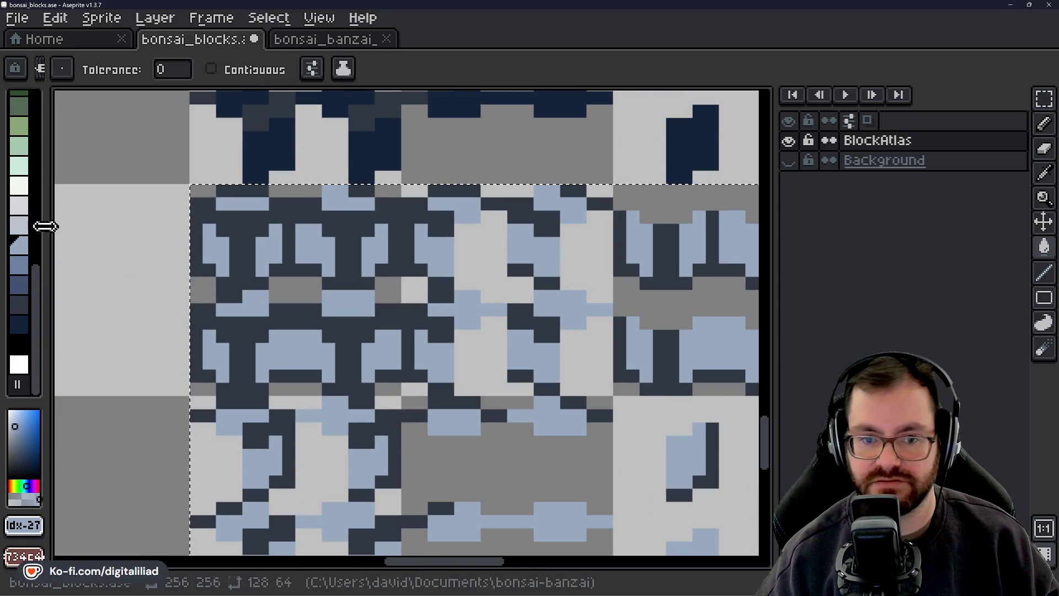
# Fill the lower copy's navy light blue, dark blue light grey, and mid blue near-white.
pyautogui.click(29, 227)
pyautogui.click(236, 218)
pyautogui.scroll(-2, 347, 301)
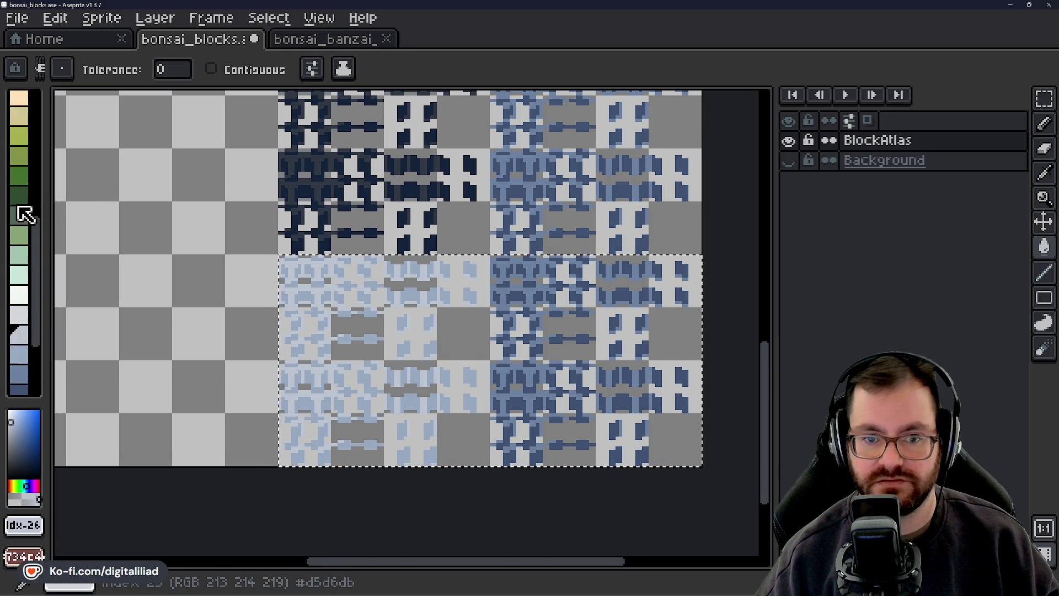
pyautogui.moveTo(518, 318); pyautogui.dragTo(285, 273)
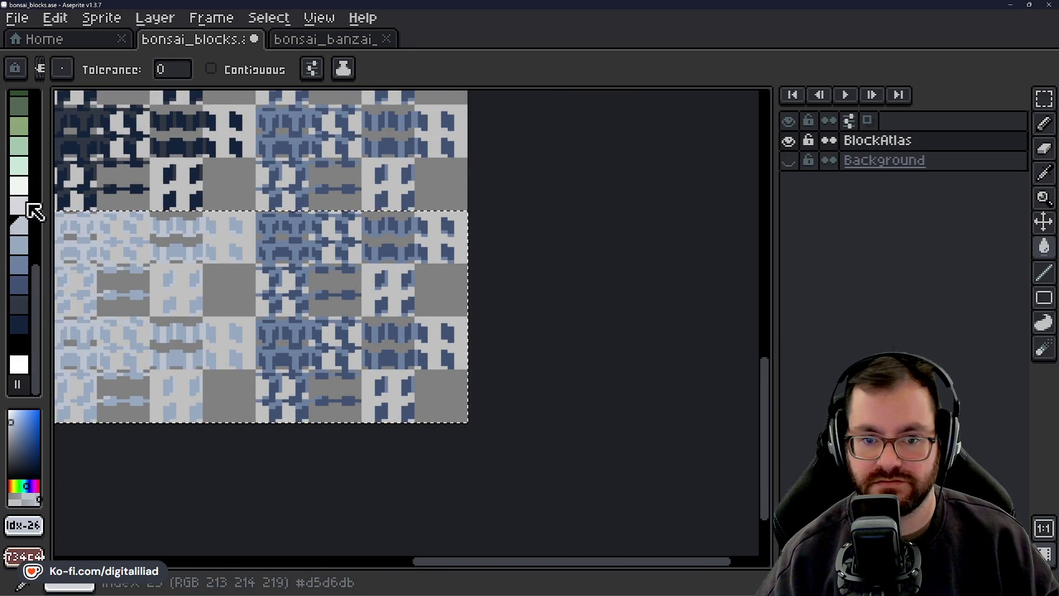
pyautogui.click(25, 207)
pyautogui.scroll(3, 289, 210)
pyautogui.click(249, 196)
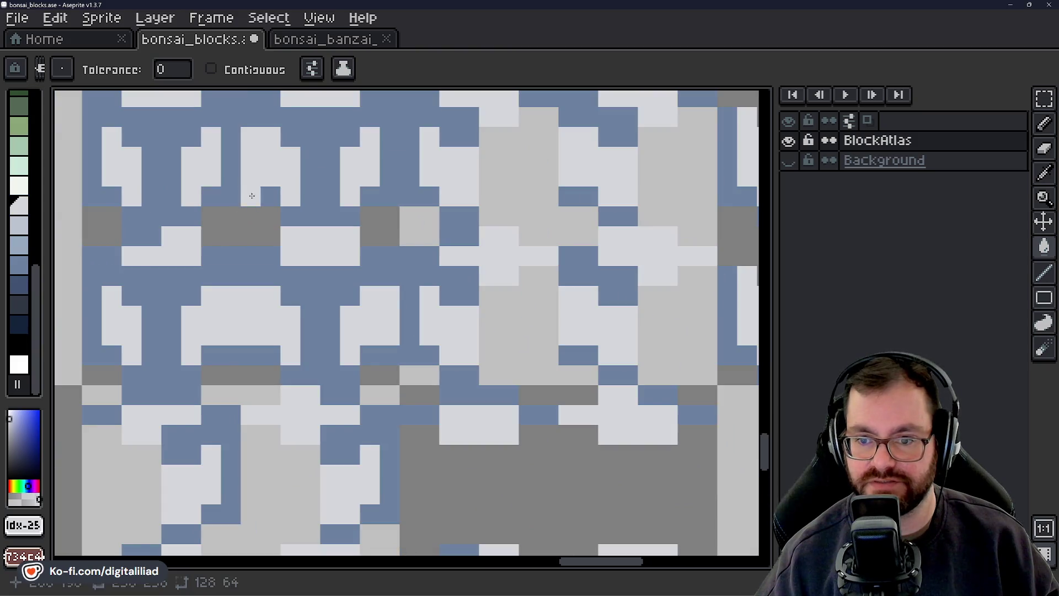
pyautogui.click(21, 187)
pyautogui.click(311, 134)
# Pan and zoom around the atlas to review the tiles, ending at the top-left corner.
pyautogui.scroll(-4, 311, 134)
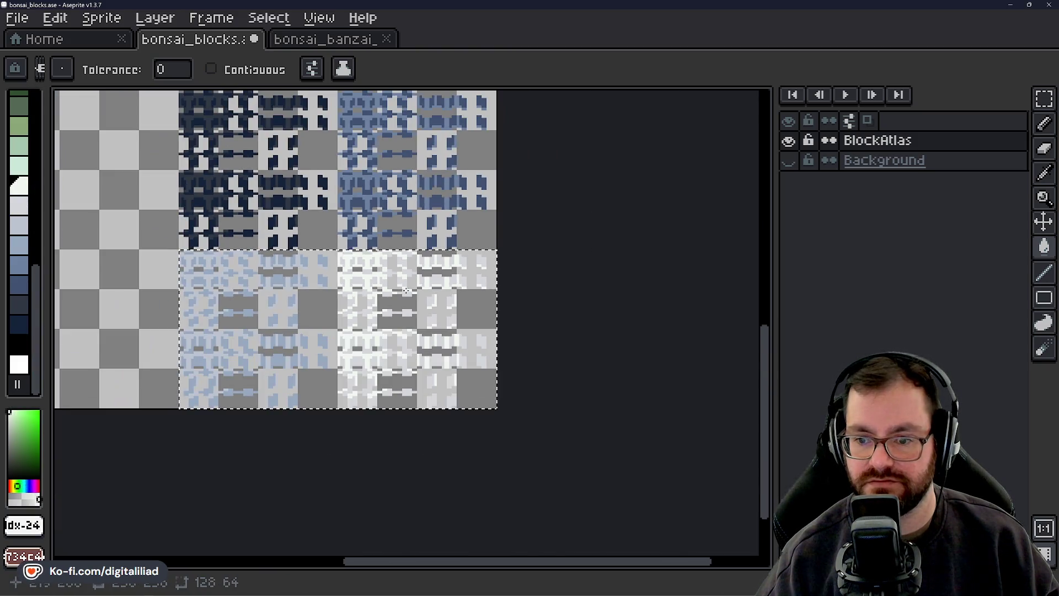
pyautogui.moveTo(386, 276); pyautogui.dragTo(435, 268)
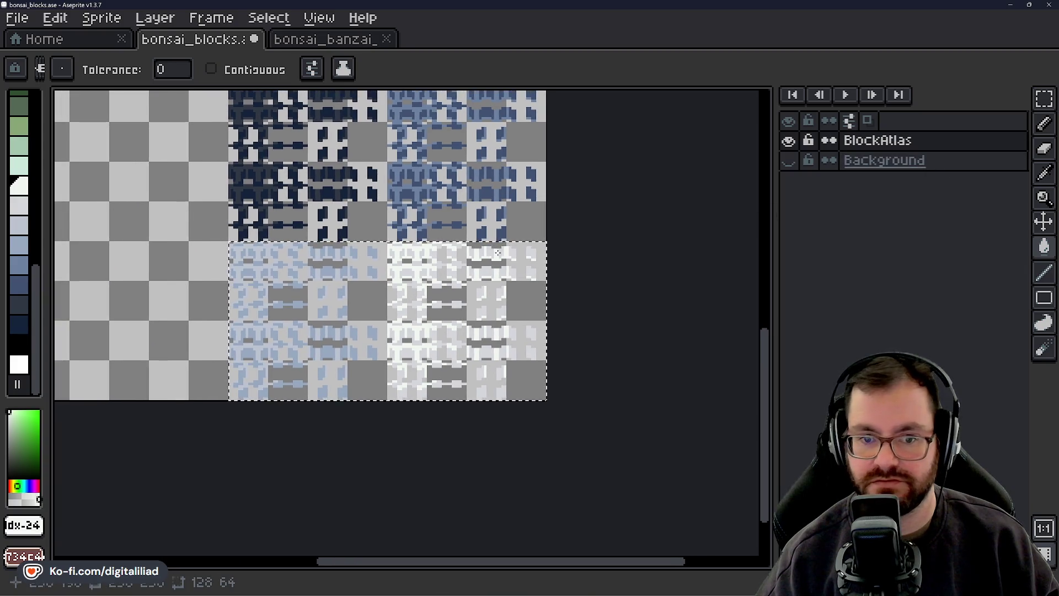
pyautogui.scroll(2, 25, 235)
pyautogui.scroll(3, 24, 234)
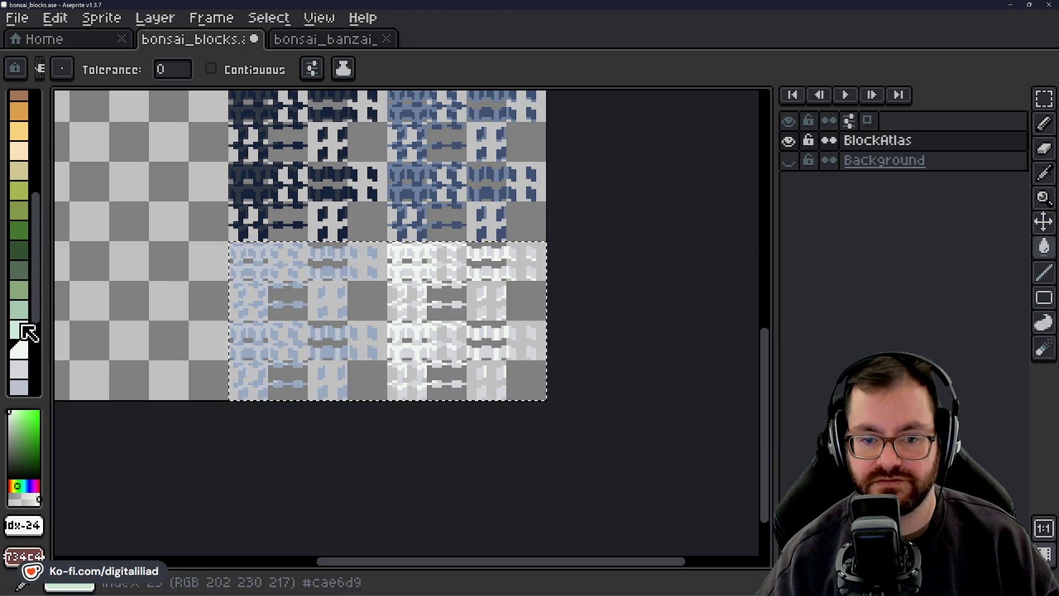
pyautogui.scroll(8, 28, 278)
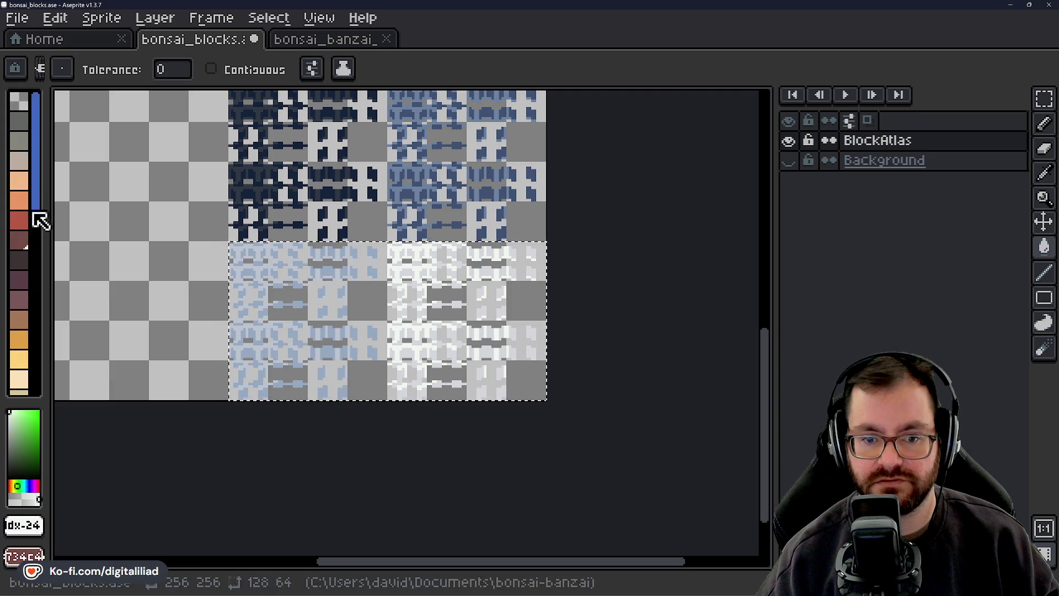
pyautogui.scroll(-4, 26, 329)
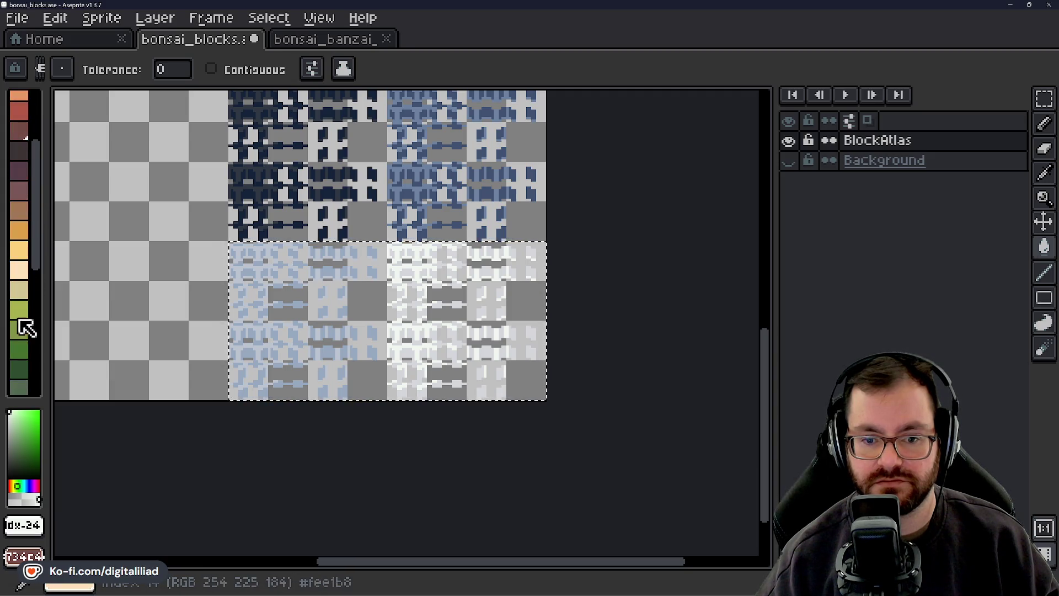
pyautogui.moveTo(168, 217)
pyautogui.mouseDown()
pyautogui.moveTo(198, 414)
pyautogui.moveTo(276, 496)
pyautogui.mouseUp()
pyautogui.moveTo(325, 303)
pyautogui.mouseDown()
pyautogui.moveTo(426, 390)
pyautogui.moveTo(456, 392)
pyautogui.moveTo(371, 395)
pyautogui.moveTo(405, 143)
pyautogui.mouseUp()
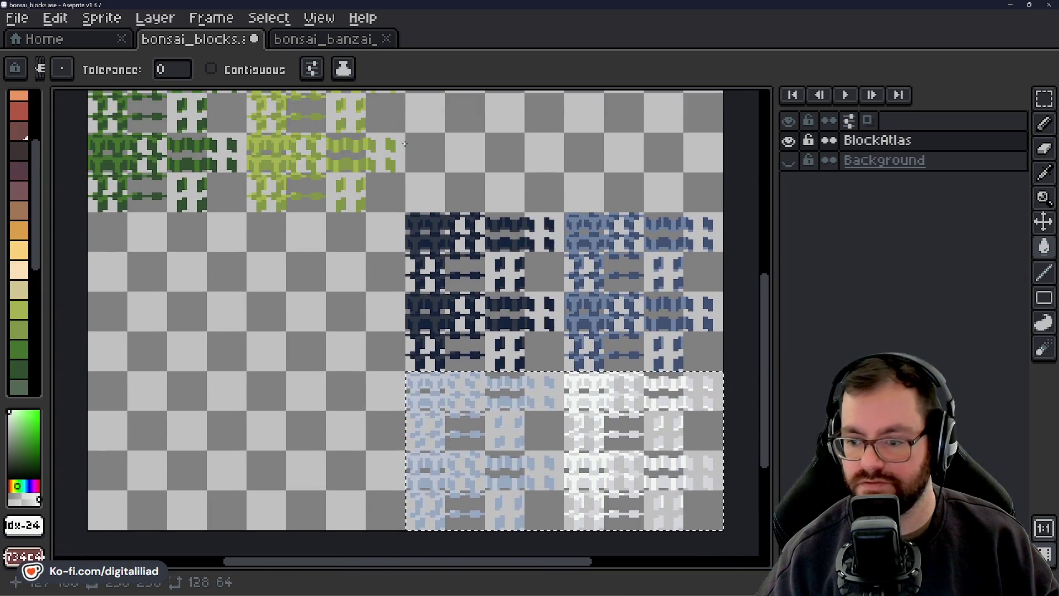
# Clear the selection and make the Background layer visible.
pyautogui.click(1044, 100)
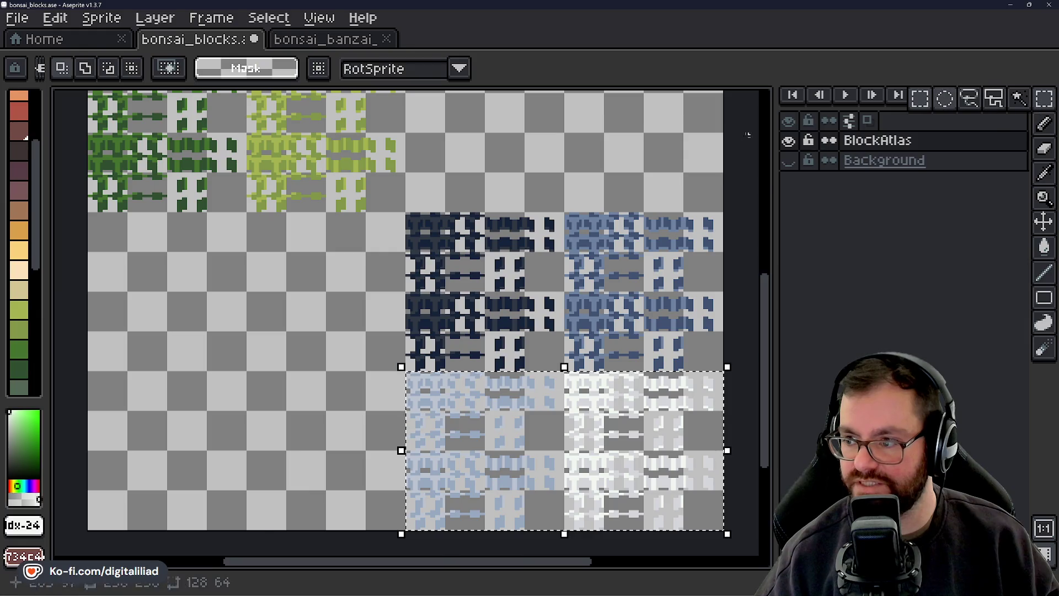
pyautogui.click(734, 181)
pyautogui.moveTo(661, 333)
pyautogui.mouseDown()
pyautogui.moveTo(596, 279)
pyautogui.moveTo(627, 379)
pyautogui.moveTo(574, 310)
pyautogui.mouseUp()
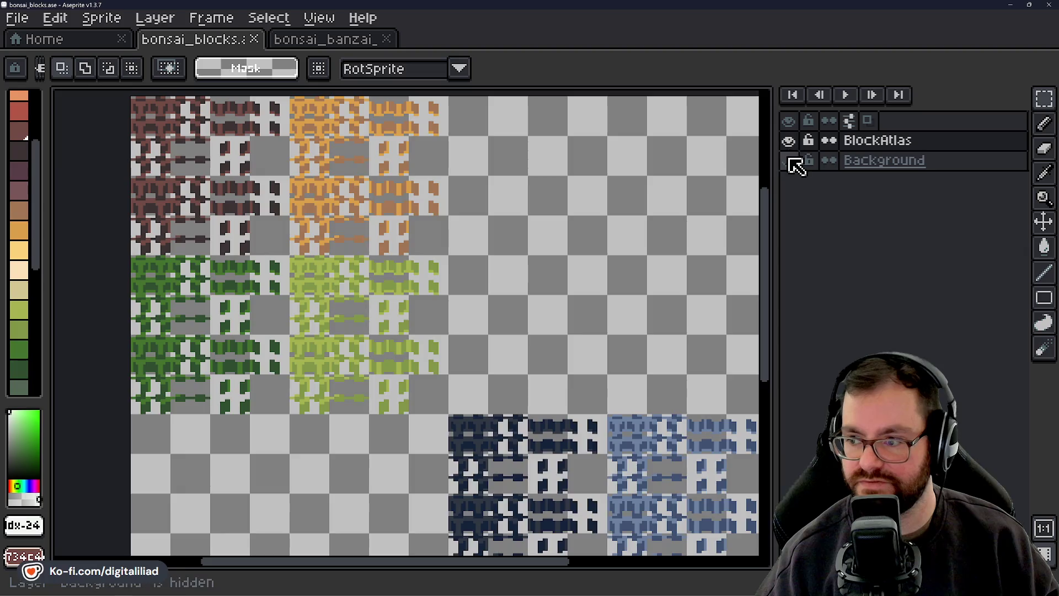
pyautogui.click(789, 160)
pyautogui.moveTo(619, 352)
pyautogui.mouseDown()
pyautogui.moveTo(546, 192)
pyautogui.moveTo(529, 293)
pyautogui.mouseUp()
# On the Background layer, bucket-fill the light-grey and brown areas black.
pyautogui.scroll(-1, 548, 192)
pyautogui.scroll(-1, 547, 192)
pyautogui.scroll(3, 500, 201)
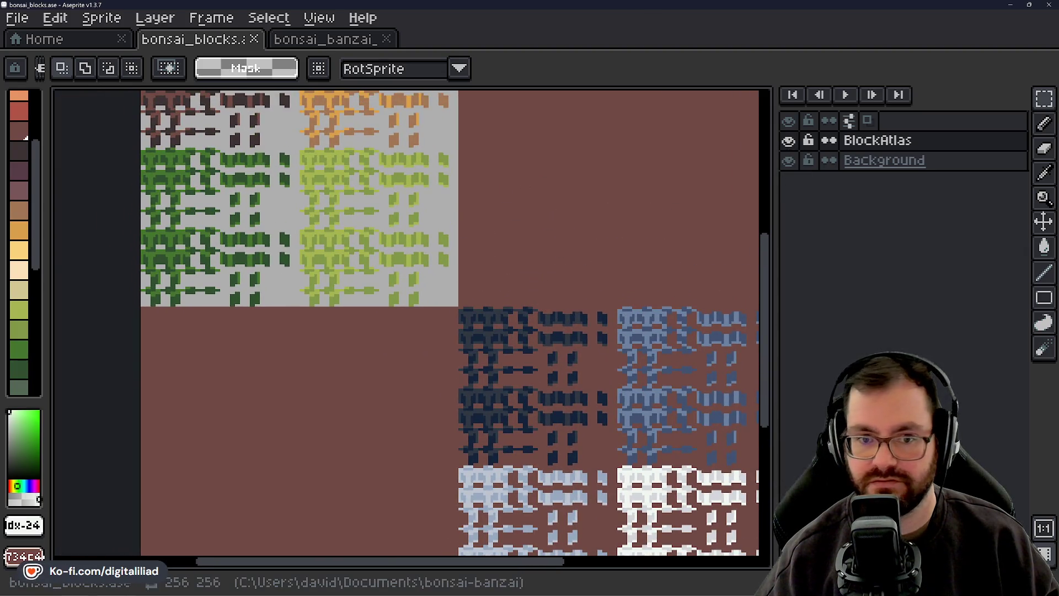
pyautogui.scroll(-4, 19, 205)
pyautogui.click(19, 342)
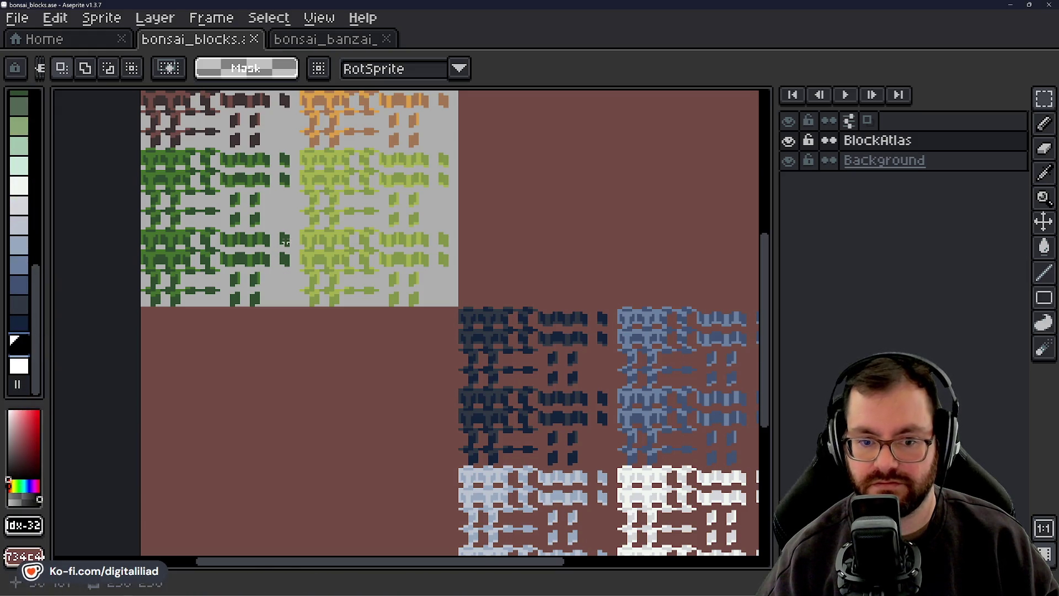
pyautogui.press('w')
pyautogui.click(815, 165)
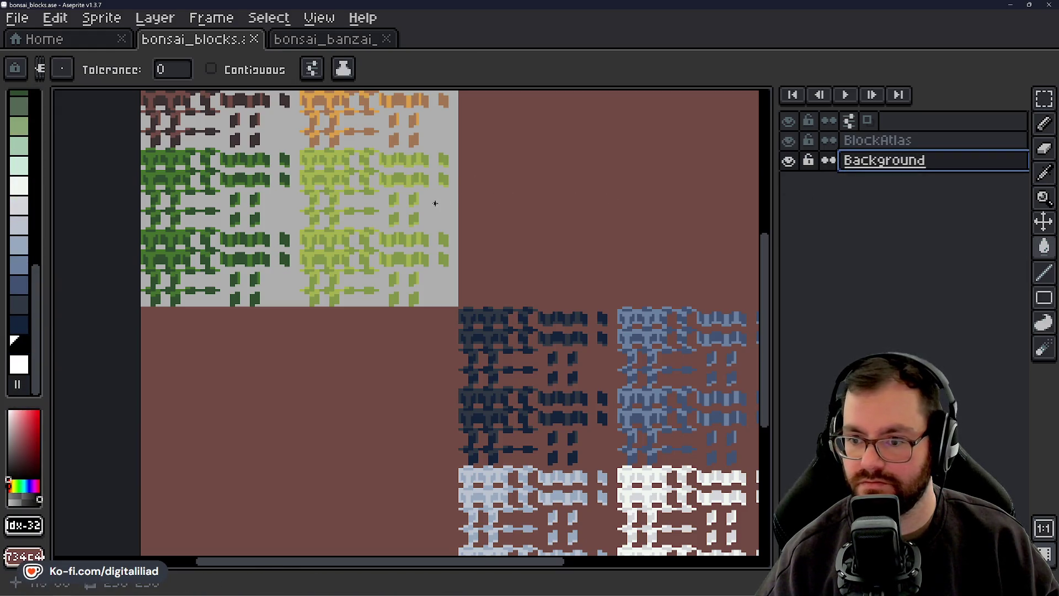
pyautogui.click(435, 204)
pyautogui.click(533, 210)
# Hide the Background layer so the tiles sit over transparency.
pyautogui.moveTo(503, 294)
pyautogui.mouseDown()
pyautogui.moveTo(366, 135)
pyautogui.moveTo(417, 251)
pyautogui.moveTo(424, 126)
pyautogui.mouseUp()
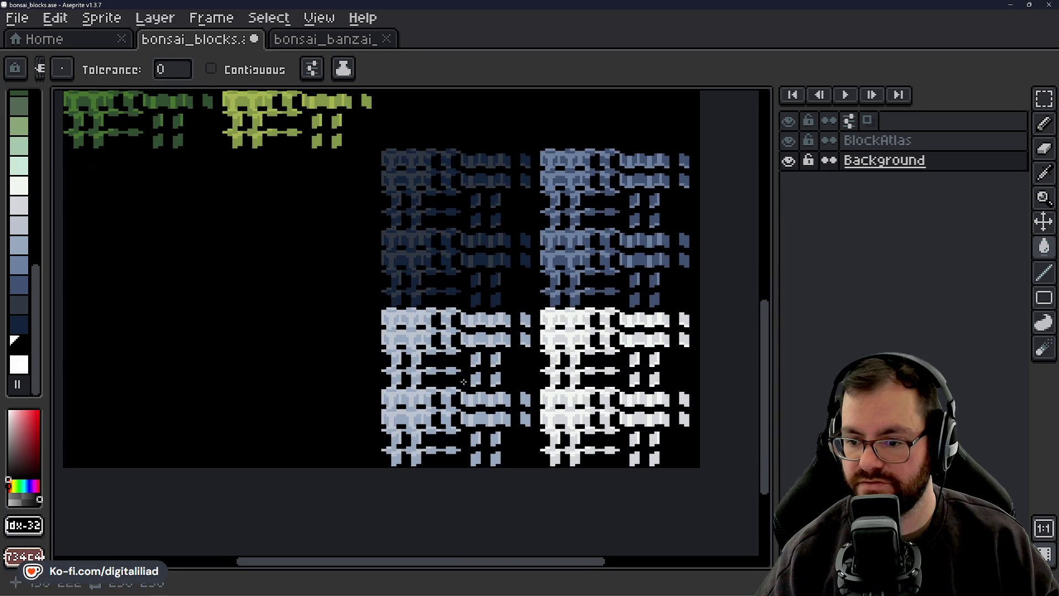
pyautogui.moveTo(592, 387)
pyautogui.mouseDown()
pyautogui.moveTo(574, 402)
pyautogui.moveTo(553, 357)
pyautogui.moveTo(556, 432)
pyautogui.mouseUp()
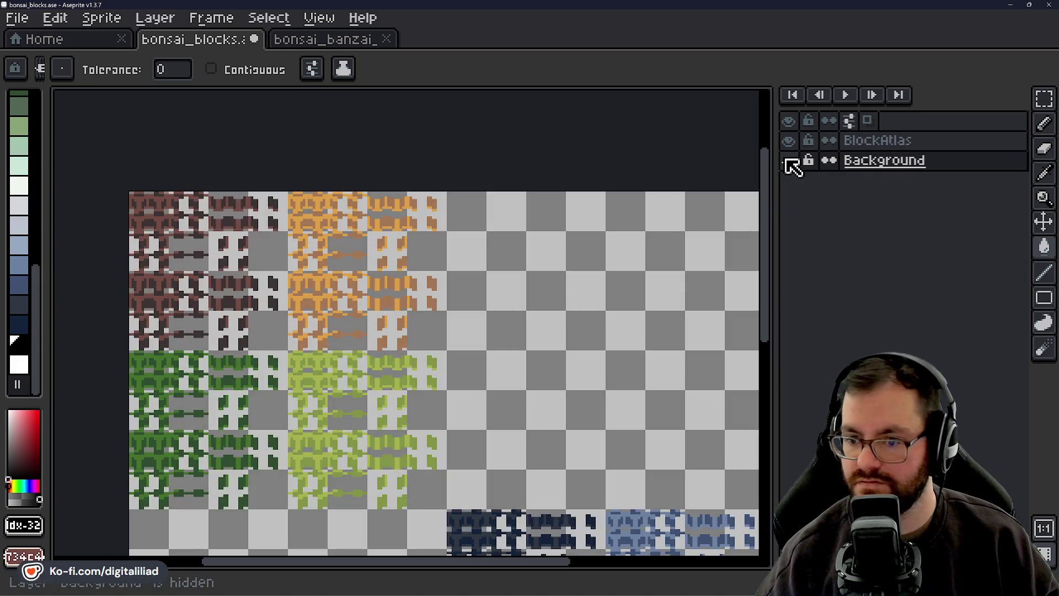
pyautogui.click(788, 161)
# Marquee-select the brown and orange tile block.
pyautogui.click(1044, 99)
pyautogui.moveTo(463, 404); pyautogui.dragTo(495, 365)
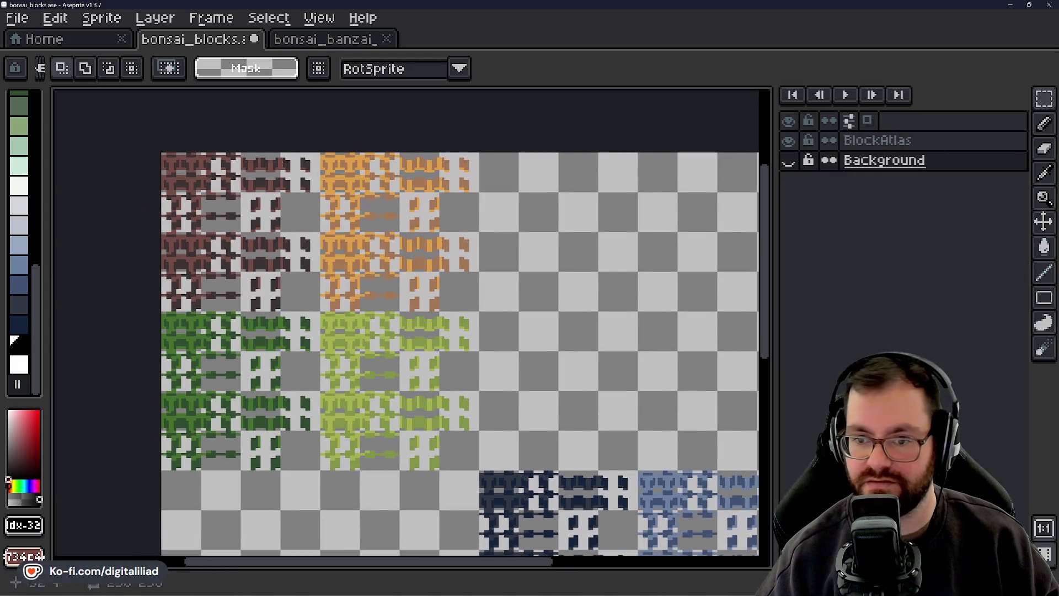
pyautogui.moveTo(168, 159); pyautogui.dragTo(480, 312)
pyautogui.moveTo(581, 298)
pyautogui.mouseDown()
pyautogui.moveTo(326, 248)
pyautogui.moveTo(409, 279)
pyautogui.mouseUp()
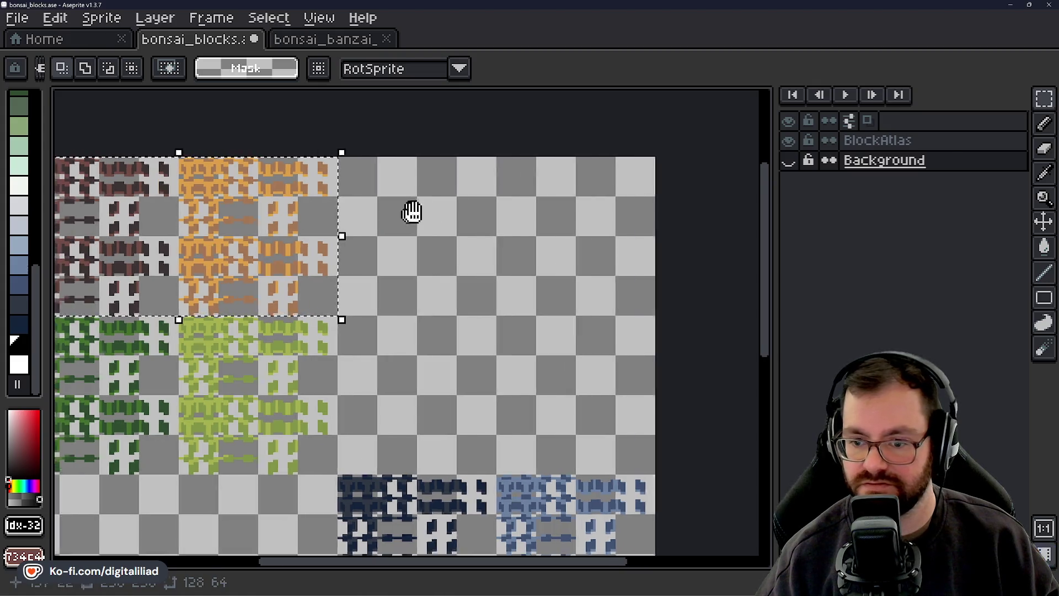
pyautogui.moveTo(411, 213)
pyautogui.mouseDown()
pyautogui.moveTo(532, 271)
pyautogui.moveTo(574, 171)
pyautogui.moveTo(529, 131)
pyautogui.moveTo(383, 307)
pyautogui.moveTo(389, 289)
pyautogui.mouseUp()
# On the BlockAtlas layer, place a copy of the block at 128, 0 and commit it.
pyautogui.click(961, 137)
pyautogui.moveTo(252, 215); pyautogui.dragTo(322, 204)
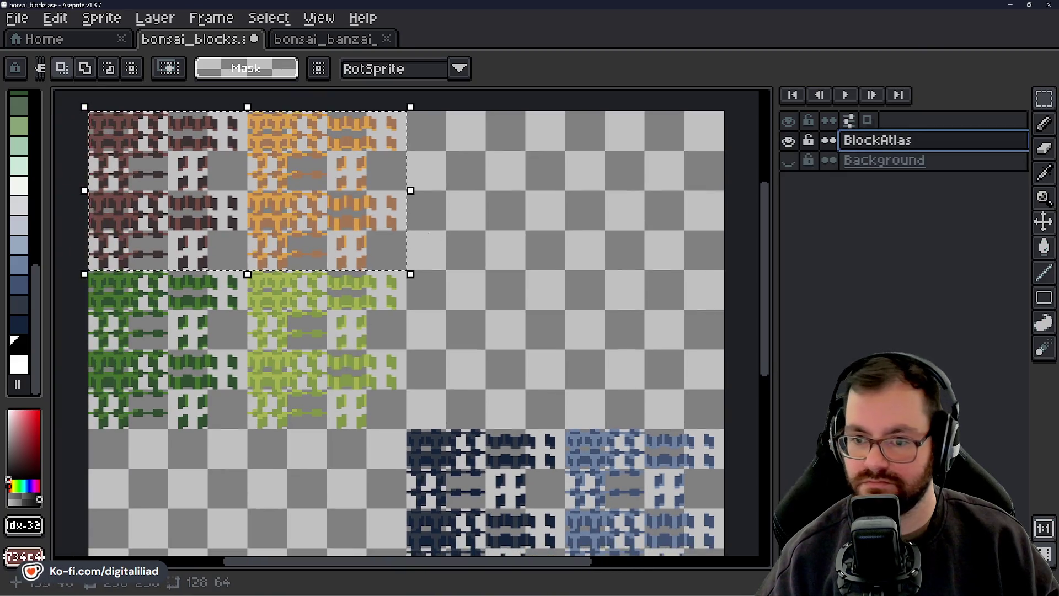
pyautogui.click(323, 205)
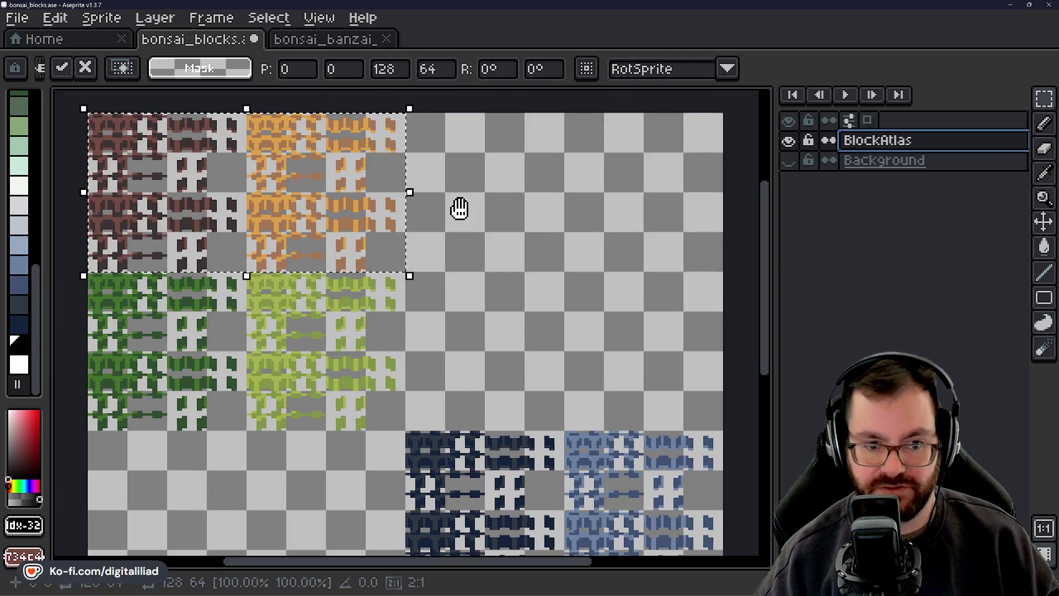
pyautogui.moveTo(456, 208); pyautogui.dragTo(442, 220)
pyautogui.moveTo(270, 214)
pyautogui.mouseDown()
pyautogui.moveTo(581, 241)
pyautogui.moveTo(427, 267)
pyautogui.moveTo(442, 225)
pyautogui.moveTo(421, 208)
pyautogui.mouseUp()
pyautogui.scroll(3, 427, 267)
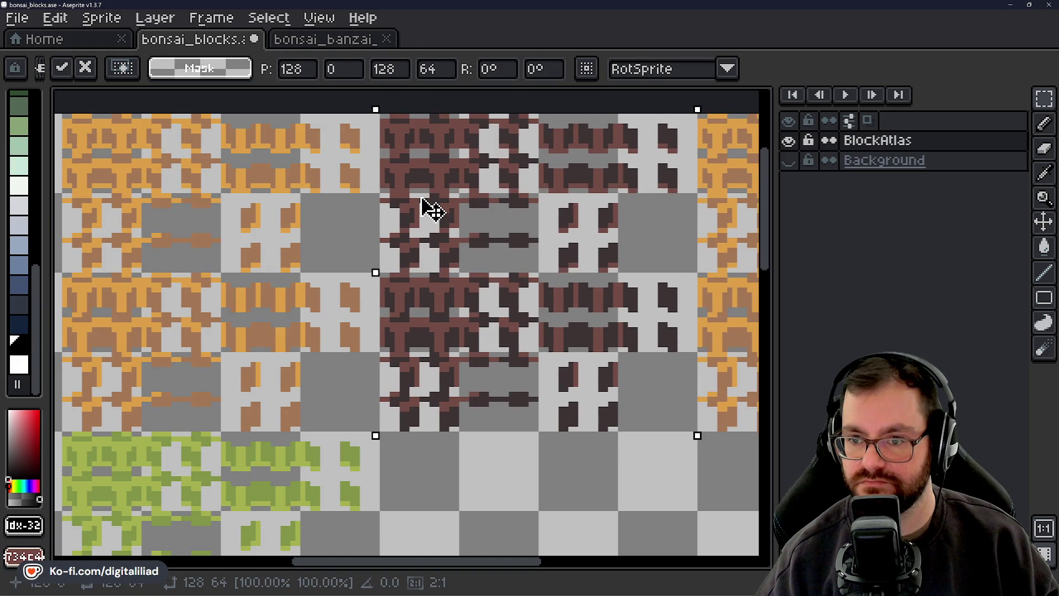
pyautogui.scroll(-2, 421, 208)
pyautogui.press('Return')
pyautogui.scroll(1, 471, 243)
pyautogui.scroll(1, 470, 243)
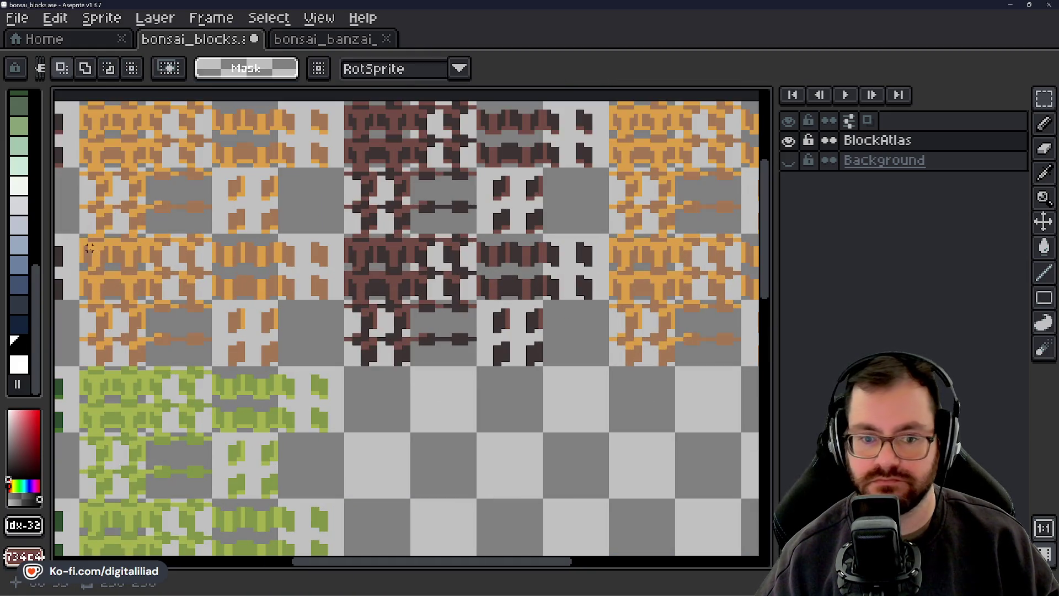
pyautogui.scroll(5, 28, 271)
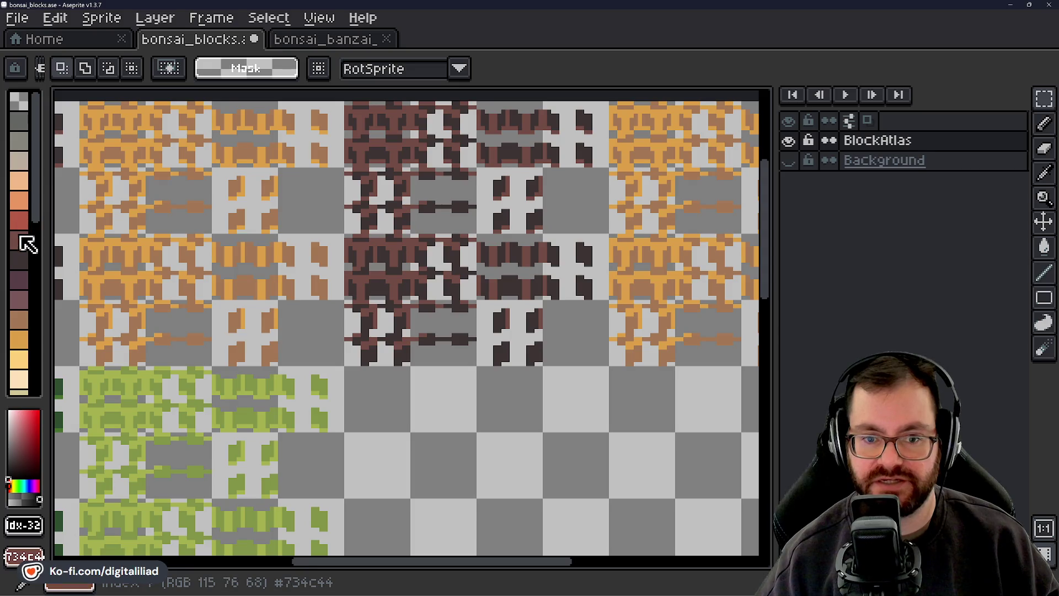
# Select the copied brown tile block and bucket-fill its brown areas red.
pyautogui.click(18, 240)
pyautogui.moveTo(396, 168); pyautogui.dragTo(398, 226)
pyautogui.moveTo(352, 164); pyautogui.dragTo(610, 421)
pyautogui.scroll(3, 375, 251)
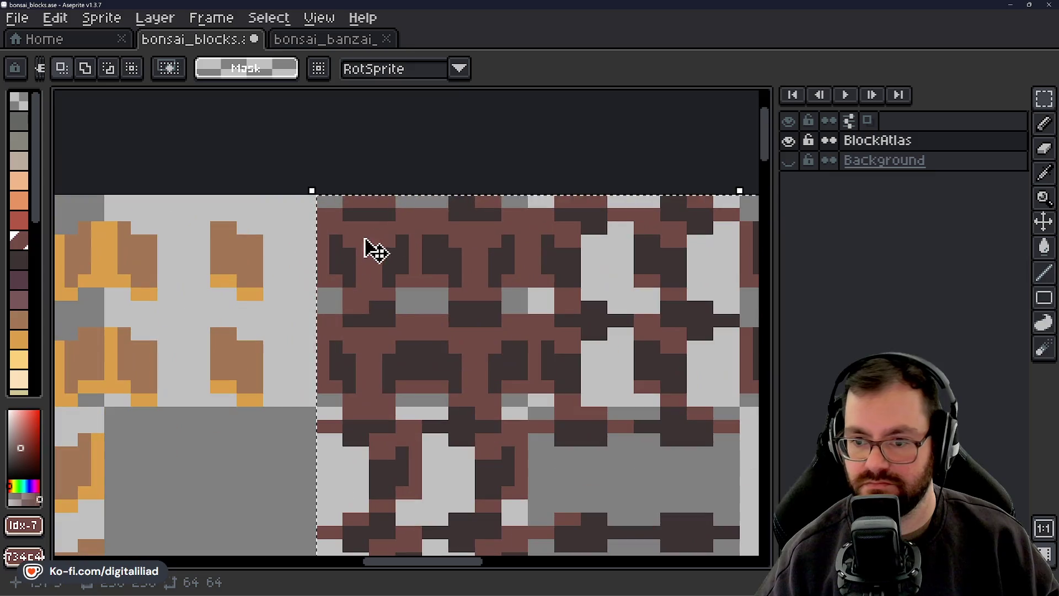
pyautogui.press('g')
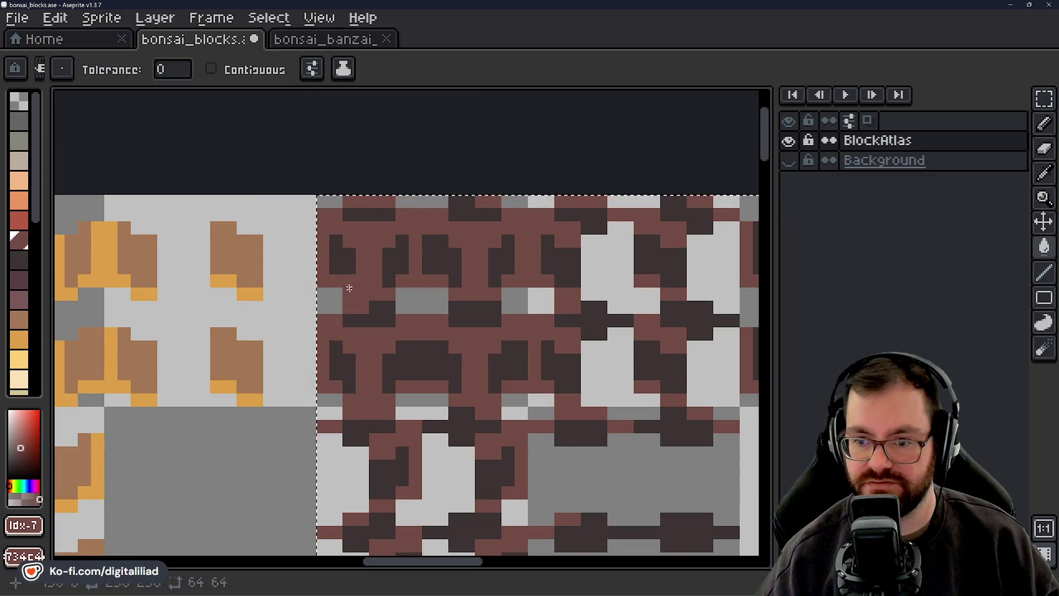
pyautogui.click(24, 221)
pyautogui.click(360, 227)
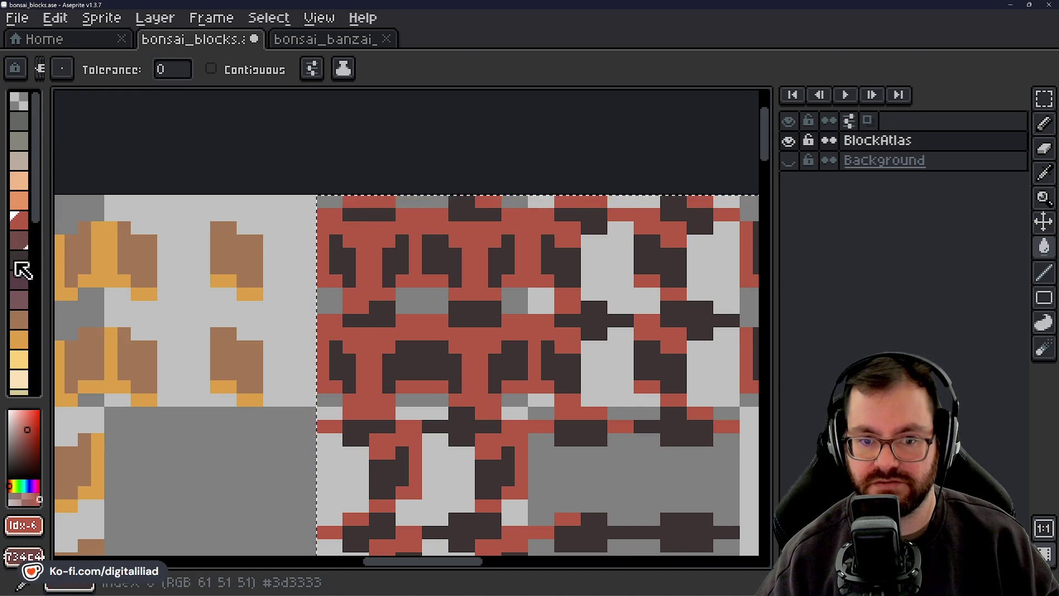
# Recolour the block's near-black pixels dark purple and its red pixels maroon.
pyautogui.scroll(-3, 534, 423)
pyautogui.scroll(3, 534, 422)
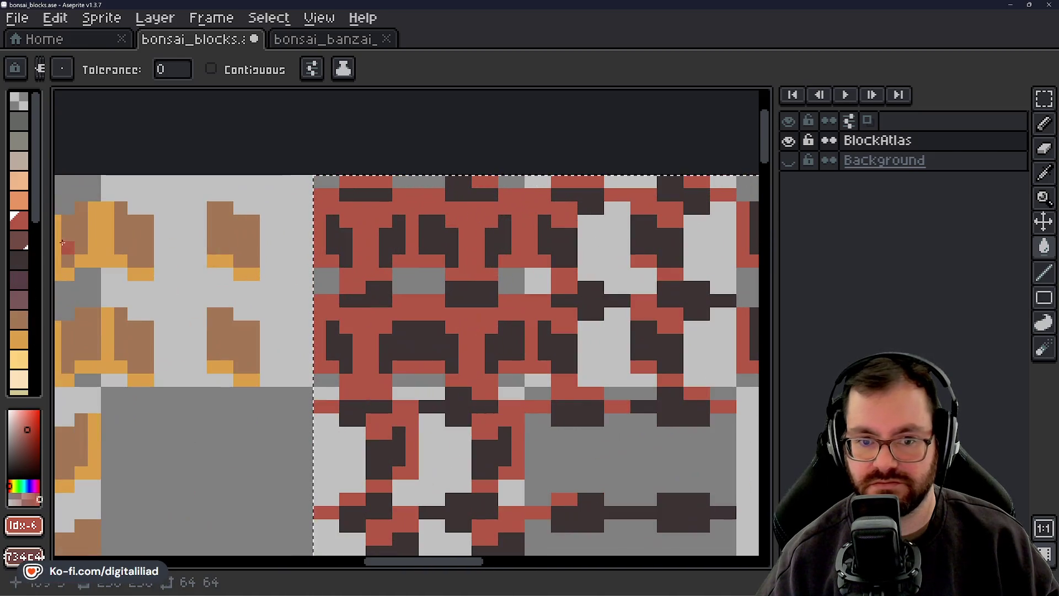
pyautogui.click(25, 264)
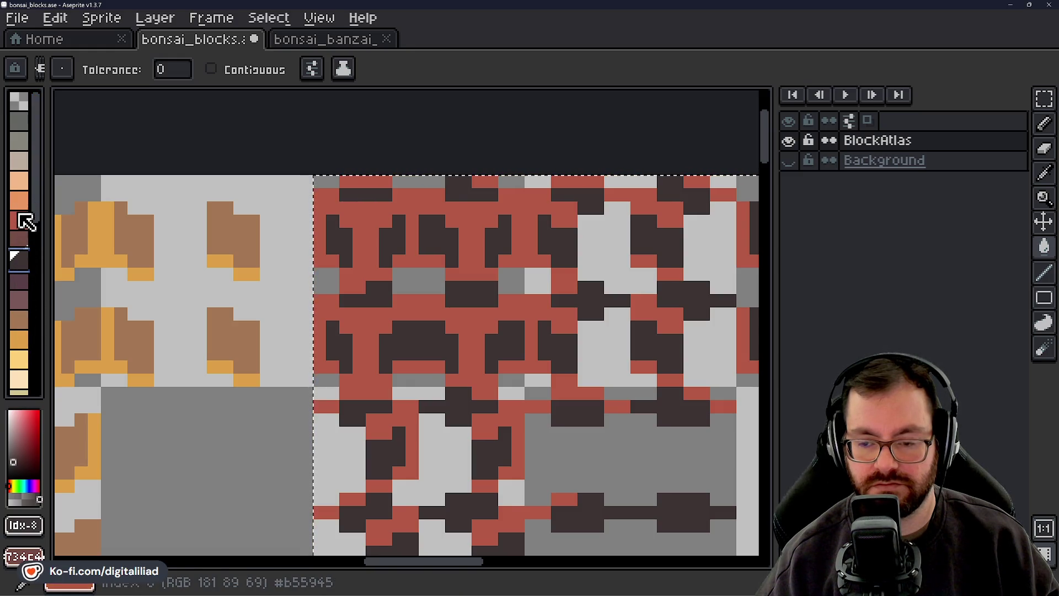
pyautogui.scroll(-5, 475, 194)
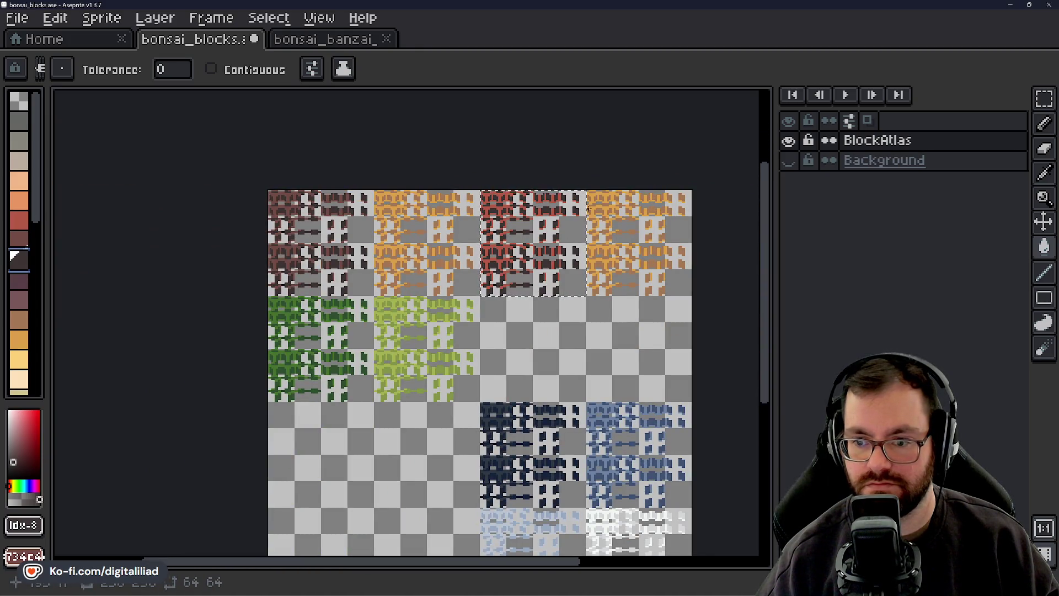
pyautogui.scroll(2, 588, 208)
pyautogui.scroll(-2, 490, 273)
pyautogui.scroll(3, 517, 255)
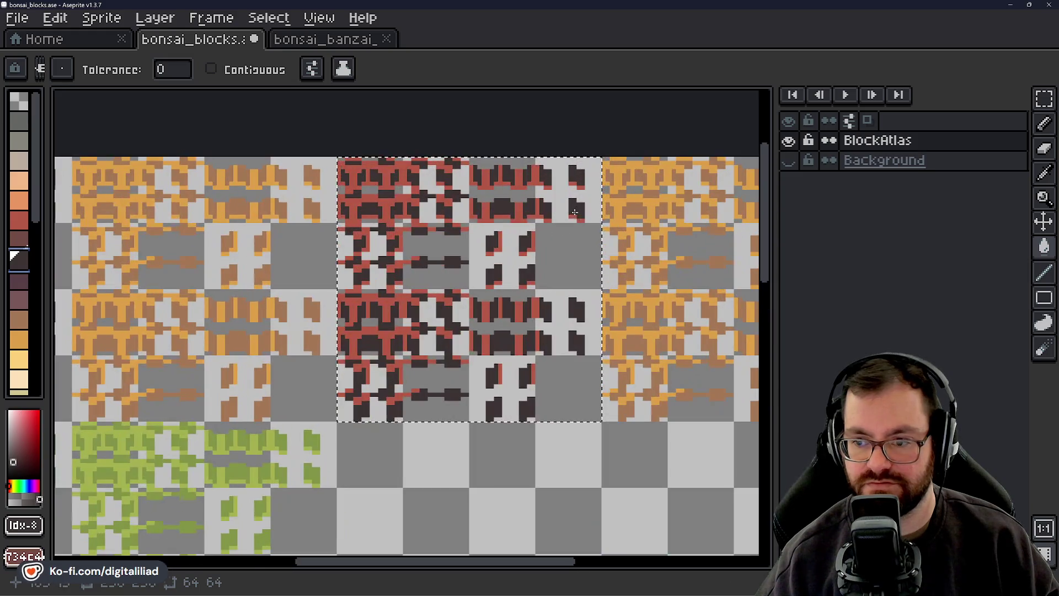
pyautogui.click(31, 292)
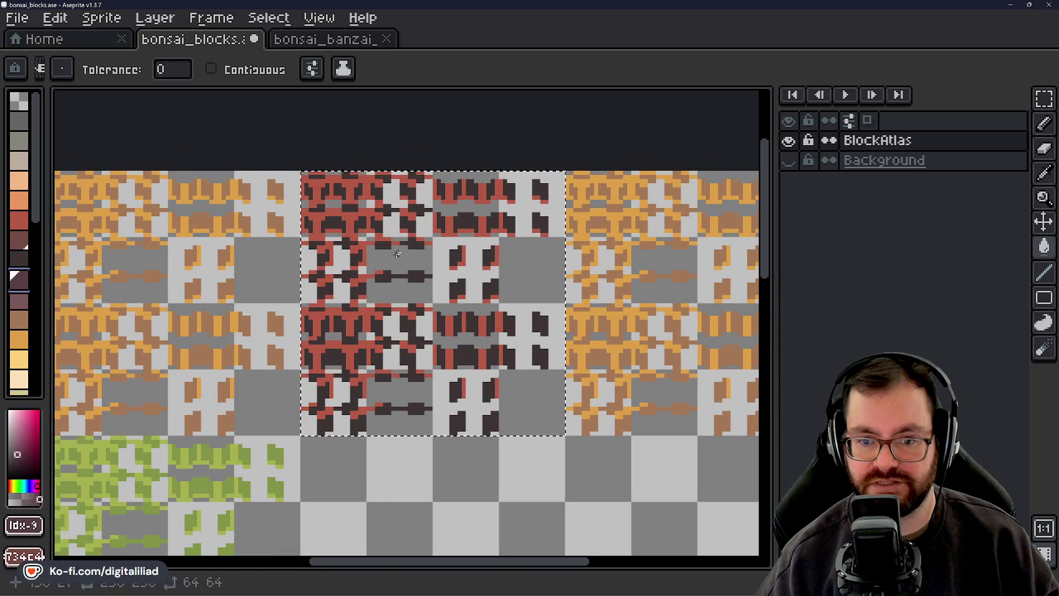
pyautogui.scroll(4, 272, 198)
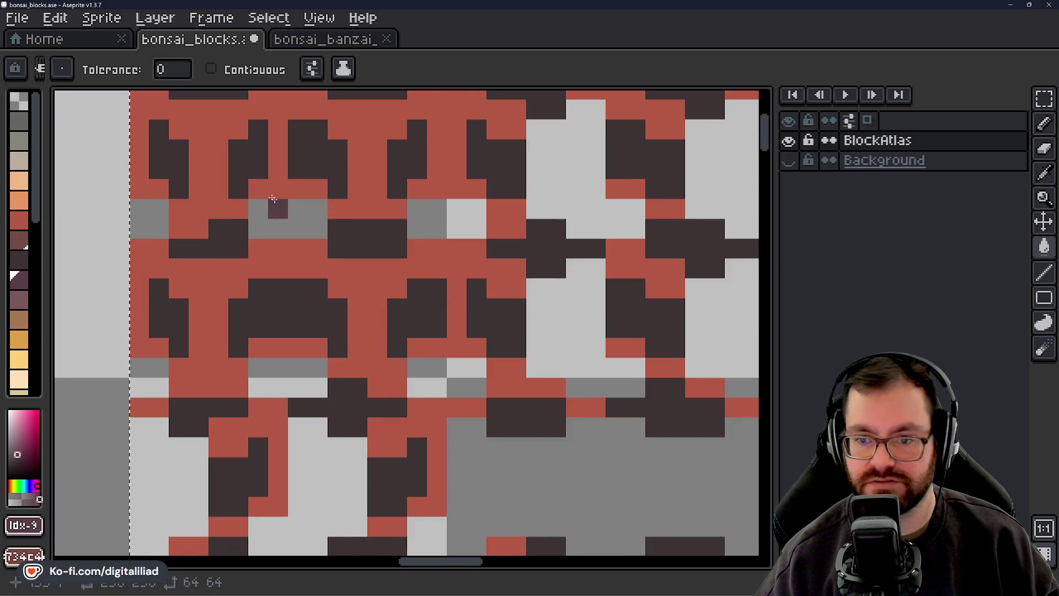
pyautogui.click(257, 169)
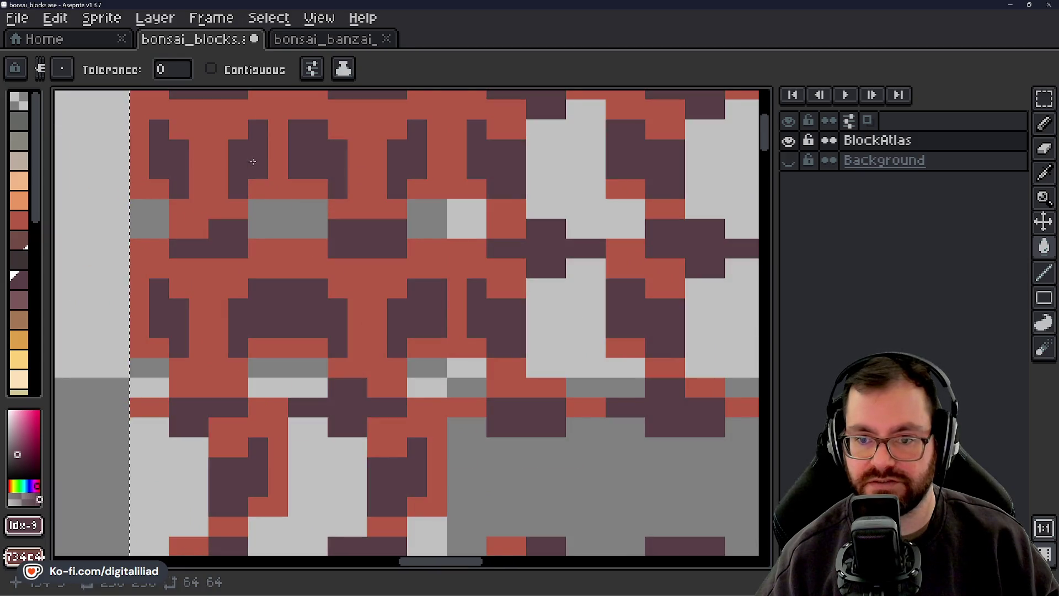
pyautogui.click(30, 301)
pyautogui.scroll(-5, 217, 133)
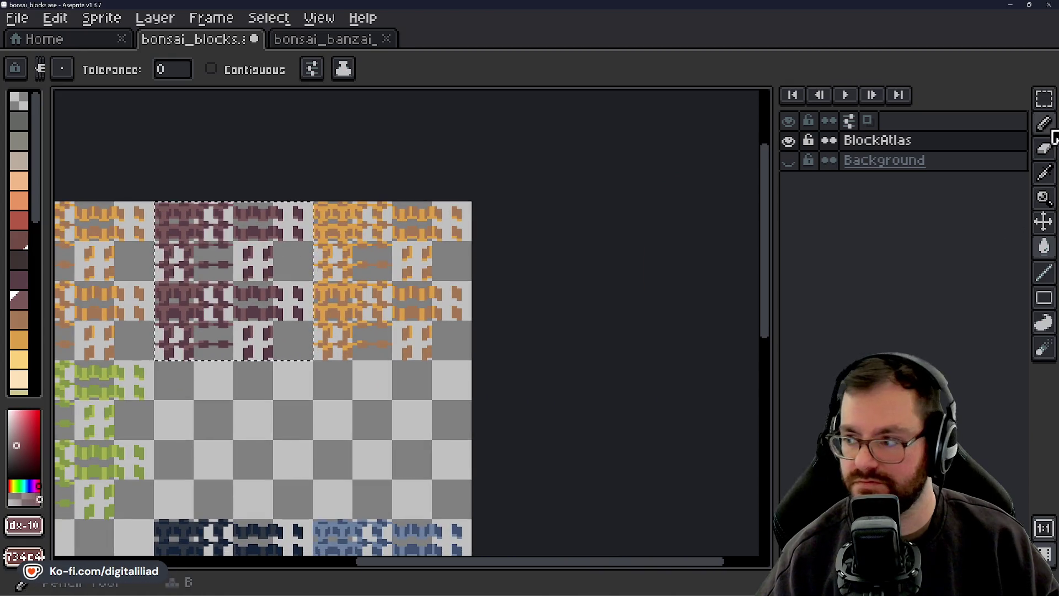
pyautogui.click(1044, 98)
pyautogui.scroll(2, 267, 178)
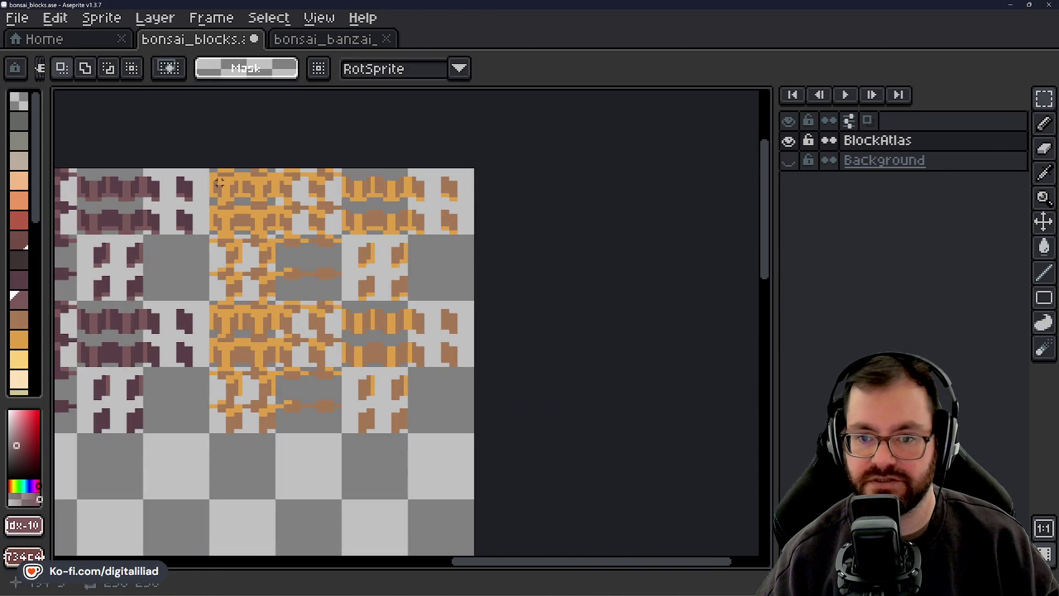
pyautogui.moveTo(219, 187)
pyautogui.mouseDown()
pyautogui.moveTo(435, 361)
pyautogui.moveTo(463, 419)
pyautogui.mouseUp()
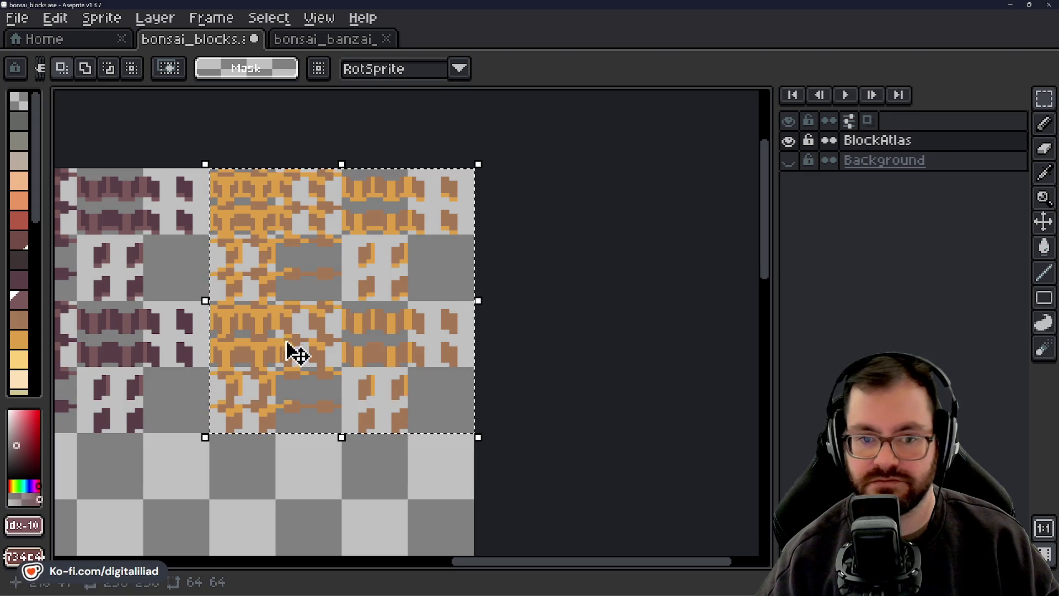
pyautogui.hscroll(-2, 221, 325)
pyautogui.click(22, 320)
pyautogui.scroll(2, 267, 286)
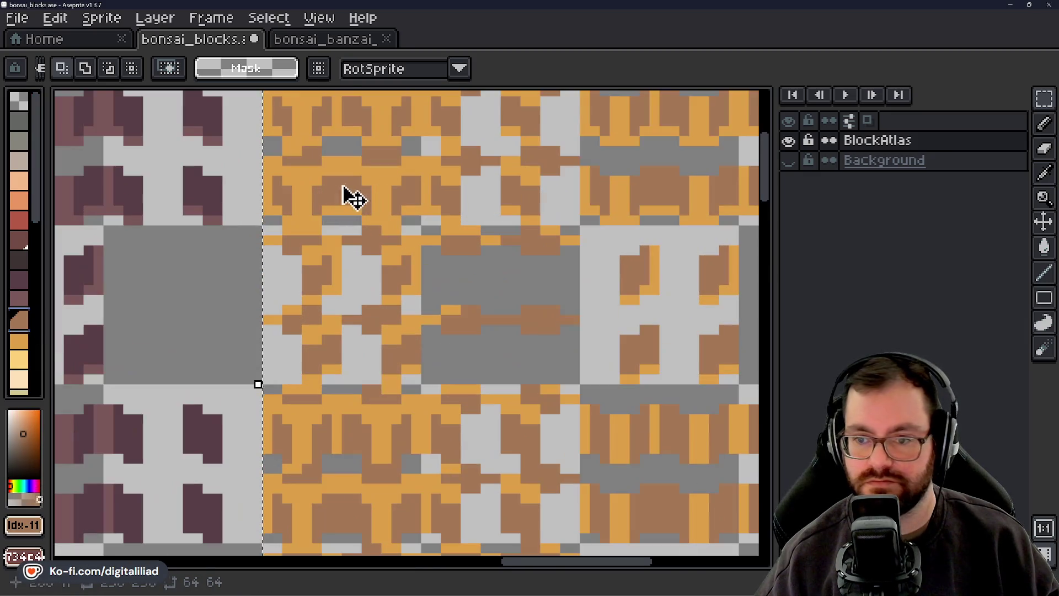
pyautogui.press('g')
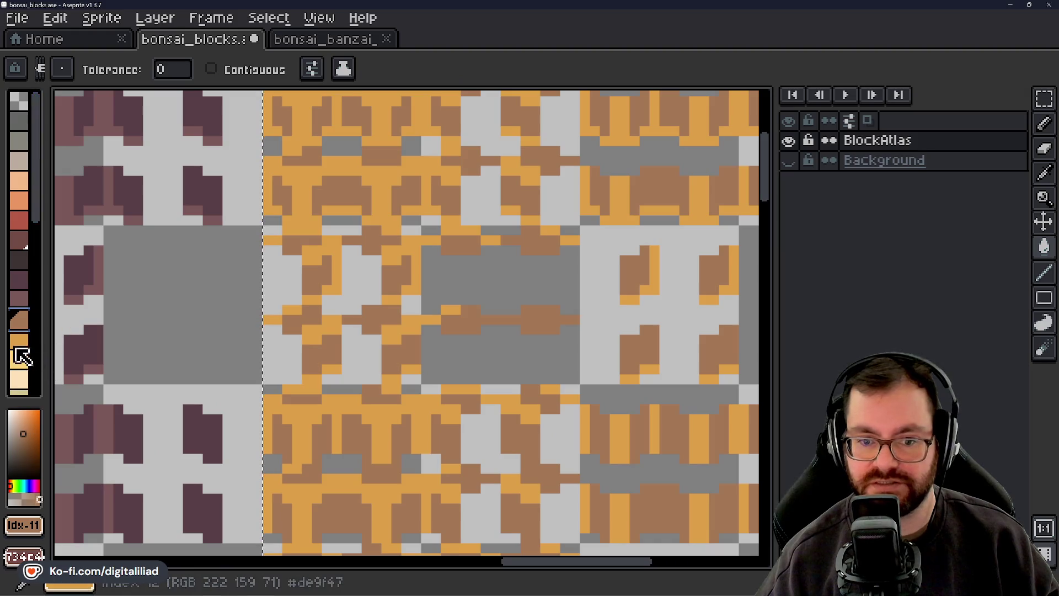
pyautogui.click(19, 339)
pyautogui.scroll(-5, 338, 191)
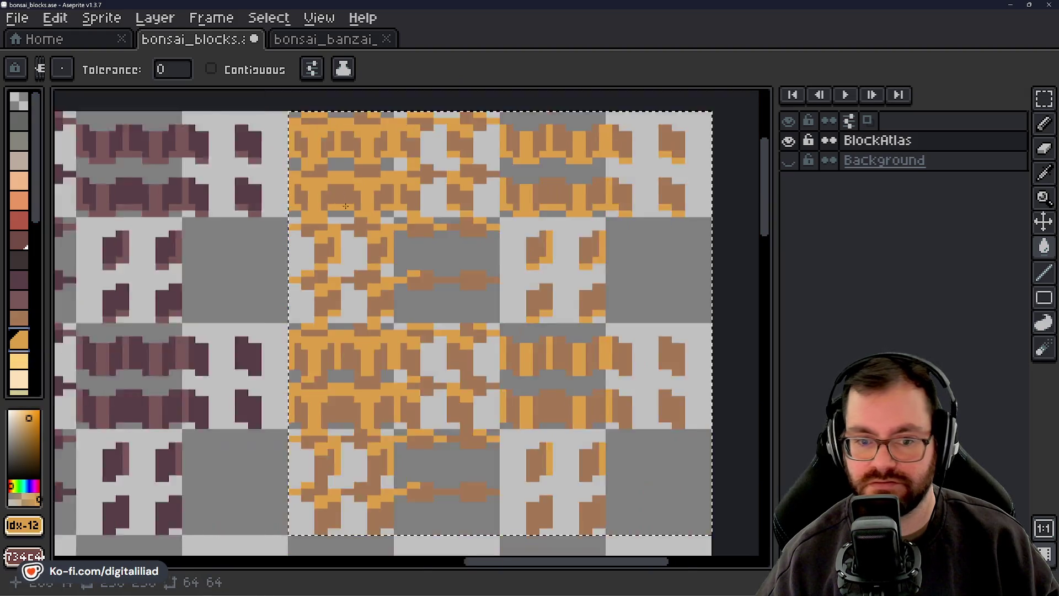
pyautogui.scroll(2, 336, 238)
pyautogui.scroll(-1, 336, 238)
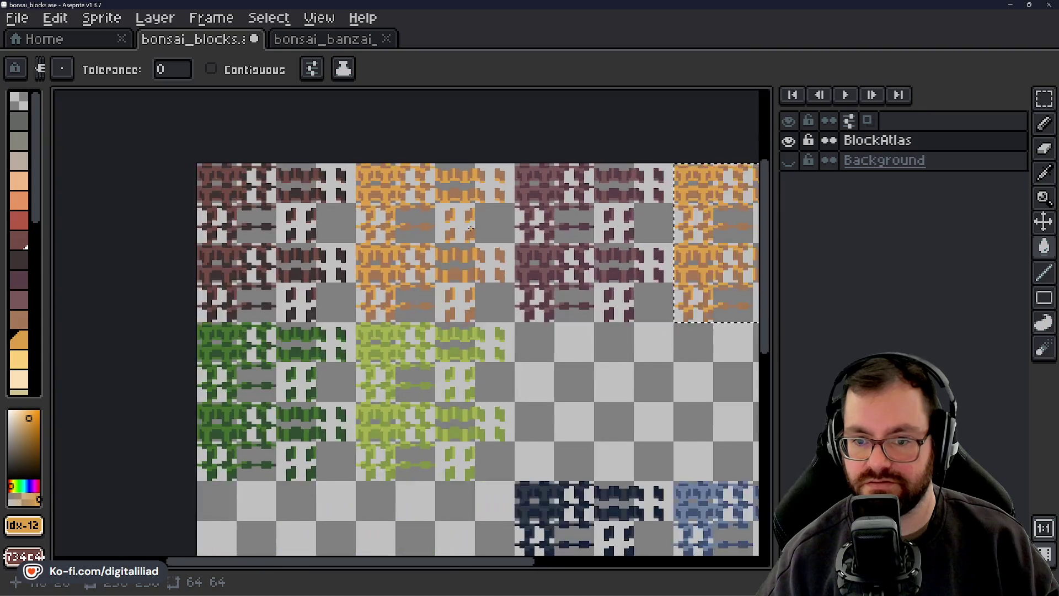
pyautogui.moveTo(523, 268); pyautogui.dragTo(517, 260)
pyautogui.click(1044, 98)
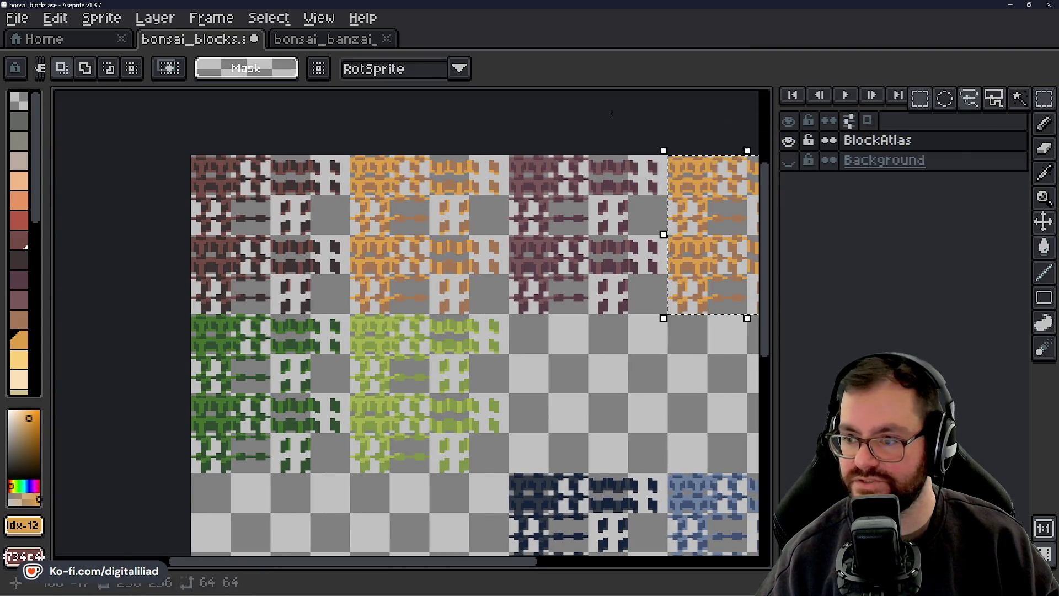
pyautogui.scroll(1, 604, 174)
pyautogui.scroll(2, 604, 173)
pyautogui.scroll(-1, 538, 227)
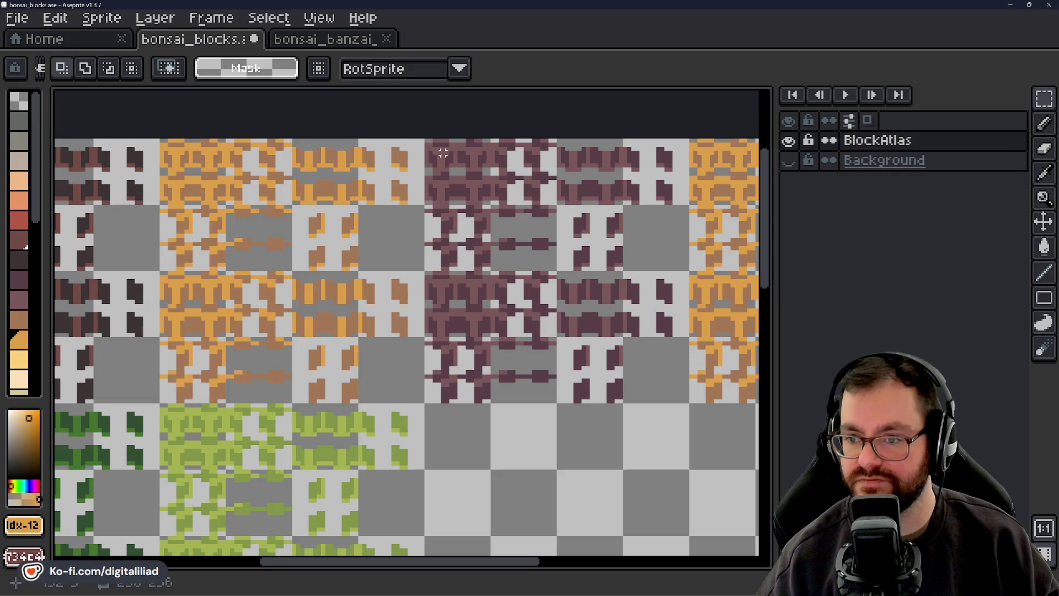
pyautogui.moveTo(438, 152); pyautogui.dragTo(622, 373)
pyautogui.moveTo(598, 461); pyautogui.dragTo(770, 413)
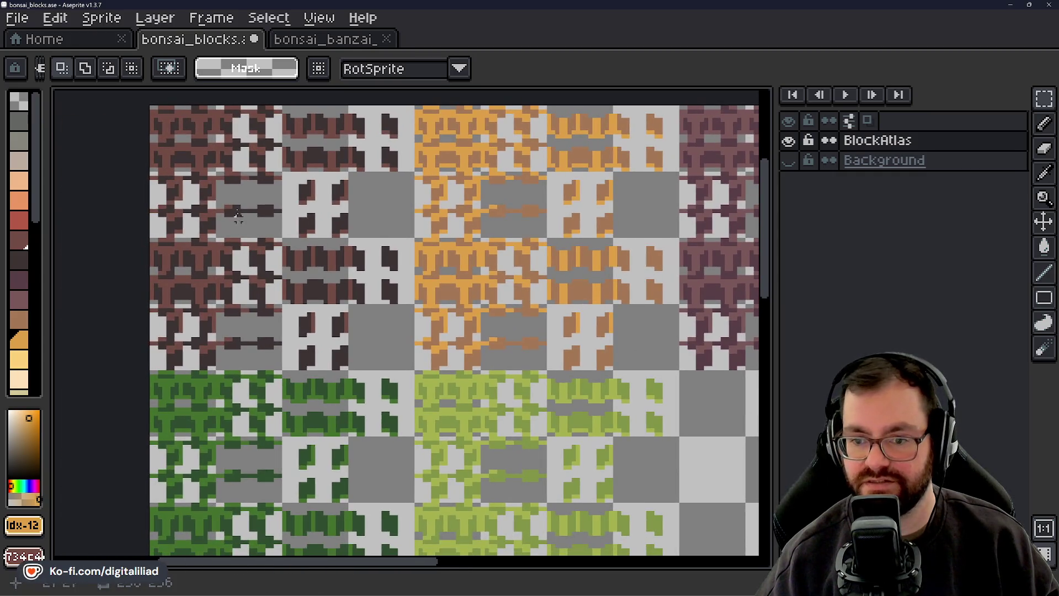
pyautogui.moveTo(168, 132); pyautogui.dragTo(333, 281)
pyautogui.hotkey('ctrl', 'd')
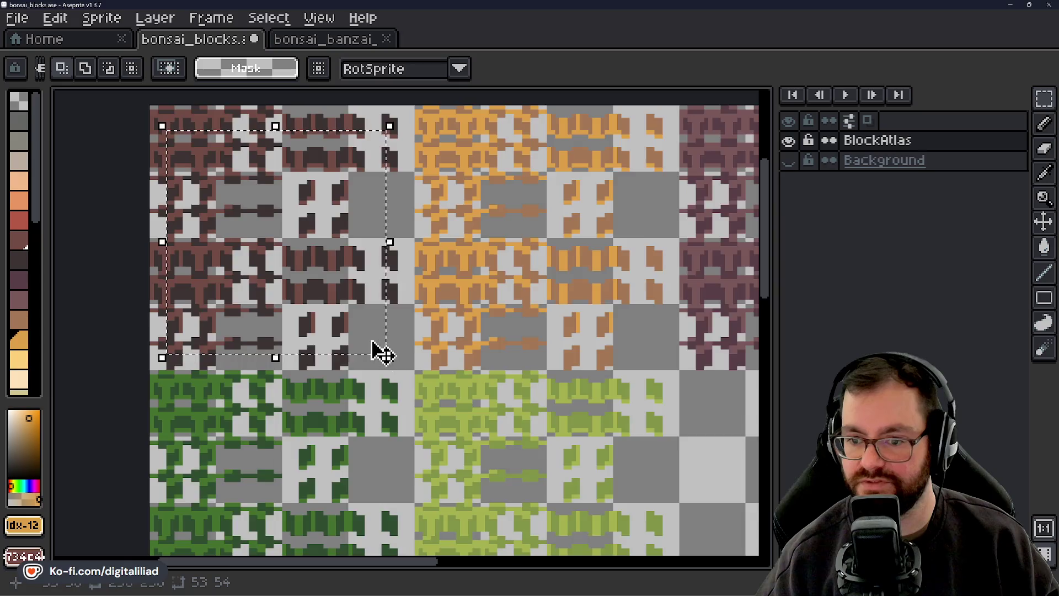
pyautogui.scroll(-3, 379, 350)
pyautogui.moveTo(528, 390)
pyautogui.mouseDown()
pyautogui.moveTo(505, 320)
pyautogui.moveTo(387, 312)
pyautogui.mouseUp()
pyautogui.click(22, 257)
pyautogui.scroll(3, 382, 197)
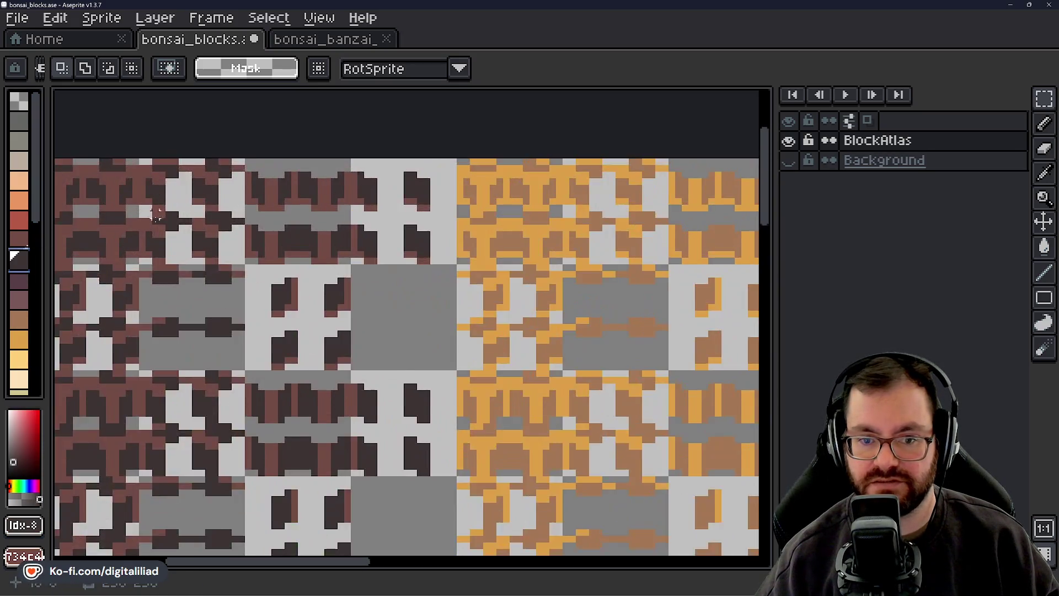
pyautogui.press('b')
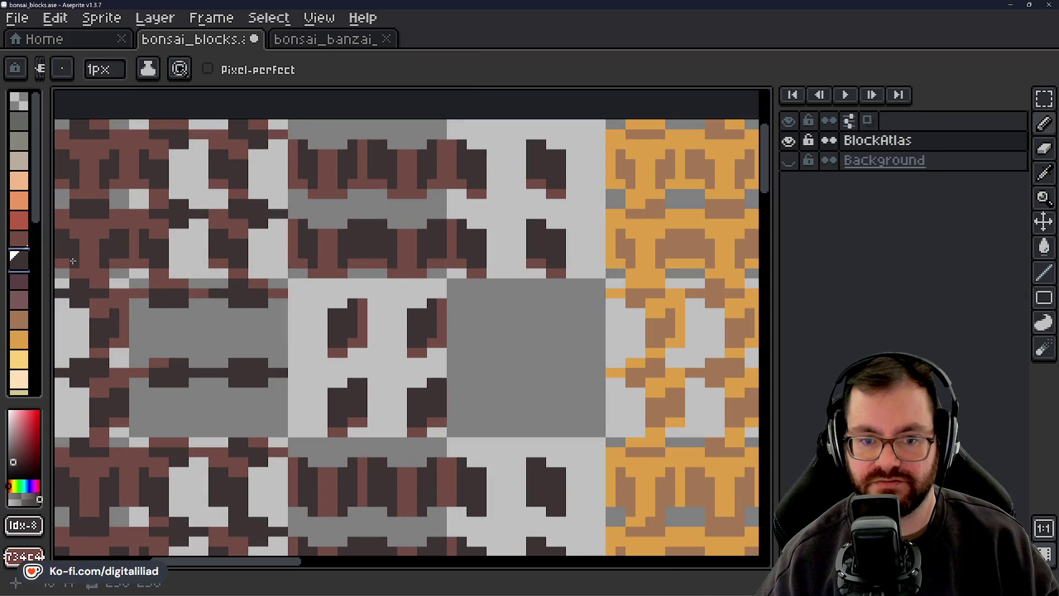
# Try out the maroon and brown palette swatches as the drawing colour.
pyautogui.click(22, 298)
pyautogui.scroll(-3, 319, 283)
pyautogui.scroll(1, 320, 283)
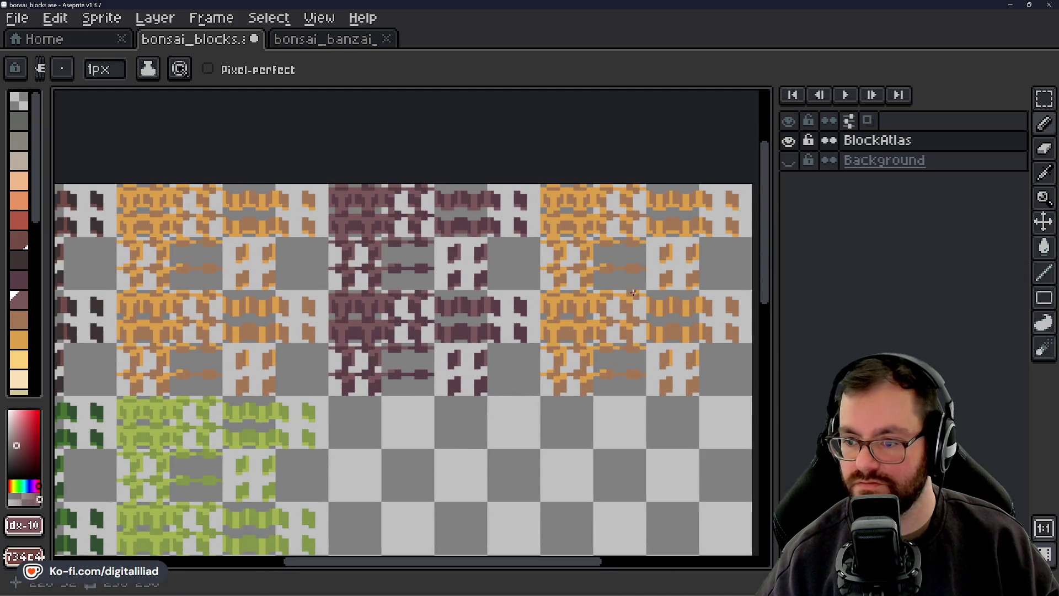
pyautogui.scroll(3, 633, 292)
pyautogui.scroll(2, 407, 296)
pyautogui.scroll(-2, 406, 296)
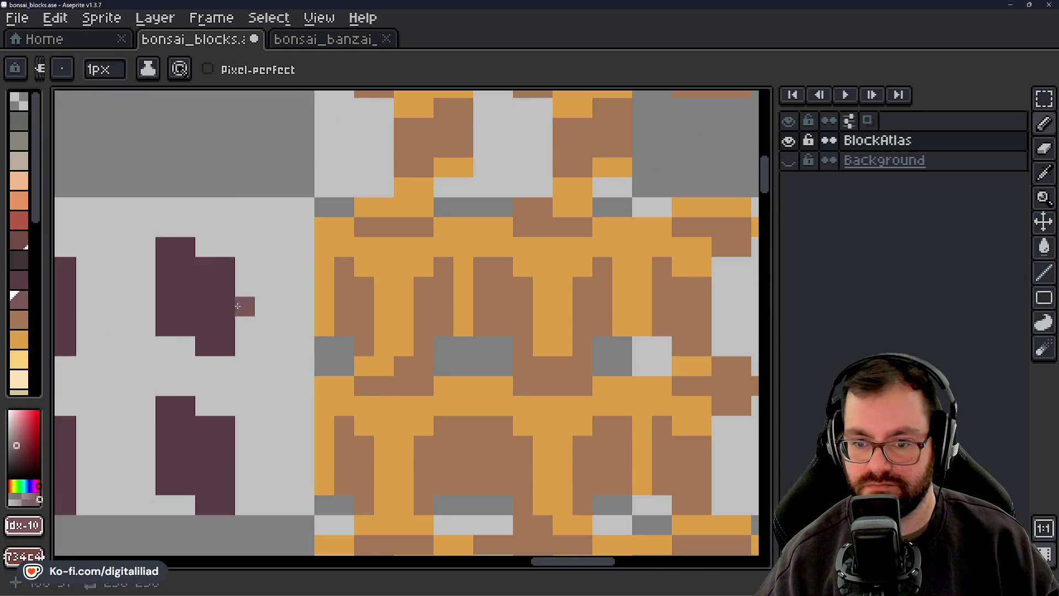
pyautogui.scroll(-1, 211, 290)
pyautogui.hscroll(-3, 248, 293)
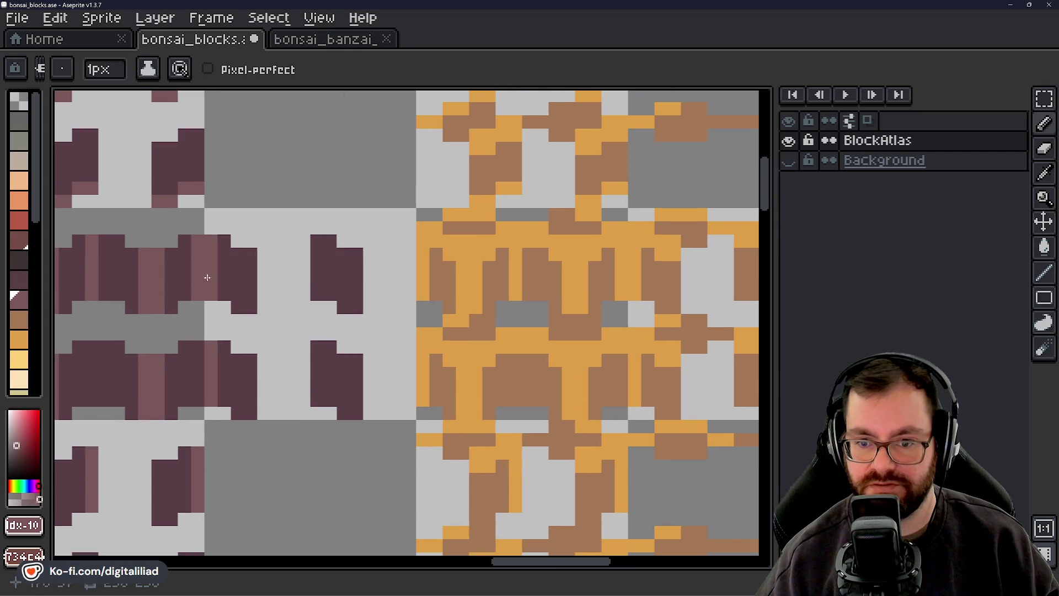
pyautogui.click(21, 320)
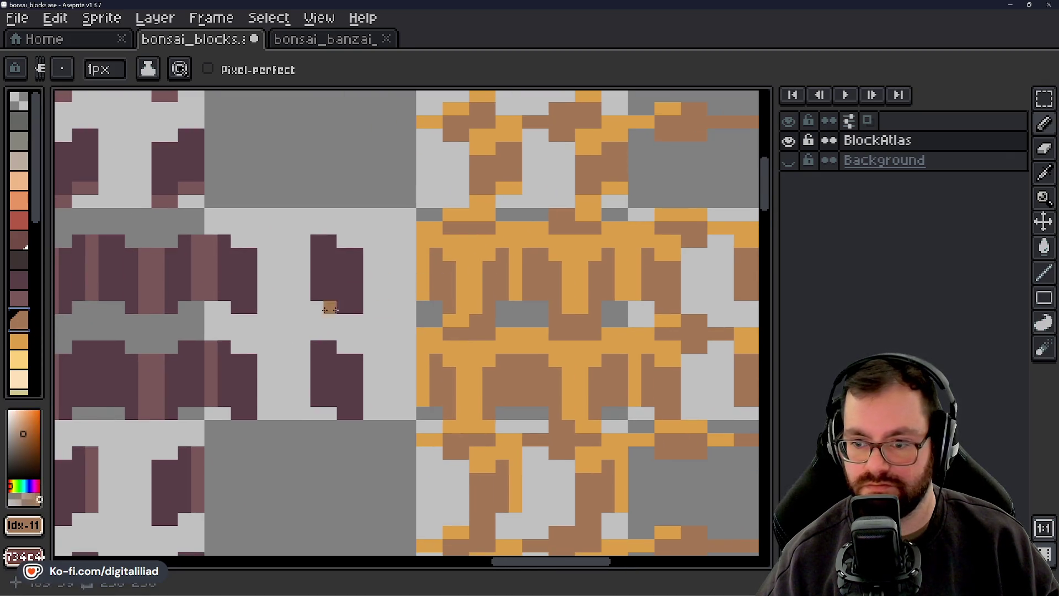
pyautogui.click(20, 260)
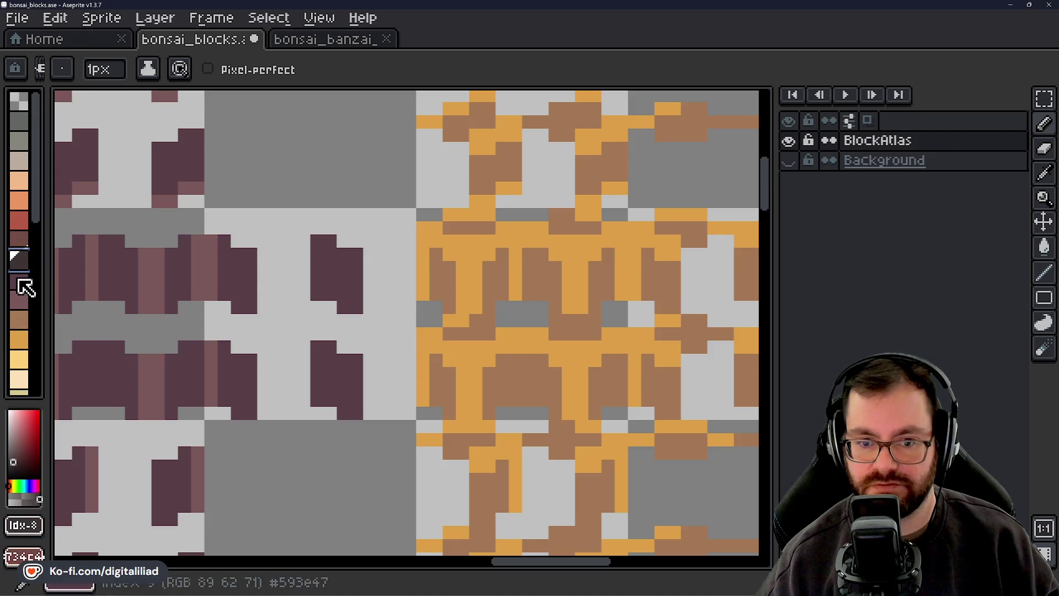
pyautogui.scroll(-4, 232, 271)
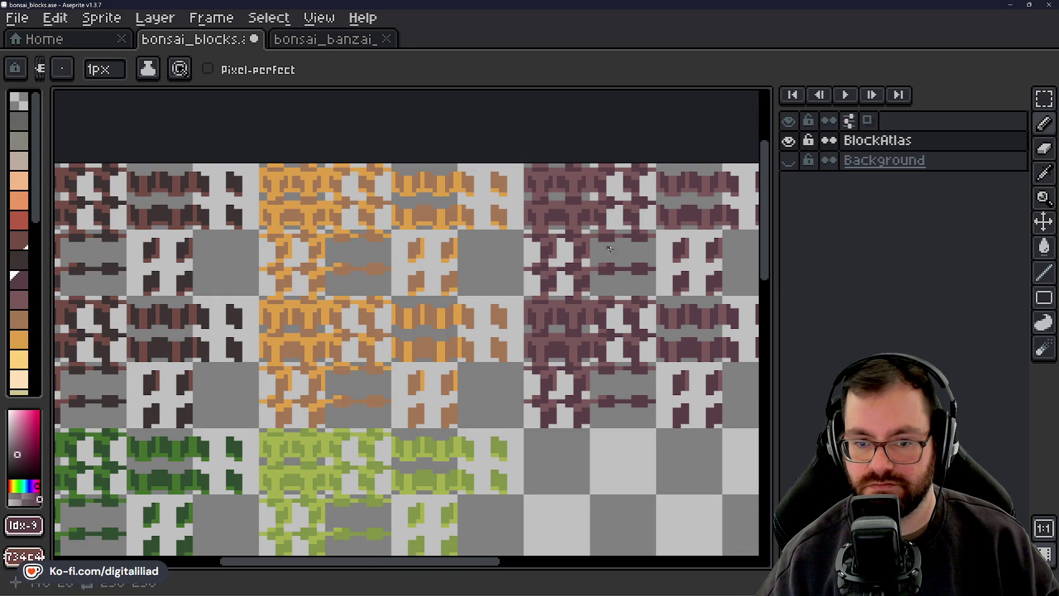
# Move over the purple block and ready the Paint Bucket with a darker maroon.
pyautogui.moveTo(612, 256); pyautogui.dragTo(567, 254)
pyautogui.scroll(1, 567, 255)
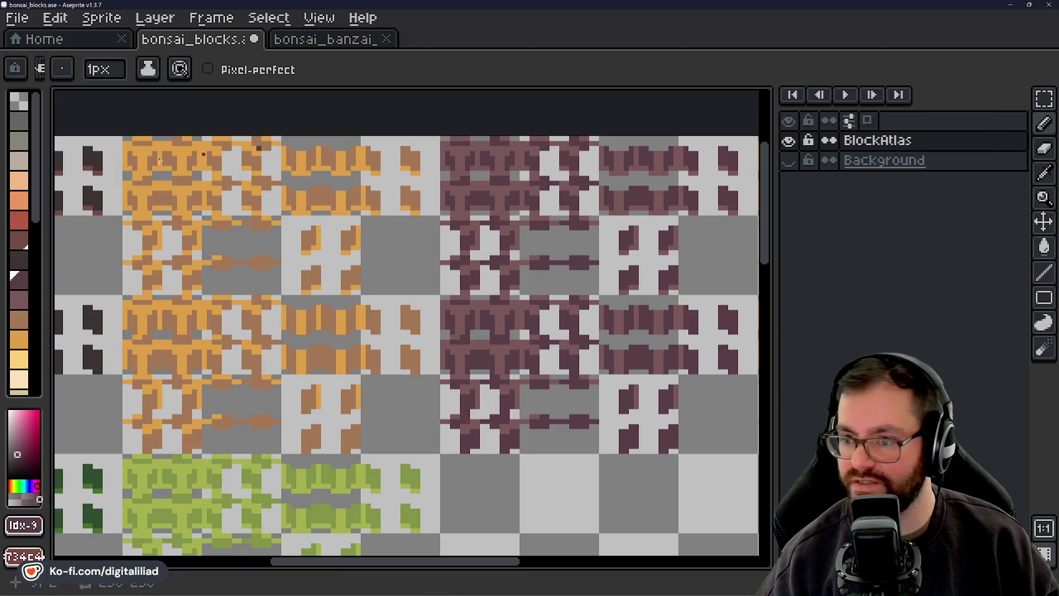
pyautogui.click(21, 256)
pyautogui.scroll(2, 473, 239)
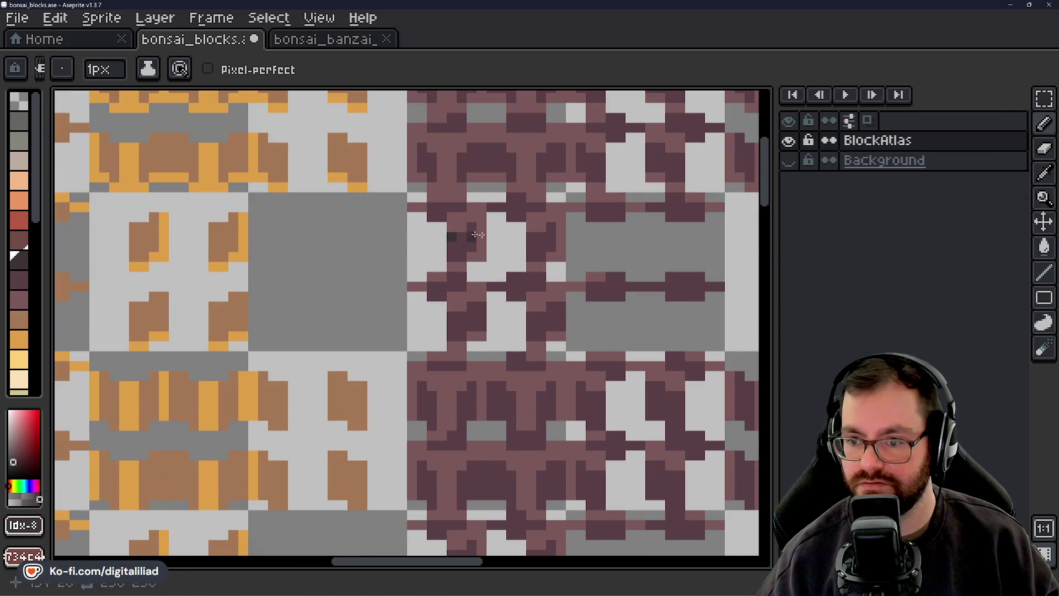
pyautogui.moveTo(478, 235); pyautogui.dragTo(421, 253)
pyautogui.press('g')
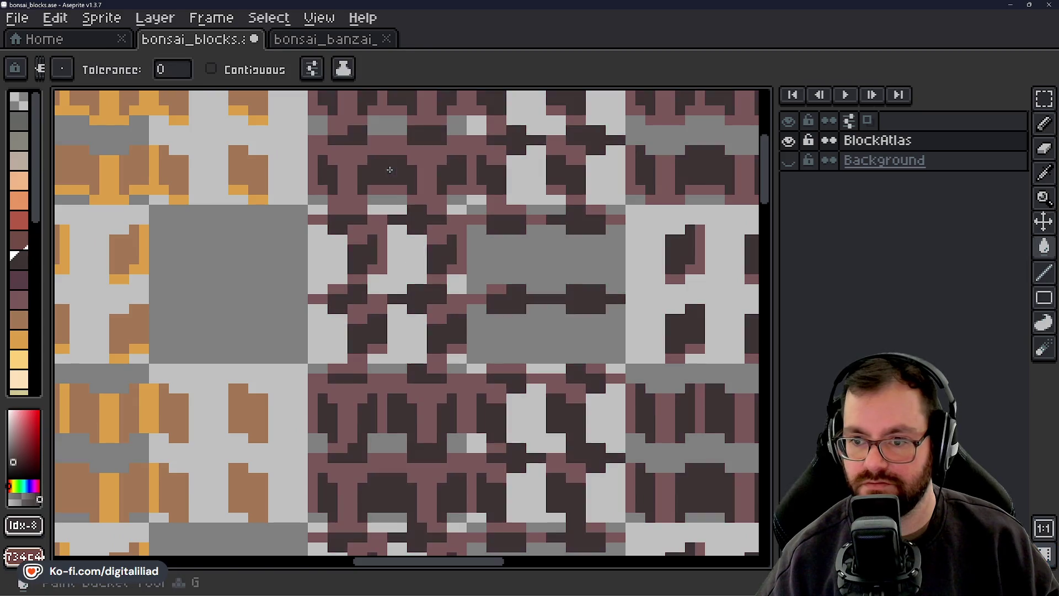
pyautogui.scroll(-4, 390, 170)
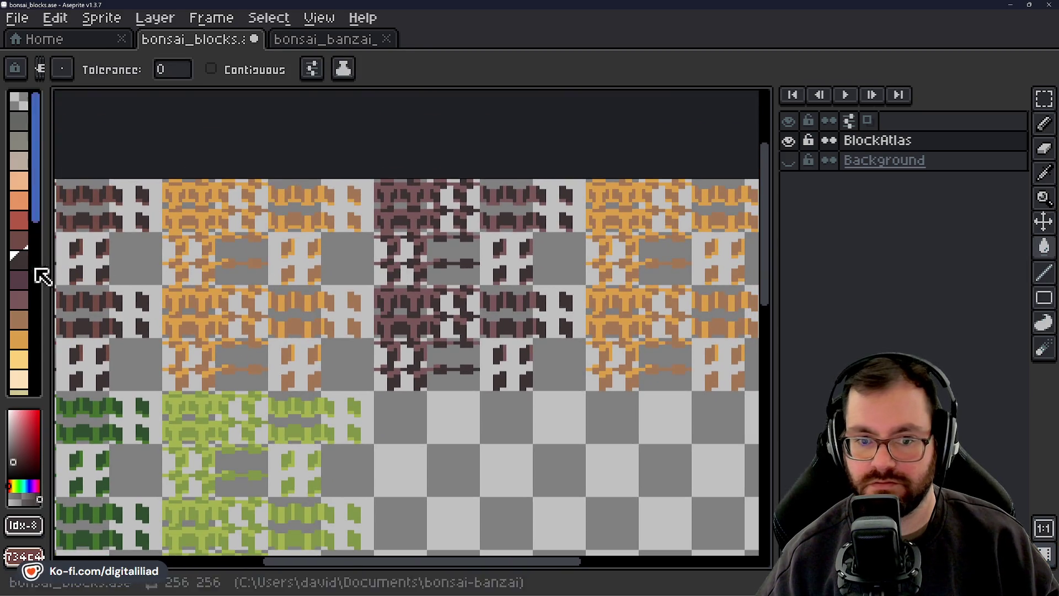
pyautogui.click(21, 278)
pyautogui.scroll(4, 429, 225)
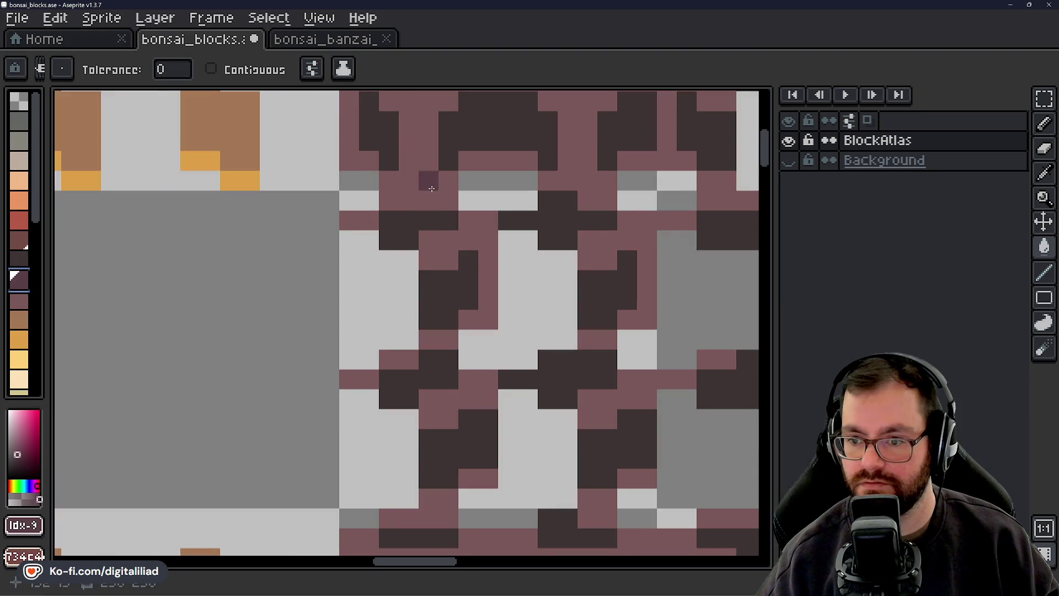
pyautogui.scroll(-4, 431, 188)
pyautogui.moveTo(404, 269)
pyautogui.mouseDown()
pyautogui.moveTo(453, 265)
pyautogui.moveTo(260, 265)
pyautogui.mouseUp()
pyautogui.scroll(2, 534, 211)
# Select the orange tile block and bucket-fill its brown pixels with maroon.
pyautogui.click(1044, 99)
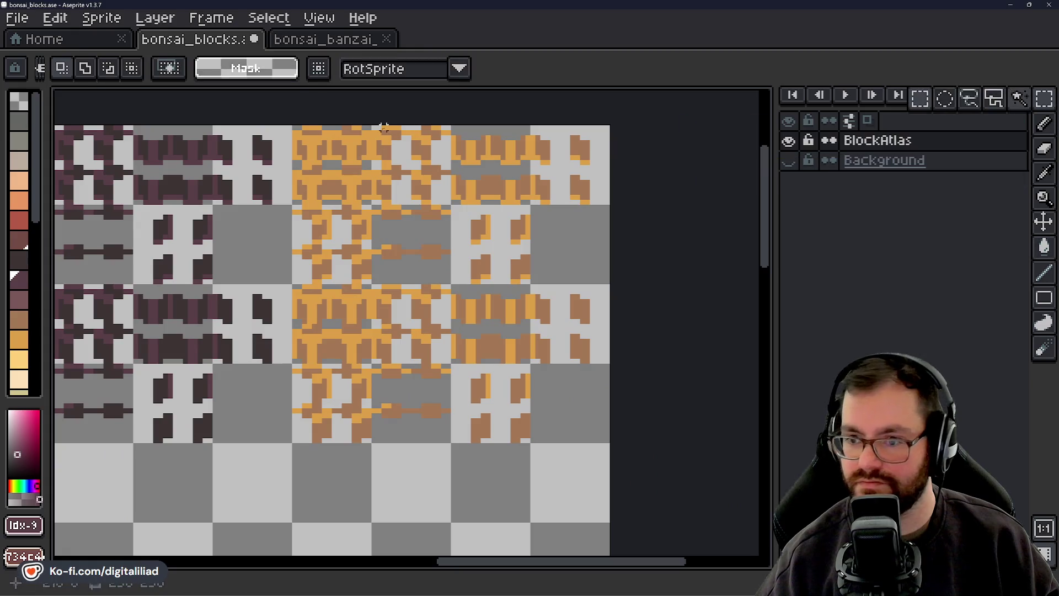
pyautogui.moveTo(292, 126); pyautogui.dragTo(610, 444)
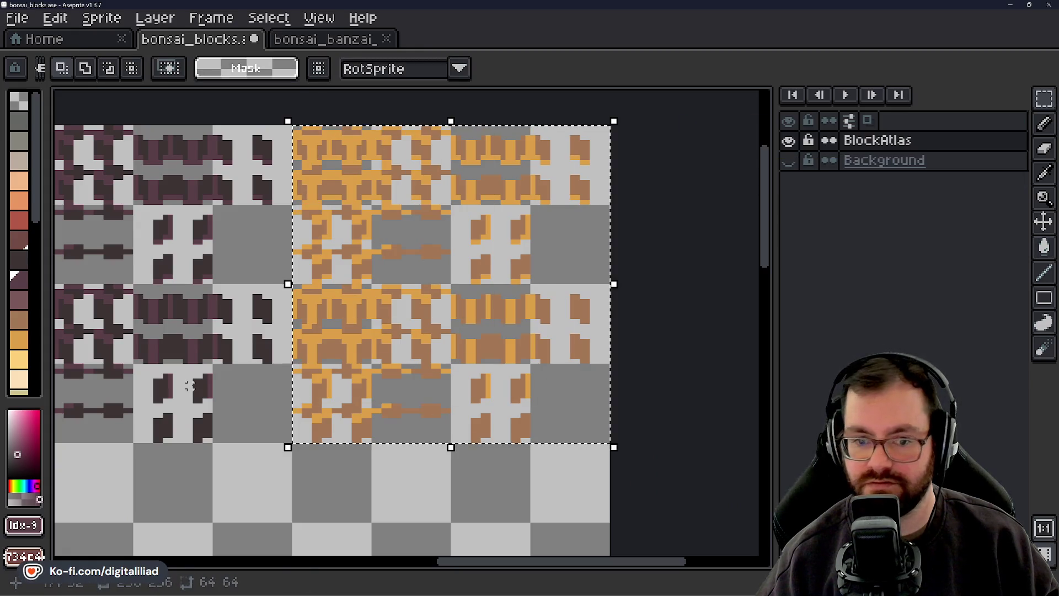
pyautogui.click(22, 300)
pyautogui.scroll(3, 338, 196)
pyautogui.press('g')
pyautogui.click(390, 175)
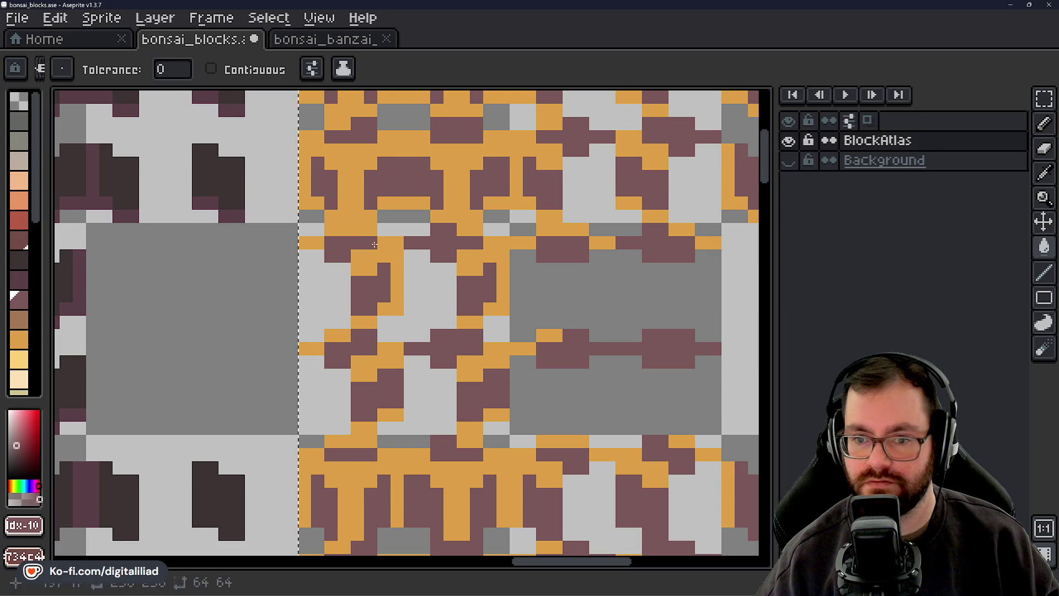
# Fill the orange pixels inside the selection with the brown swatch.
pyautogui.scroll(-3, 374, 244)
pyautogui.click(21, 320)
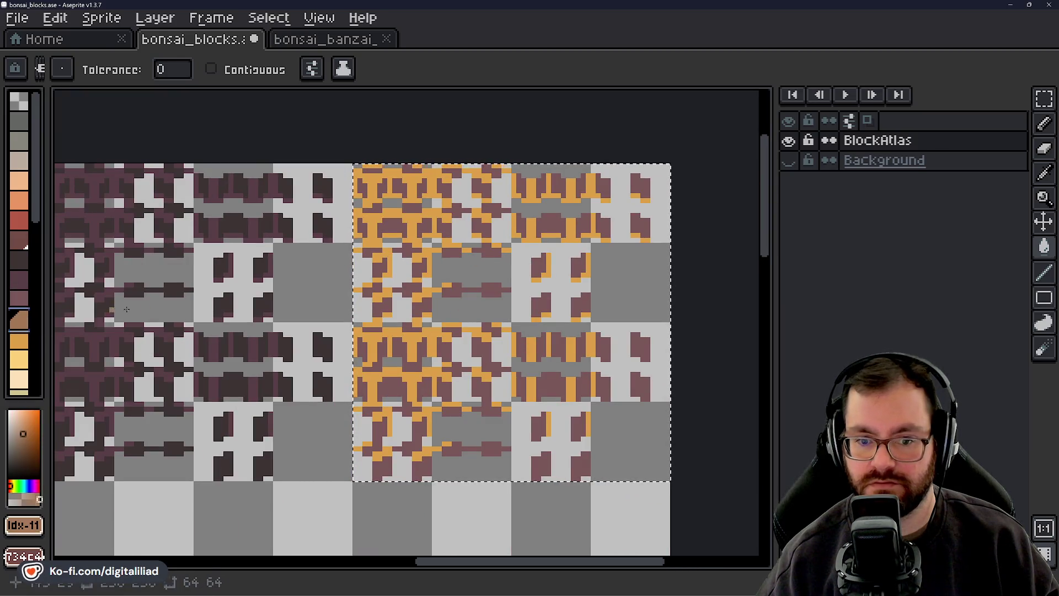
pyautogui.scroll(3, 384, 216)
pyautogui.click(388, 225)
# Deselect the recoloured tiles and save bonsai_blocks.ase.
pyautogui.scroll(-4, 490, 233)
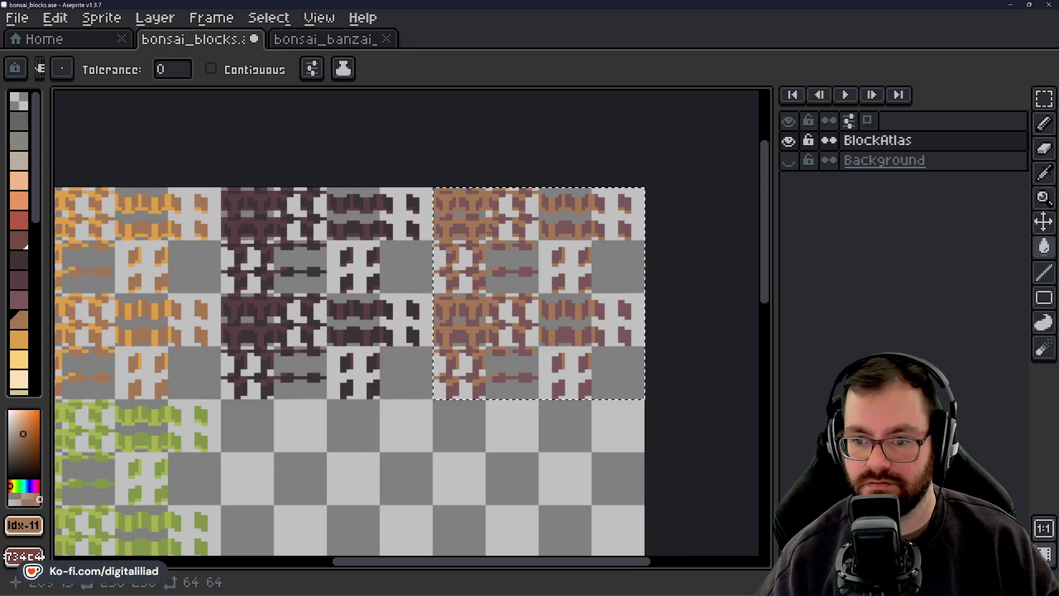
pyautogui.moveTo(489, 232)
pyautogui.mouseDown()
pyautogui.moveTo(413, 331)
pyautogui.moveTo(669, 307)
pyautogui.moveTo(515, 307)
pyautogui.moveTo(543, 312)
pyautogui.mouseUp()
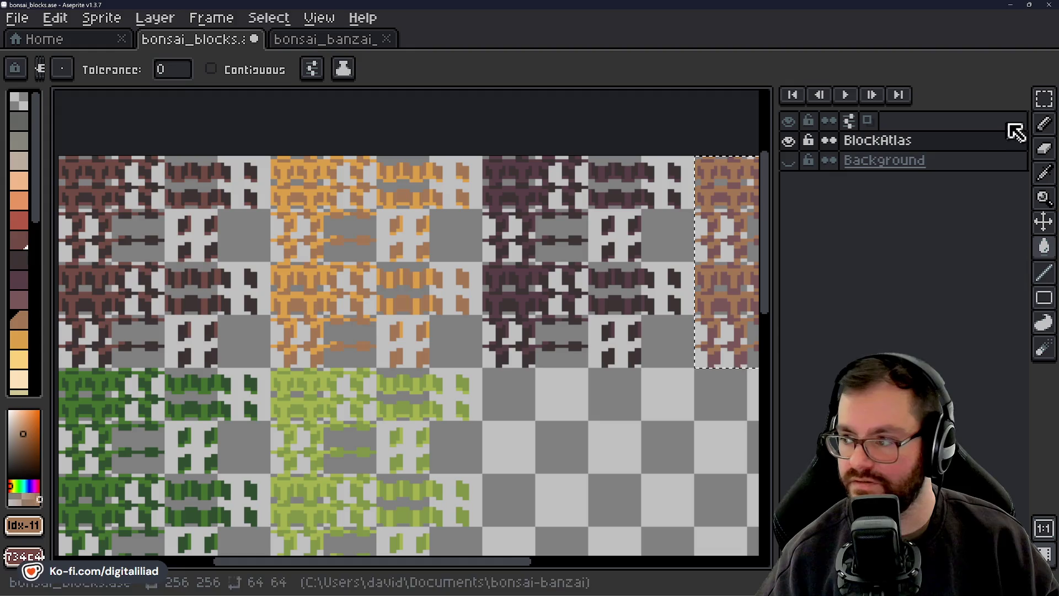
pyautogui.click(1043, 99)
pyautogui.click(530, 118)
pyautogui.moveTo(560, 382)
pyautogui.mouseDown()
pyautogui.moveTo(615, 279)
pyautogui.moveTo(622, 317)
pyautogui.moveTo(605, 373)
pyautogui.moveTo(579, 342)
pyautogui.mouseUp()
pyautogui.hotkey('ctrl', 's')
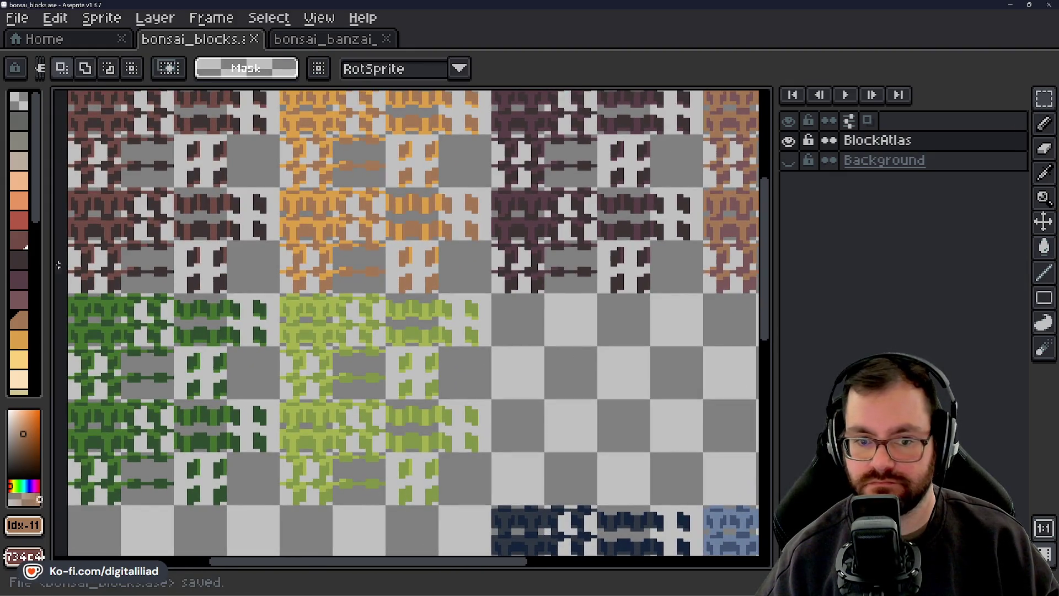
# Pan around the atlas to review the recoloured block variants and top-left corner.
pyautogui.scroll(-5, 19, 274)
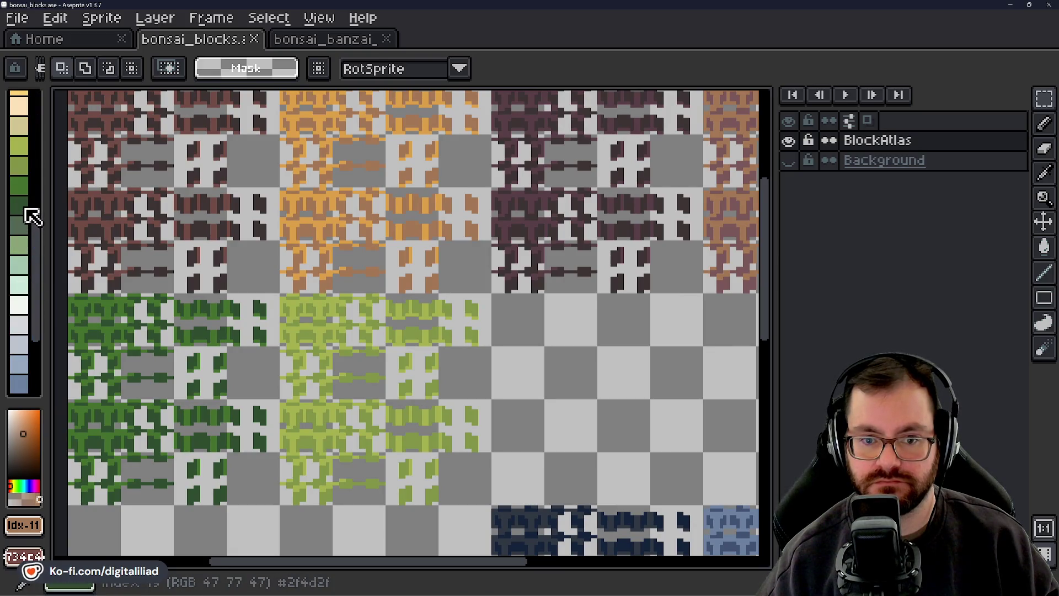
pyautogui.moveTo(281, 338)
pyautogui.mouseDown()
pyautogui.moveTo(314, 355)
pyautogui.moveTo(69, 226)
pyautogui.mouseUp()
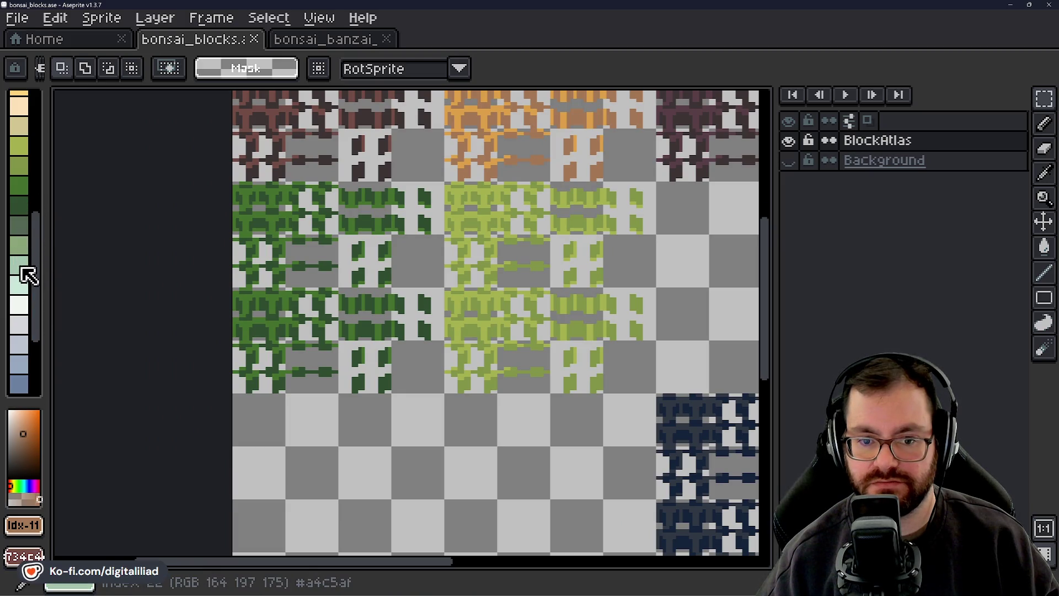
pyautogui.moveTo(450, 385); pyautogui.dragTo(287, 297)
pyautogui.scroll(-2, 496, 248)
pyautogui.moveTo(496, 248); pyautogui.dragTo(518, 350)
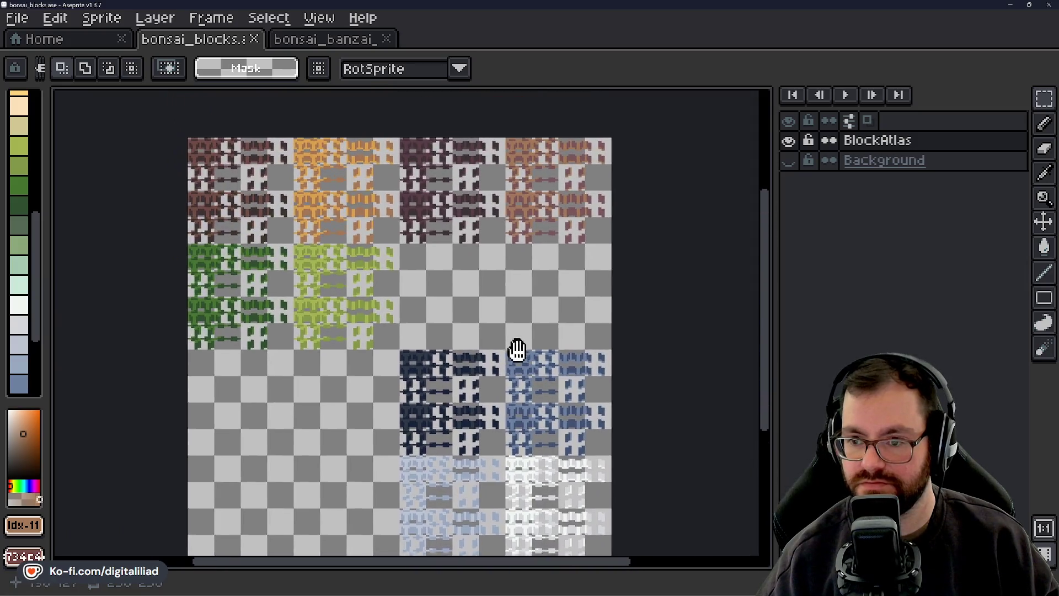
pyautogui.scroll(3, 310, 266)
pyautogui.moveTo(356, 213)
pyautogui.mouseDown()
pyautogui.moveTo(435, 355)
pyautogui.moveTo(116, 285)
pyautogui.moveTo(414, 286)
pyautogui.mouseUp()
pyautogui.moveTo(138, 309); pyautogui.dragTo(308, 316)
pyautogui.moveTo(110, 138); pyautogui.dragTo(237, 182)
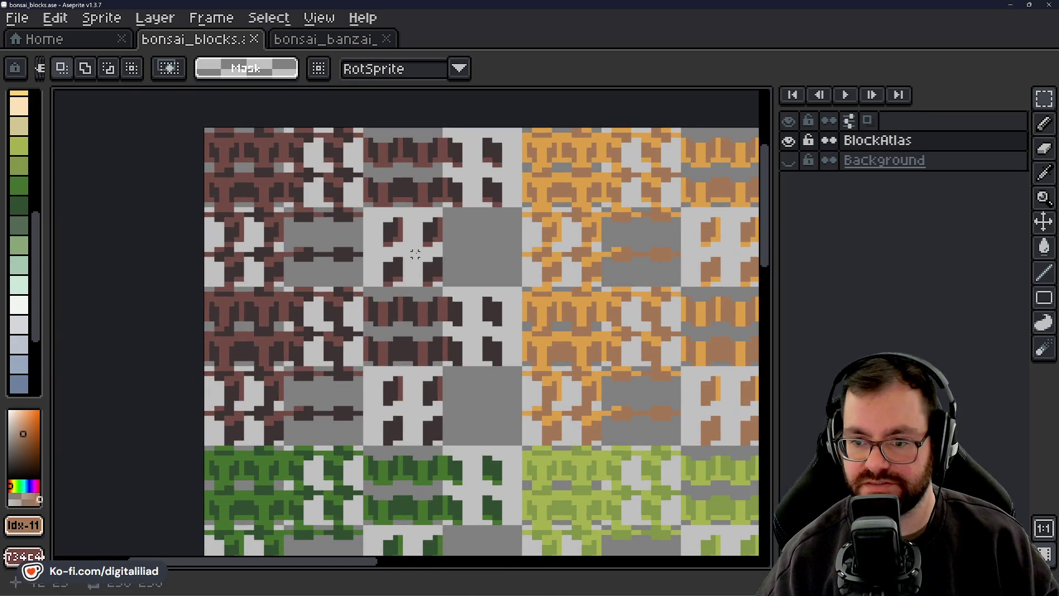
pyautogui.hscroll(3, 341, 261)
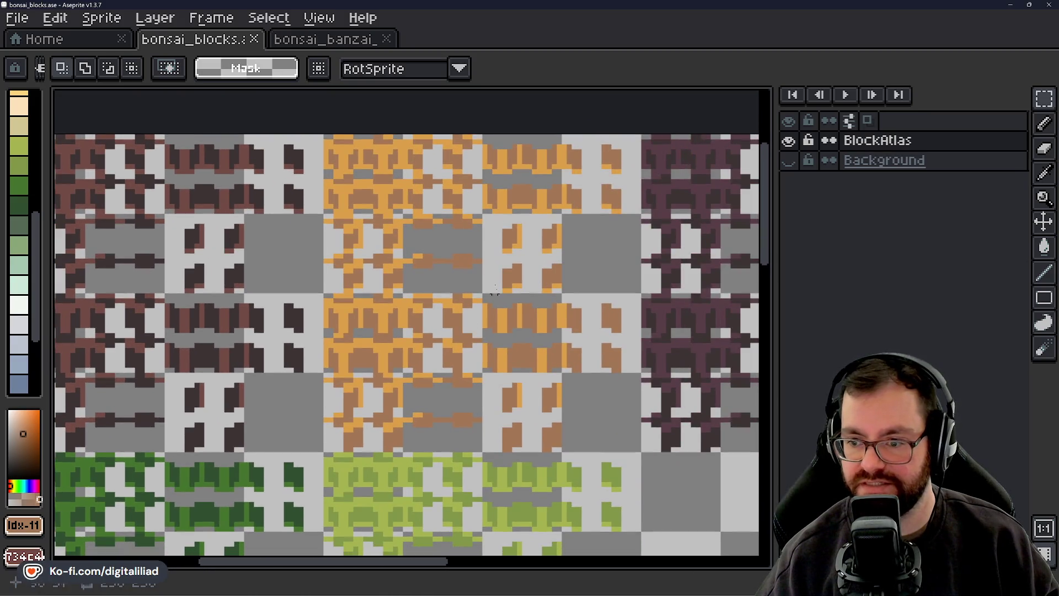
pyautogui.hscroll(10, 494, 291)
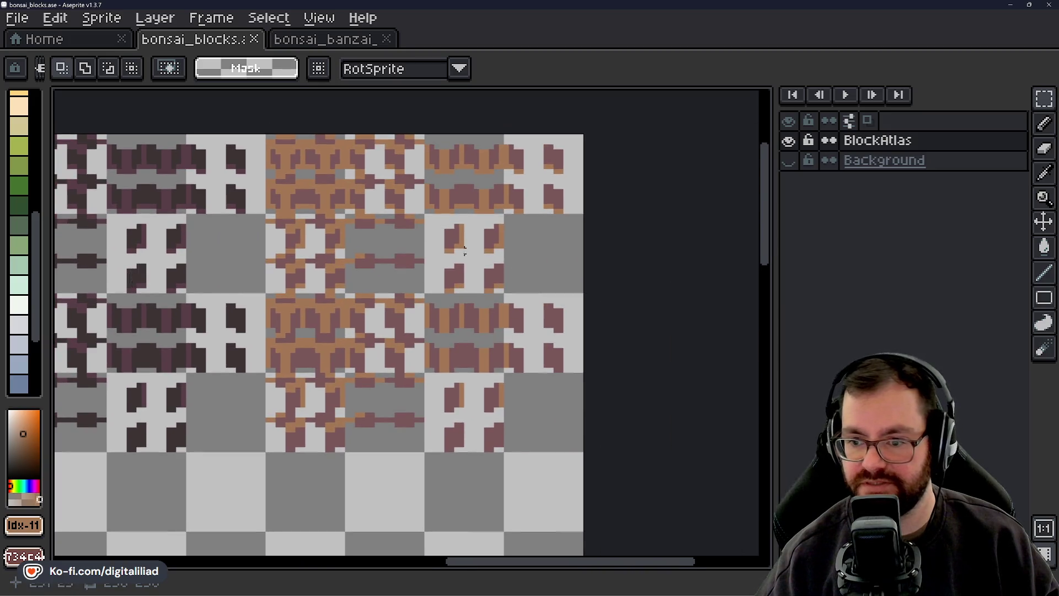
pyautogui.hscroll(-12, 378, 308)
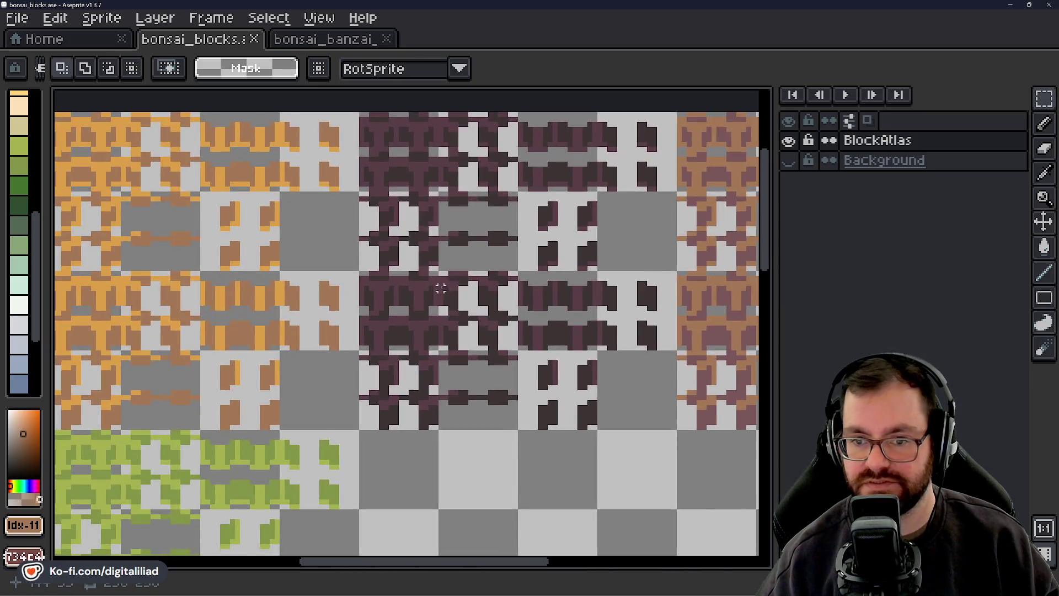
pyautogui.hscroll(11, 484, 319)
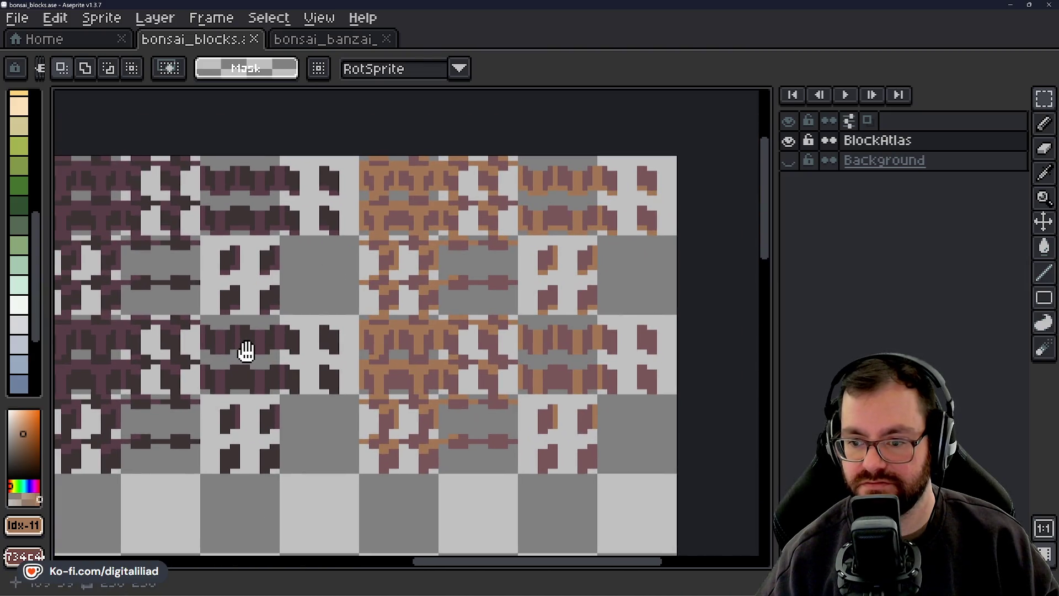
# Make the brown #734c44 palette swatch the foreground colour.
pyautogui.moveTo(246, 350)
pyautogui.mouseDown()
pyautogui.moveTo(409, 267)
pyautogui.moveTo(359, 371)
pyautogui.moveTo(418, 359)
pyautogui.moveTo(495, 289)
pyautogui.moveTo(462, 296)
pyautogui.moveTo(436, 331)
pyautogui.mouseUp()
pyautogui.scroll(-1, 390, 397)
pyautogui.moveTo(390, 398)
pyautogui.mouseDown()
pyautogui.moveTo(457, 248)
pyautogui.moveTo(420, 267)
pyautogui.moveTo(463, 421)
pyautogui.mouseUp()
pyautogui.scroll(3, 30, 292)
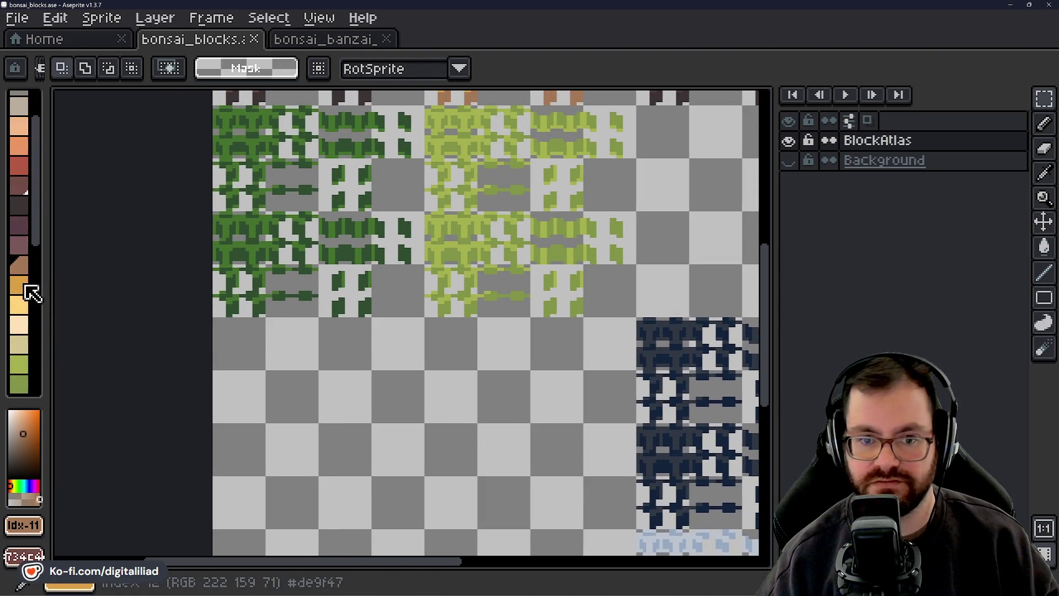
pyautogui.scroll(2, 32, 292)
pyautogui.click(21, 243)
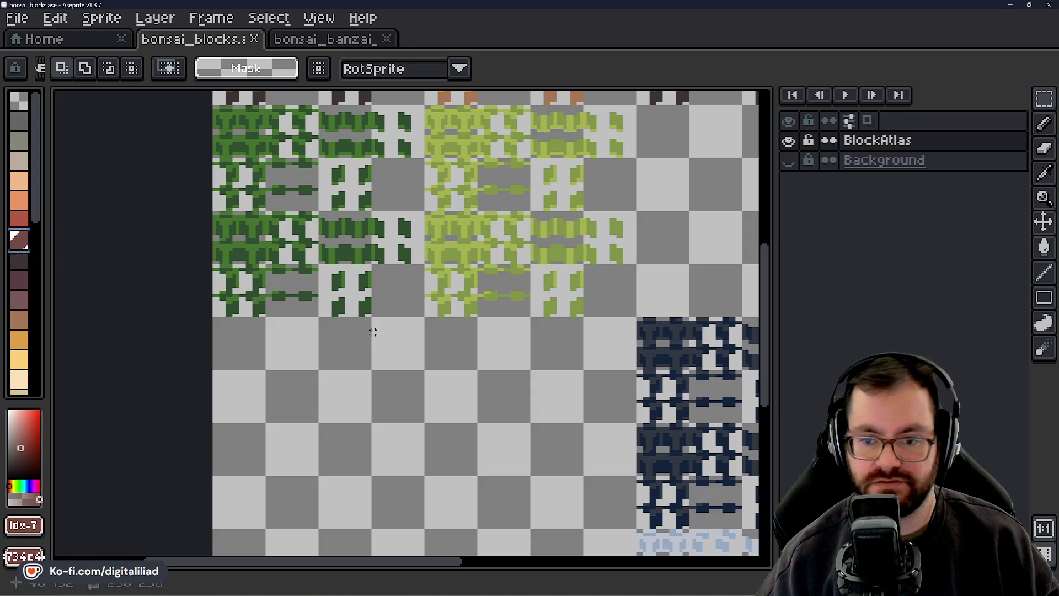
pyautogui.moveTo(373, 332); pyautogui.dragTo(366, 390)
pyautogui.scroll(-3, 367, 386)
pyautogui.scroll(3, 334, 158)
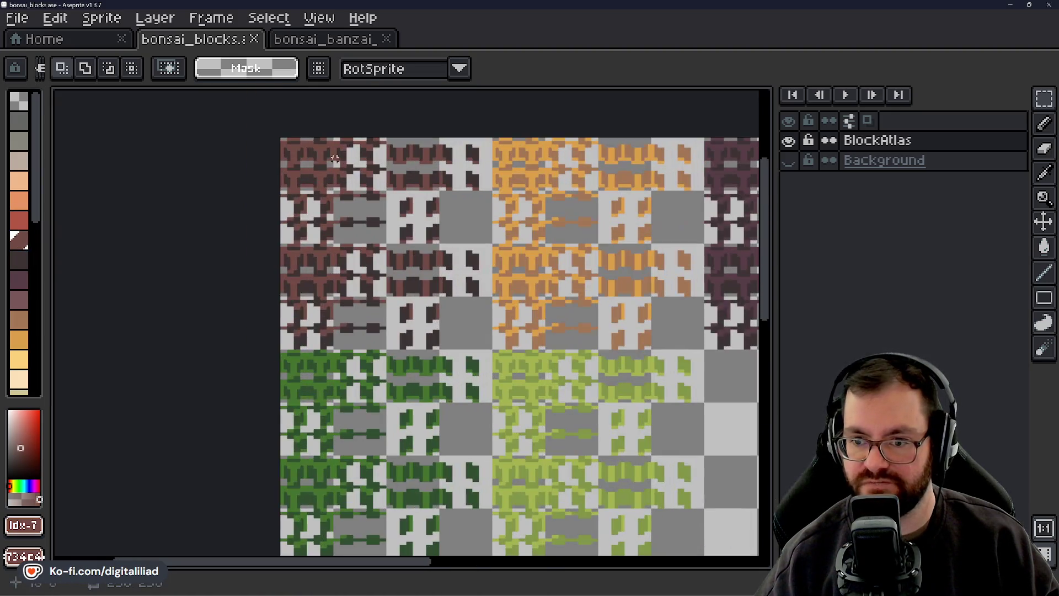
# Select the top brown and orange block rows and paste a copy.
pyautogui.moveTo(286, 145)
pyautogui.mouseDown()
pyautogui.moveTo(468, 299)
pyautogui.moveTo(656, 351)
pyautogui.moveTo(705, 350)
pyautogui.mouseUp()
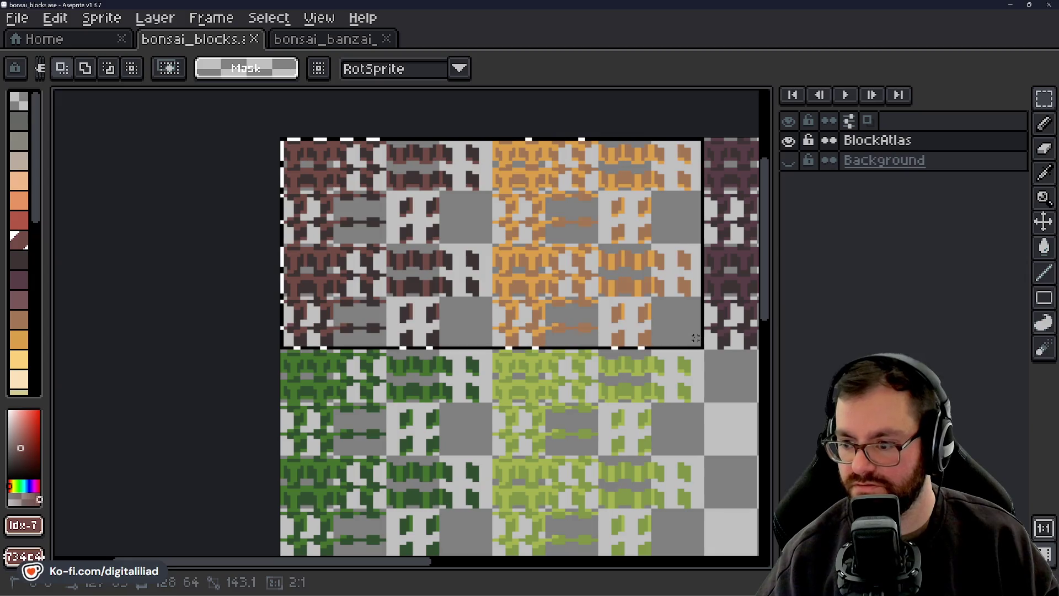
pyautogui.moveTo(608, 433)
pyautogui.mouseDown()
pyautogui.moveTo(593, 392)
pyautogui.moveTo(600, 355)
pyautogui.moveTo(522, 288)
pyautogui.moveTo(563, 215)
pyautogui.mouseUp()
pyautogui.hotkey('ctrl', 'v')
pyautogui.moveTo(485, 303)
pyautogui.mouseDown()
pyautogui.moveTo(480, 343)
pyautogui.moveTo(395, 353)
pyautogui.mouseUp()
# Place the pasted copy below the green tiles, beside the navy and blue blocks.
pyautogui.scroll(3, 355, 320)
pyautogui.moveTo(354, 319); pyautogui.dragTo(355, 286)
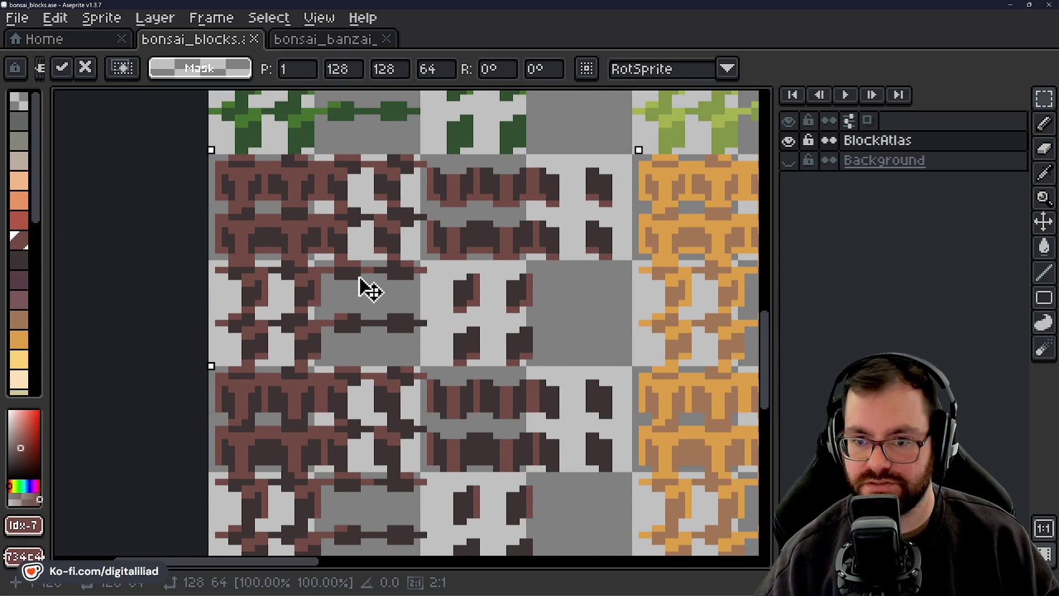
pyautogui.scroll(-3, 353, 286)
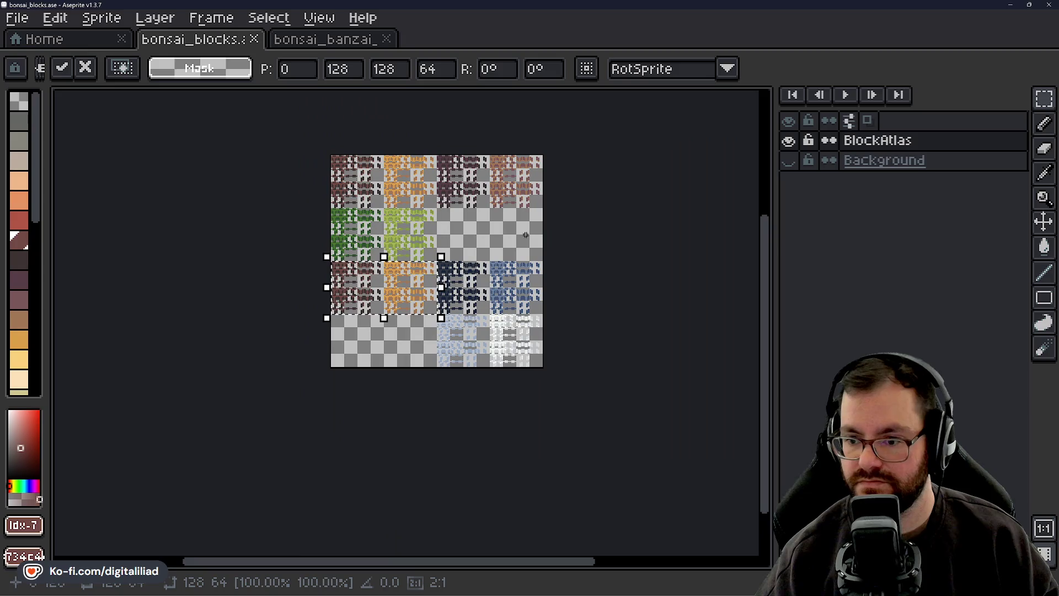
pyautogui.scroll(2, 465, 262)
pyautogui.scroll(-1, 465, 262)
pyautogui.moveTo(459, 266); pyautogui.dragTo(565, 150)
pyautogui.scroll(3, 323, 287)
pyautogui.moveTo(348, 318)
pyautogui.mouseDown()
pyautogui.moveTo(373, 430)
pyautogui.moveTo(348, 504)
pyautogui.moveTo(409, 301)
pyautogui.moveTo(449, 265)
pyautogui.mouseUp()
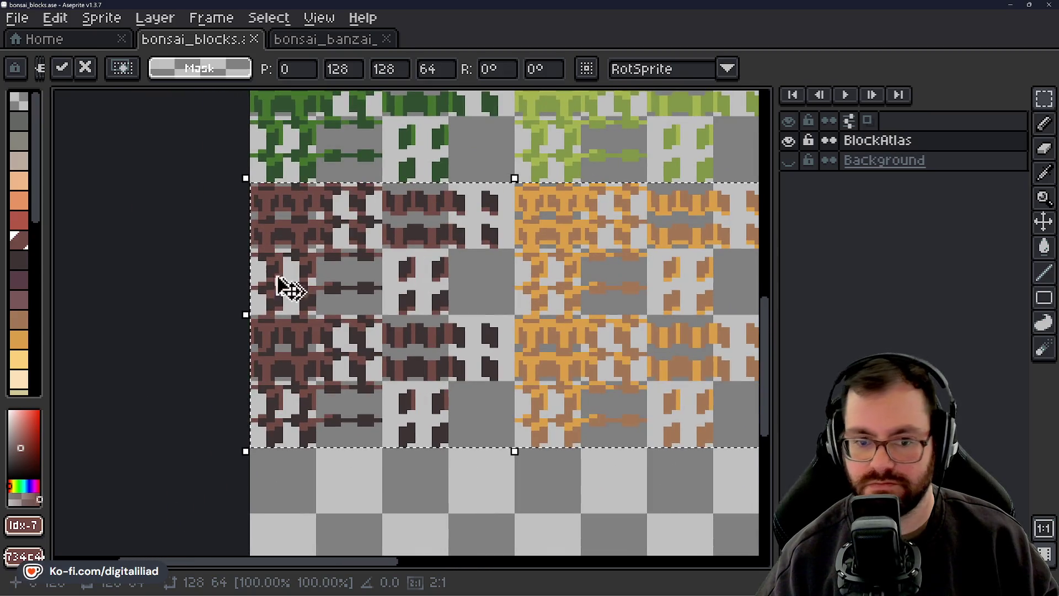
pyautogui.scroll(-2, 32, 276)
pyautogui.scroll(2, 30, 284)
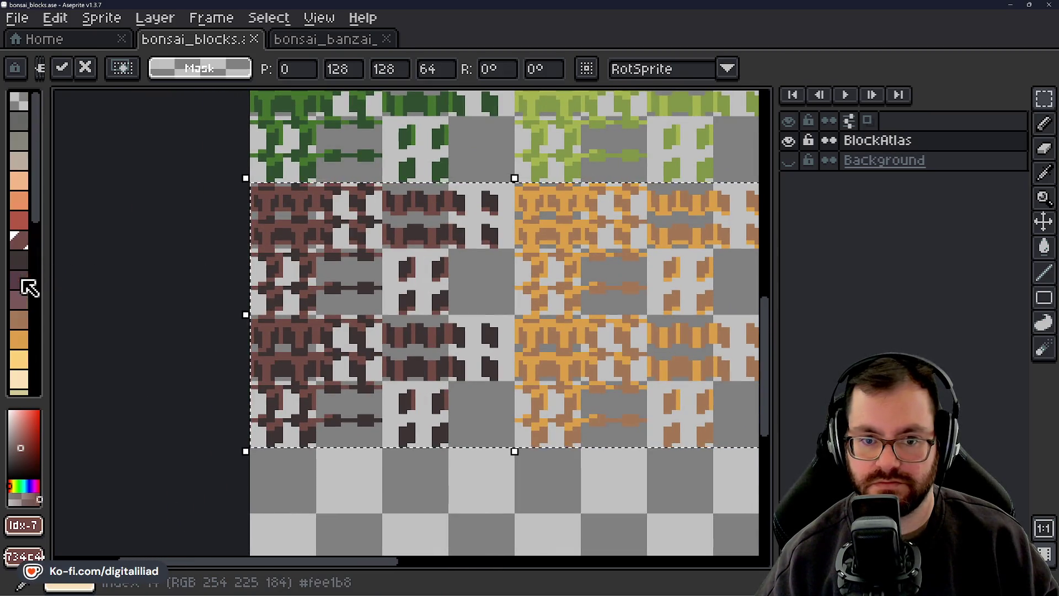
pyautogui.scroll(4, 298, 248)
# Switch to the Paint Bucket with the brown #734c44 colour.
pyautogui.press('g')
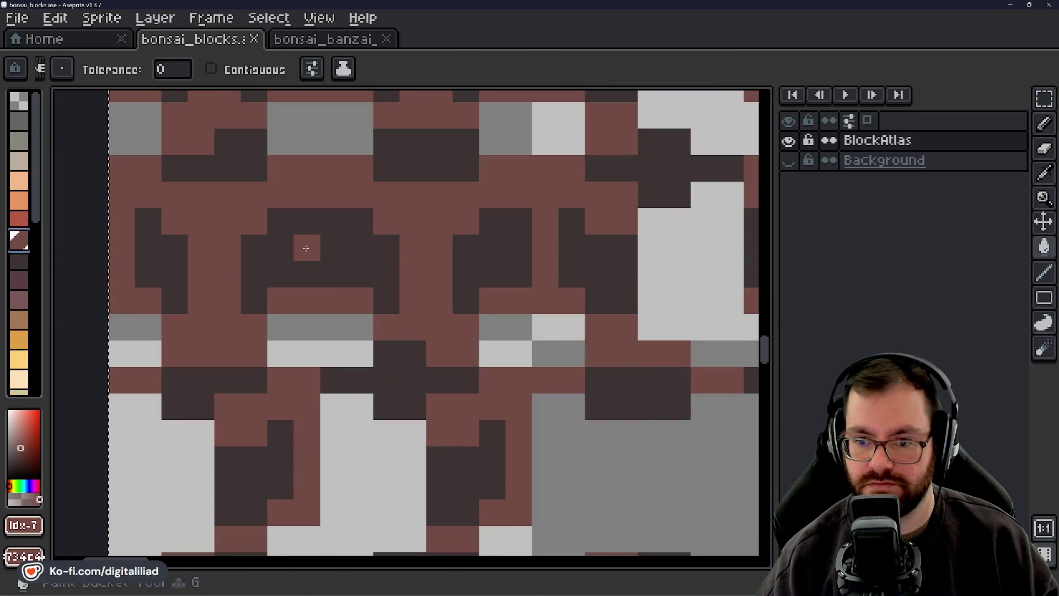
pyautogui.click(22, 260)
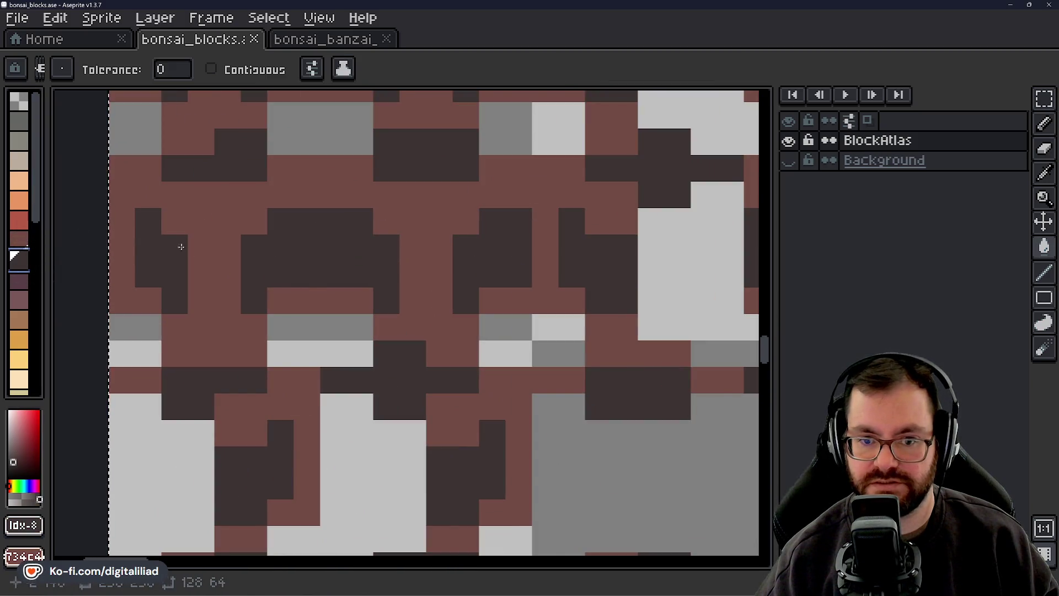
pyautogui.click(26, 245)
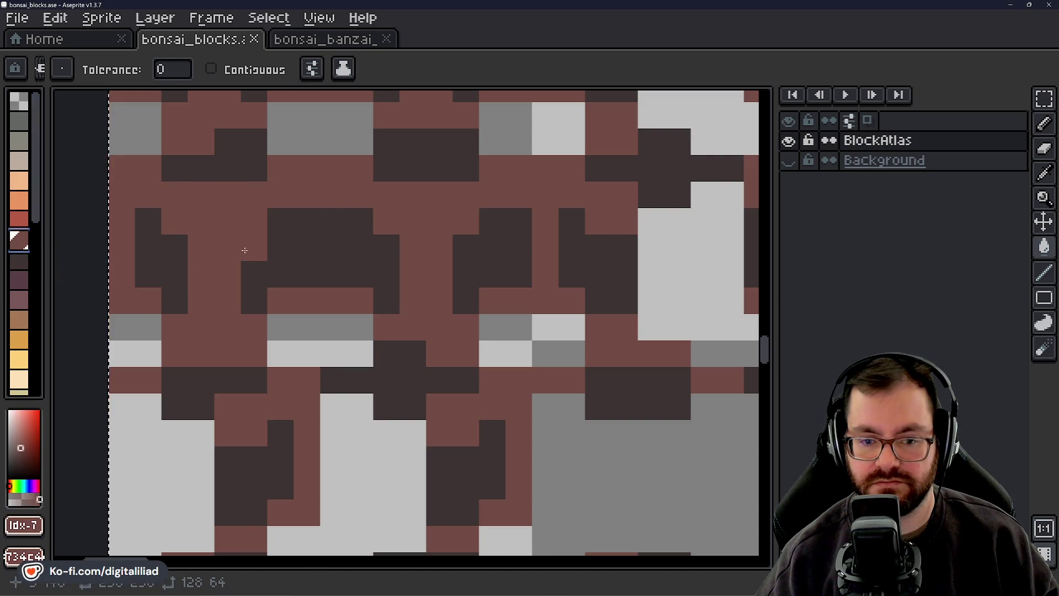
pyautogui.scroll(-4, 245, 258)
pyautogui.moveTo(464, 224)
pyautogui.mouseDown()
pyautogui.moveTo(310, 428)
pyautogui.moveTo(336, 436)
pyautogui.mouseUp()
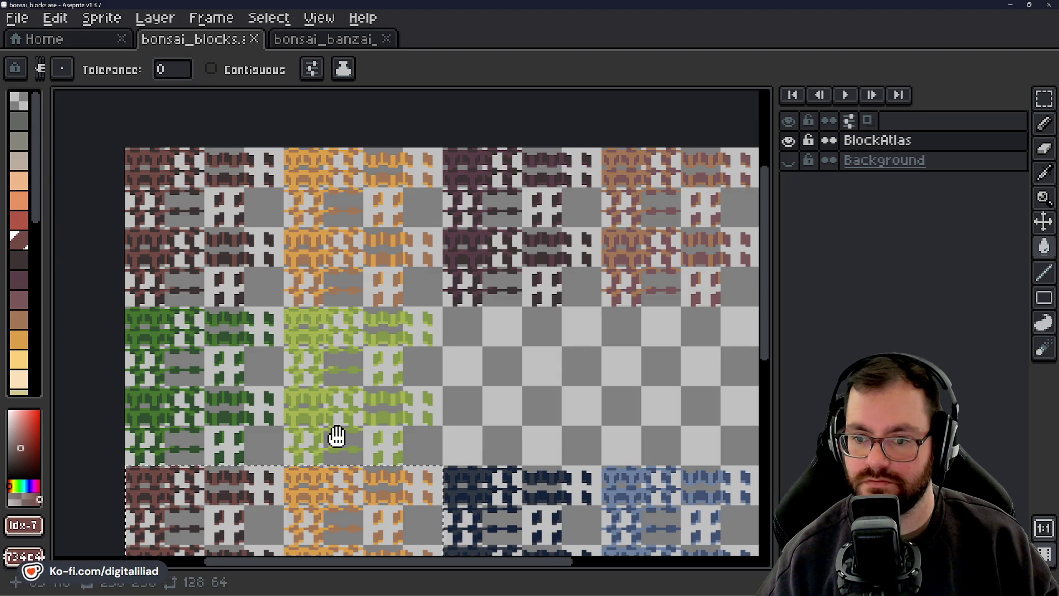
# Pan to bring the green tiles and the empty area beside them into view.
pyautogui.moveTo(336, 436); pyautogui.dragTo(346, 413)
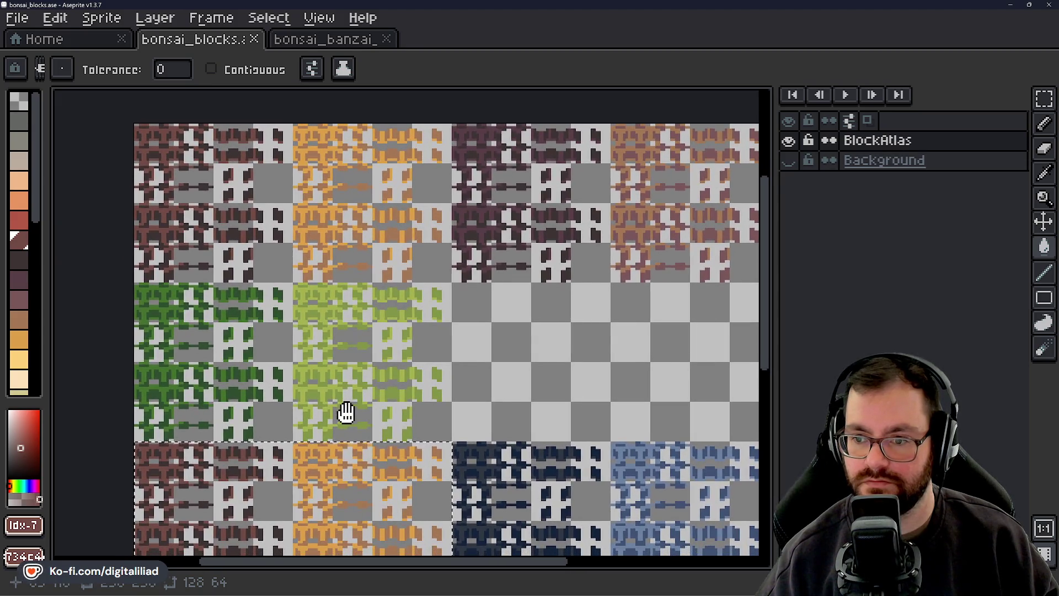
pyautogui.scroll(-1, 431, 469)
pyautogui.scroll(3, 562, 338)
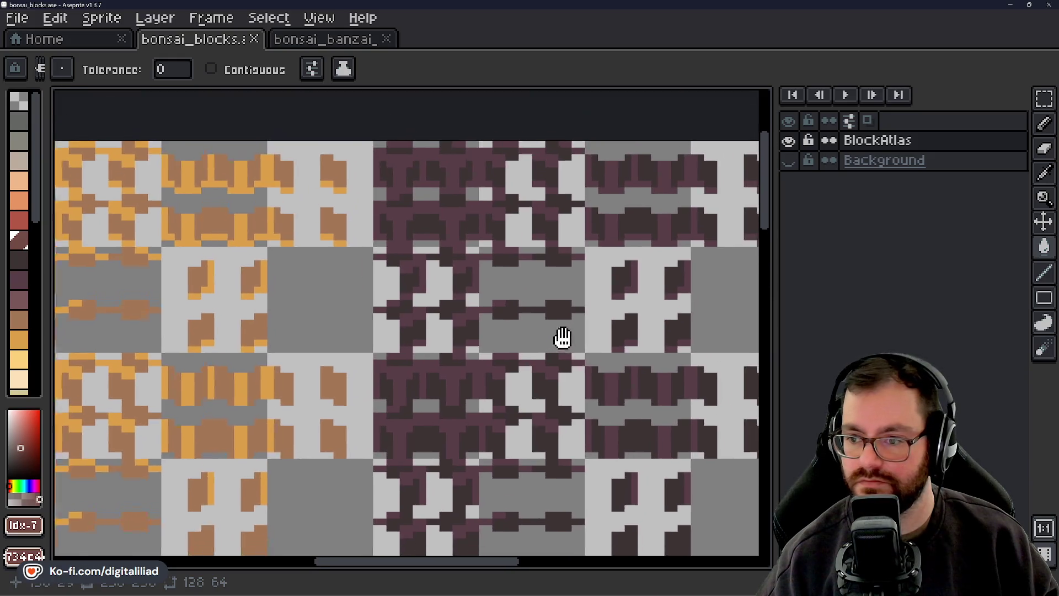
pyautogui.moveTo(562, 338); pyautogui.dragTo(559, 357)
pyautogui.scroll(-2, 558, 357)
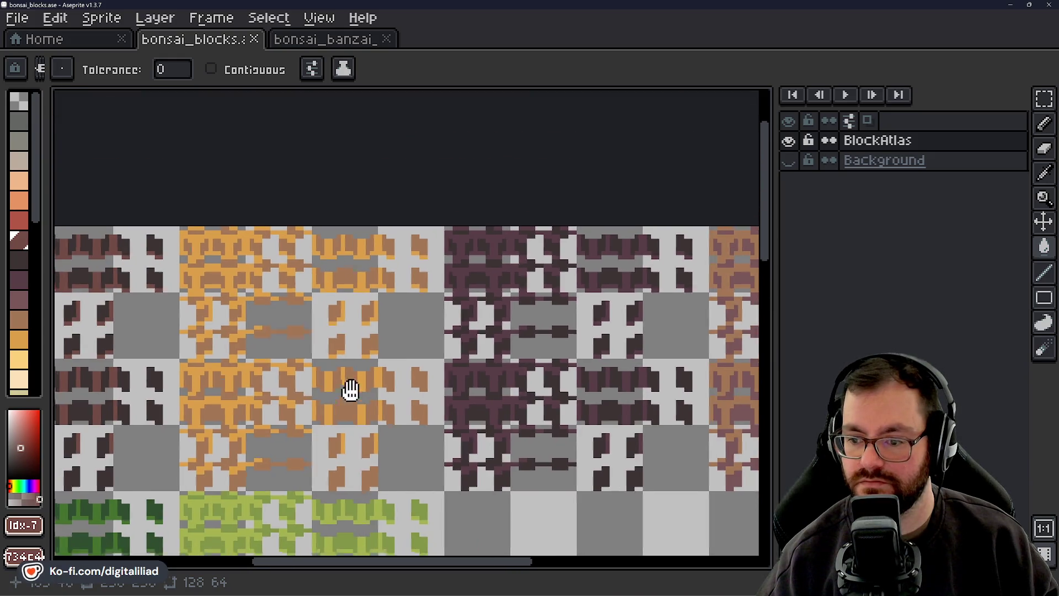
pyautogui.moveTo(350, 390); pyautogui.dragTo(161, 284)
pyautogui.scroll(-2, 309, 296)
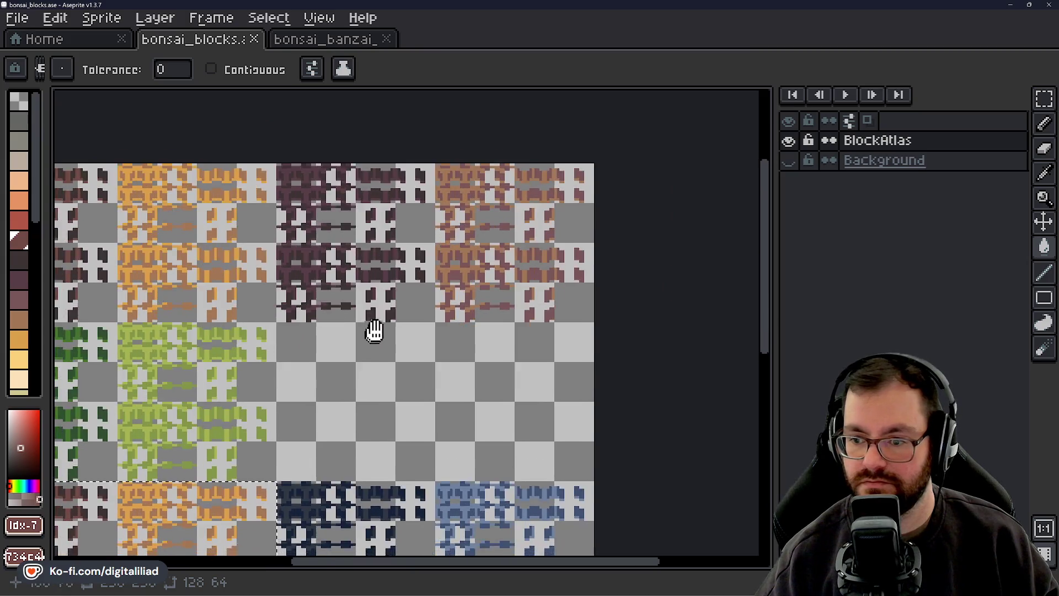
pyautogui.scroll(3, 371, 331)
pyautogui.moveTo(513, 255); pyautogui.dragTo(336, 480)
# Select the maroon and orange-brown block pair and move it to 128,64.
pyautogui.click(1044, 100)
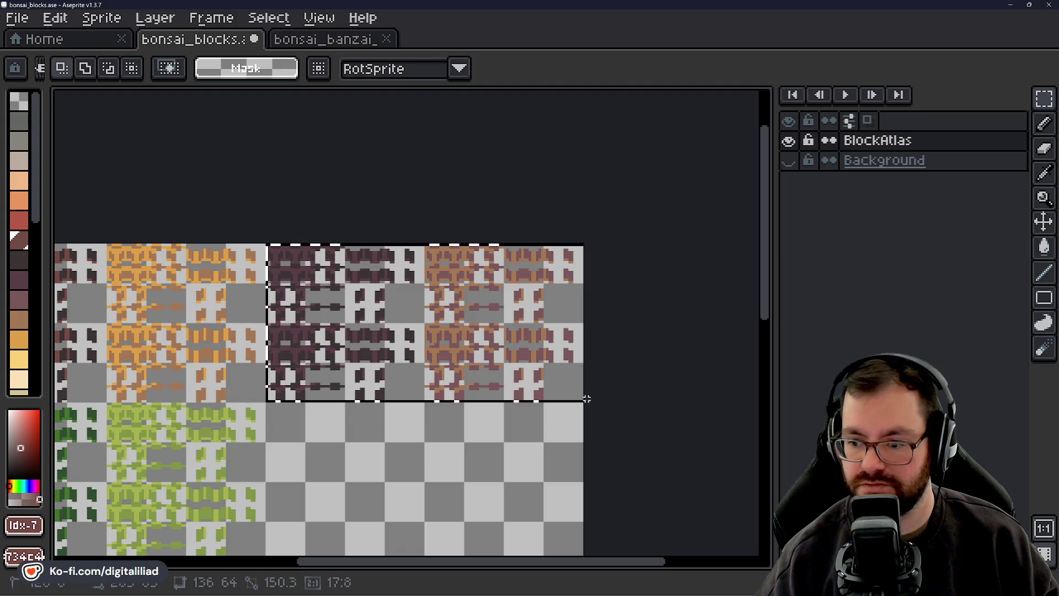
pyautogui.moveTo(586, 399); pyautogui.dragTo(583, 398)
pyautogui.scroll(-2, 262, 441)
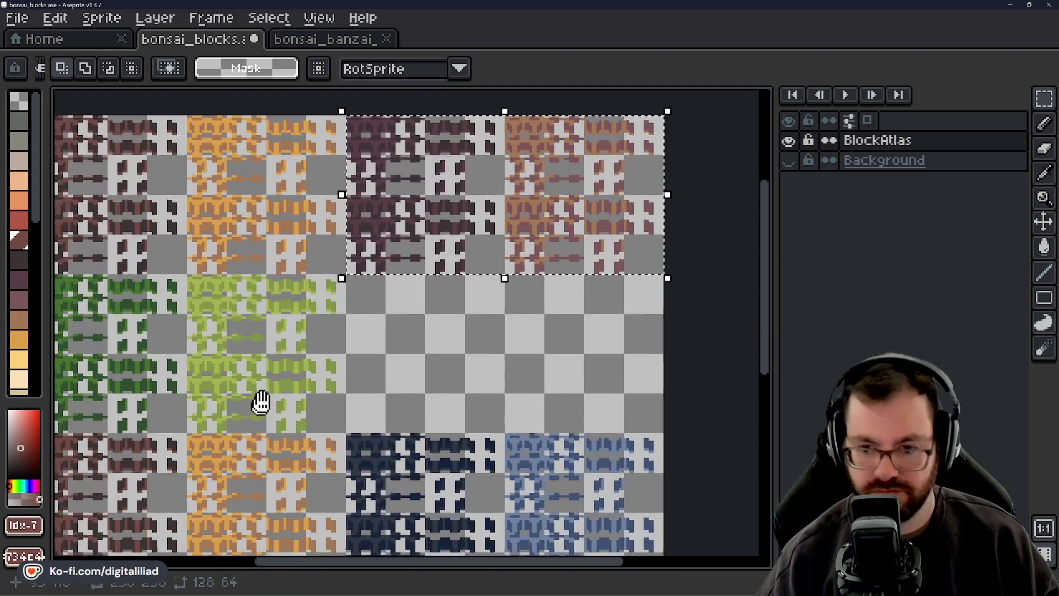
pyautogui.moveTo(441, 204); pyautogui.dragTo(492, 350)
pyautogui.scroll(2, 447, 339)
pyautogui.scroll(-2, 436, 329)
pyautogui.moveTo(436, 329)
pyautogui.mouseDown()
pyautogui.moveTo(392, 362)
pyautogui.moveTo(388, 345)
pyautogui.mouseUp()
# Ready the Paint Bucket with a darker maroon fill colour.
pyautogui.scroll(-1, 389, 344)
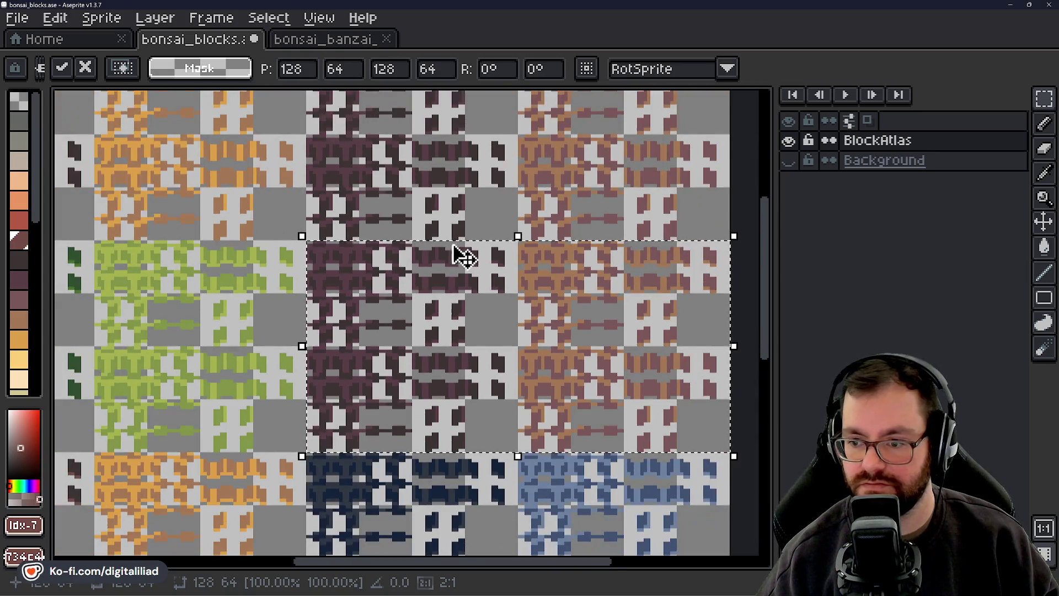
pyautogui.click(22, 286)
pyautogui.scroll(2, 397, 272)
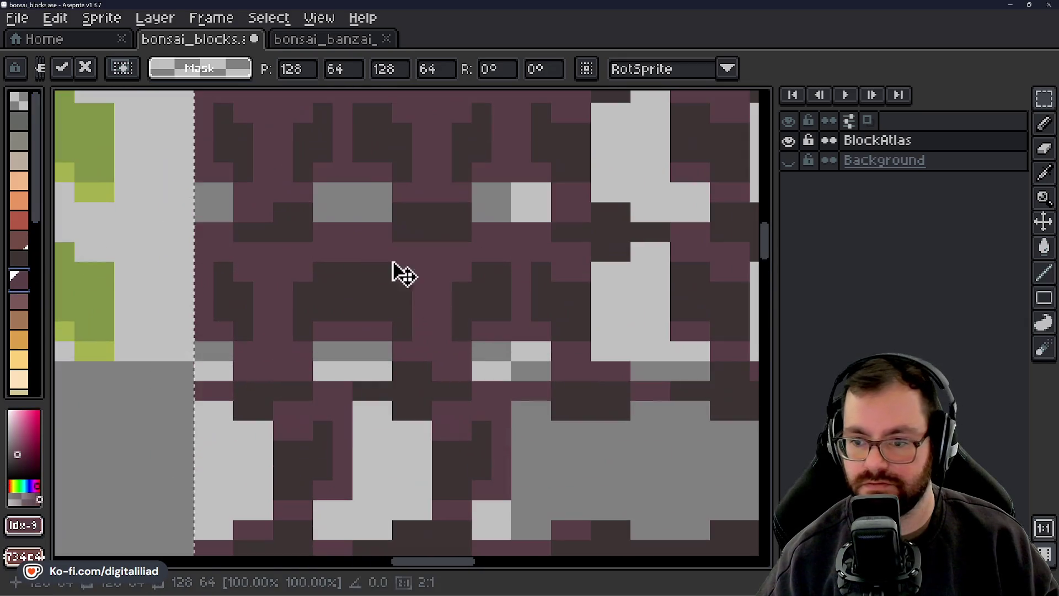
pyautogui.press('g')
pyautogui.click(17, 301)
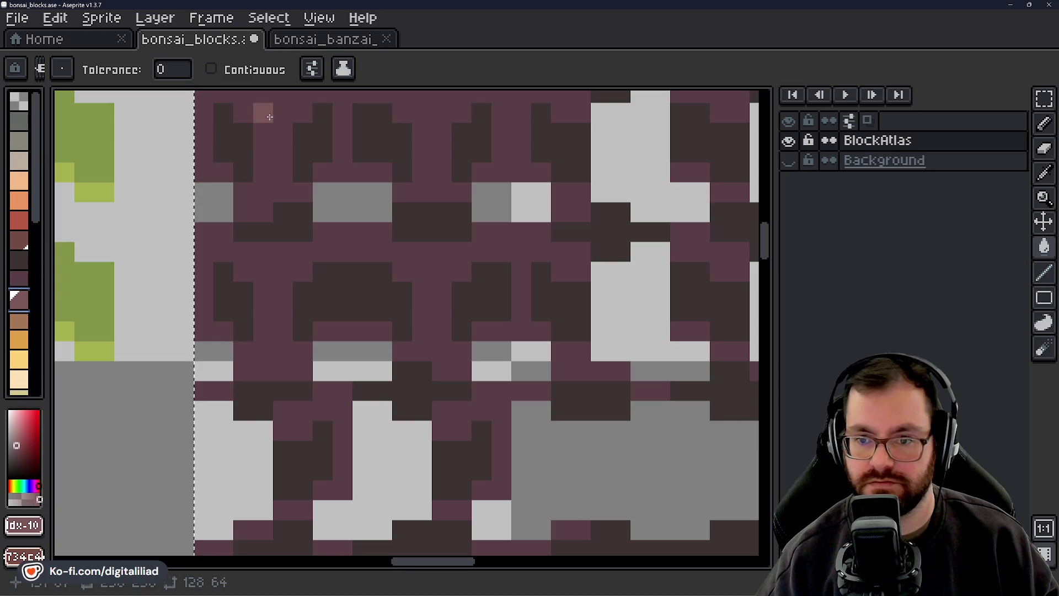
# Recolour the new block's neighbouring tiles orange and brown, undoing a first brown fill.
pyautogui.scroll(-3, 270, 117)
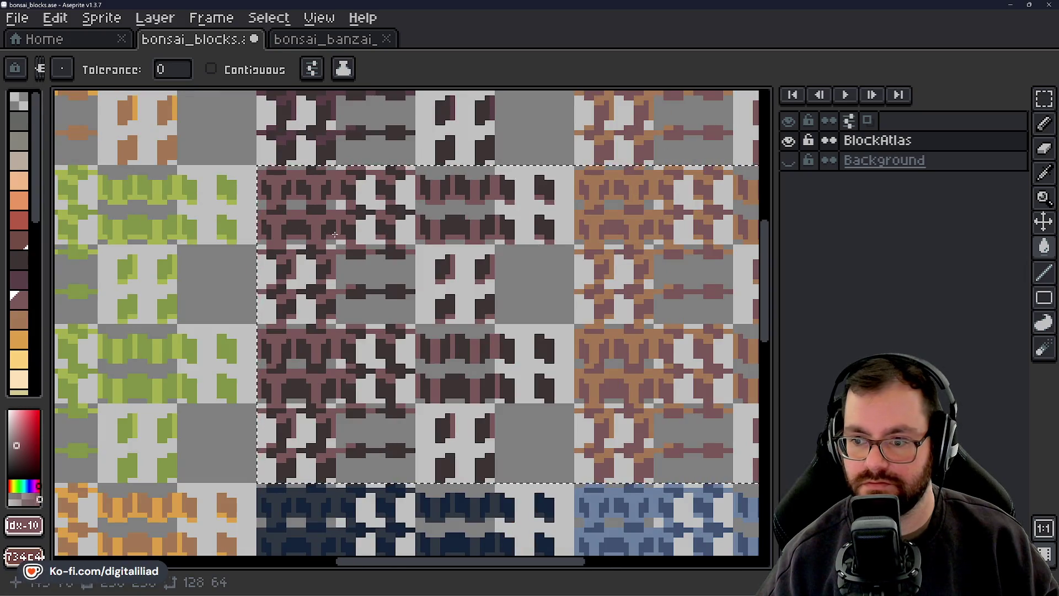
pyautogui.scroll(-3, 335, 235)
pyautogui.hscroll(-3, 335, 234)
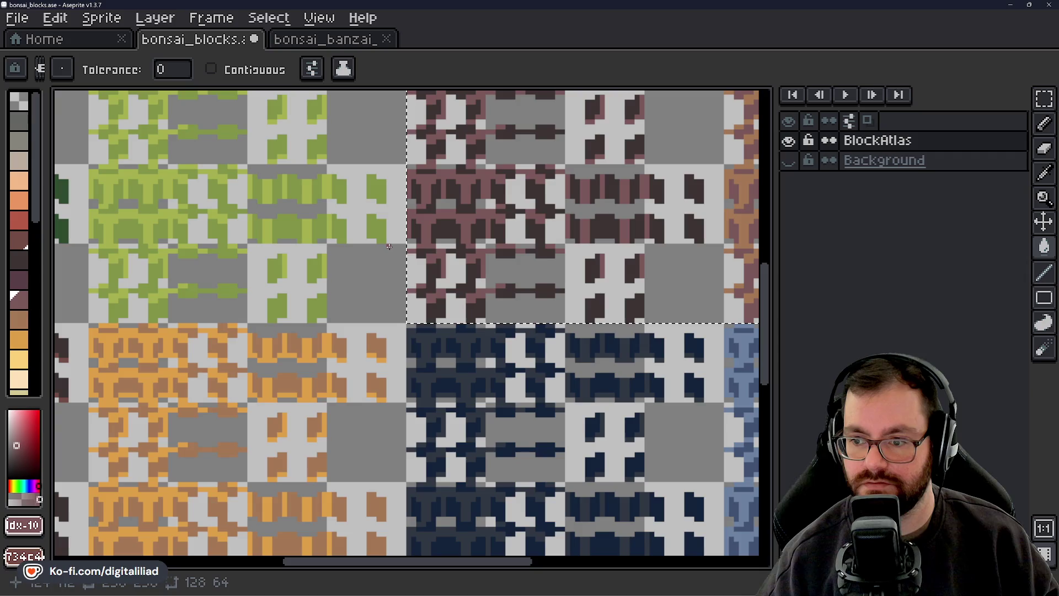
pyautogui.scroll(-2, 389, 246)
pyautogui.moveTo(504, 265); pyautogui.dragTo(186, 359)
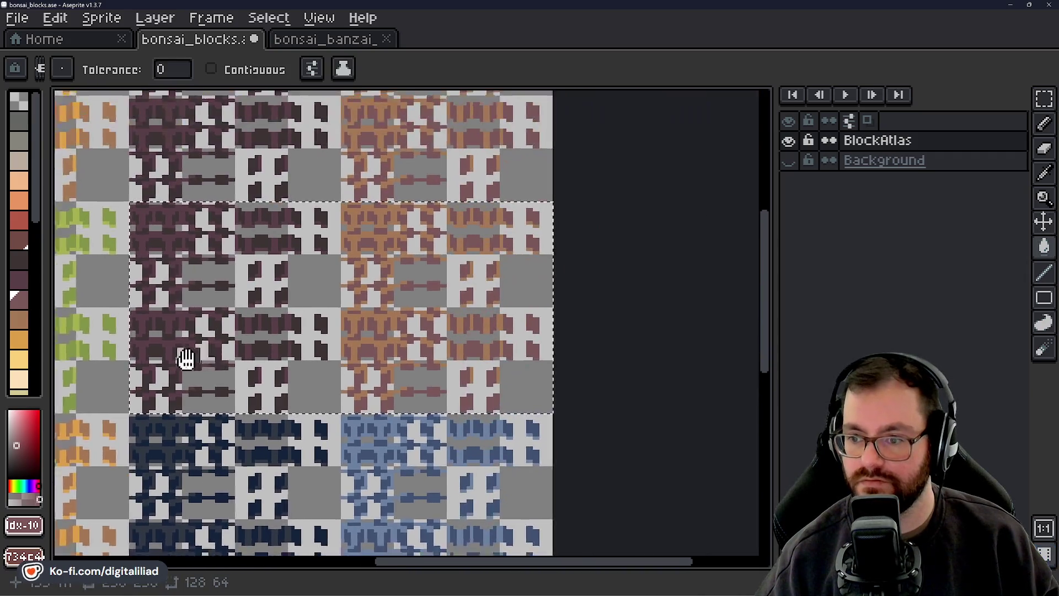
pyautogui.scroll(3, 388, 275)
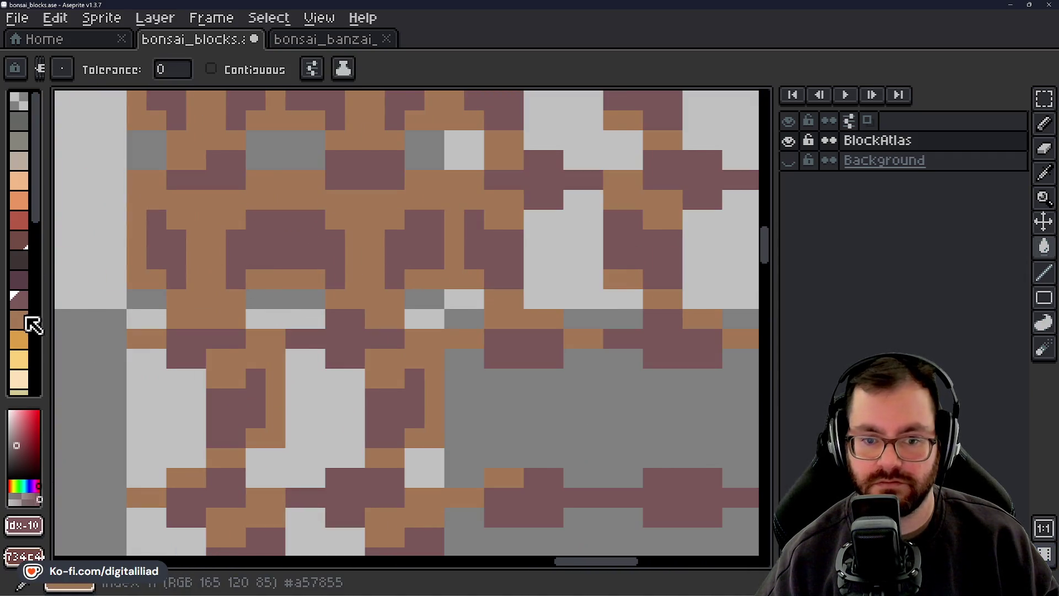
pyautogui.click(19, 319)
pyautogui.click(272, 231)
pyautogui.hotkey('ctrl', 'z')
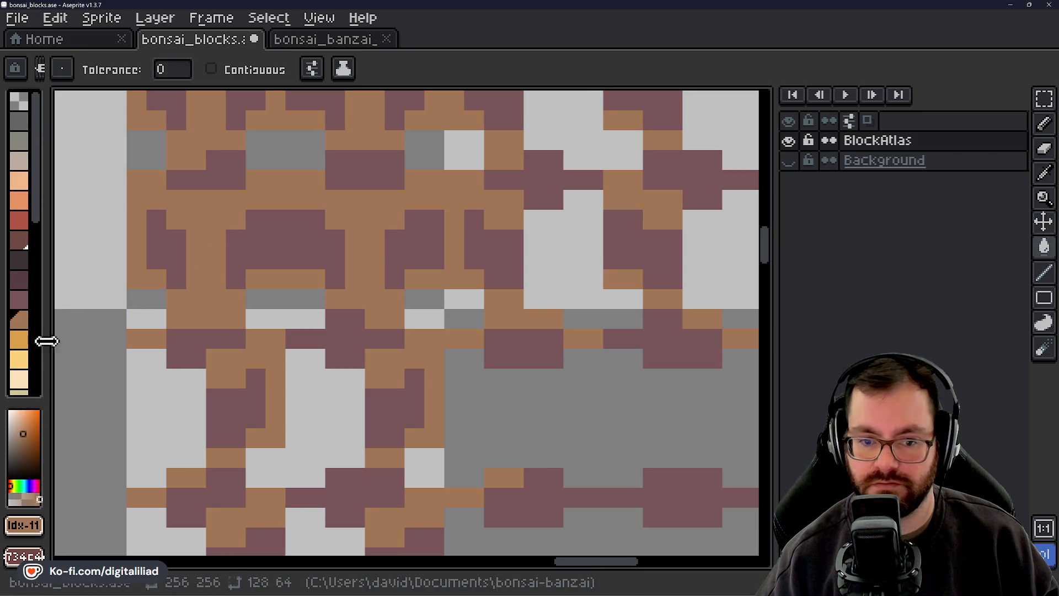
pyautogui.click(19, 340)
pyautogui.click(222, 215)
pyautogui.click(19, 319)
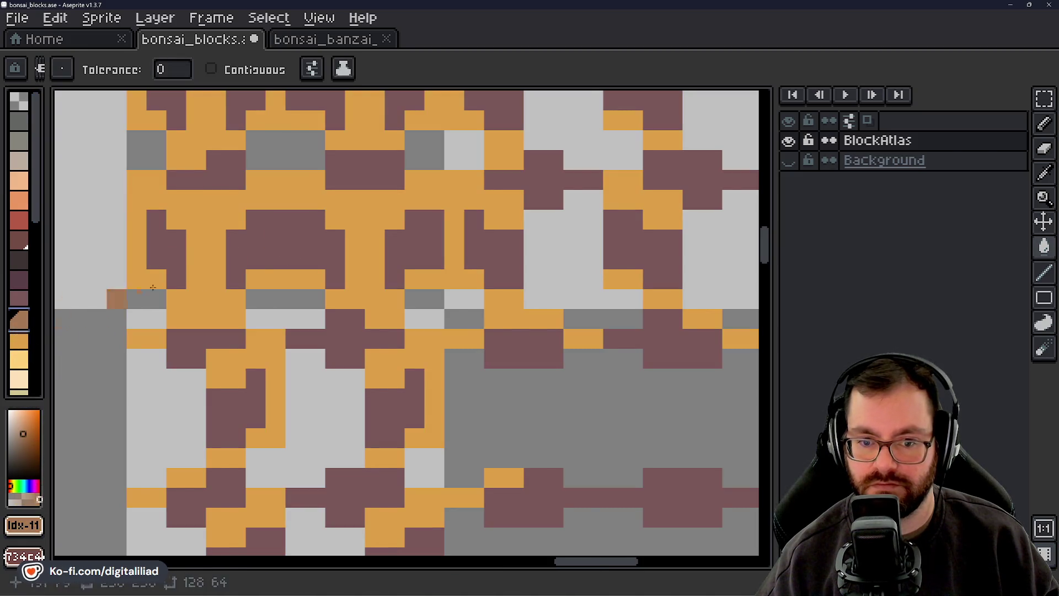
pyautogui.click(309, 243)
# Try light yellow and cream fills on the tiles, then undo them.
pyautogui.scroll(-3, 319, 331)
pyautogui.moveTo(318, 331)
pyautogui.mouseDown()
pyautogui.moveTo(371, 351)
pyautogui.moveTo(381, 274)
pyautogui.moveTo(407, 212)
pyautogui.moveTo(262, 328)
pyautogui.moveTo(240, 318)
pyautogui.mouseUp()
pyautogui.scroll(-2, 28, 301)
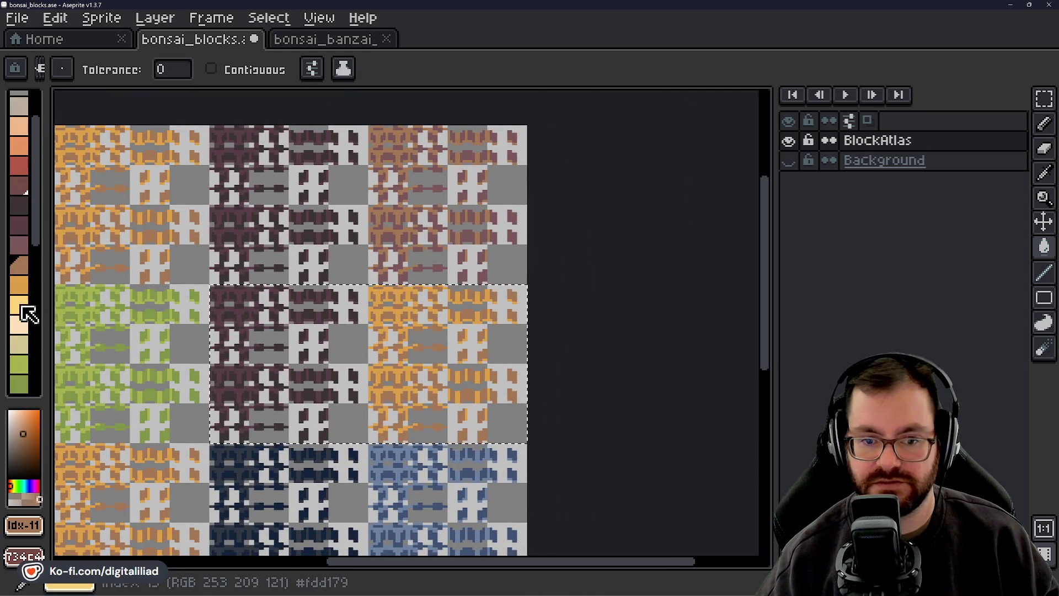
pyautogui.click(22, 304)
pyautogui.scroll(4, 335, 293)
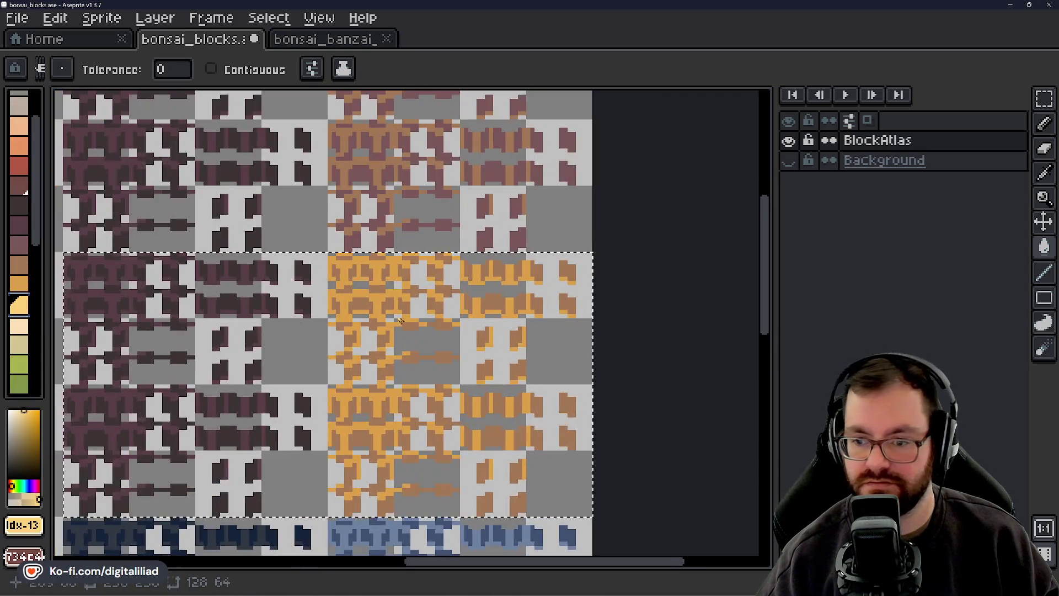
pyautogui.click(279, 289)
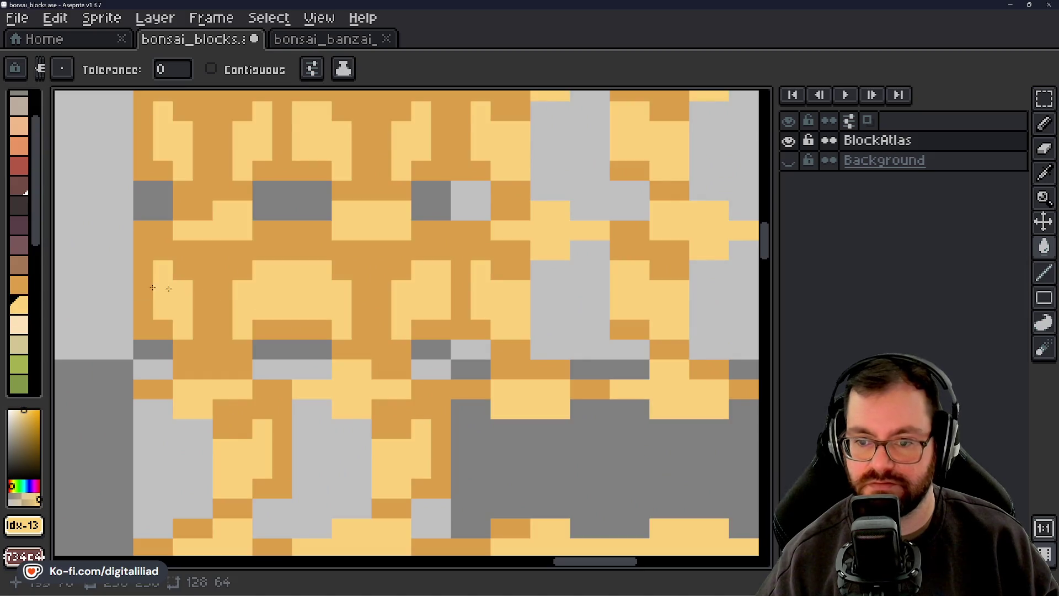
pyautogui.click(26, 324)
pyautogui.click(237, 243)
pyautogui.scroll(-5, 324, 262)
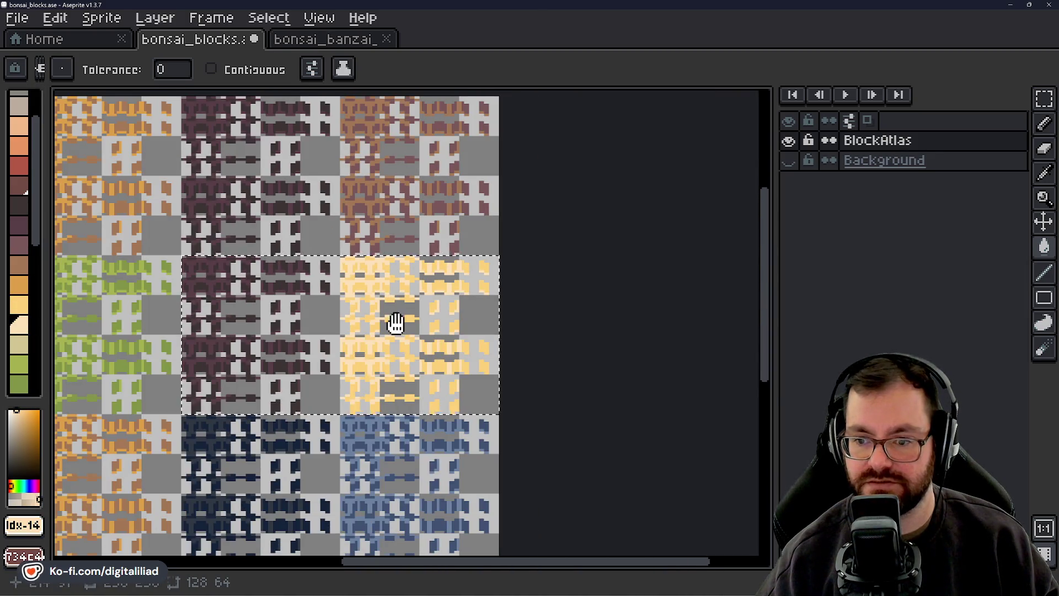
pyautogui.moveTo(395, 322); pyautogui.dragTo(449, 315)
pyautogui.hotkey('ctrl', 'z')
pyautogui.hotkey('ctrl', 'z')
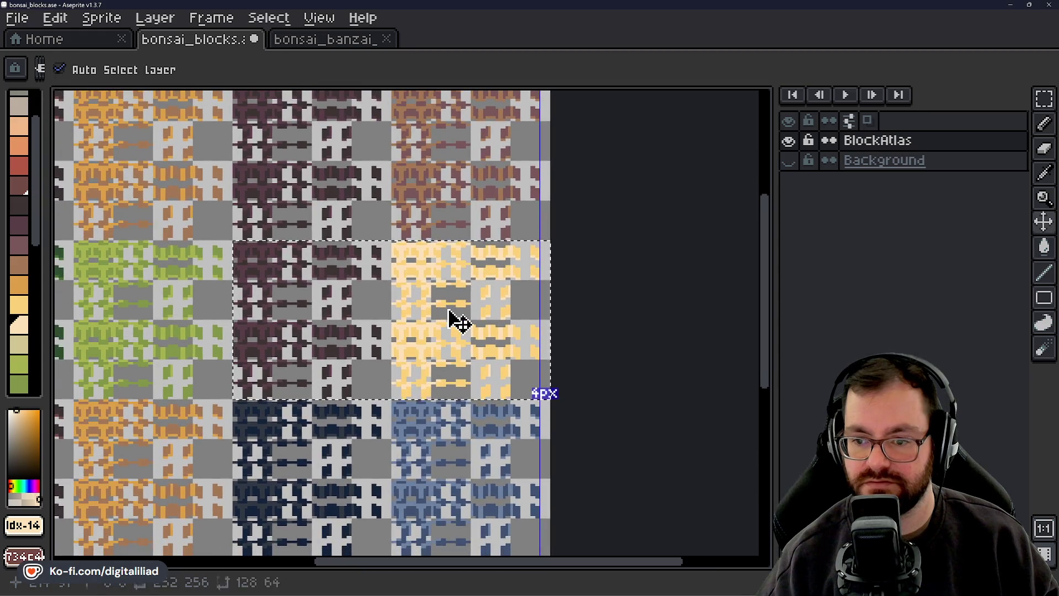
# Refill the maroon trunk tiles' dark purple pixels with dark brown.
pyautogui.scroll(1, 447, 303)
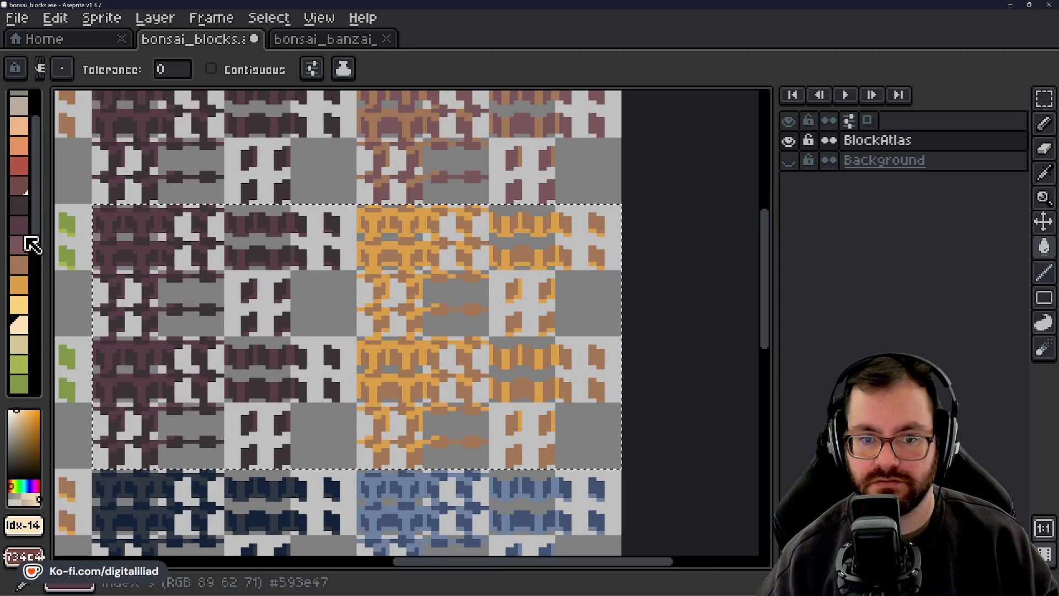
pyautogui.moveTo(259, 314); pyautogui.dragTo(434, 349)
pyautogui.scroll(2, 285, 290)
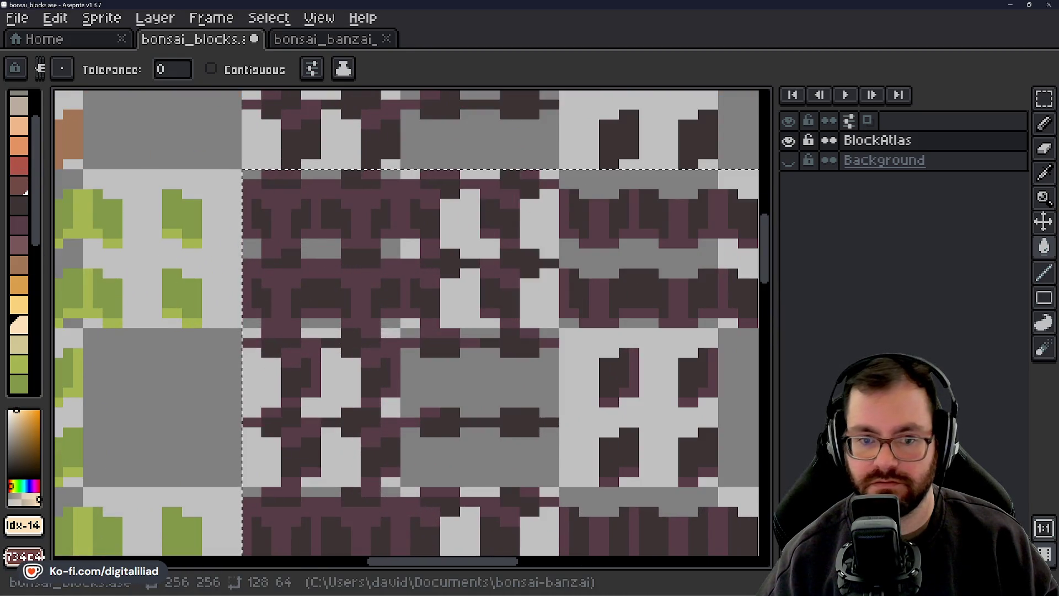
pyautogui.click(21, 225)
pyautogui.scroll(-2, 303, 221)
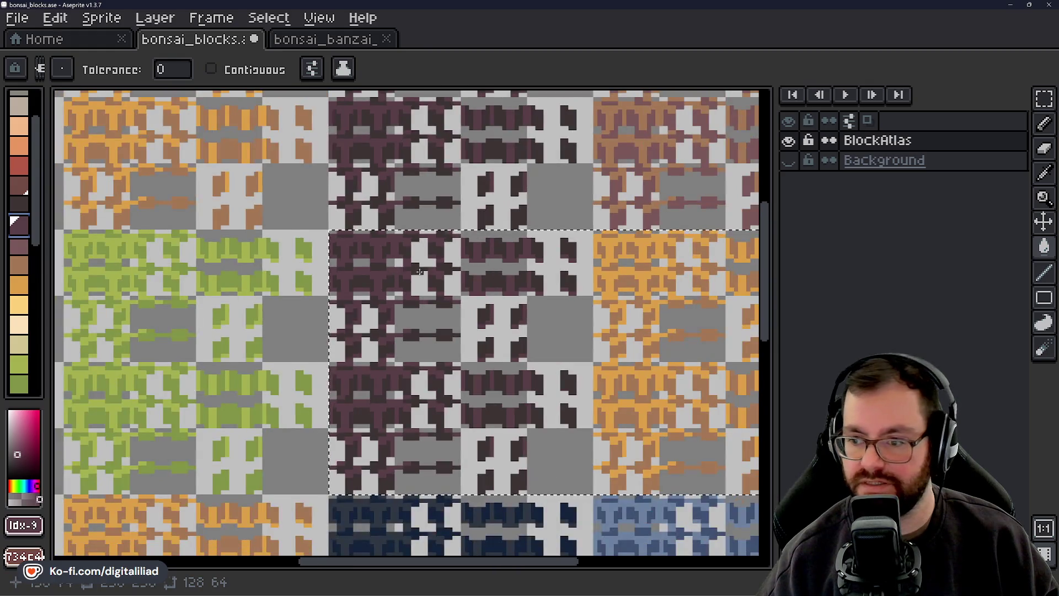
pyautogui.click(20, 244)
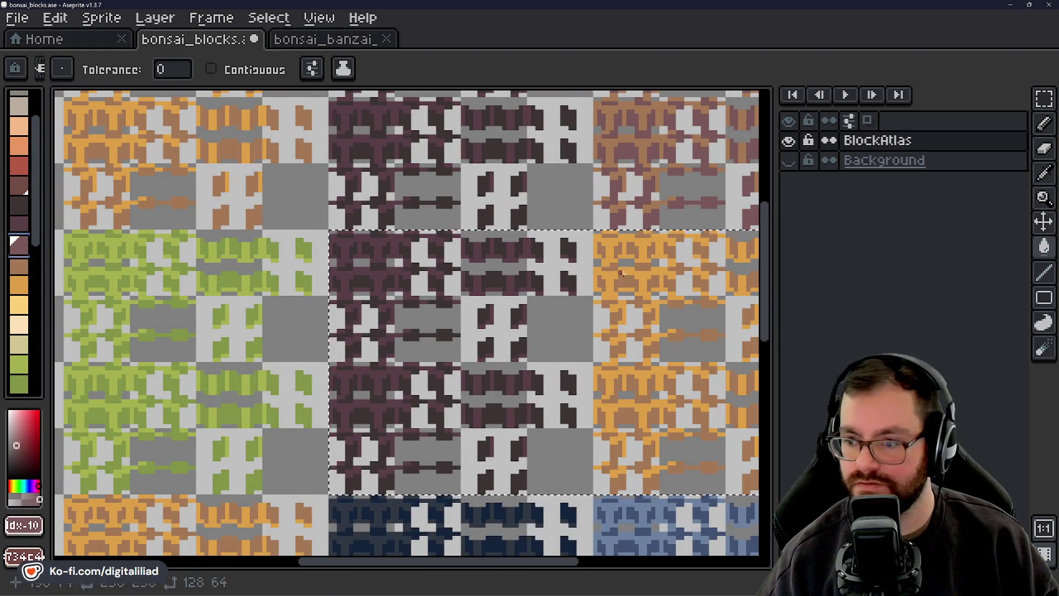
pyautogui.scroll(2, 622, 273)
pyautogui.hscroll(-5, 383, 281)
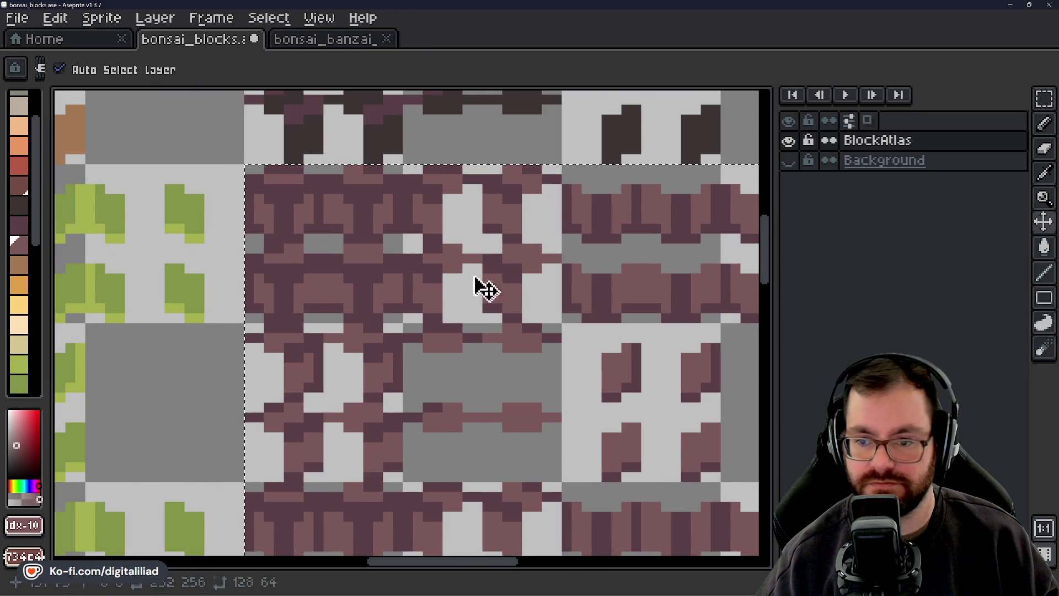
pyautogui.press('g')
pyautogui.click(485, 413)
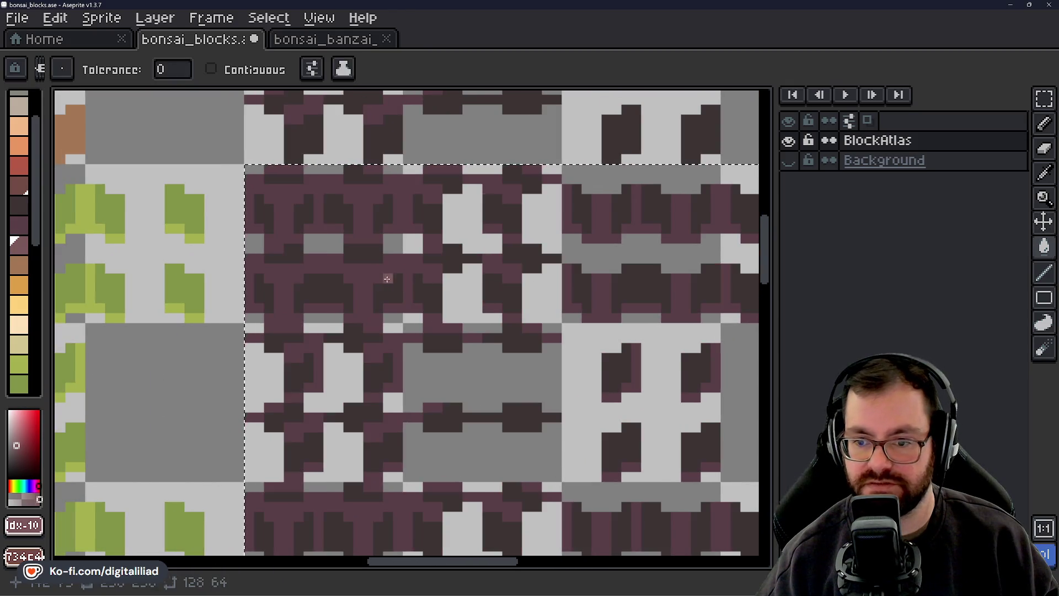
# Pick the lighter mauve and brown shades while reviewing the recoloured trunk block.
pyautogui.click(20, 224)
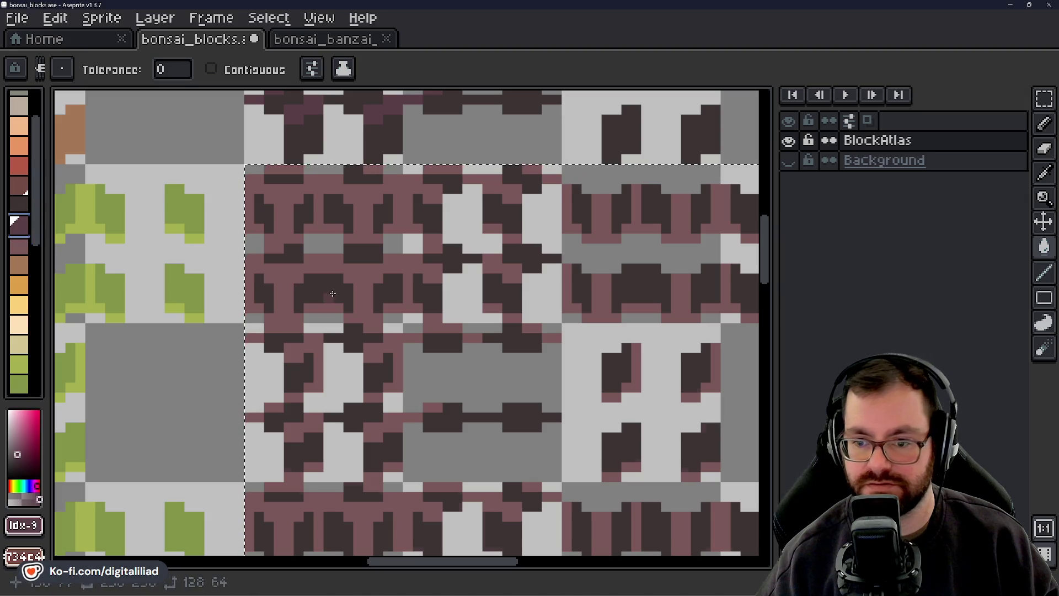
pyautogui.scroll(-2, 409, 194)
pyautogui.scroll(-3, 360, 300)
pyautogui.scroll(2, 495, 344)
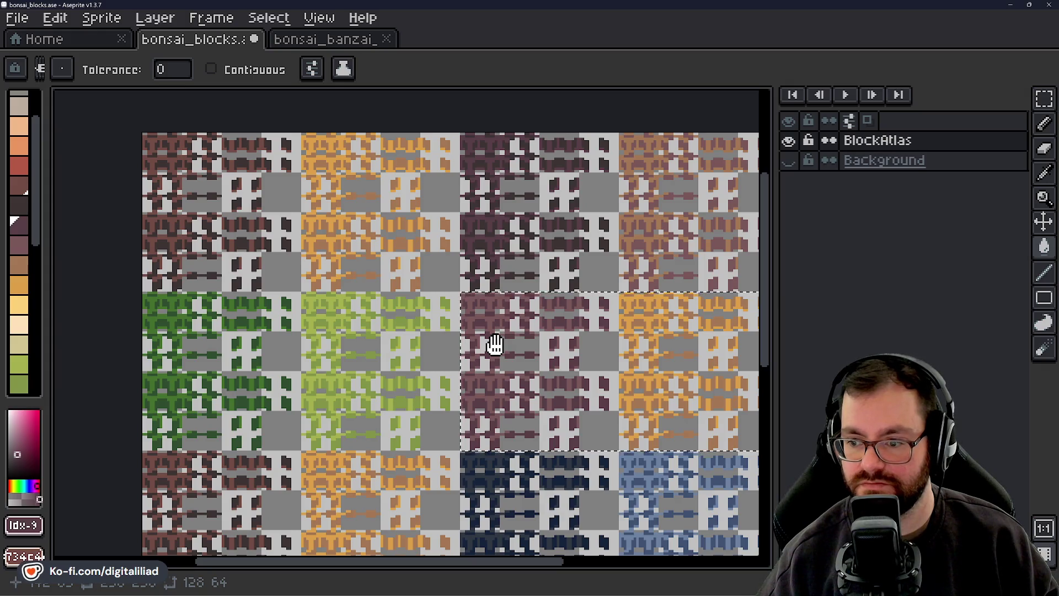
pyautogui.moveTo(495, 345); pyautogui.dragTo(344, 332)
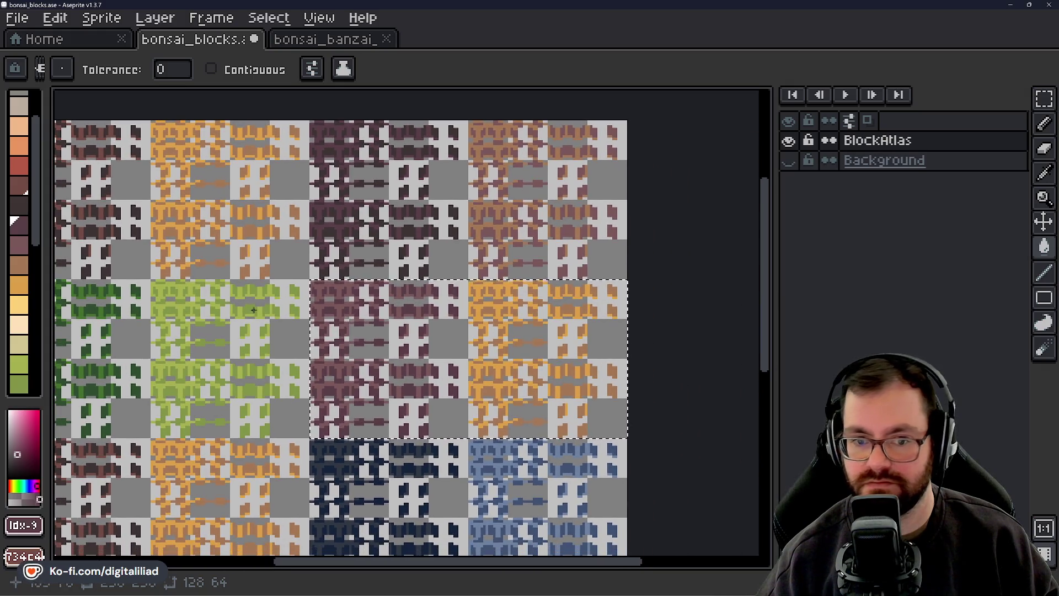
pyautogui.click(19, 243)
pyautogui.scroll(4, 376, 260)
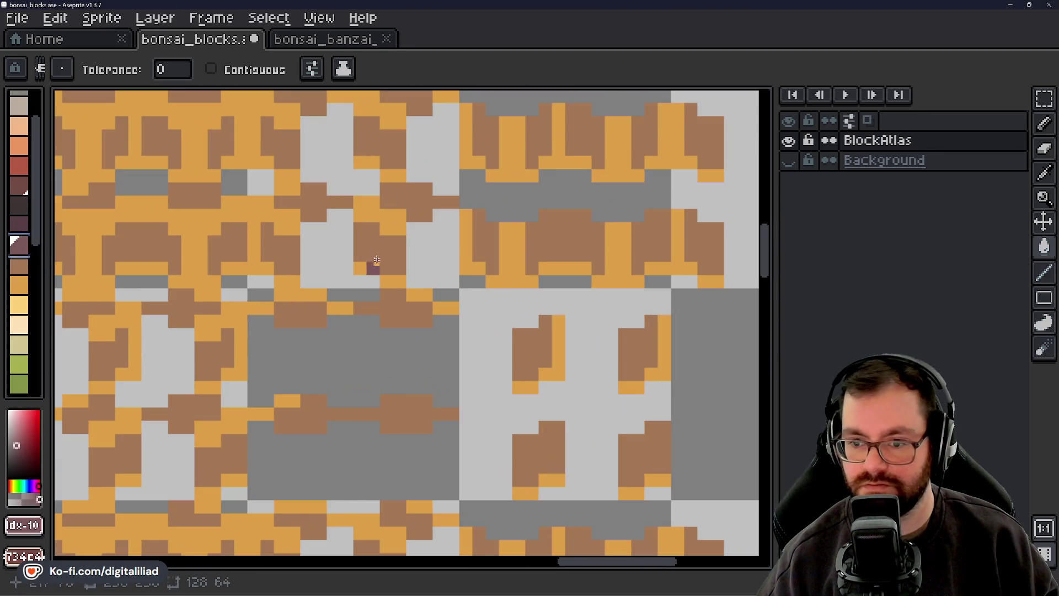
pyautogui.scroll(-4, 377, 260)
pyautogui.scroll(1, 401, 312)
pyautogui.click(25, 267)
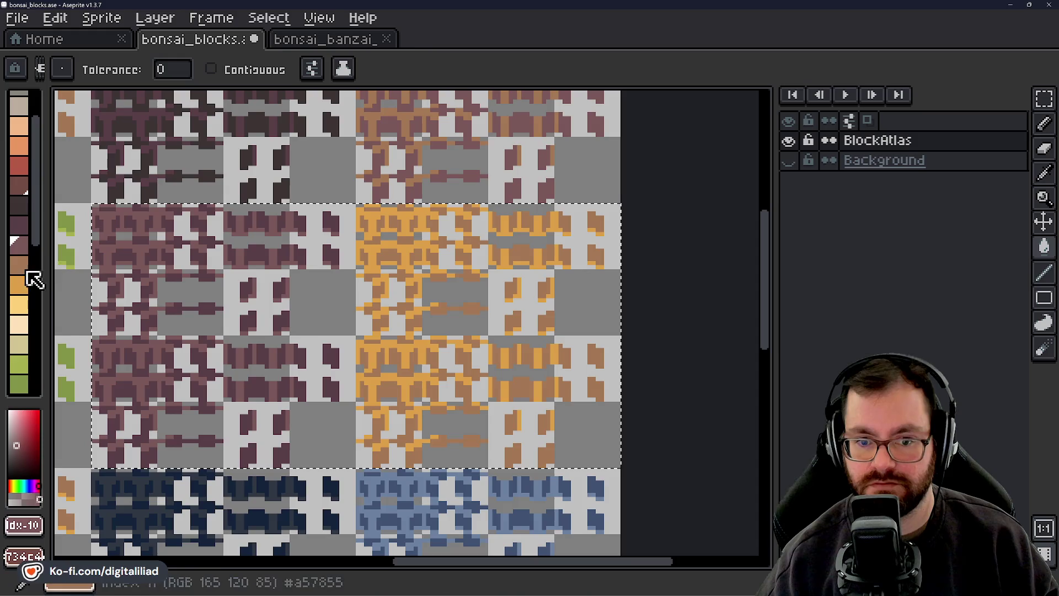
pyautogui.scroll(4, 368, 222)
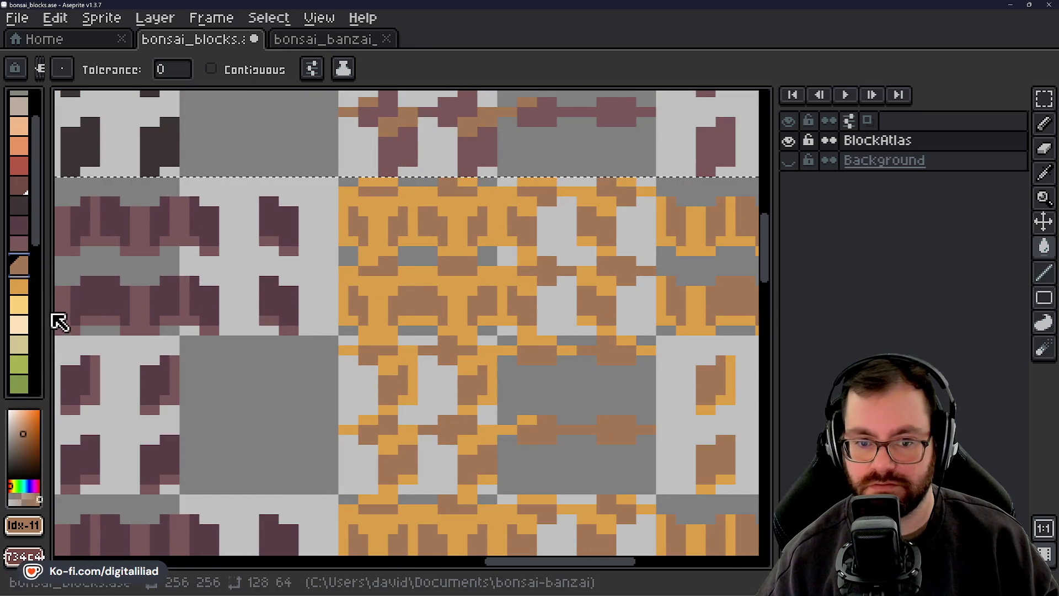
pyautogui.scroll(2, 24, 267)
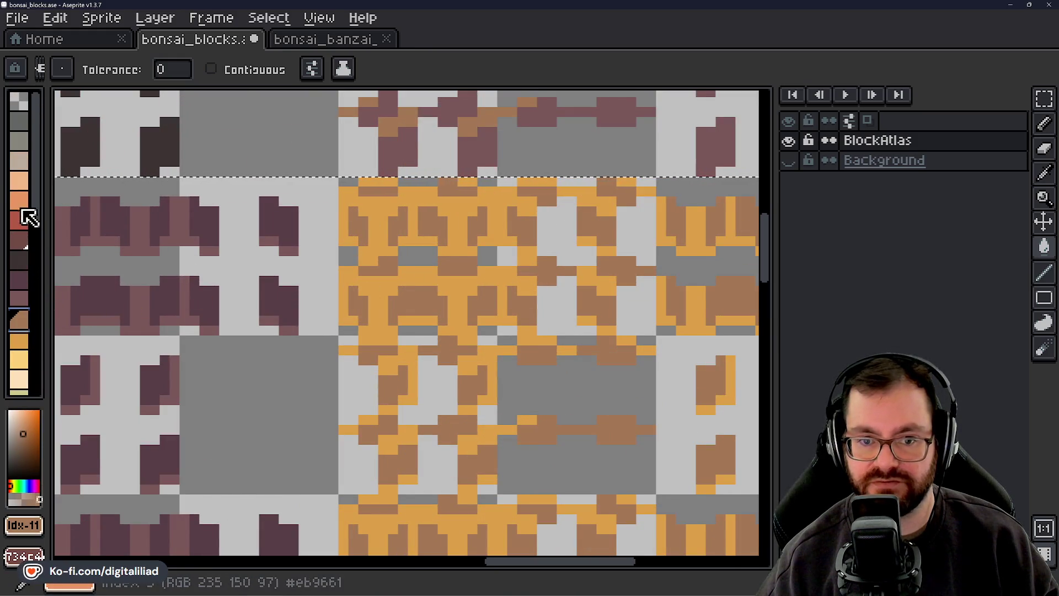
pyautogui.scroll(-2, 243, 206)
pyautogui.scroll(-2, 415, 345)
pyautogui.moveTo(415, 345)
pyautogui.mouseDown()
pyautogui.moveTo(403, 359)
pyautogui.moveTo(497, 279)
pyautogui.moveTo(696, 241)
pyautogui.mouseUp()
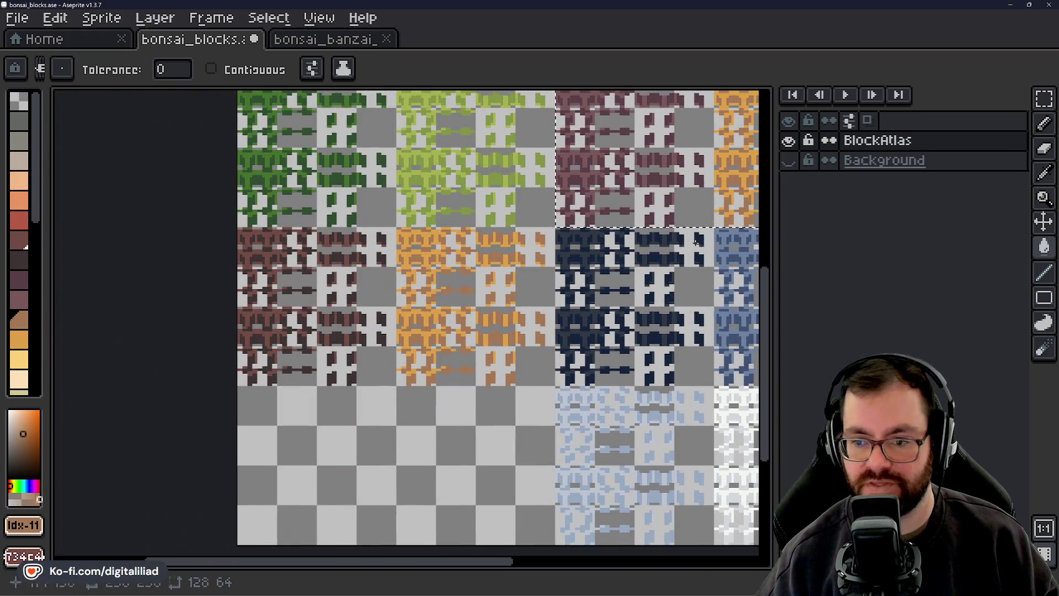
# Select the third-row brown and orange tiles and fill the dull-brown ones red with deeper brown.
pyautogui.click(1041, 99)
pyautogui.scroll(2, 313, 276)
pyautogui.moveTo(169, 190)
pyautogui.mouseDown()
pyautogui.moveTo(499, 464)
pyautogui.moveTo(446, 456)
pyautogui.moveTo(754, 466)
pyautogui.moveTo(679, 472)
pyautogui.mouseUp()
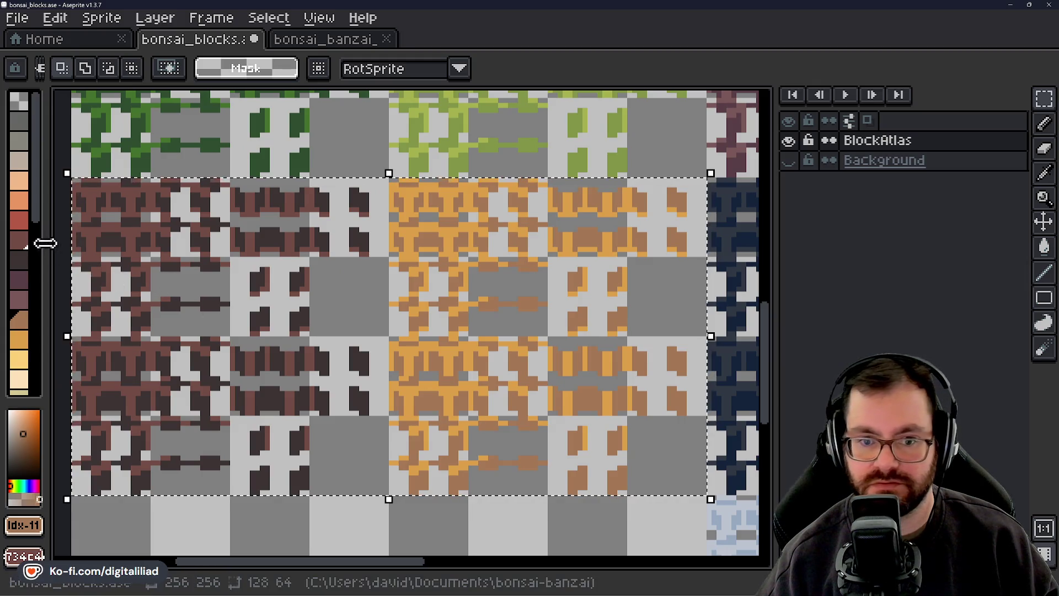
pyautogui.scroll(-3, 35, 248)
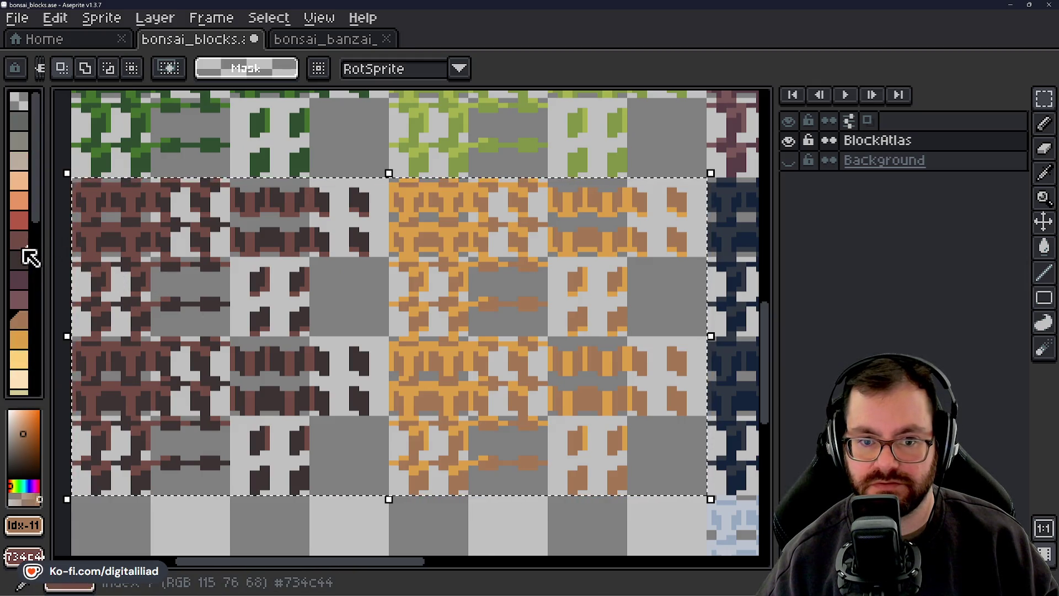
pyautogui.moveTo(201, 308); pyautogui.dragTo(436, 325)
pyautogui.scroll(3, 435, 326)
pyautogui.press('g')
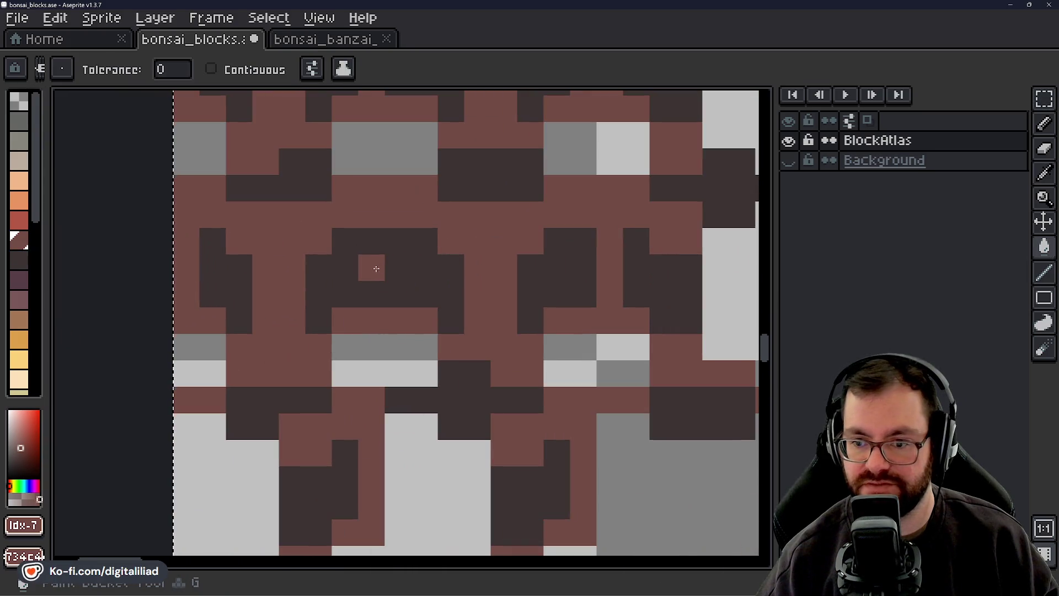
pyautogui.click(265, 215)
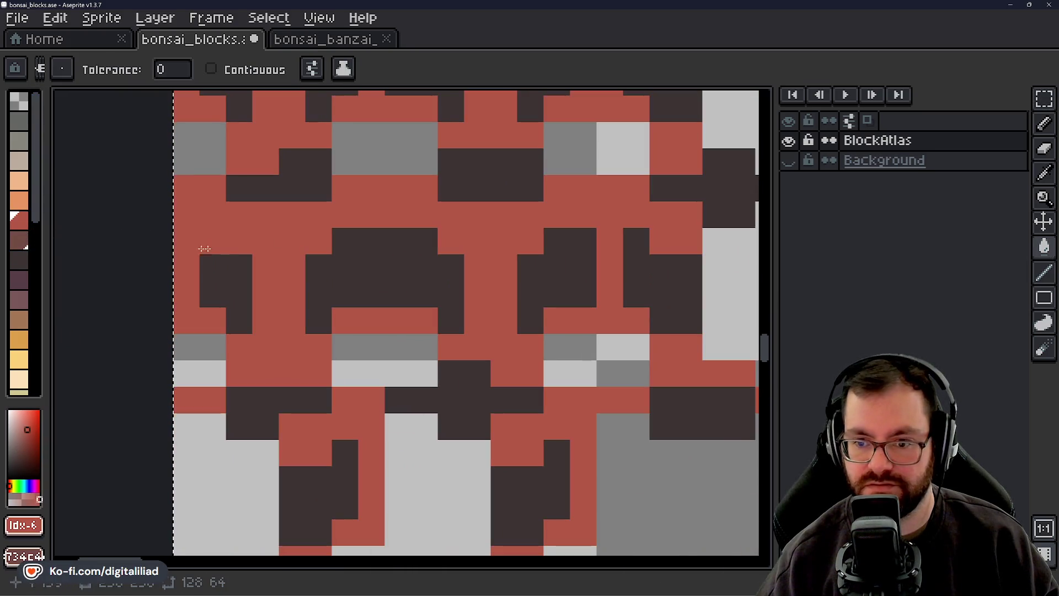
pyautogui.click(313, 258)
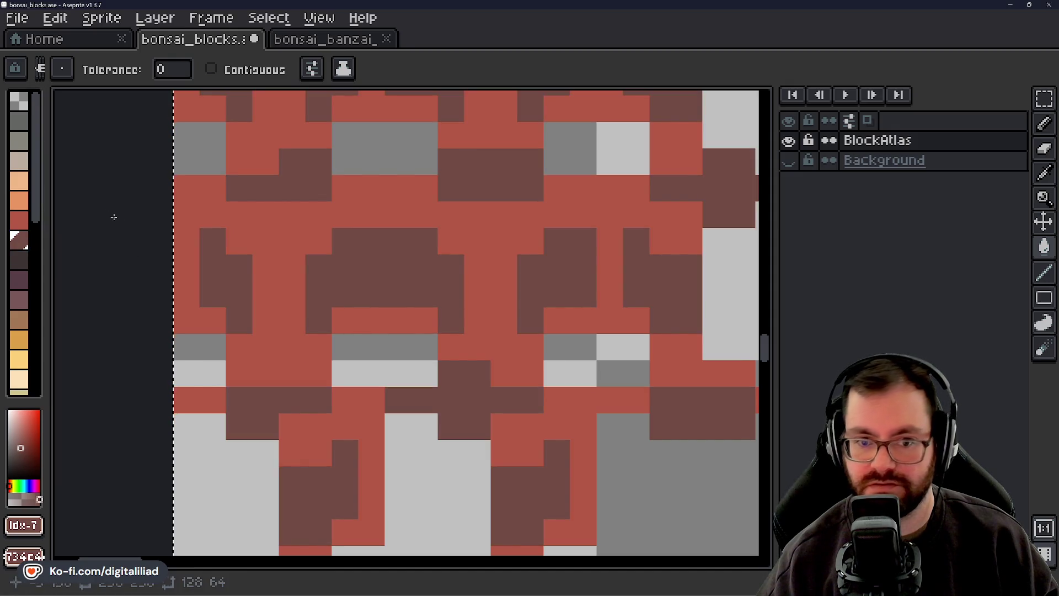
# Turn the orange tiles' brown pixels salmon and their orange pixels peach.
pyautogui.click(20, 201)
pyautogui.scroll(-1, 177, 249)
pyautogui.scroll(-2, 414, 302)
pyautogui.scroll(3, 326, 289)
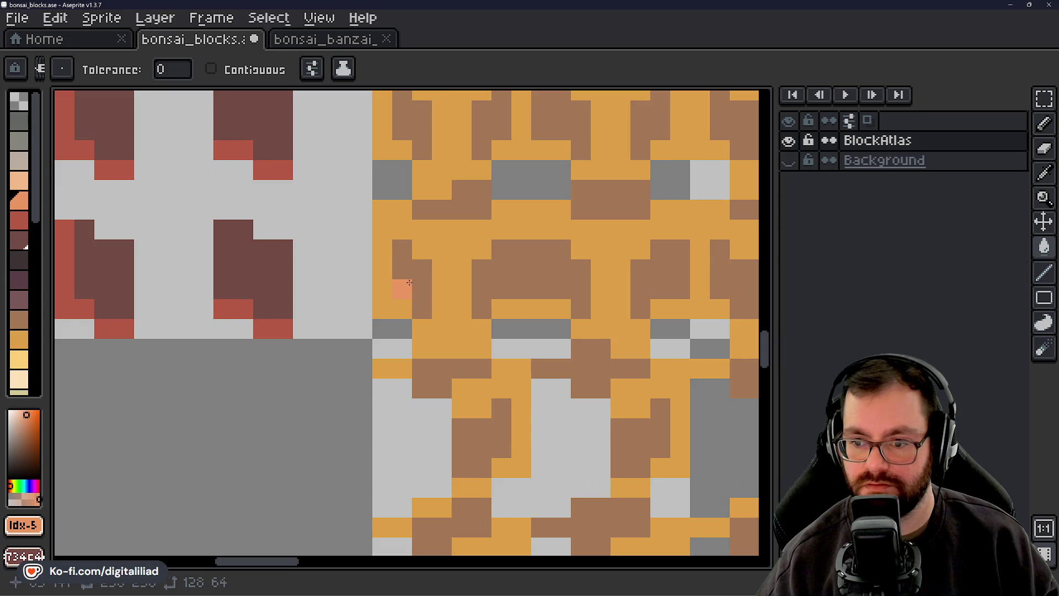
pyautogui.click(409, 282)
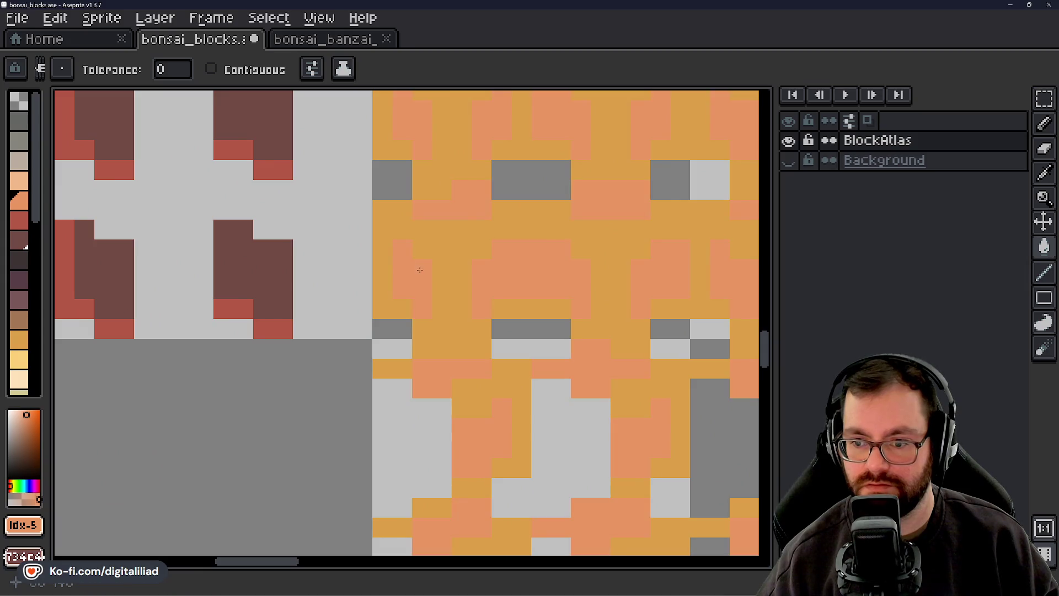
pyautogui.click(20, 181)
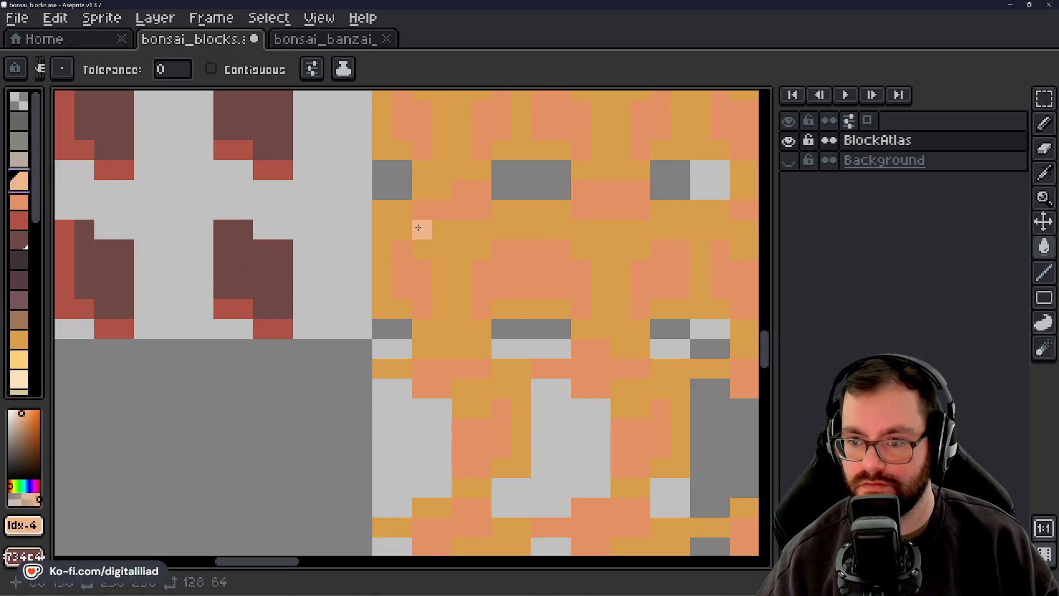
pyautogui.click(418, 228)
pyautogui.scroll(-3, 430, 275)
pyautogui.scroll(1, 445, 338)
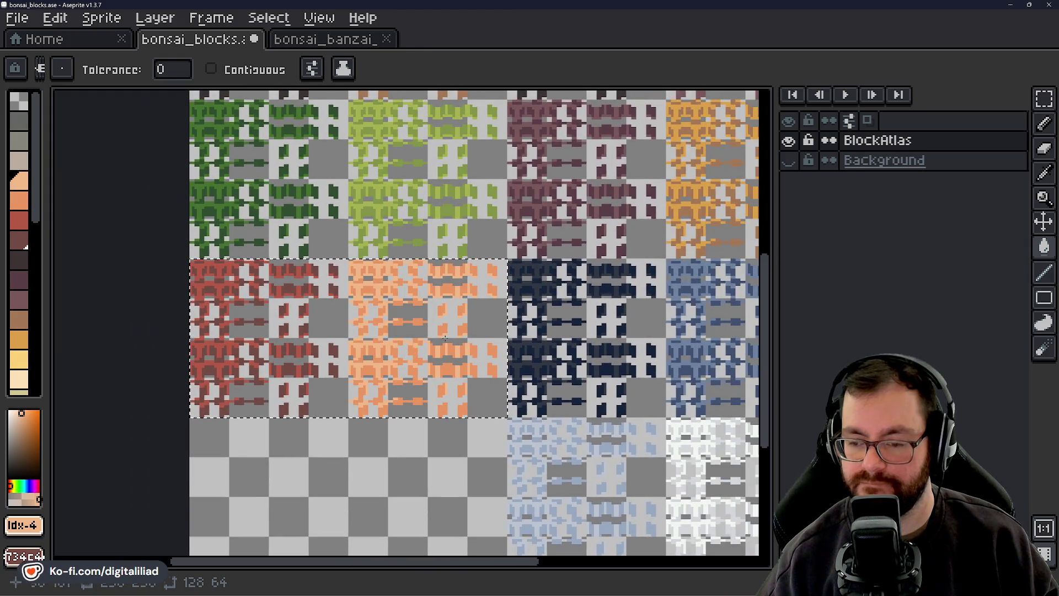
pyautogui.click(1044, 101)
# Deselect the recoloured block and pan across the atlas to the top tile row.
pyautogui.click(339, 459)
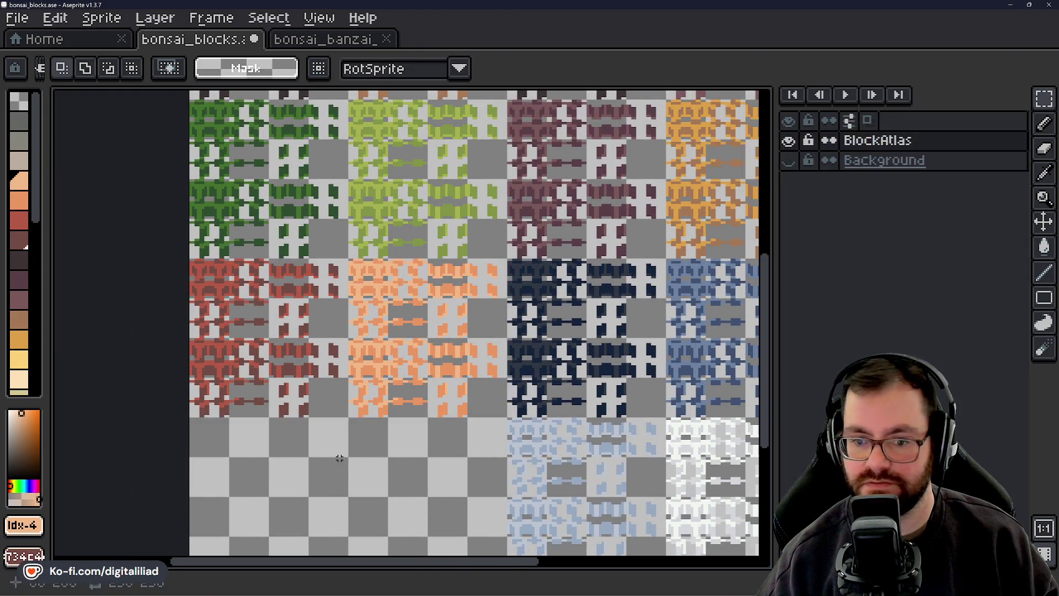
pyautogui.scroll(-3, 339, 459)
pyautogui.scroll(2, 416, 426)
pyautogui.moveTo(412, 383); pyautogui.dragTo(469, 368)
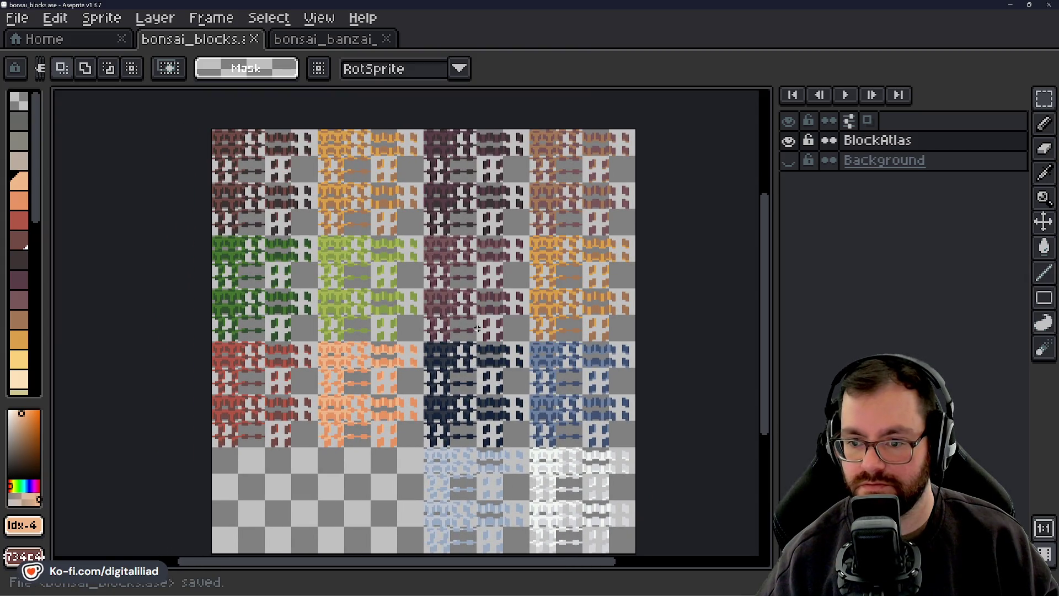
pyautogui.moveTo(459, 370)
pyautogui.mouseDown()
pyautogui.moveTo(494, 283)
pyautogui.moveTo(481, 347)
pyautogui.mouseUp()
pyautogui.scroll(-5, 25, 228)
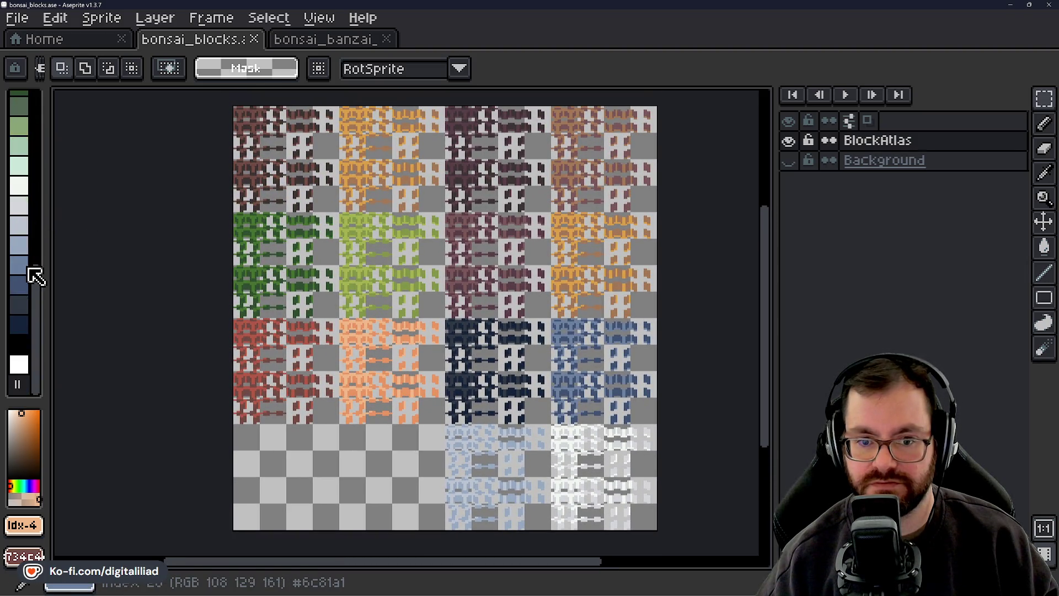
pyautogui.scroll(2, 32, 265)
pyautogui.moveTo(402, 395); pyautogui.dragTo(491, 319)
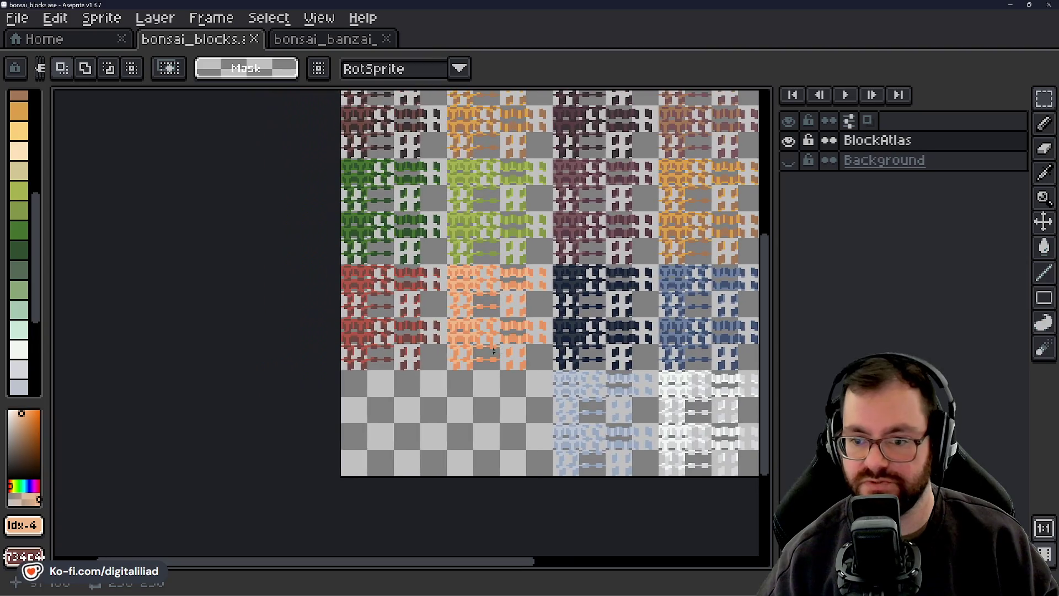
pyautogui.scroll(1, 348, 265)
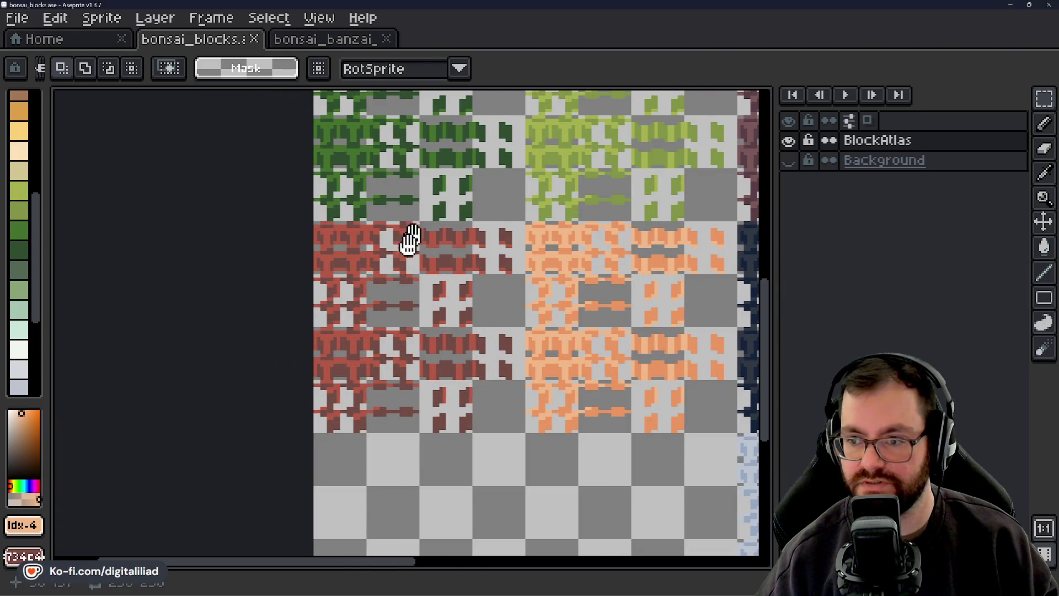
pyautogui.moveTo(408, 241); pyautogui.dragTo(318, 401)
pyautogui.scroll(-1, 363, 215)
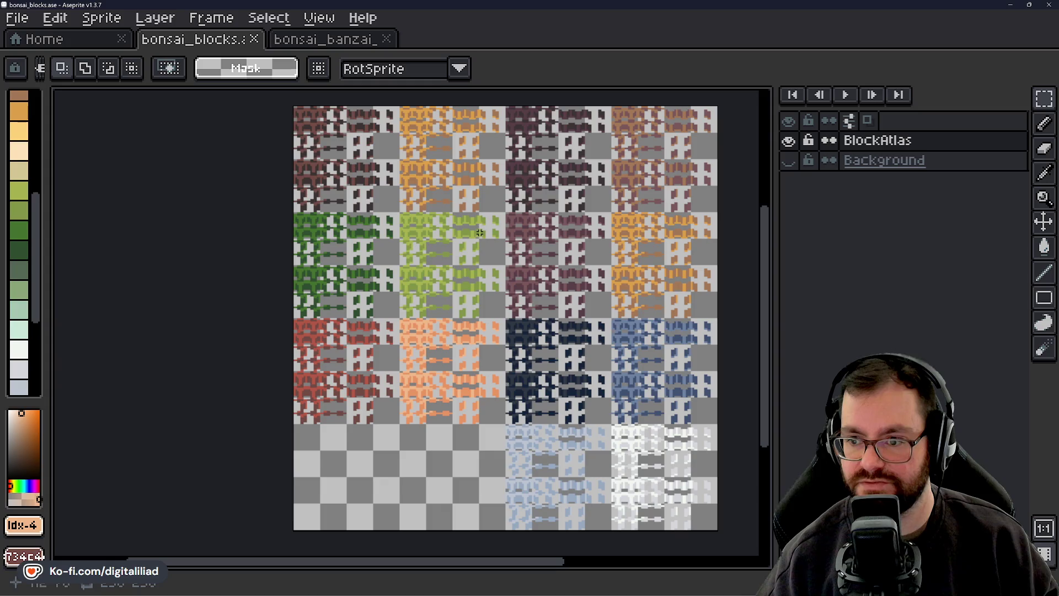
pyautogui.moveTo(465, 244); pyautogui.dragTo(473, 291)
pyautogui.scroll(2, 473, 291)
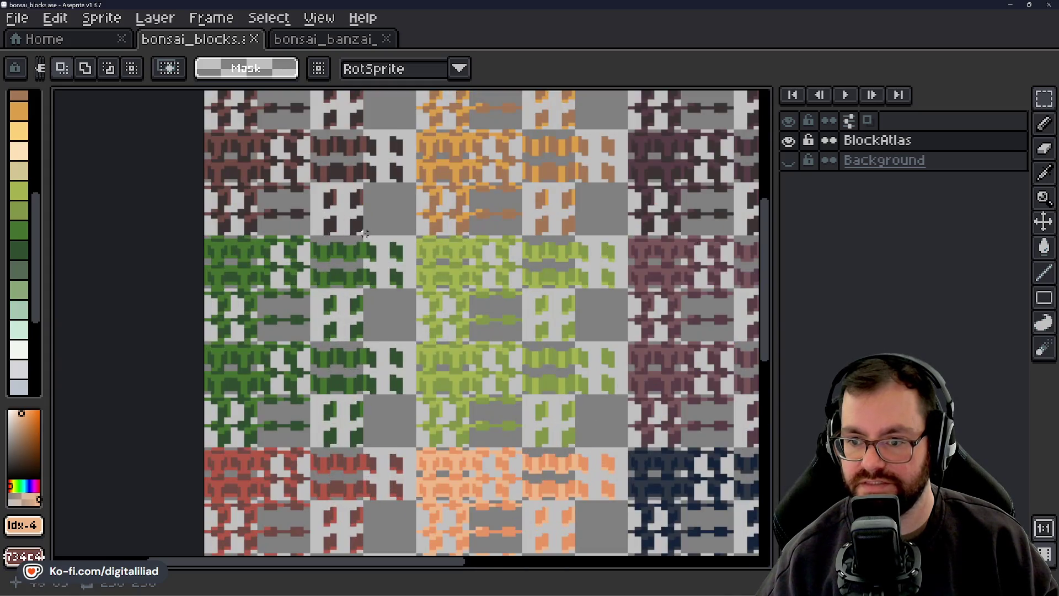
# Marquee-select the maroon and orange tile sets and paste a copy of them.
pyautogui.moveTo(198, 118)
pyautogui.mouseDown()
pyautogui.moveTo(287, 244)
pyautogui.moveTo(579, 442)
pyautogui.moveTo(253, 421)
pyautogui.mouseUp()
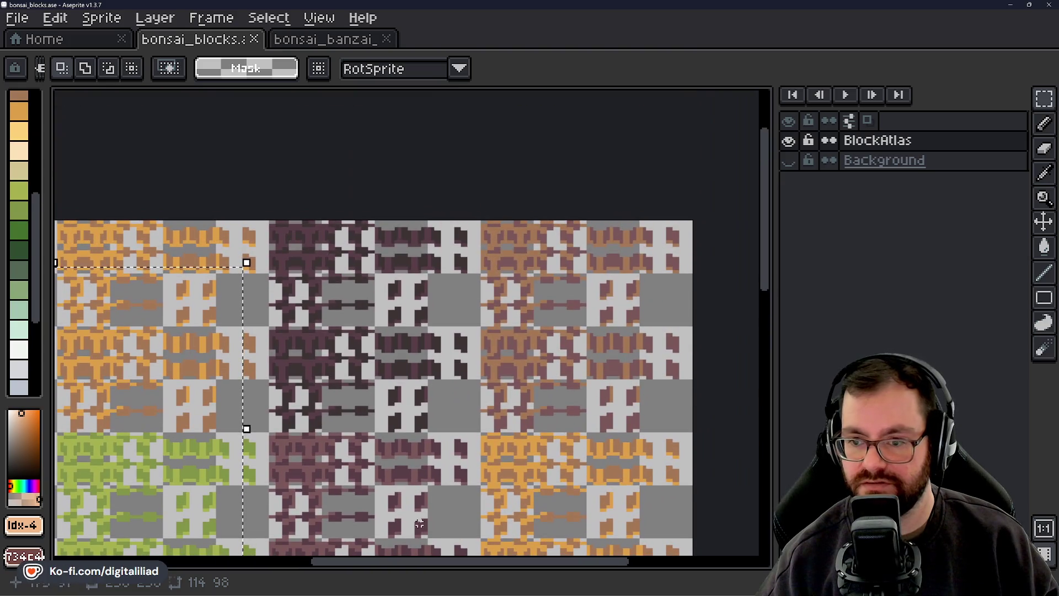
pyautogui.moveTo(330, 237)
pyautogui.mouseDown()
pyautogui.moveTo(582, 361)
pyautogui.moveTo(626, 366)
pyautogui.mouseUp()
pyautogui.moveTo(234, 479)
pyautogui.mouseDown()
pyautogui.moveTo(481, 377)
pyautogui.moveTo(624, 213)
pyautogui.mouseUp()
pyautogui.moveTo(327, 277); pyautogui.dragTo(605, 391)
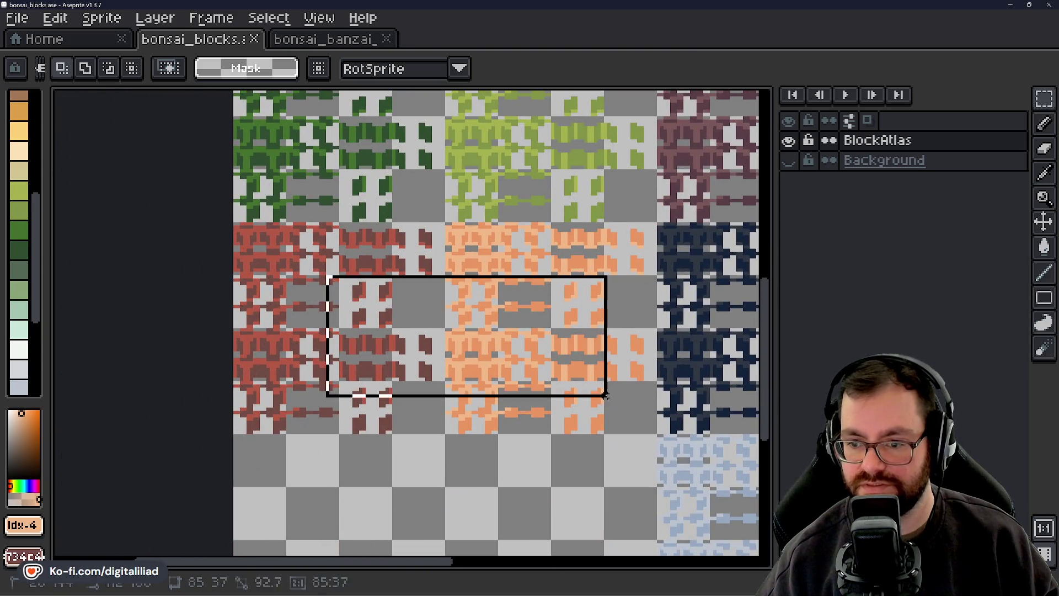
pyautogui.moveTo(599, 314)
pyautogui.mouseDown()
pyautogui.moveTo(513, 374)
pyautogui.moveTo(266, 487)
pyautogui.mouseUp()
pyautogui.moveTo(406, 239); pyautogui.dragTo(702, 359)
pyautogui.scroll(-5, 448, 378)
pyautogui.hscroll(-6, 449, 379)
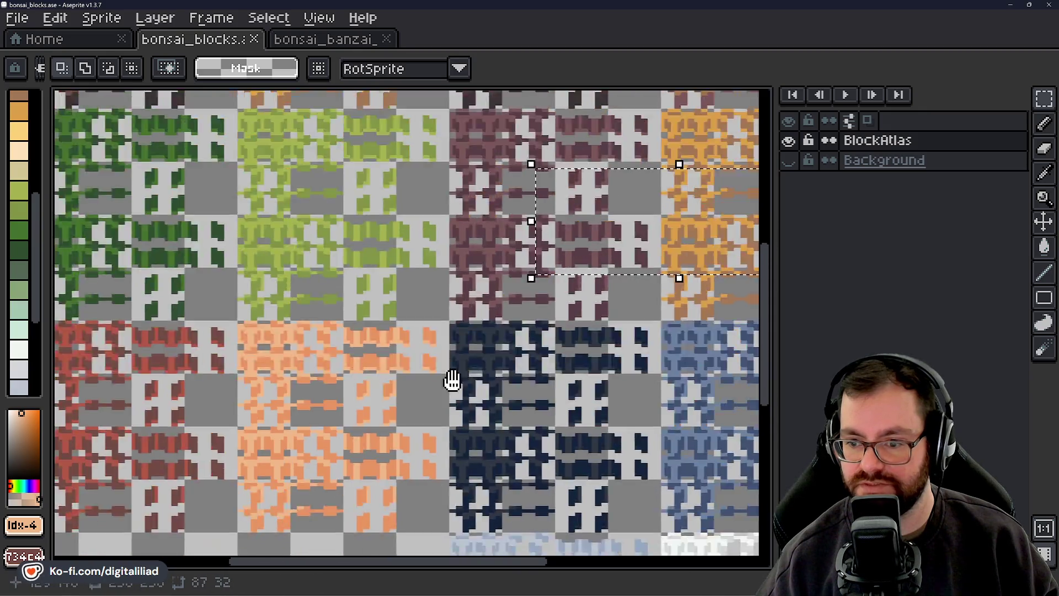
pyautogui.scroll(-3, 382, 389)
pyautogui.hscroll(2, 382, 390)
pyautogui.scroll(1, 445, 374)
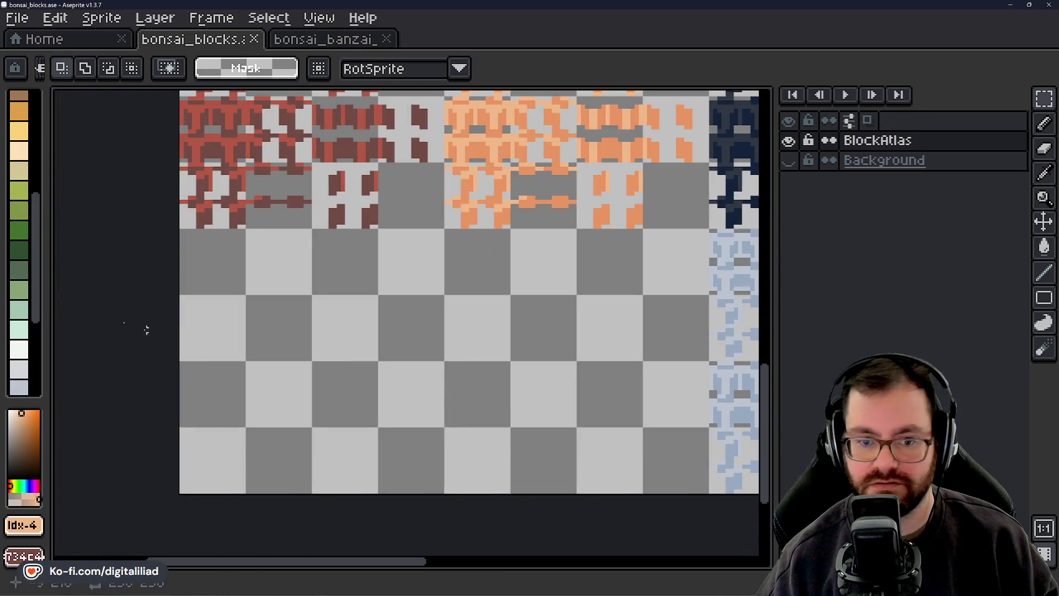
pyautogui.scroll(3, 20, 278)
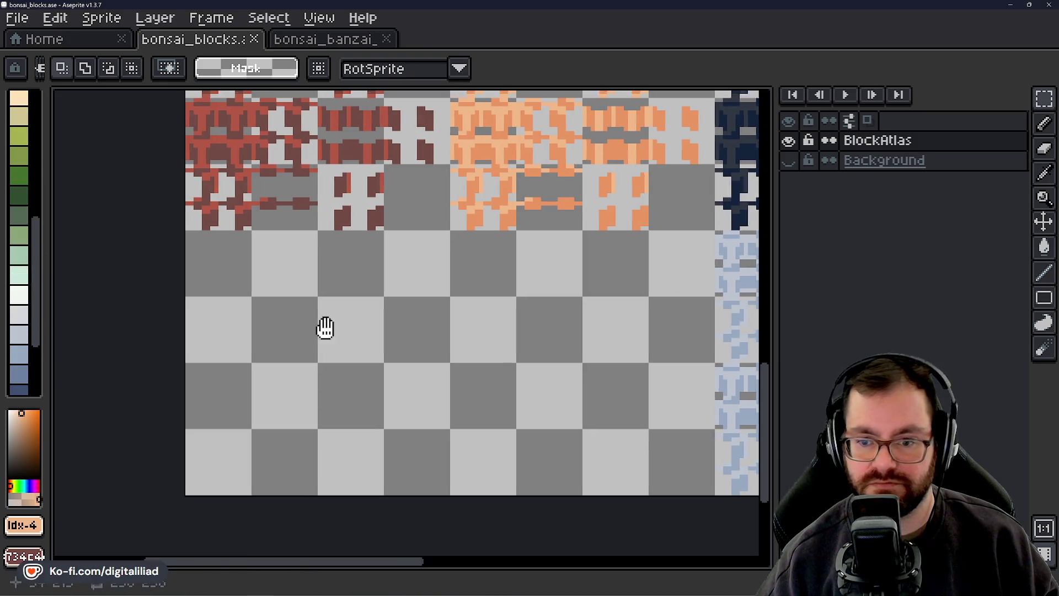
pyautogui.scroll(2, 352, 260)
pyautogui.scroll(-3, 333, 242)
pyautogui.hotkey('ctrl', 'v')
# Move the pasted tile copy to 0, 192 in the empty bottom-left area.
pyautogui.moveTo(411, 307)
pyautogui.mouseDown()
pyautogui.moveTo(482, 338)
pyautogui.moveTo(458, 331)
pyautogui.mouseUp()
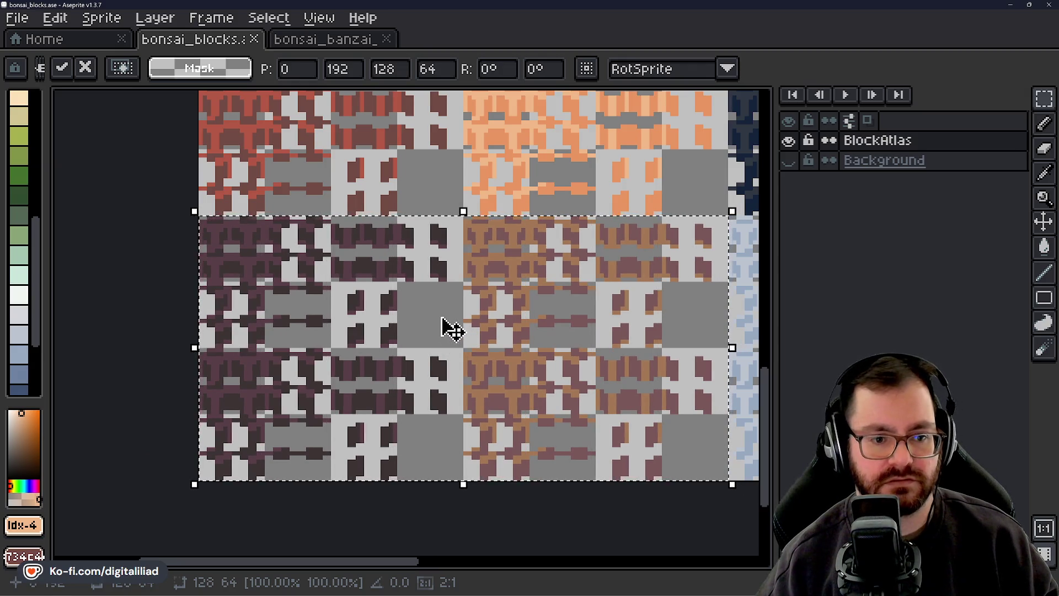
pyautogui.moveTo(323, 323); pyautogui.dragTo(347, 295)
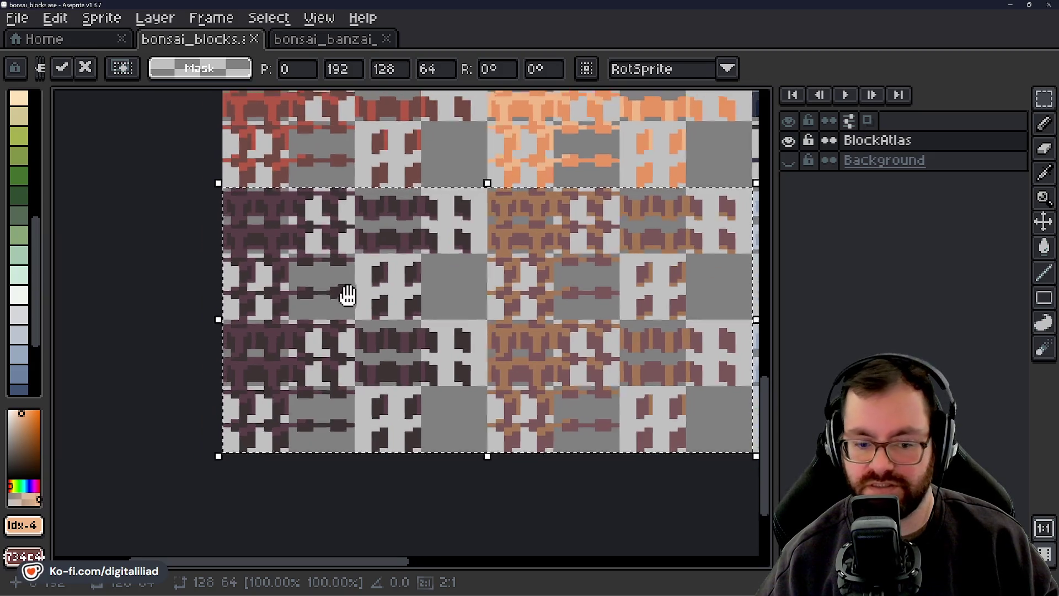
pyautogui.scroll(2, 373, 302)
pyautogui.moveTo(322, 260); pyautogui.dragTo(208, 236)
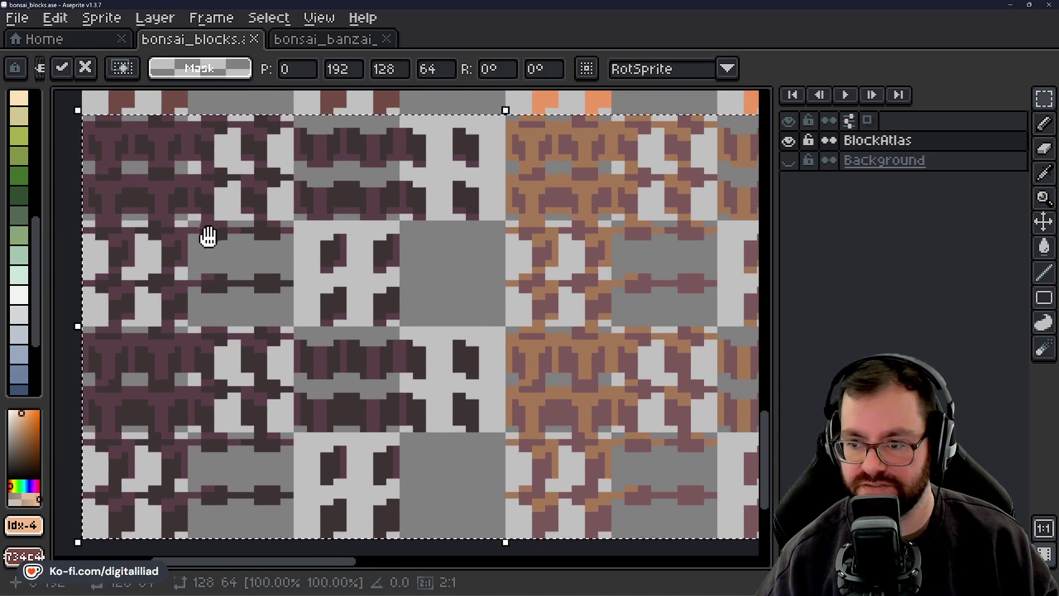
pyautogui.scroll(-1, 303, 225)
pyautogui.moveTo(303, 225); pyautogui.dragTo(133, 224)
pyautogui.moveTo(331, 236)
pyautogui.mouseDown()
pyautogui.moveTo(491, 225)
pyautogui.moveTo(443, 254)
pyautogui.mouseUp()
pyautogui.moveTo(378, 295); pyautogui.dragTo(459, 268)
# Pick dark green #546756 (palette index 20) as the drawing colour.
pyautogui.scroll(-3, 29, 279)
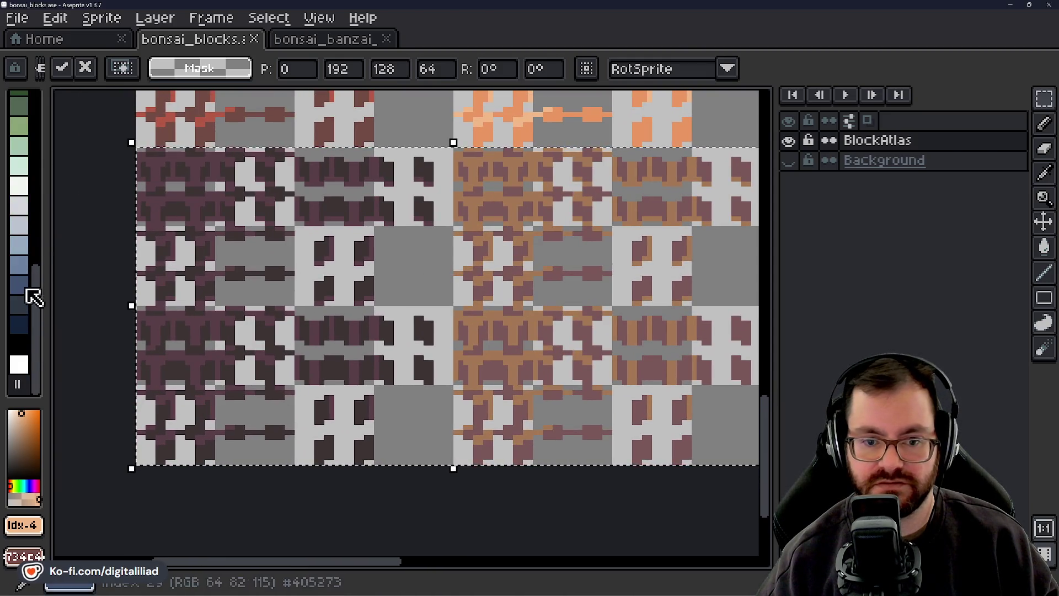
pyautogui.scroll(3, 25, 182)
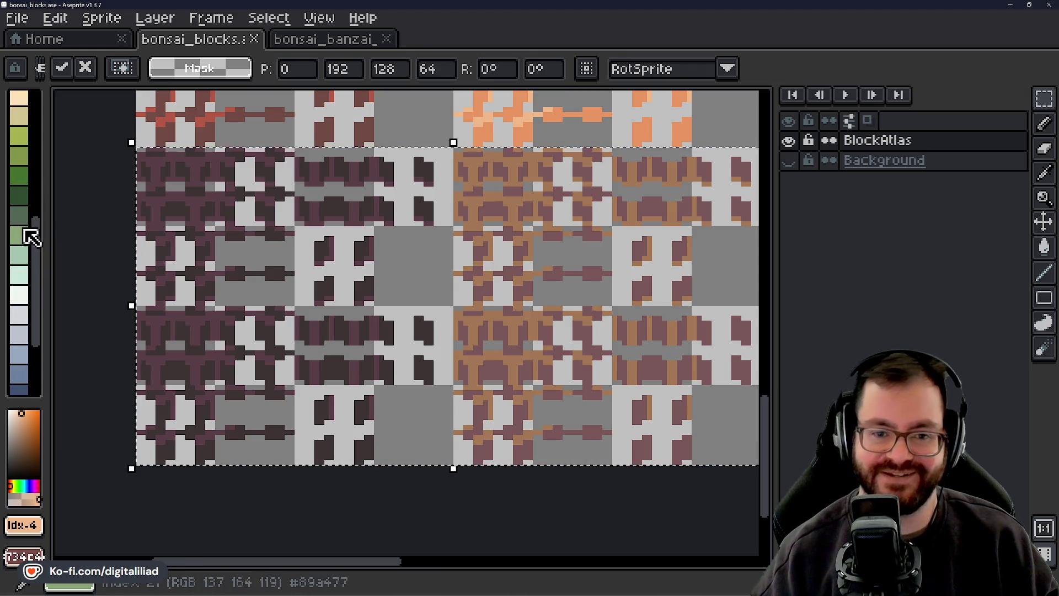
pyautogui.click(25, 218)
pyautogui.moveTo(283, 231); pyautogui.dragTo(353, 298)
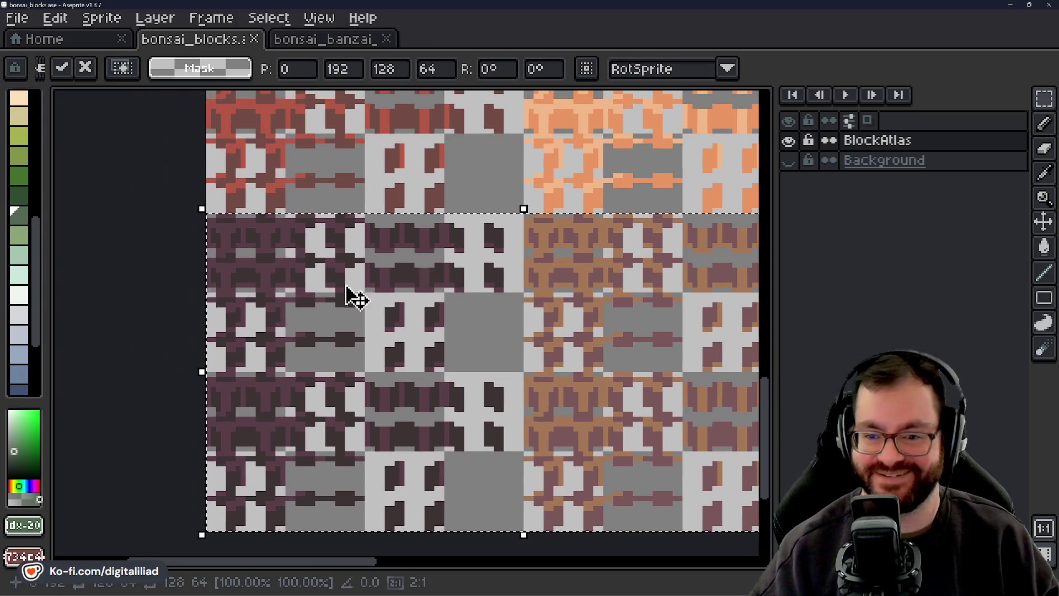
# Bucket-fill the pasted left tile set's maroon pixels with dark green and light green.
pyautogui.press('g')
pyautogui.scroll(4, 412, 253)
pyautogui.click(418, 255)
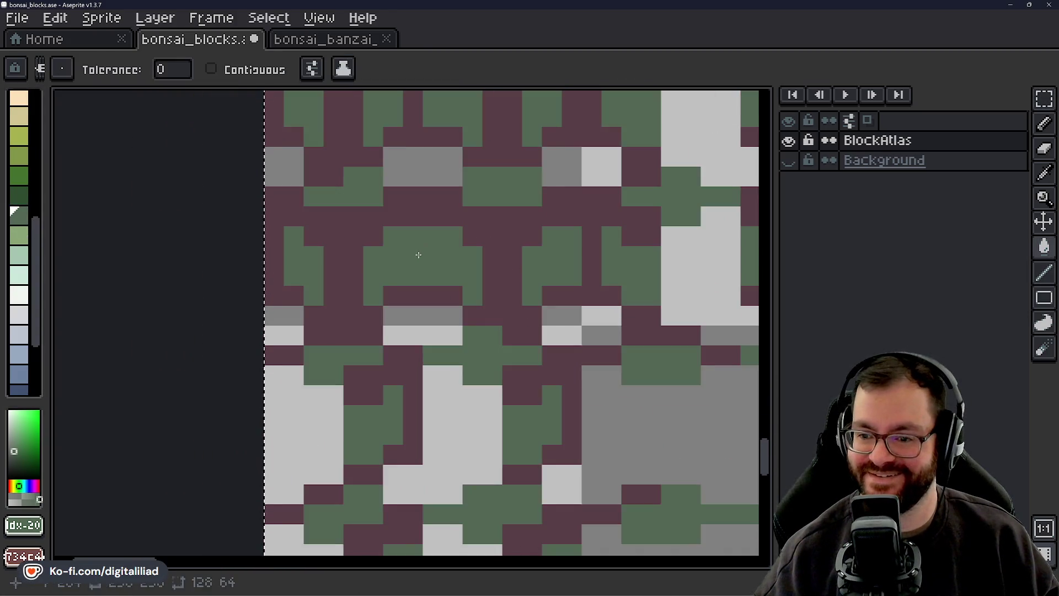
pyautogui.scroll(-2, 418, 255)
pyautogui.click(19, 234)
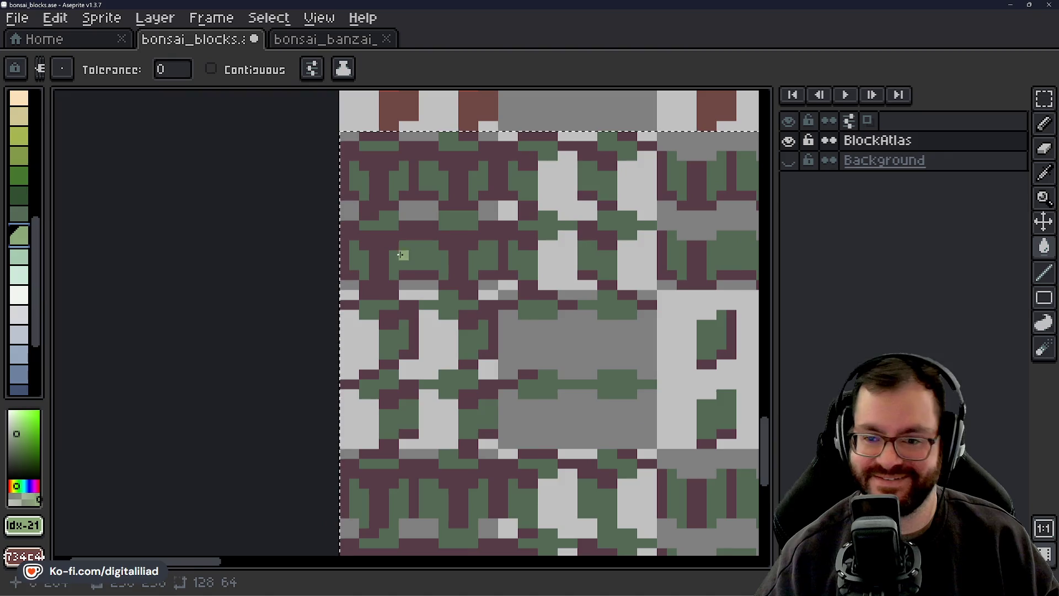
pyautogui.click(370, 235)
pyautogui.scroll(-2, 370, 235)
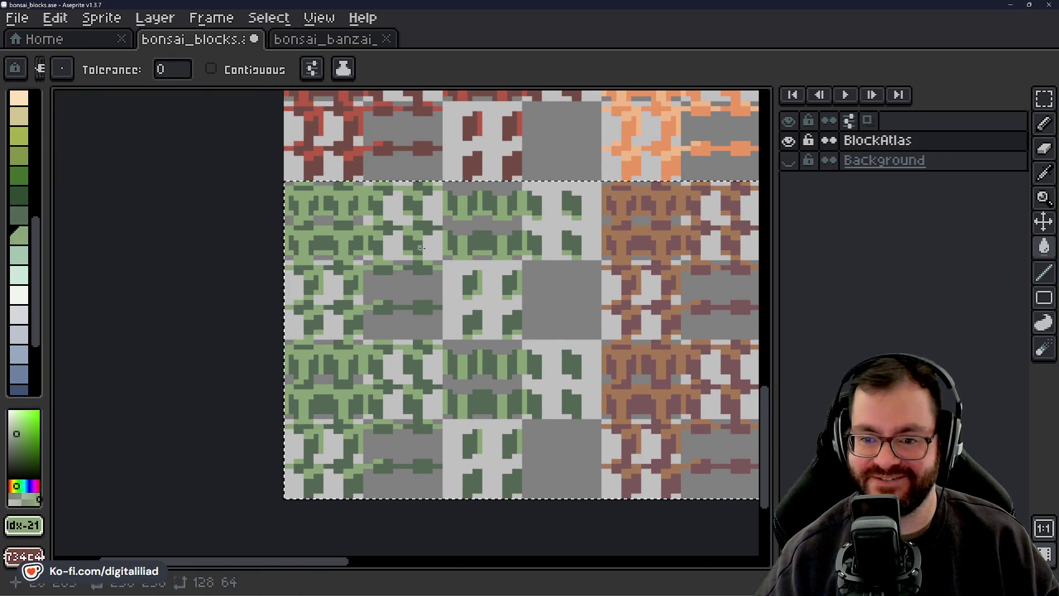
pyautogui.scroll(2, 421, 247)
pyautogui.scroll(-2, 283, 223)
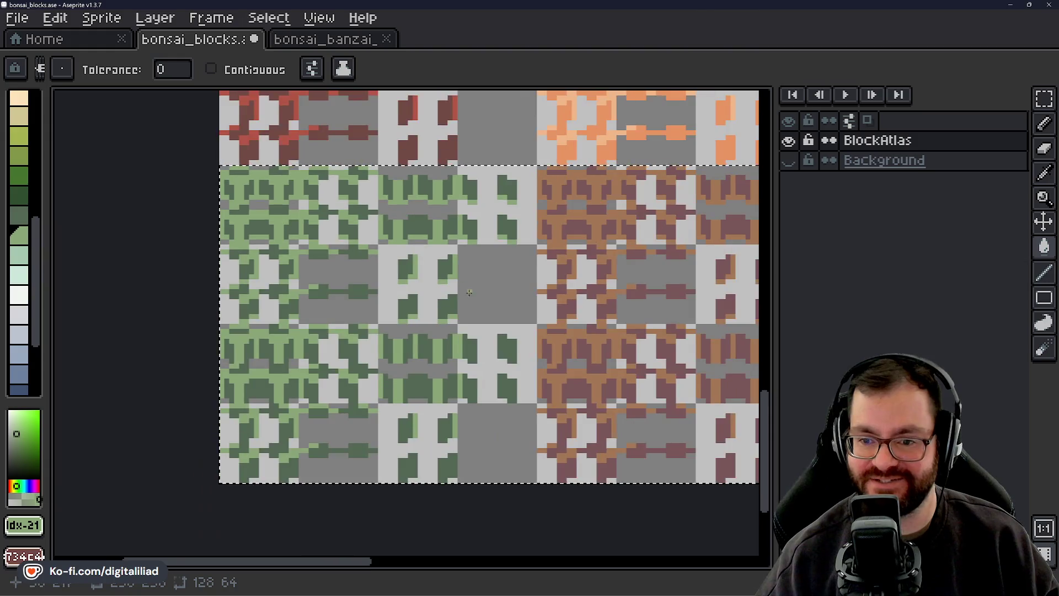
pyautogui.click(22, 256)
pyautogui.scroll(2, 466, 244)
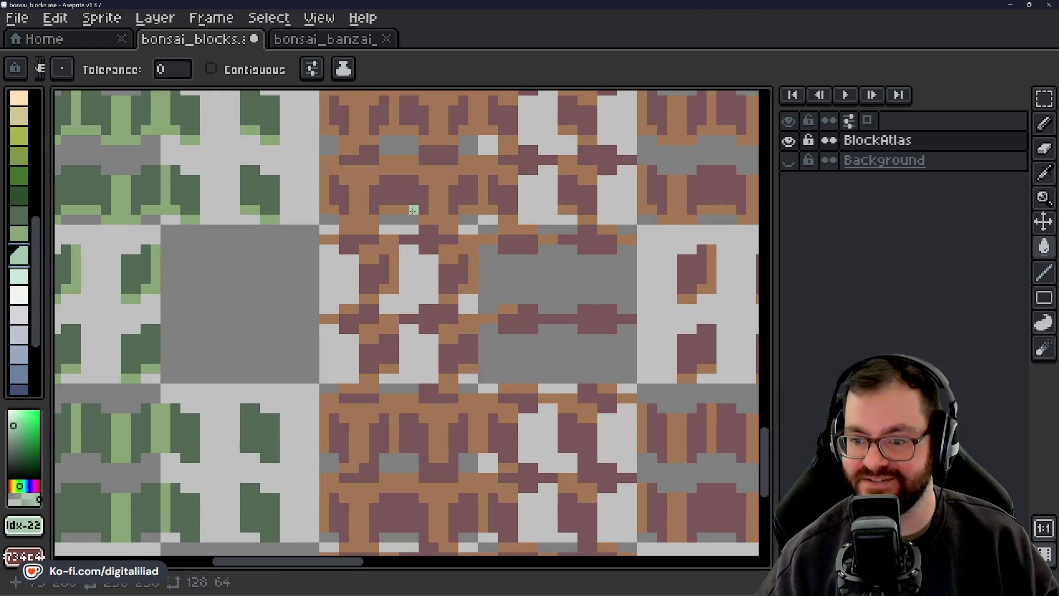
pyautogui.click(367, 263)
pyautogui.scroll(2, 366, 262)
# Fill the remaining brown pixels of the pasted copy with pale green.
pyautogui.click(19, 273)
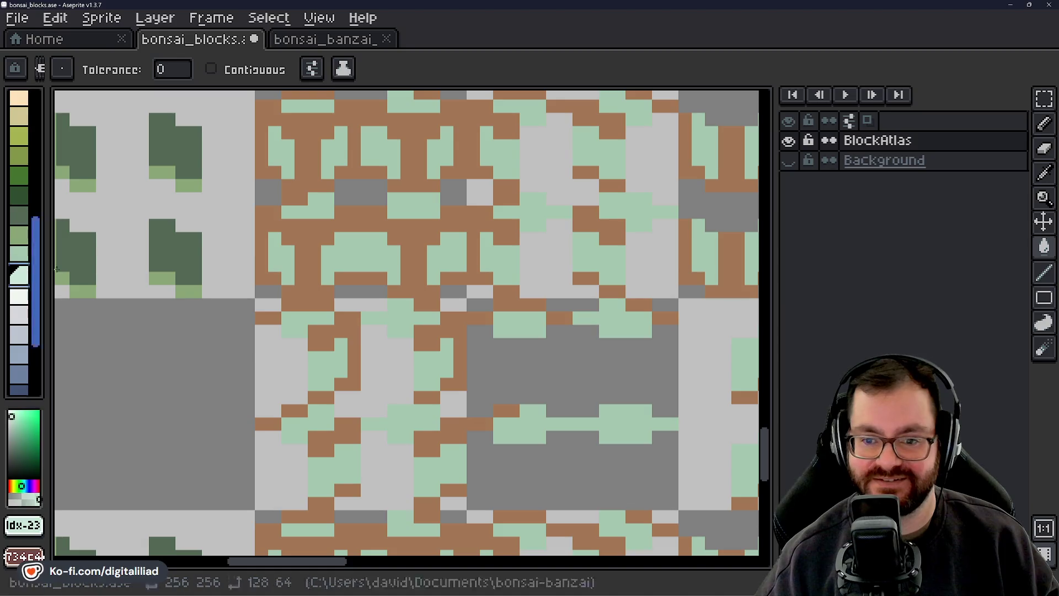
pyautogui.click(322, 227)
pyautogui.scroll(-2, 316, 250)
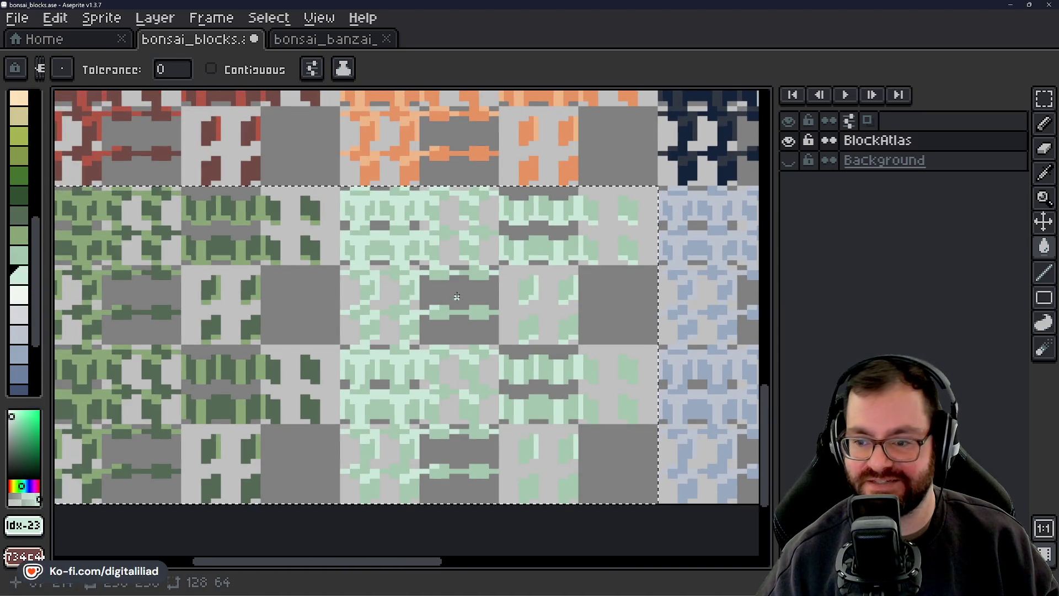
pyautogui.scroll(-2, 440, 267)
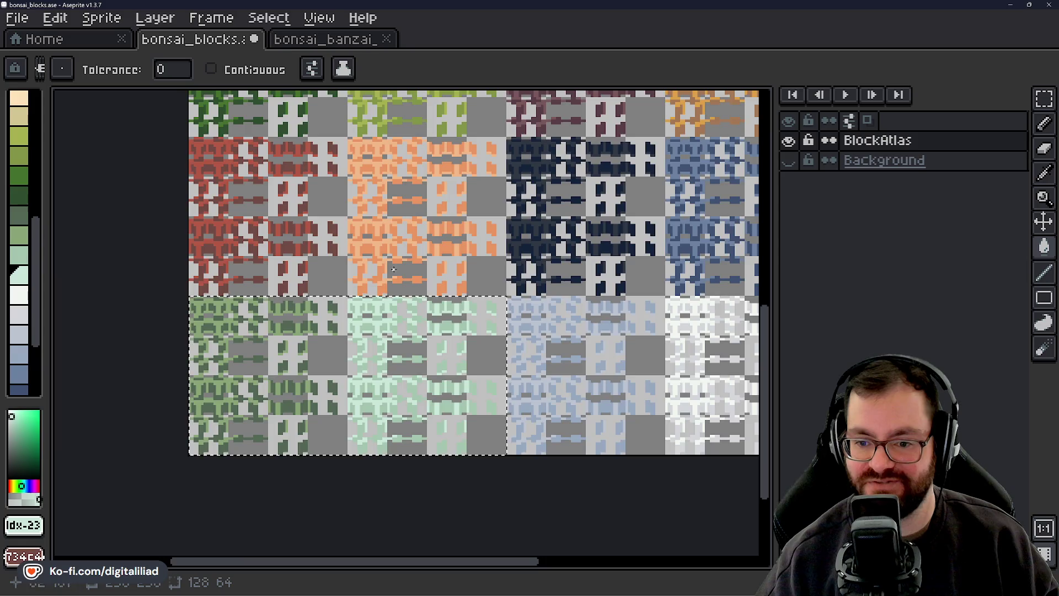
pyautogui.scroll(5, 436, 270)
pyautogui.hscroll(4, 436, 271)
pyautogui.scroll(2, 428, 275)
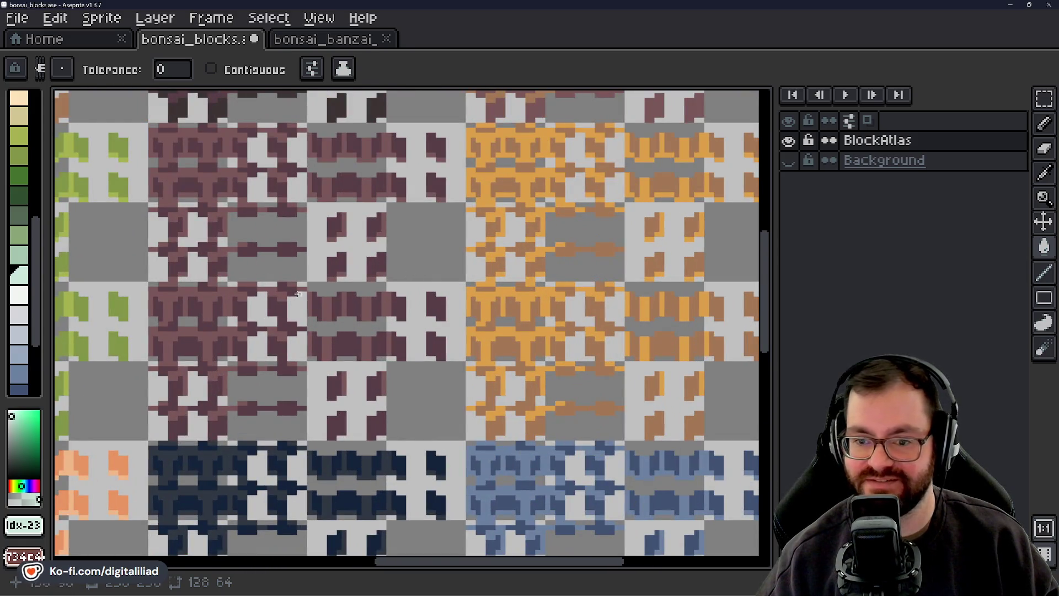
pyautogui.scroll(-2, 297, 294)
pyautogui.hscroll(-5, 420, 296)
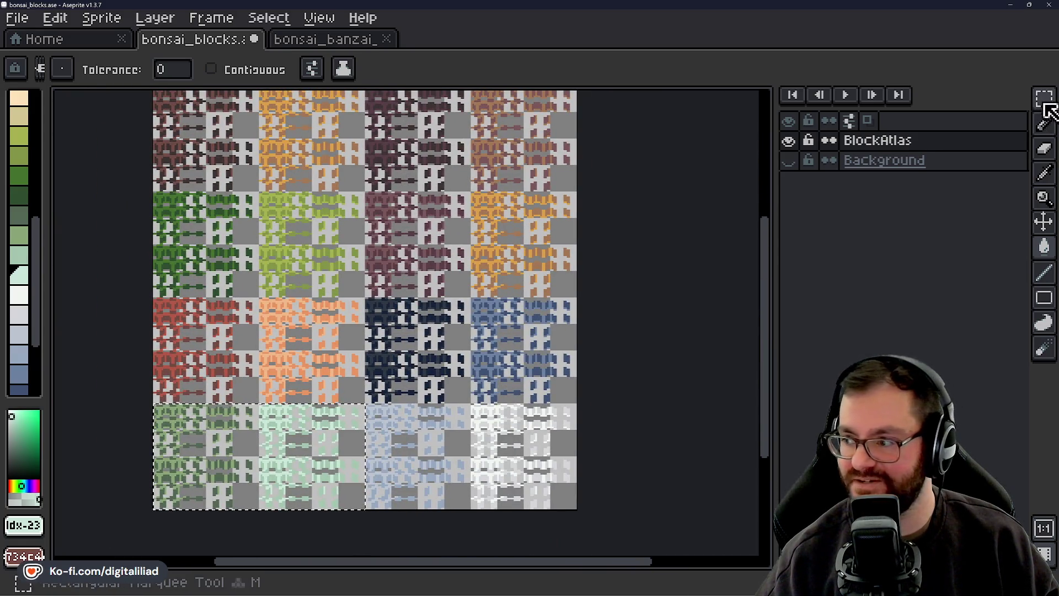
# Save bonsai_blocks.ase and export the atlas as bonsai_blocks.png at 100% scale.
pyautogui.click(1044, 100)
pyautogui.scroll(3, 633, 251)
pyautogui.hscroll(-2, 634, 251)
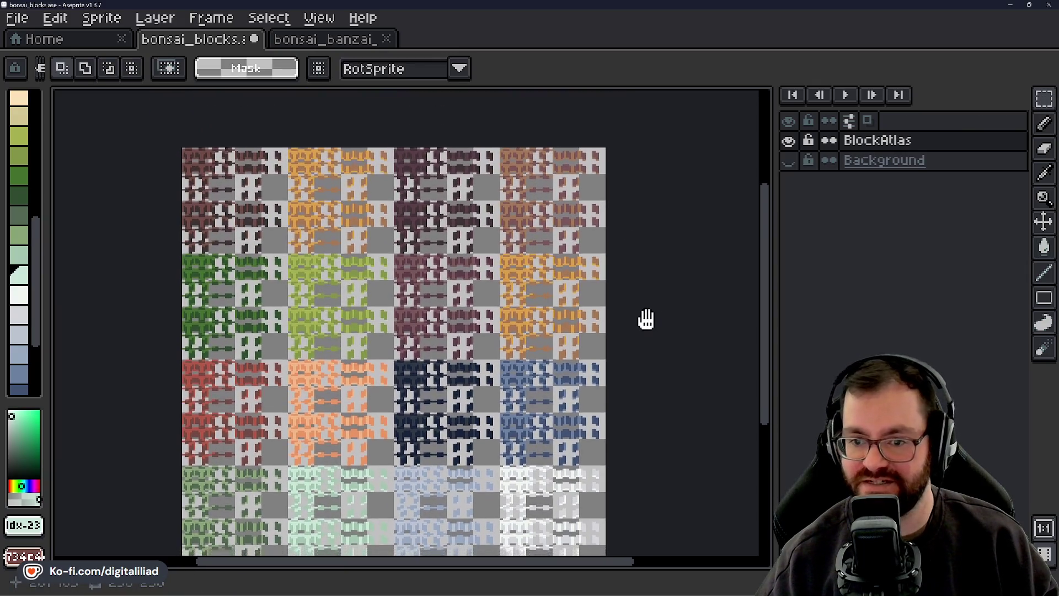
pyautogui.scroll(-2, 646, 319)
pyautogui.hotkey('ctrl', 's')
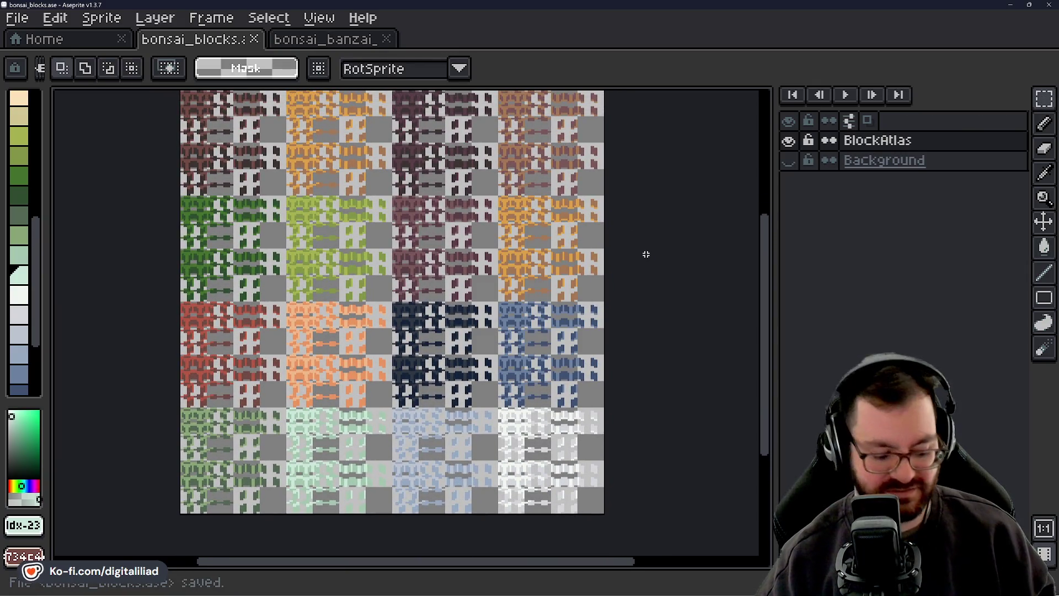
pyautogui.hotkey('ctrl', 'alt', 'shift', 's')
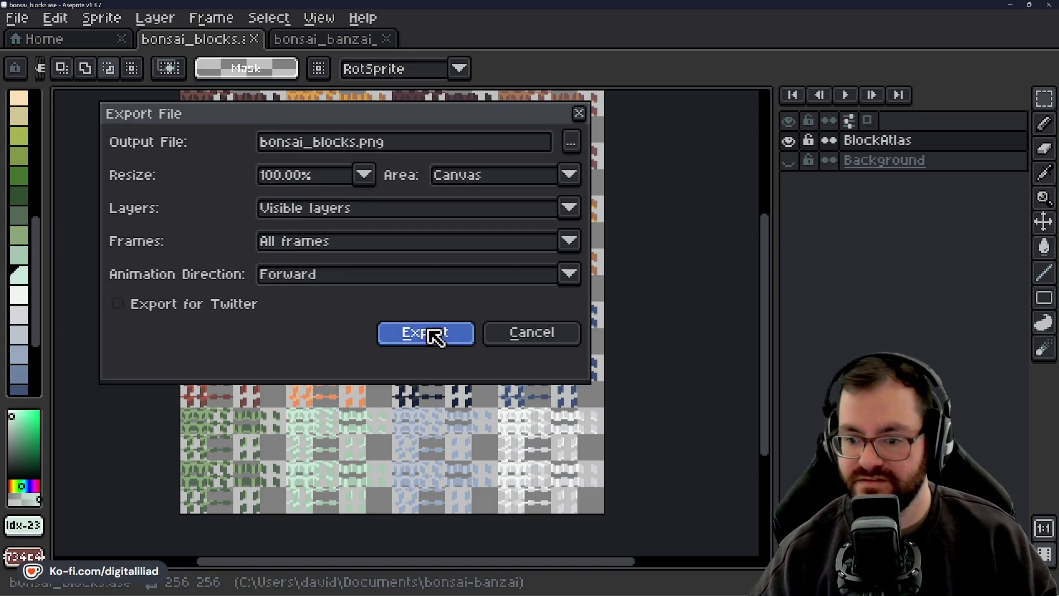
pyautogui.click(436, 334)
pyautogui.moveTo(491, 279); pyautogui.dragTo(519, 302)
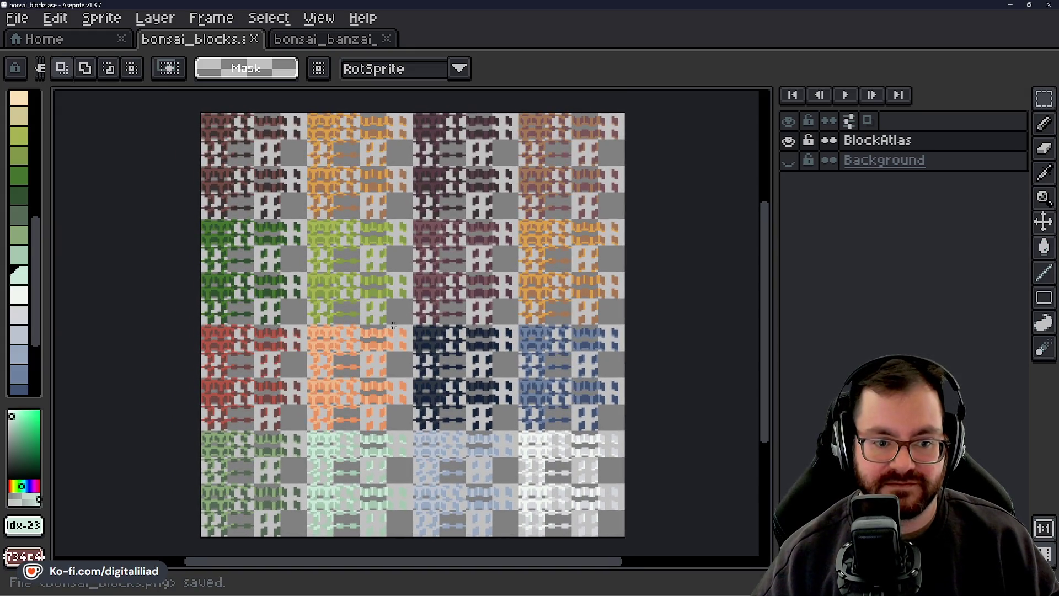
pyautogui.moveTo(393, 325); pyautogui.dragTo(398, 324)
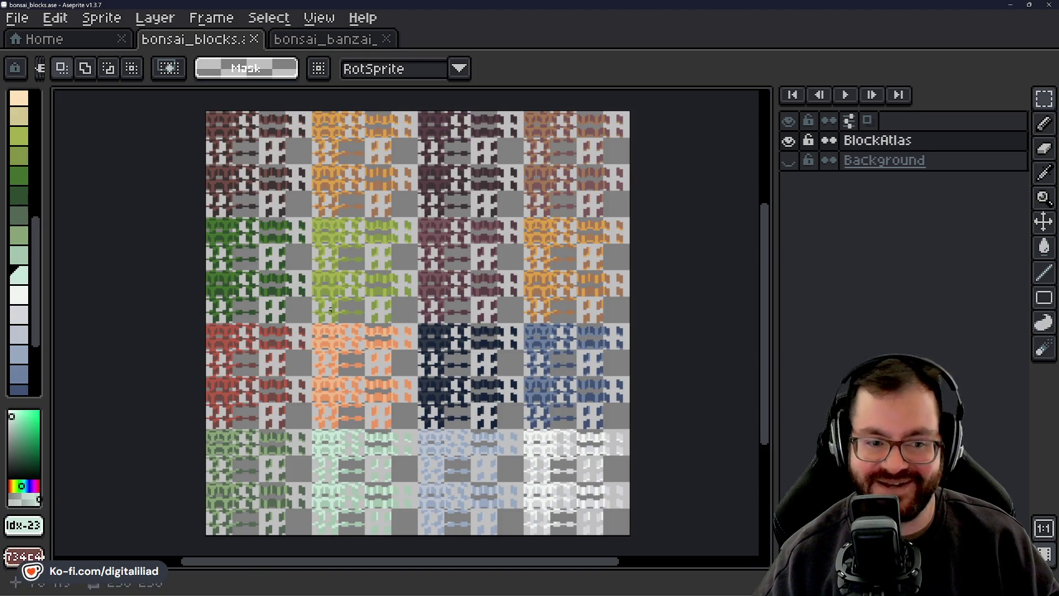
# Back in Godot, save the script and run the project to test the new block atlas.
pyautogui.moveTo(837, 593)
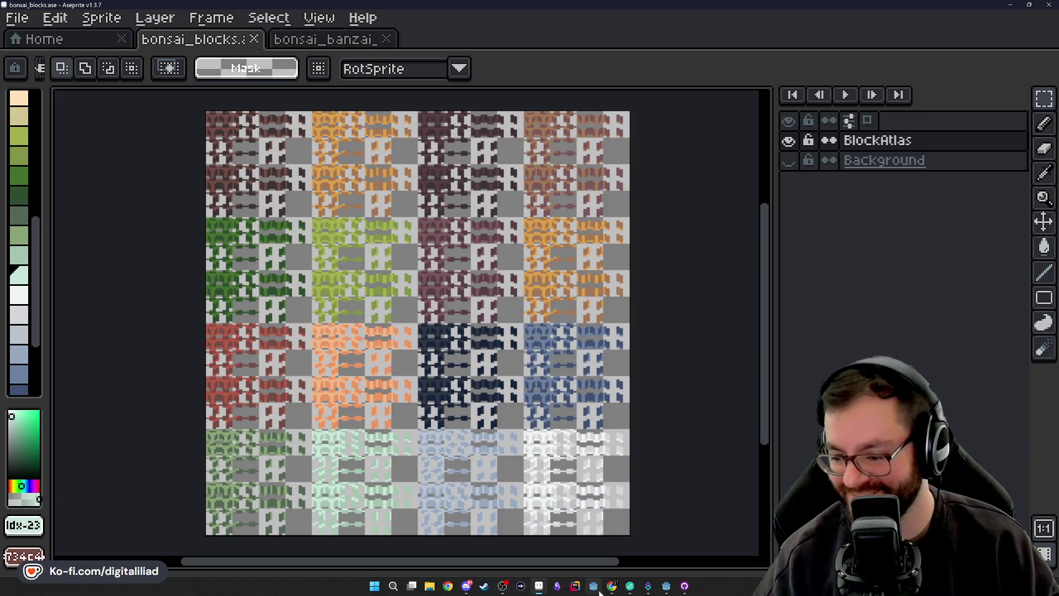
pyautogui.moveTo(666, 590)
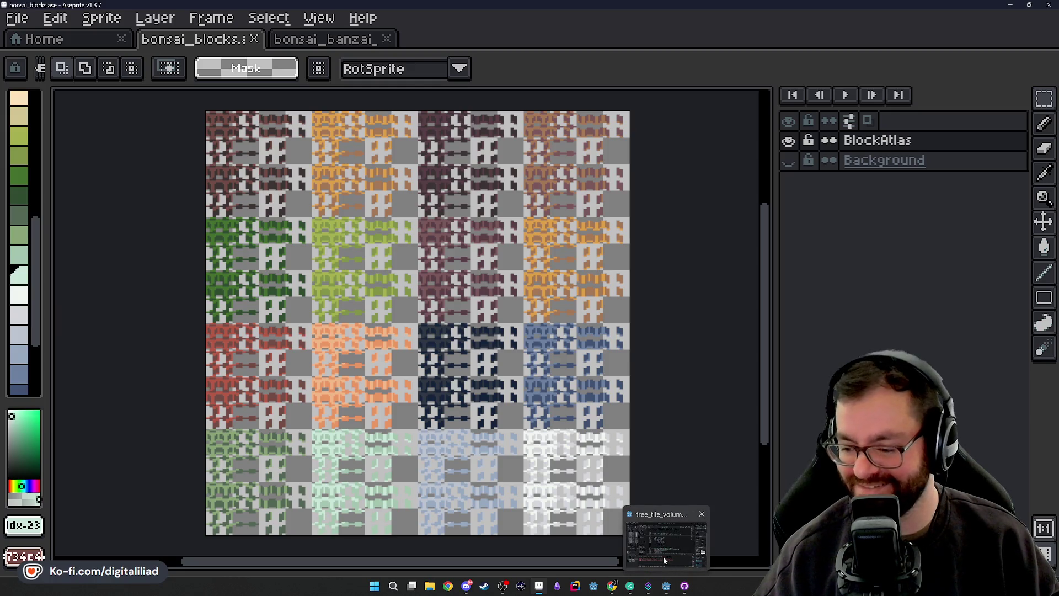
pyautogui.click(667, 540)
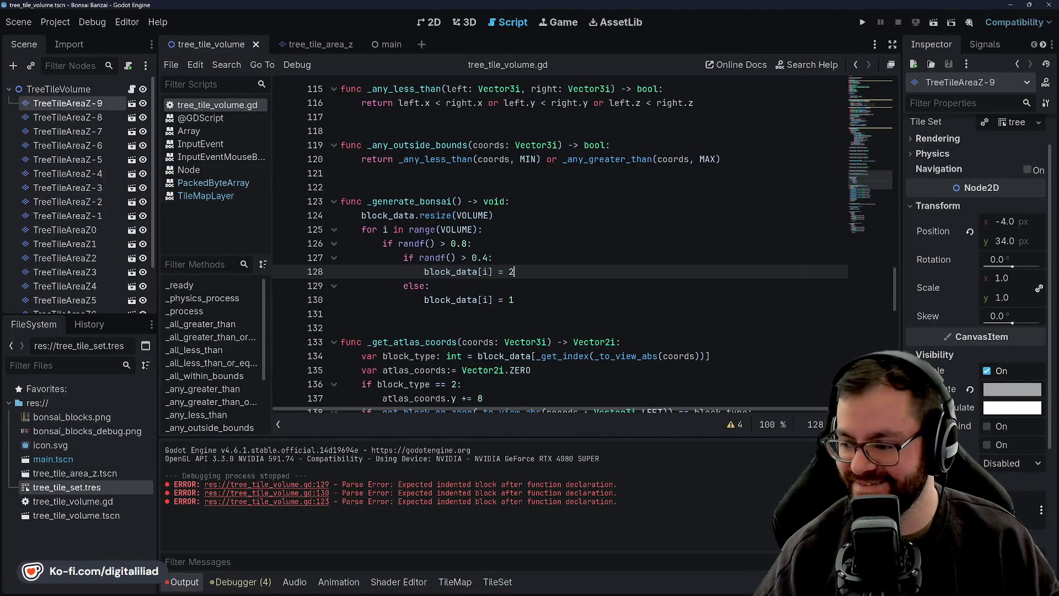
pyautogui.press('F5')
pyautogui.click(628, 300)
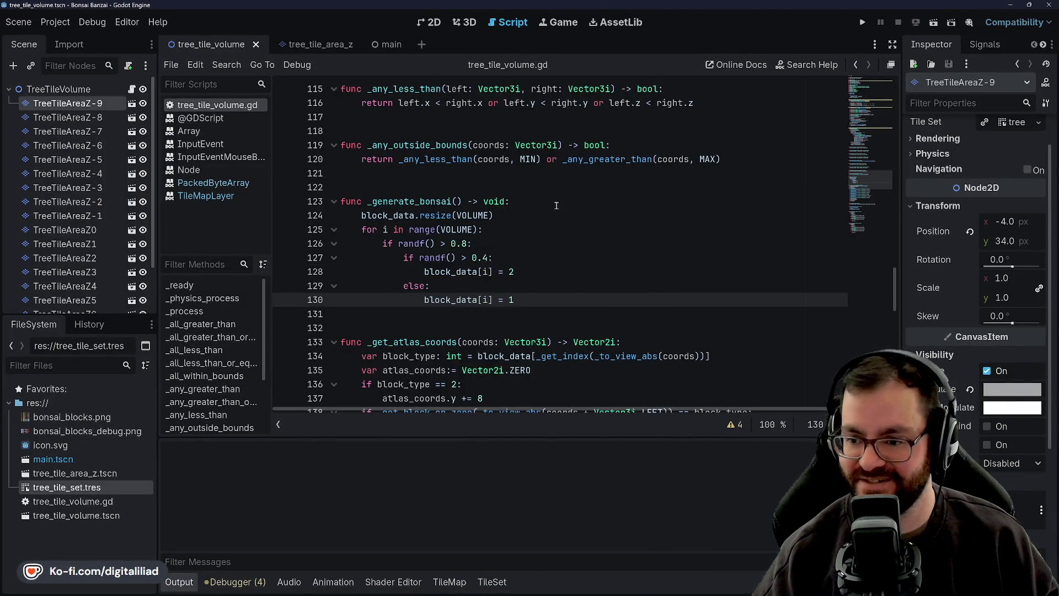
pyautogui.scroll(20, 552, 270)
pyautogui.scroll(15, 536, 283)
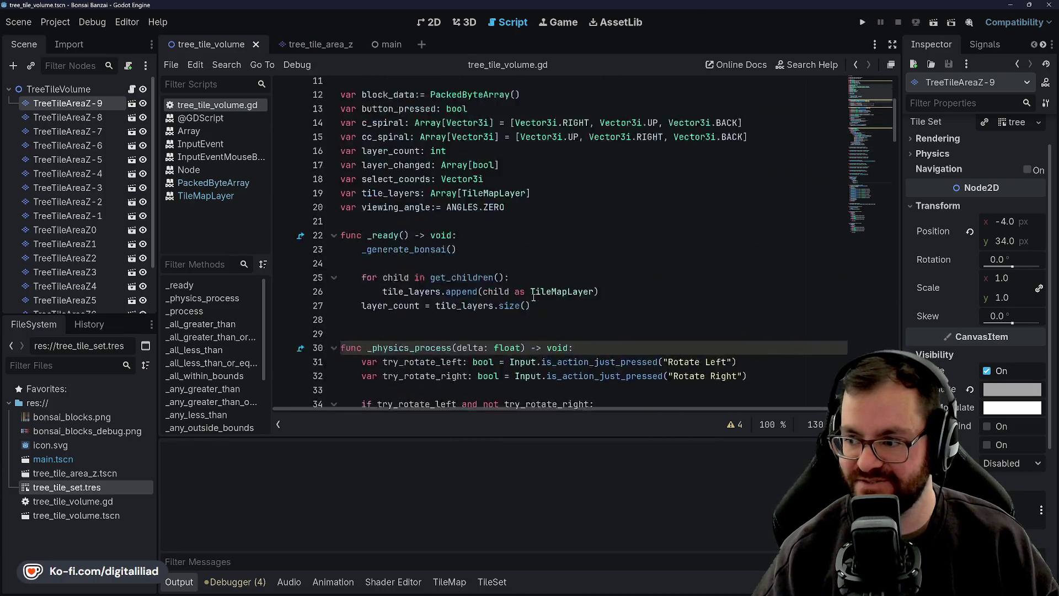
pyautogui.click(862, 22)
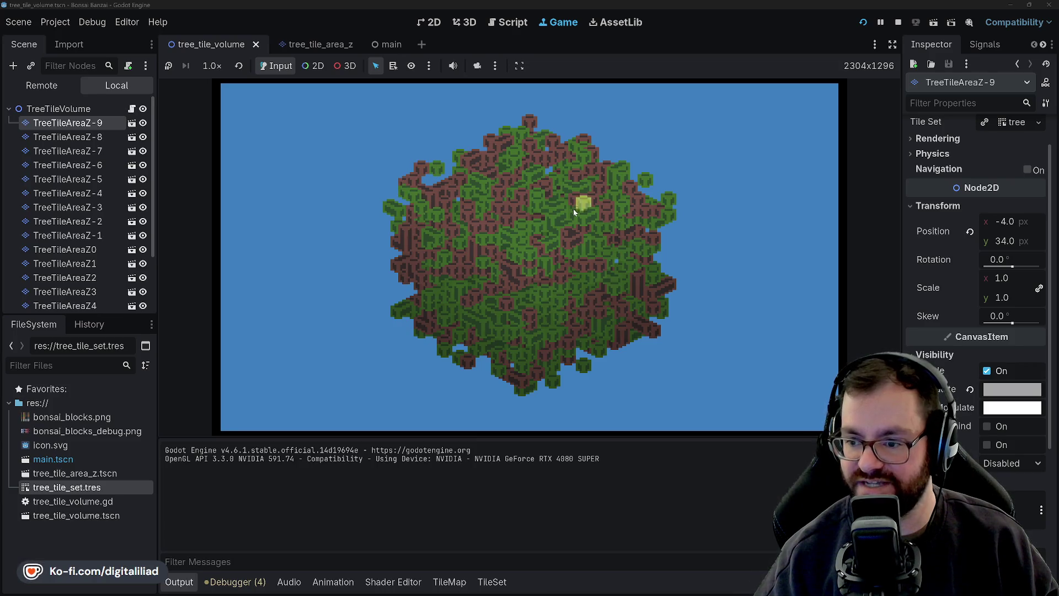
# Bring up the Bonsai styles Wikipedia page in Chrome and scroll to its Common styles section.
pyautogui.moveTo(579, 589)
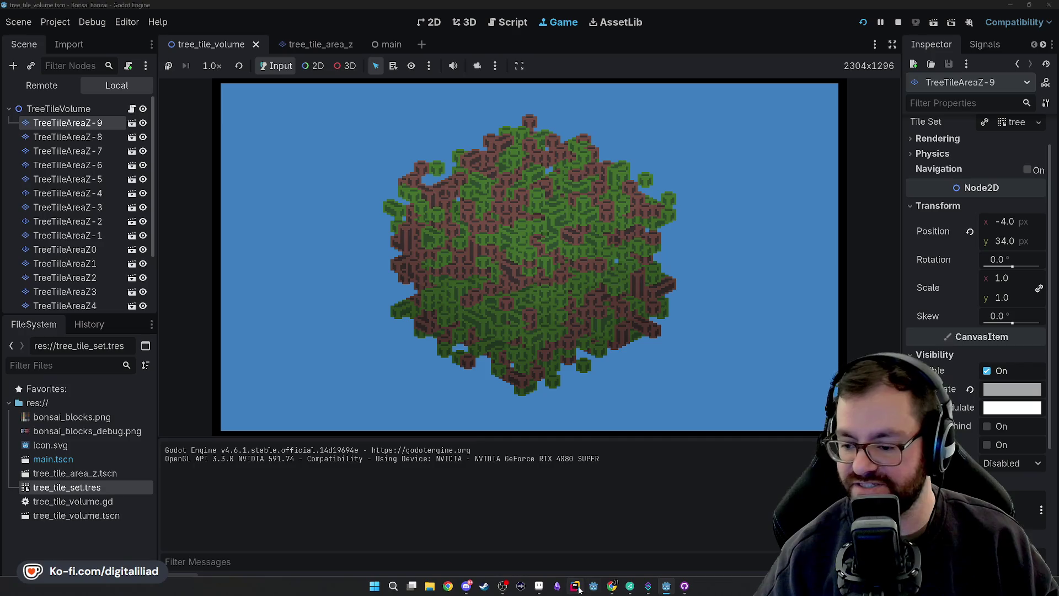
pyautogui.moveTo(632, 589)
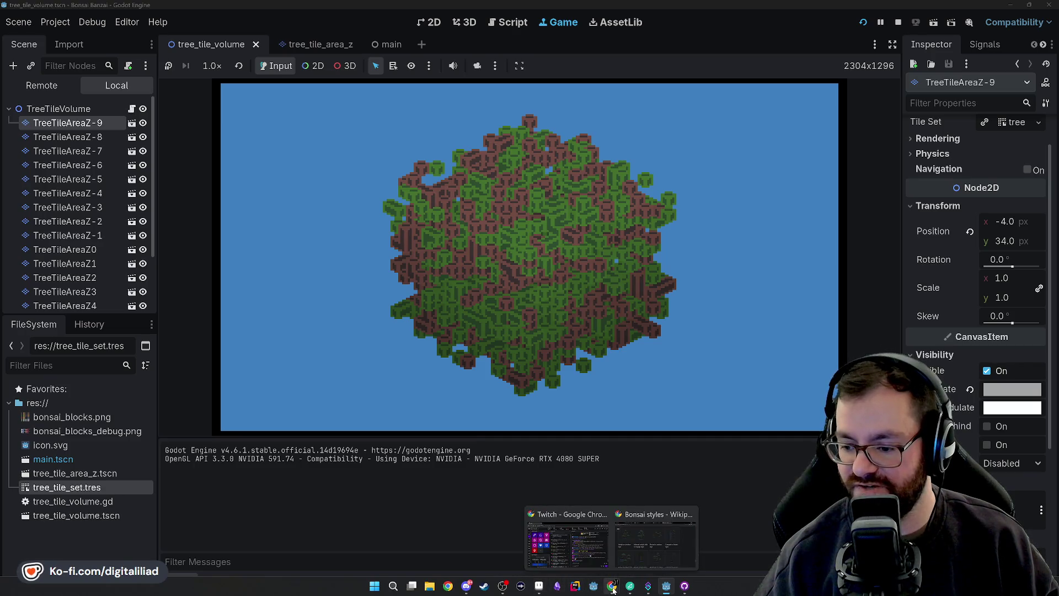
pyautogui.click(656, 537)
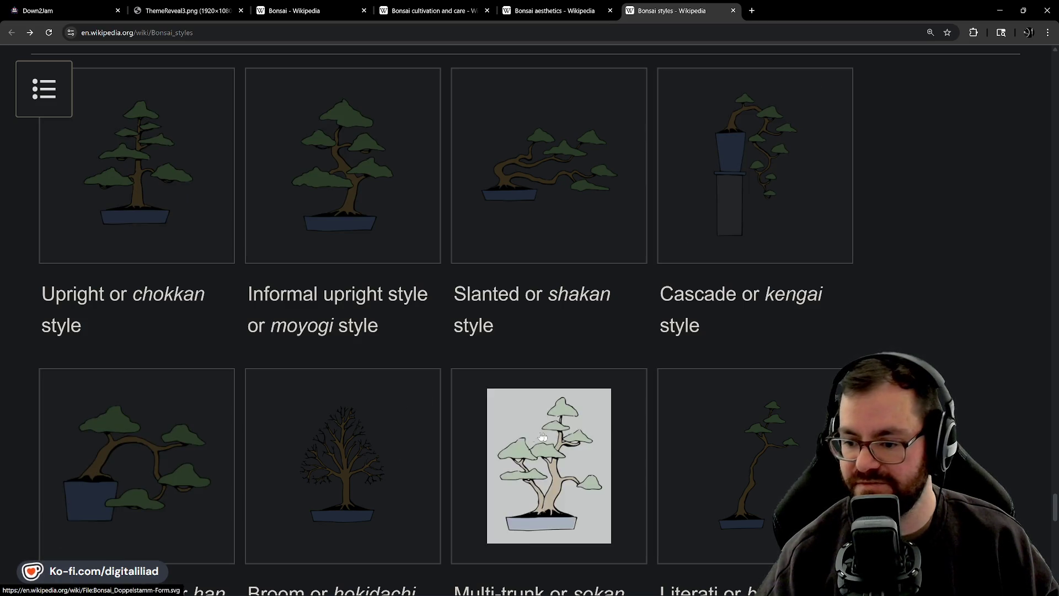
pyautogui.scroll(-5, 584, 433)
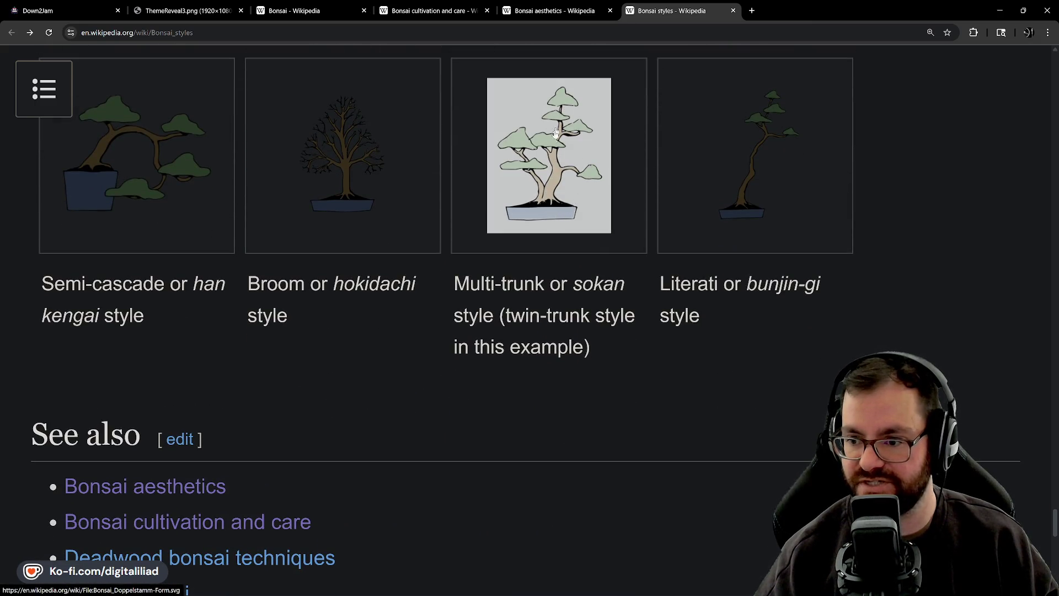
pyautogui.scroll(5, 393, 276)
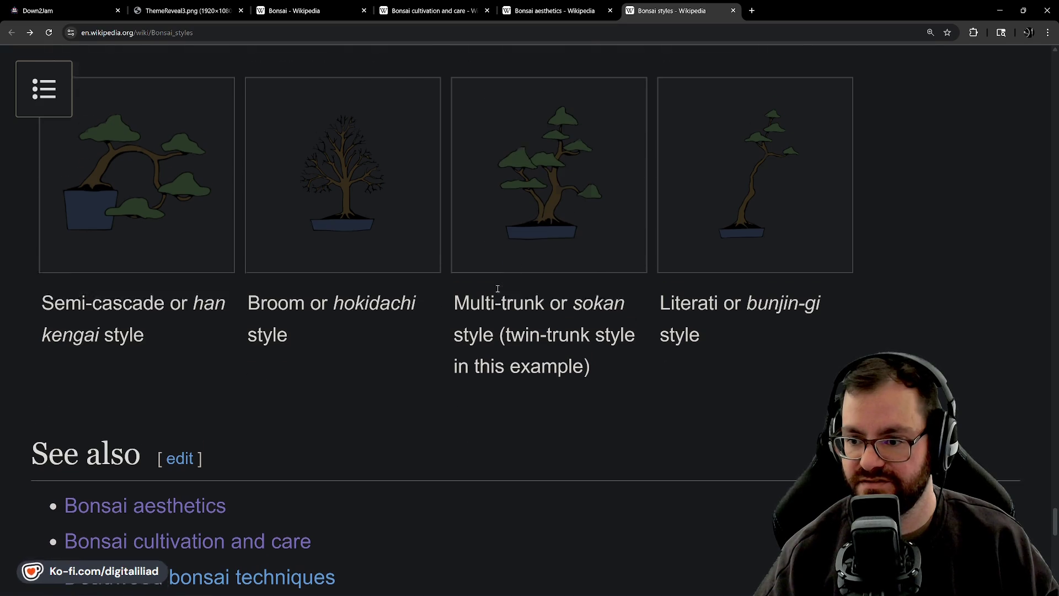
pyautogui.scroll(-1, 331, 248)
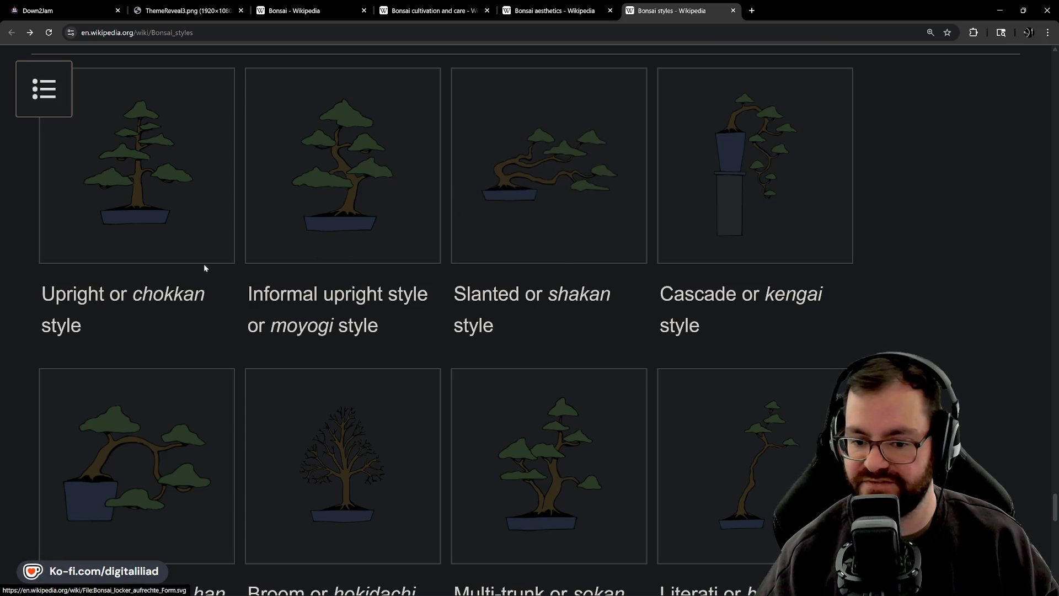
# Scroll through the upright, cascade, broom, multi-trunk and literati style illustrations.
pyautogui.scroll(-2, 336, 222)
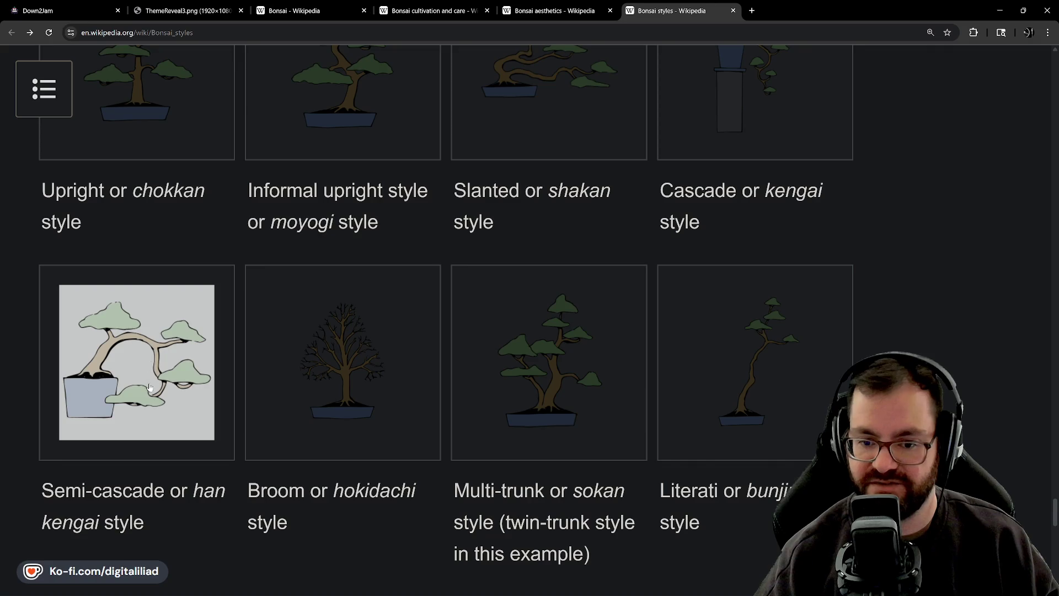
pyautogui.scroll(3, 144, 318)
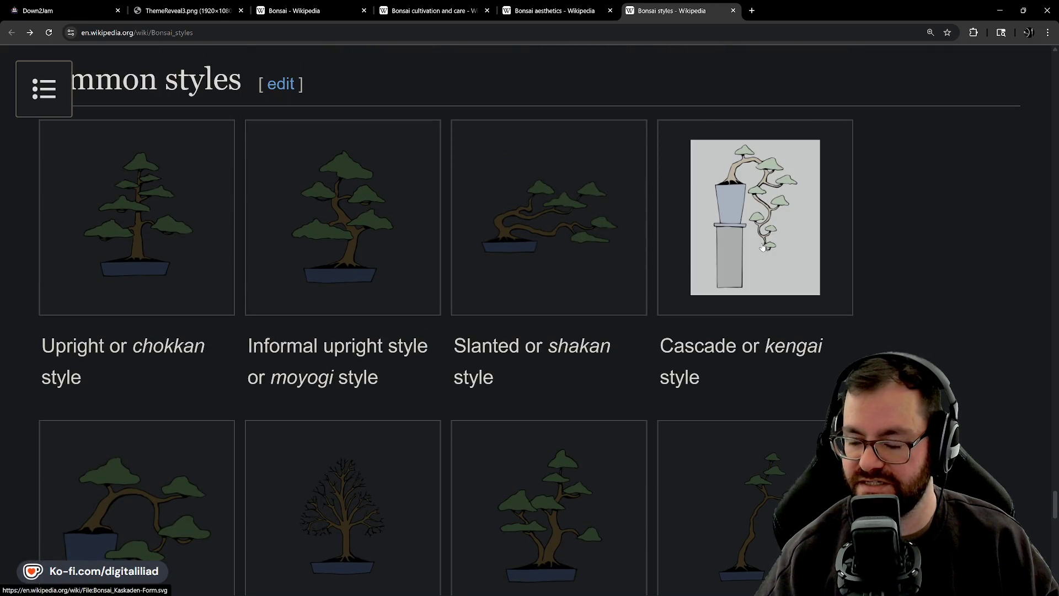
pyautogui.scroll(-2, 746, 236)
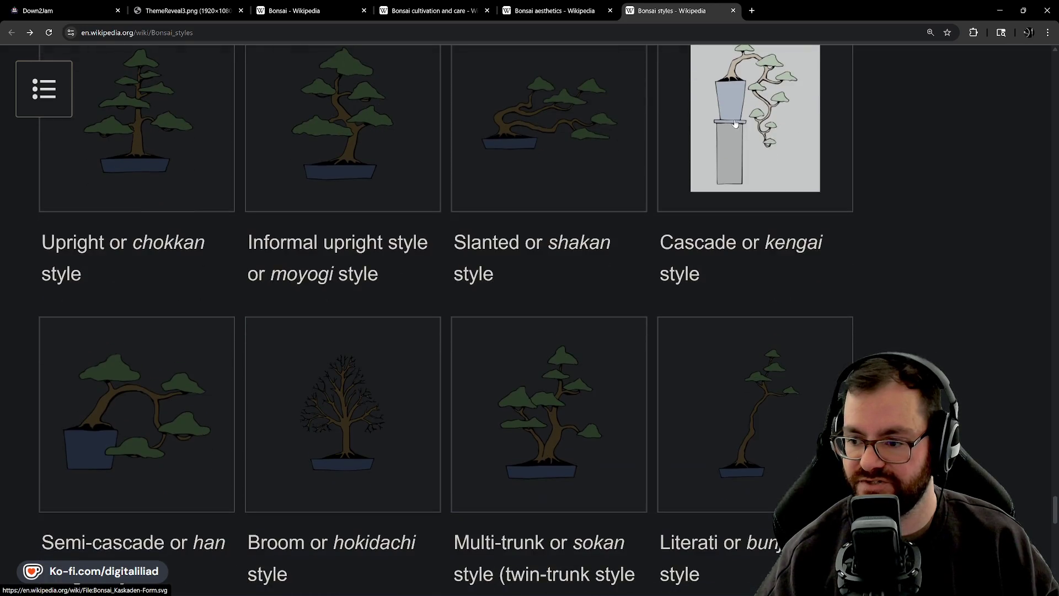
pyautogui.scroll(1, 744, 156)
pyautogui.scroll(-2, 744, 156)
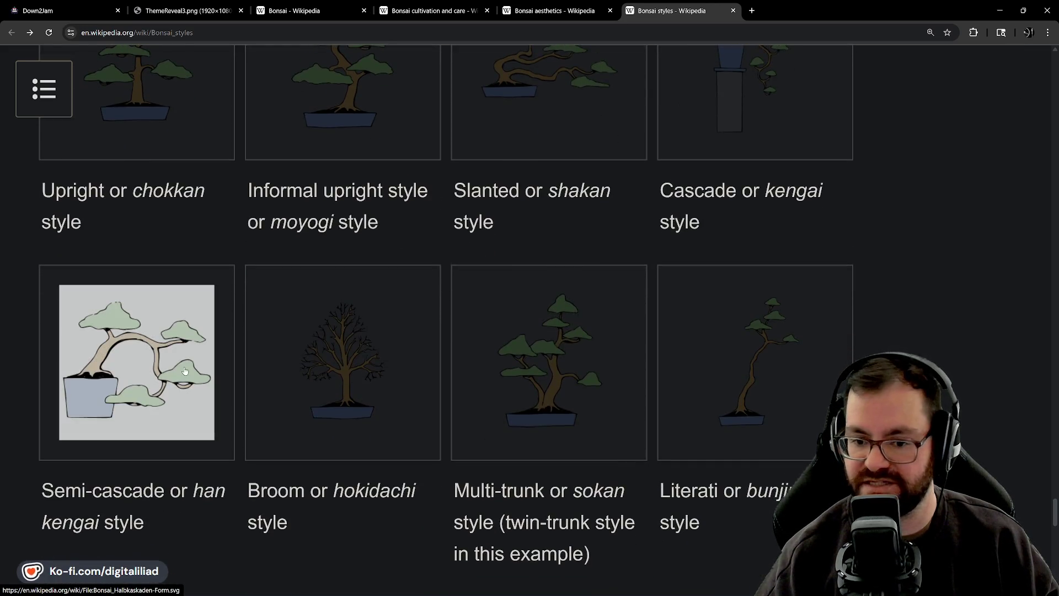
pyautogui.scroll(3, 144, 380)
pyautogui.scroll(-2, 231, 374)
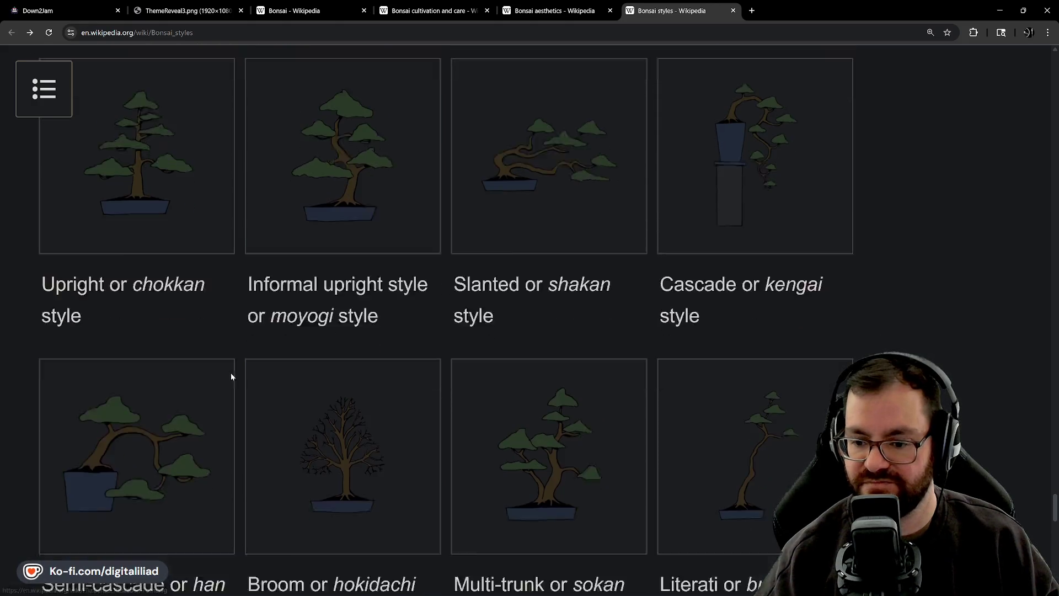
pyautogui.scroll(2, 110, 249)
pyautogui.scroll(-2, 341, 419)
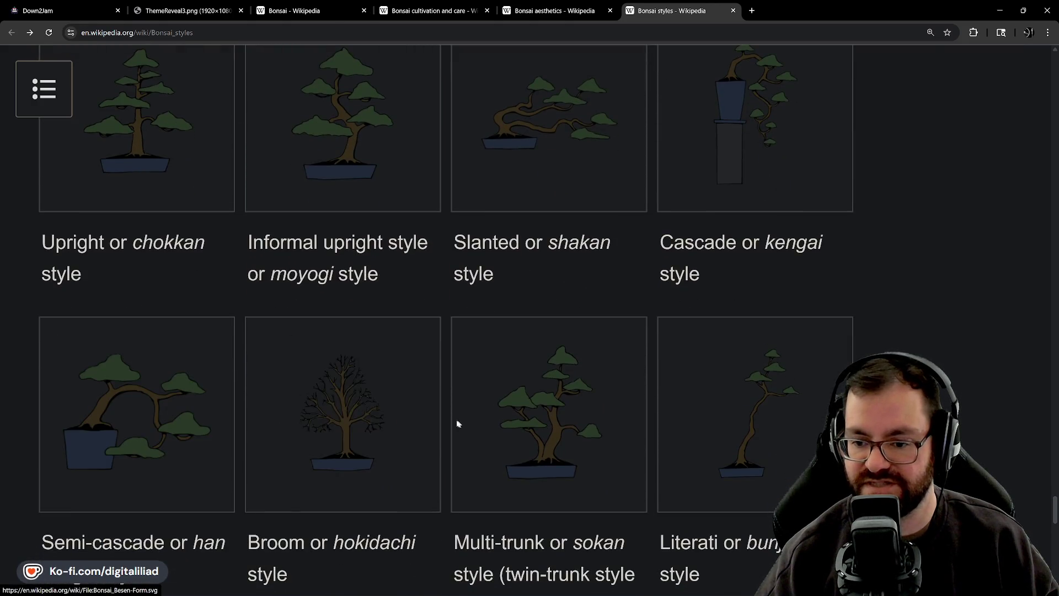
pyautogui.scroll(-1, 457, 420)
pyautogui.scroll(-1, 118, 308)
pyautogui.scroll(2, 546, 331)
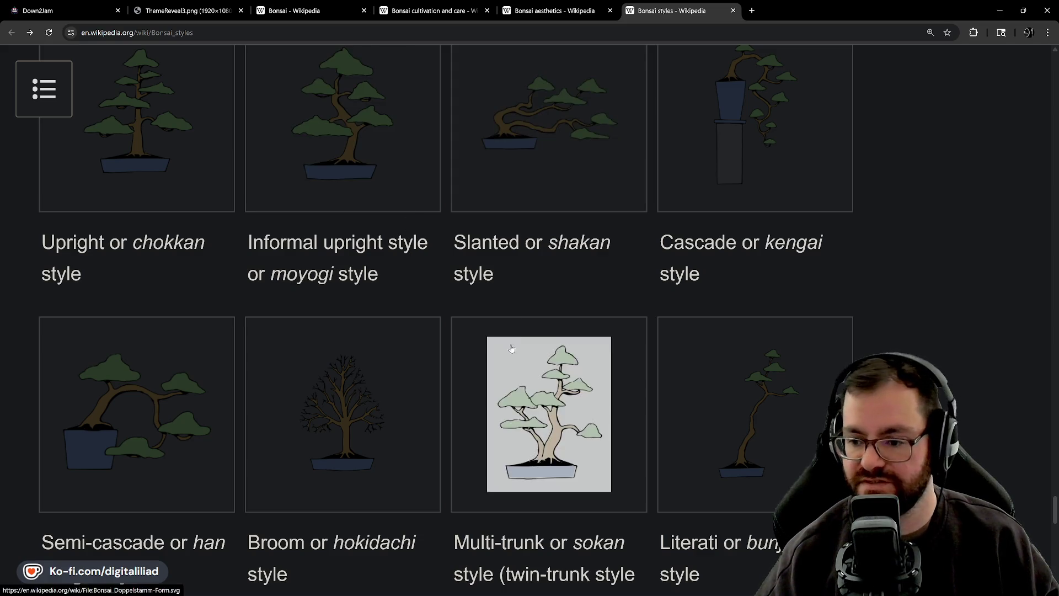
pyautogui.scroll(1, 535, 180)
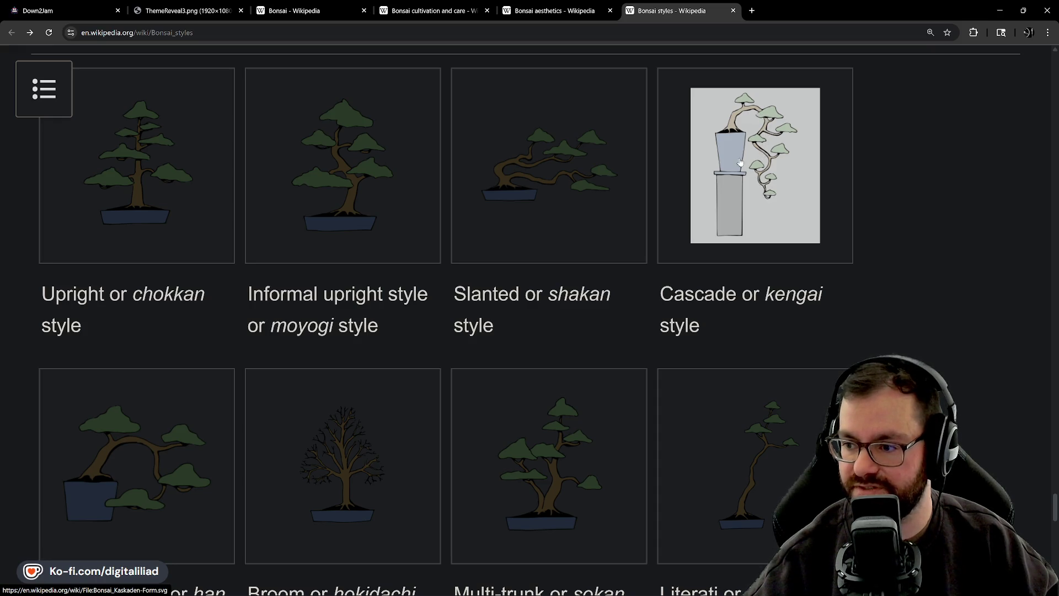
# Look over the bonsai style thumbnails, then minimize Chrome to reveal the running Godot game.
pyautogui.scroll(-2, 127, 386)
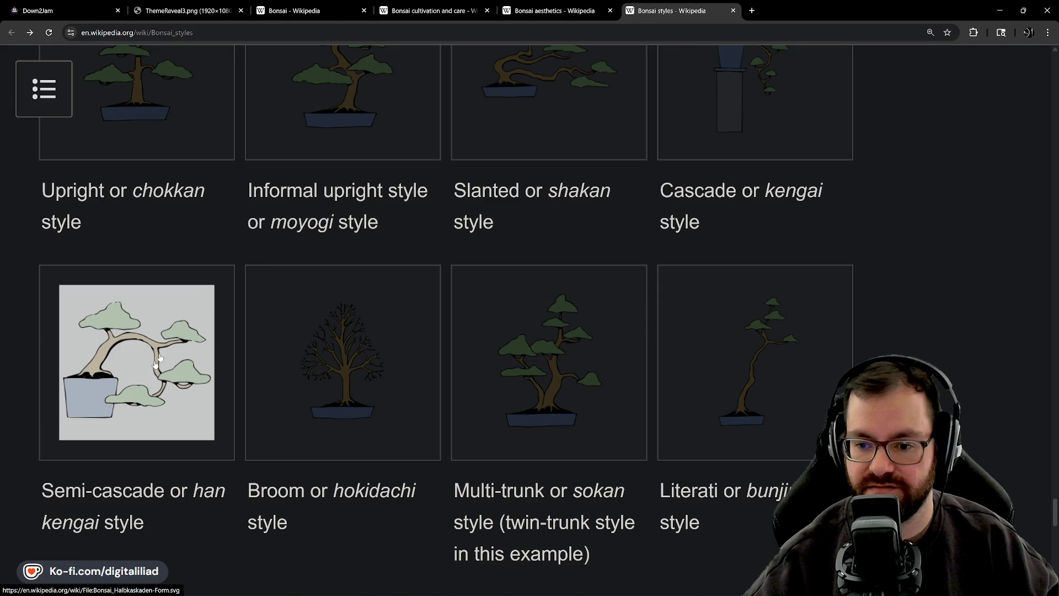
pyautogui.scroll(-2, 342, 264)
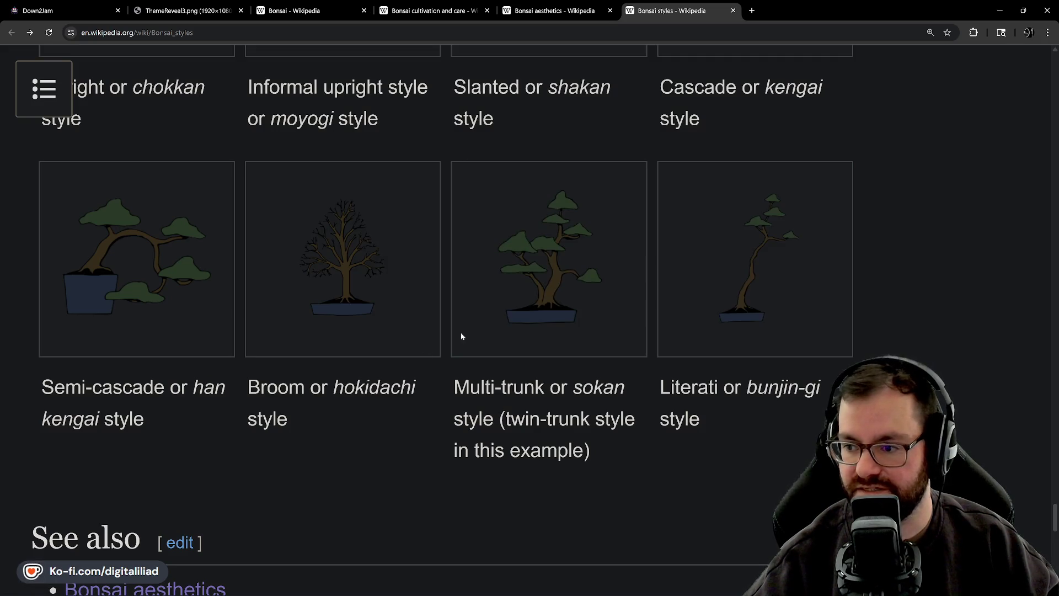
pyautogui.scroll(3, 520, 326)
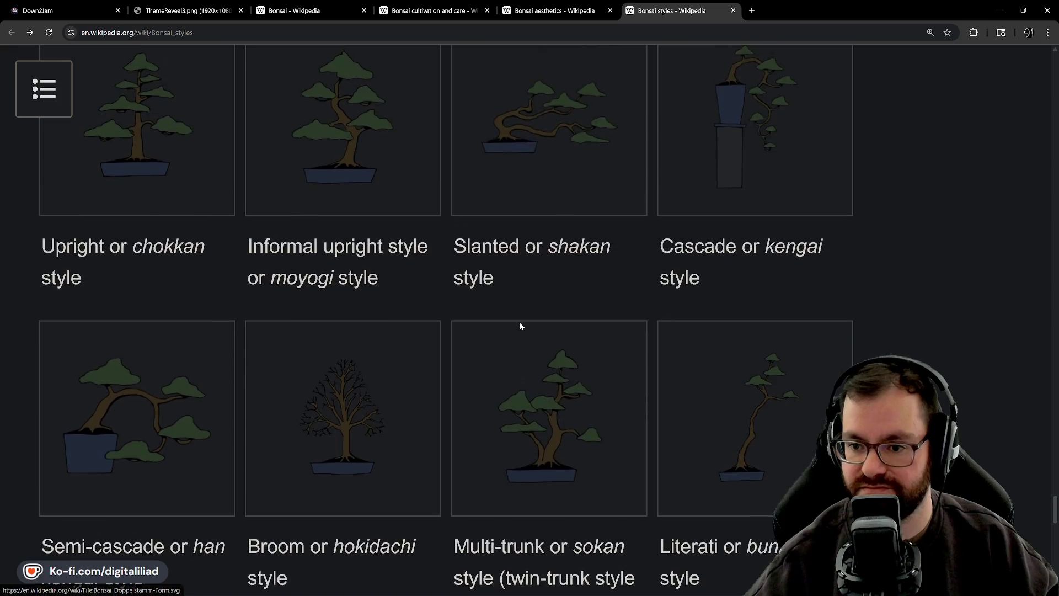
pyautogui.scroll(2, 260, 197)
pyautogui.scroll(-1, 215, 115)
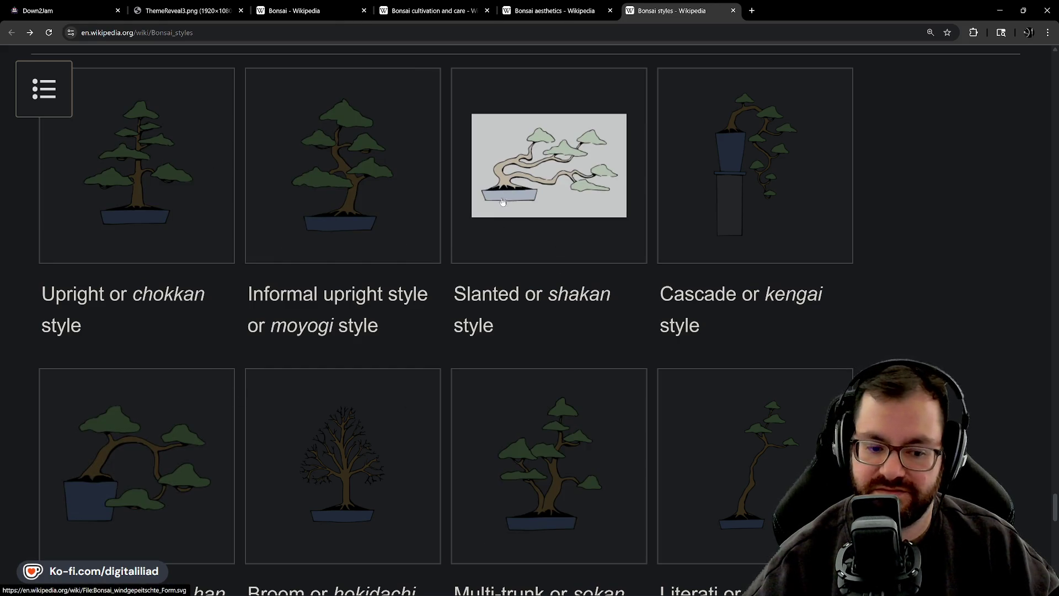
pyautogui.click(999, 10)
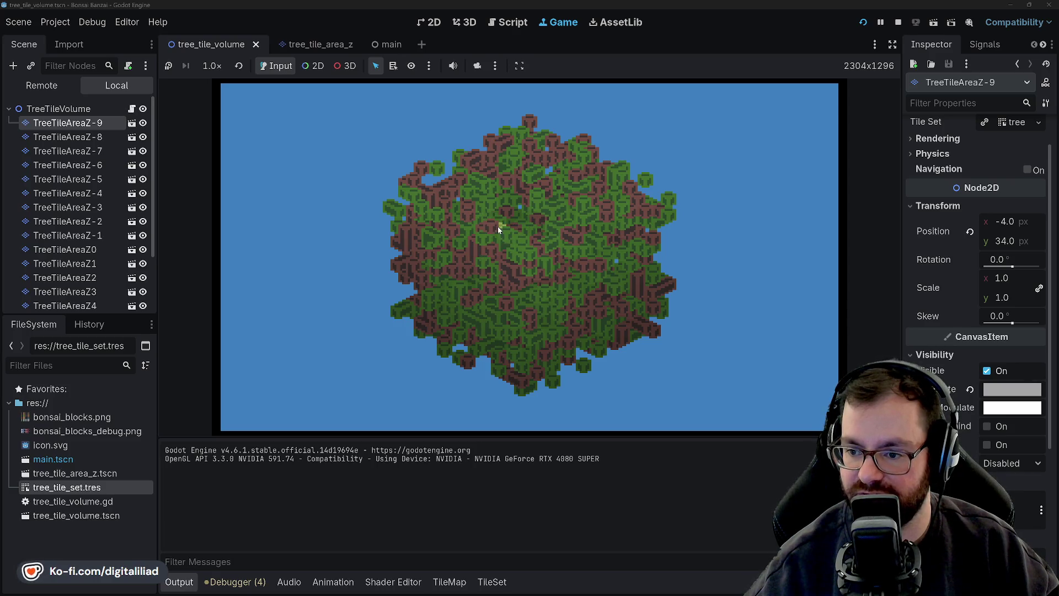
# Remove a block from the voxel tree, stop the game, and move to the end of _generate_bonsai.
pyautogui.click(500, 215)
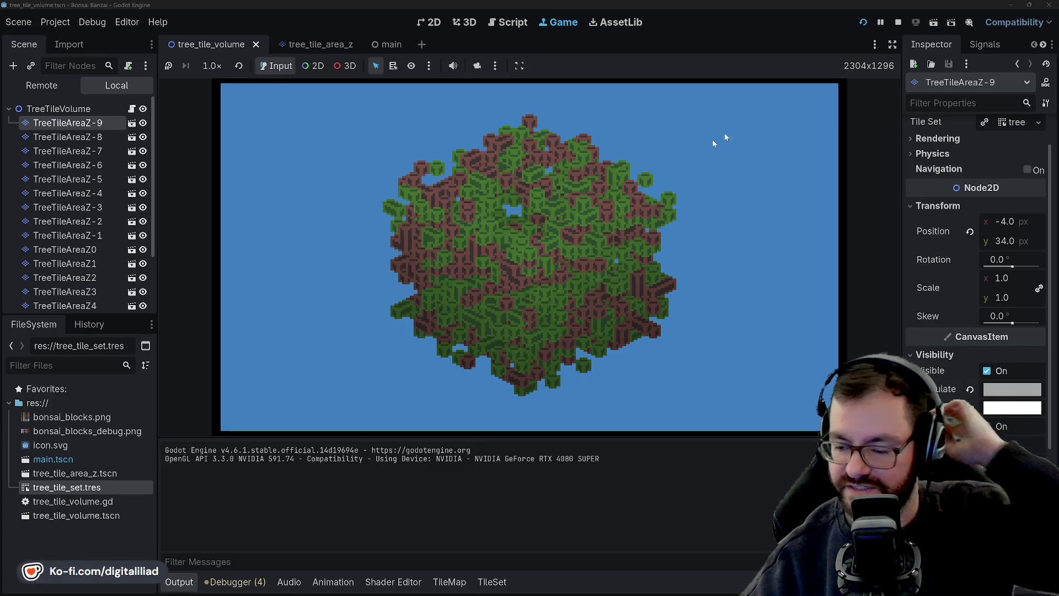
pyautogui.click(898, 22)
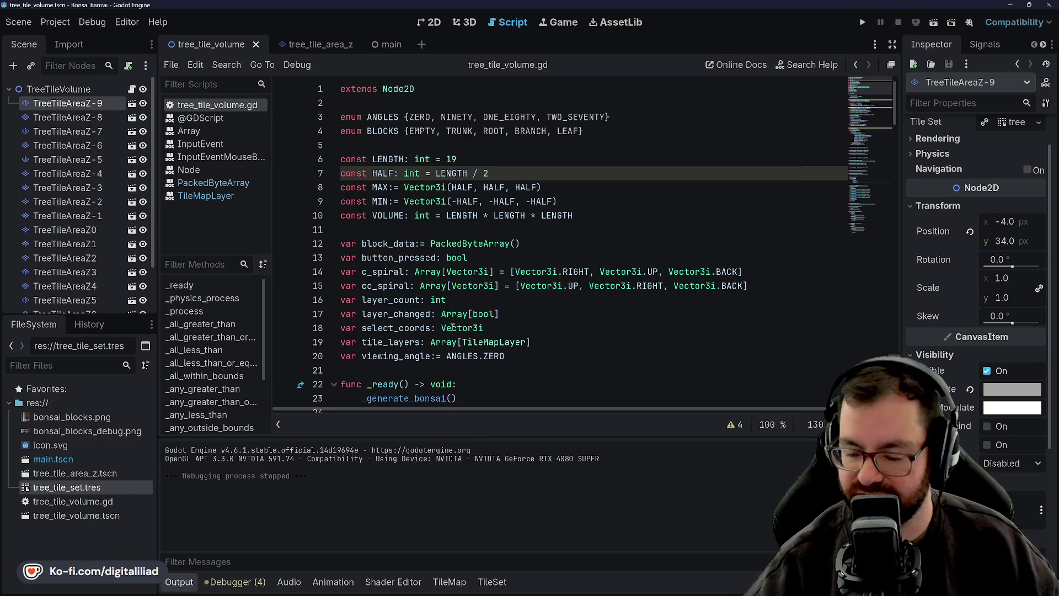
pyautogui.press('Down')
pyautogui.press('Down')
pyautogui.press('Down')
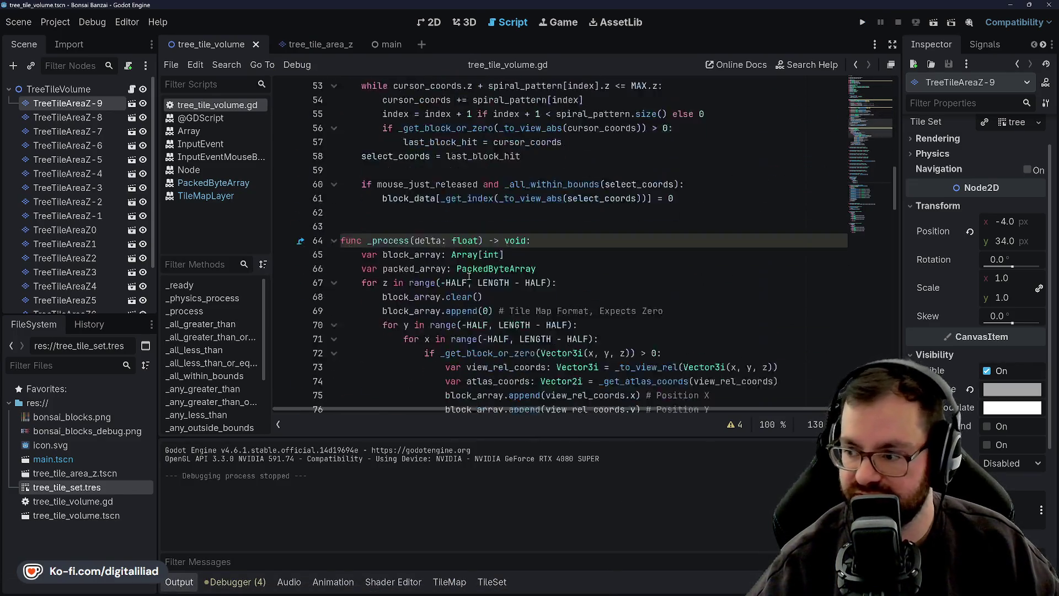
pyautogui.press('Down')
pyautogui.press('Down')
pyautogui.press('Down')
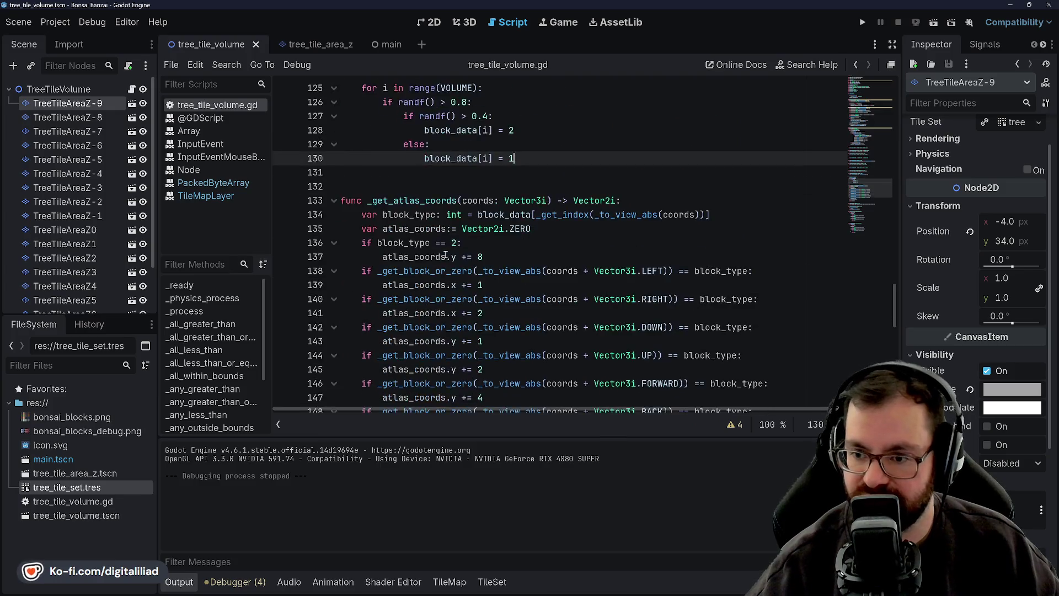
pyautogui.scroll(3, 445, 255)
pyautogui.click(503, 226)
pyautogui.moveTo(362, 201)
pyautogui.mouseDown()
pyautogui.moveTo(497, 203)
pyautogui.moveTo(556, 296)
pyautogui.mouseUp()
pyautogui.click(548, 278)
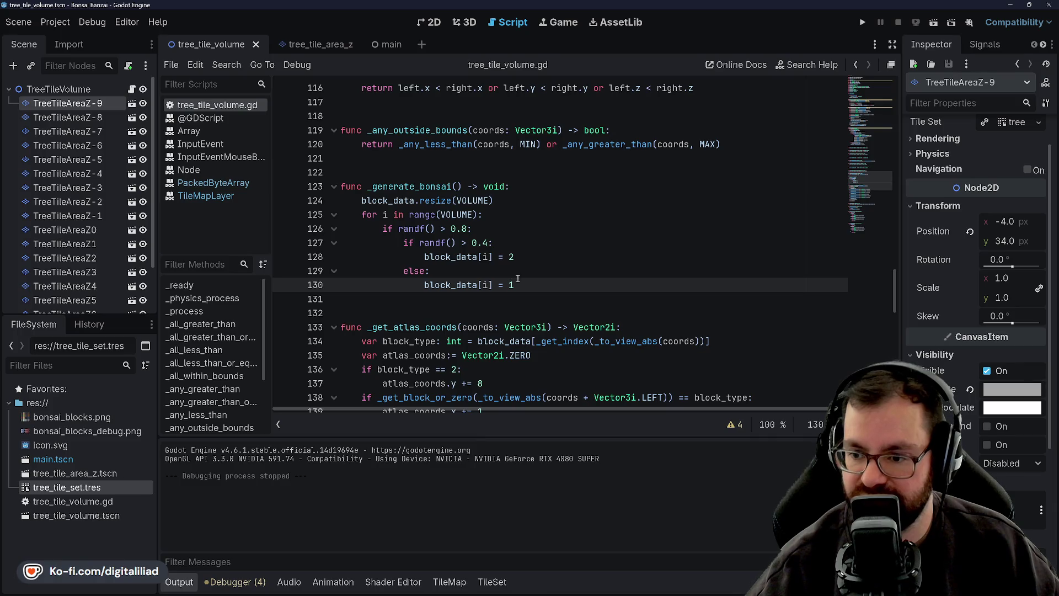
# Add comments for generating the pot, the trunk of the tree, and roots from the trunk.
pyautogui.press('Return')
pyautogui.press('Return')
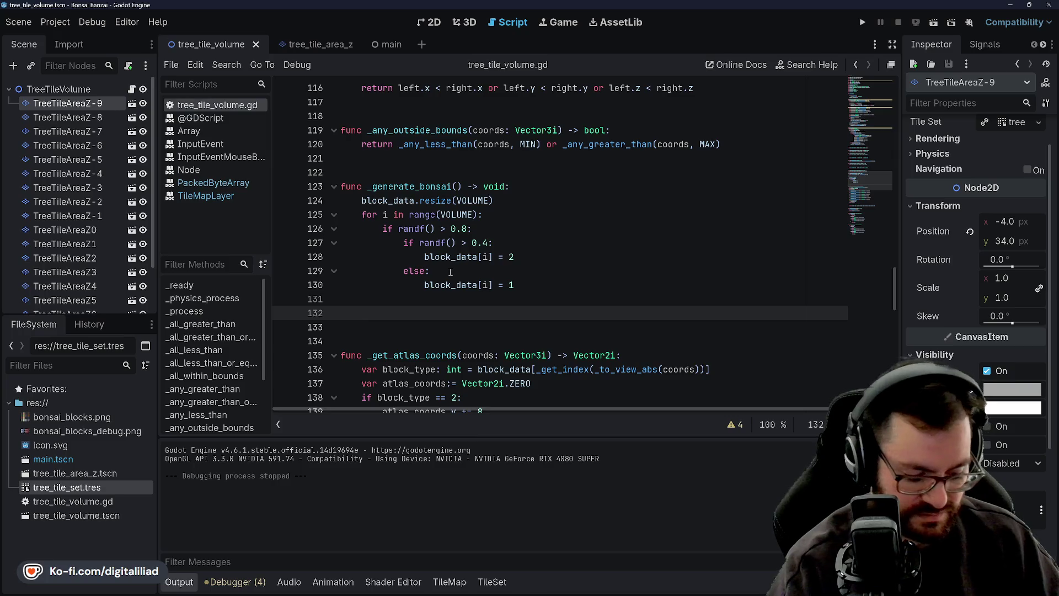
pyautogui.write('# Ge')
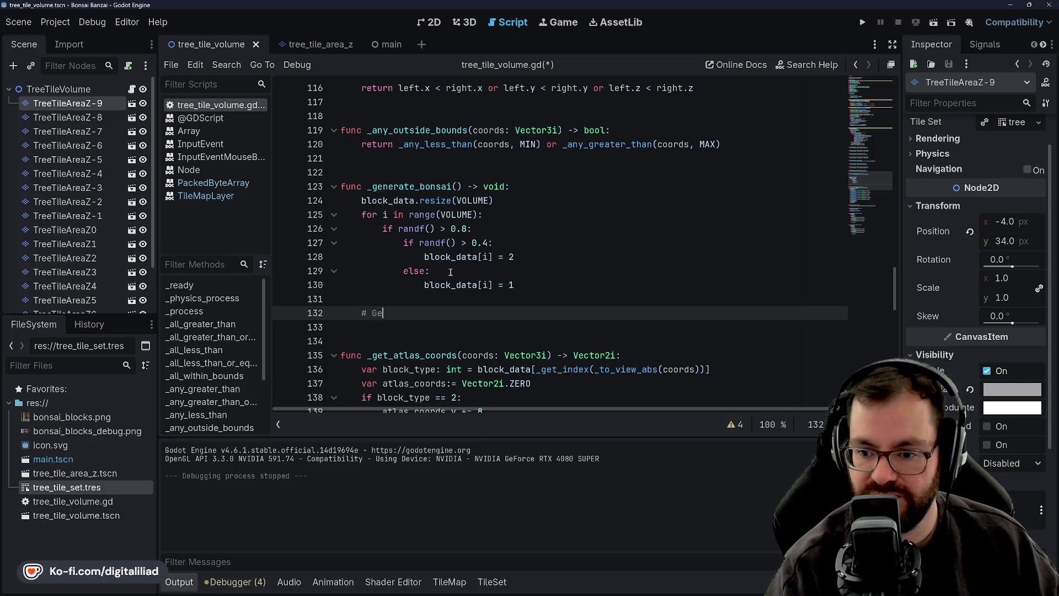
pyautogui.write('nerate the')
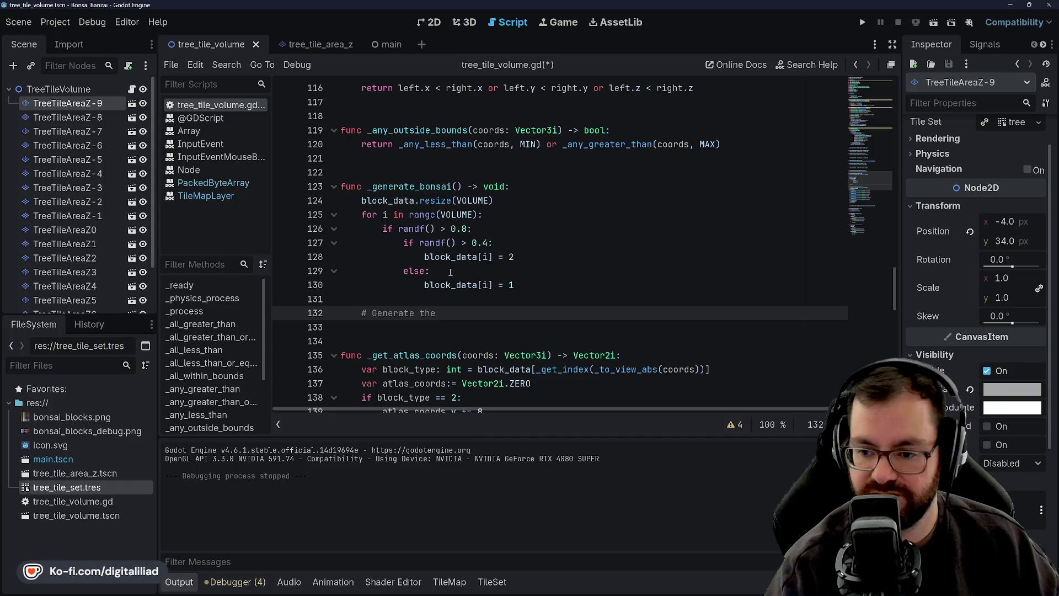
pyautogui.write(' container ')
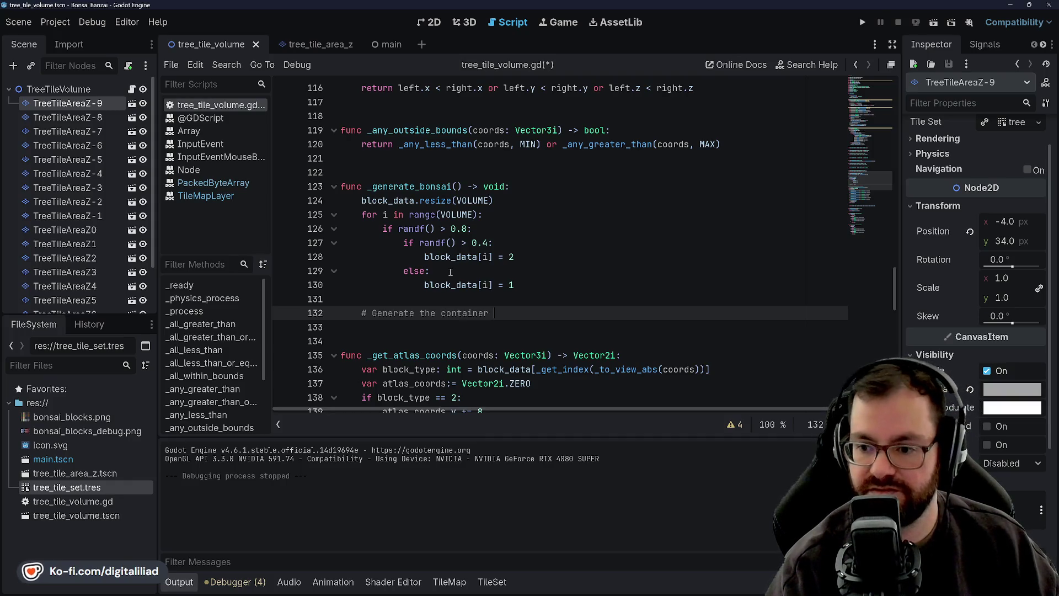
pyautogui.write('(aka pot')
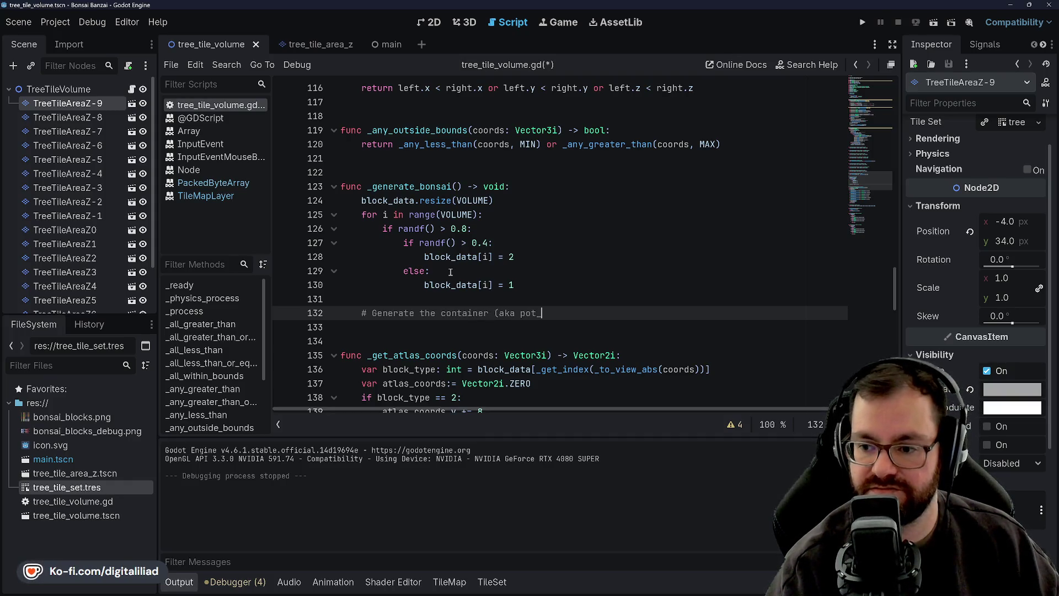
pyautogui.write(')')
pyautogui.press('Return')
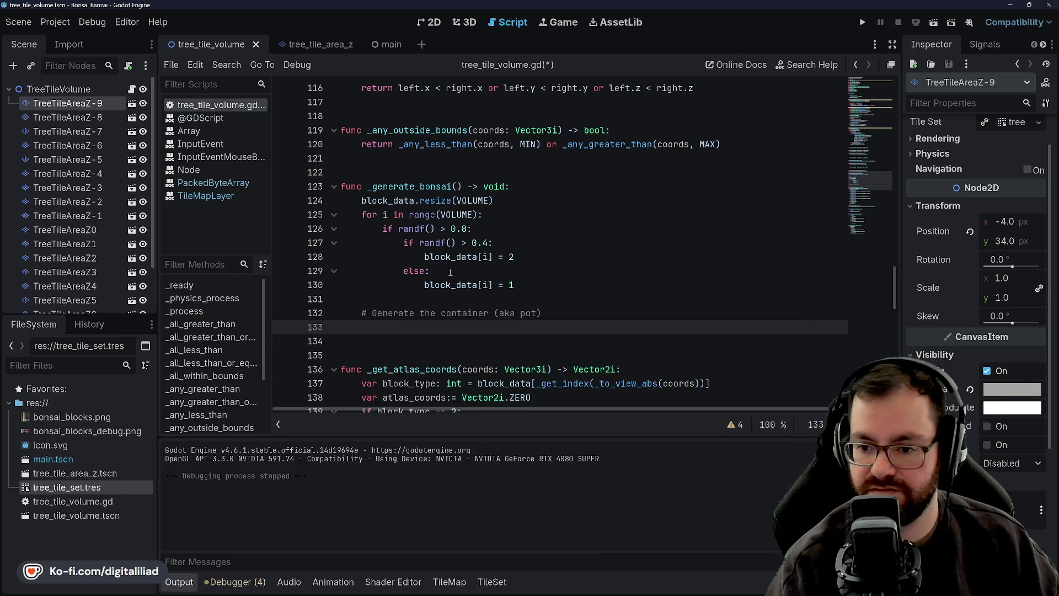
pyautogui.write('# G')
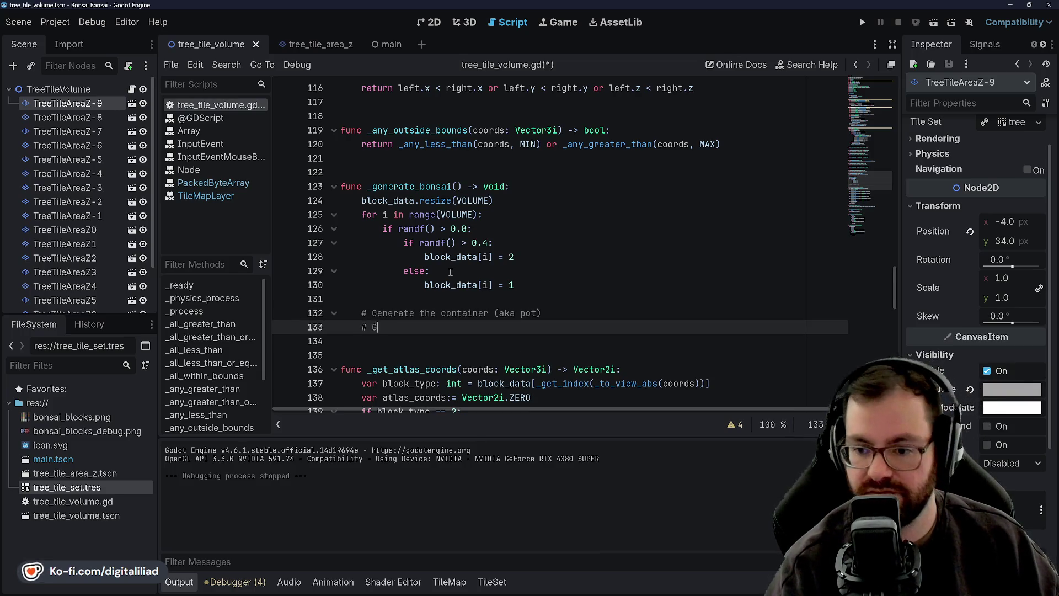
pyautogui.write('enerate the trunk ')
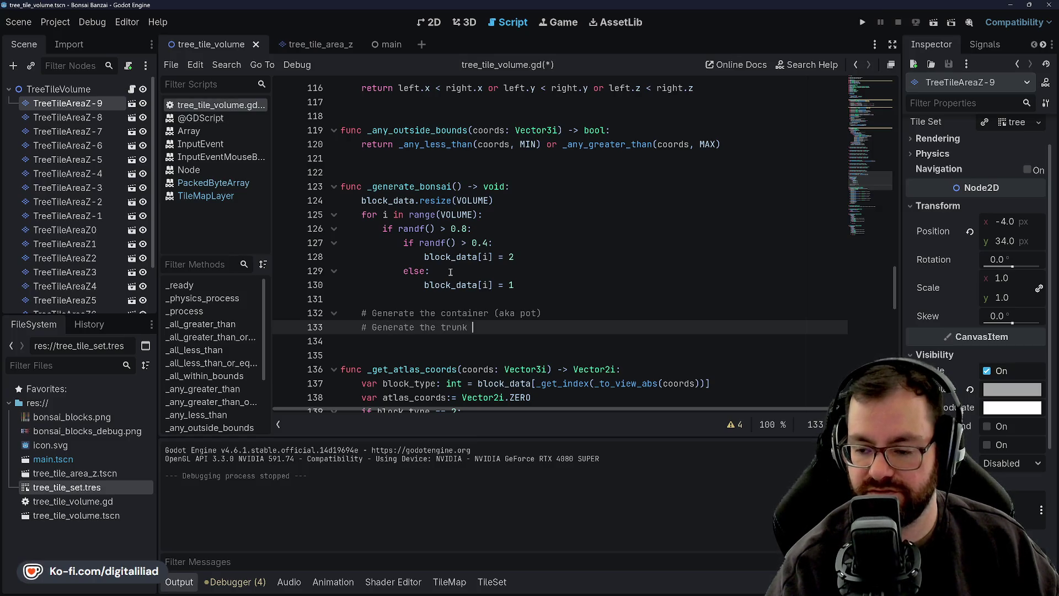
pyautogui.write('of the tree')
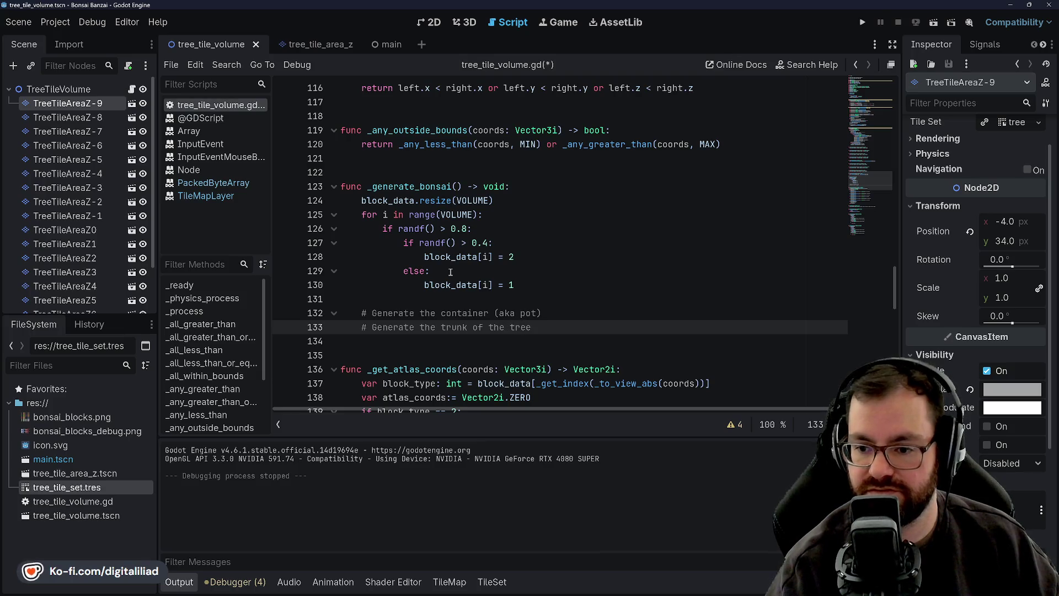
pyautogui.press('Return')
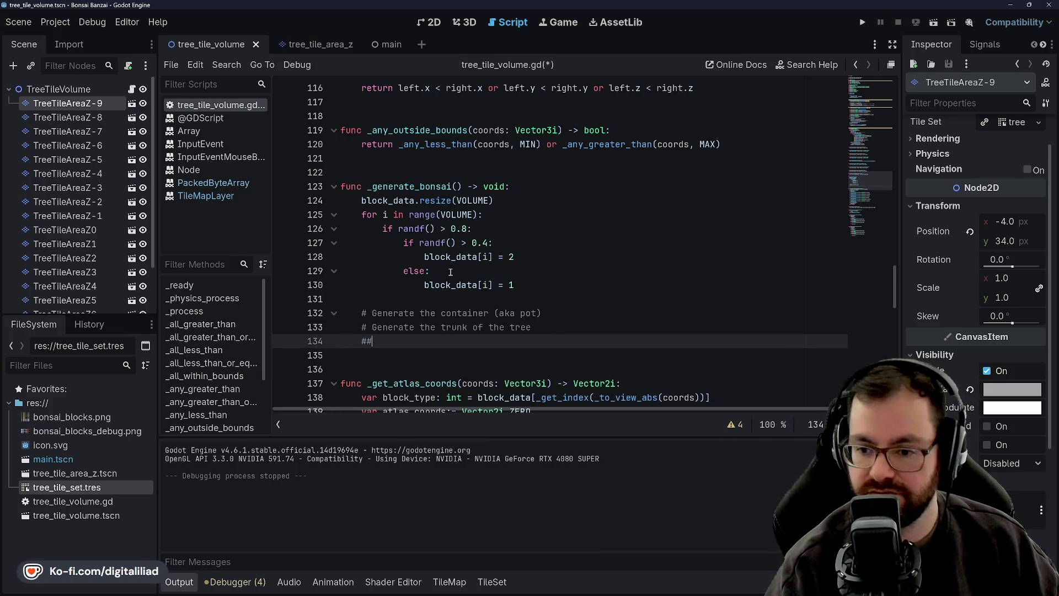
pyautogui.write('nerate ')
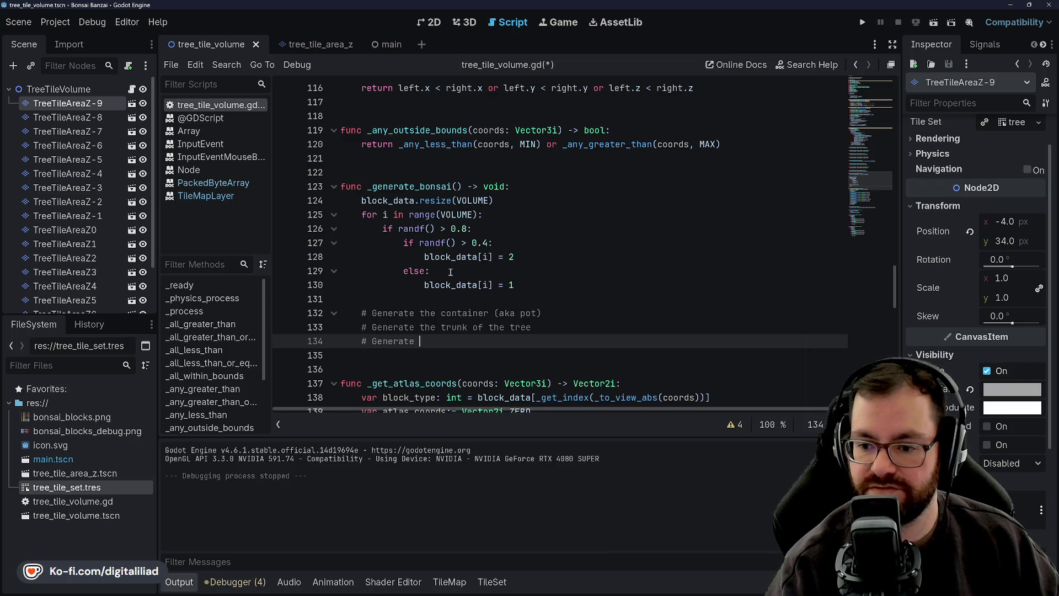
pyautogui.write('roots from the r')
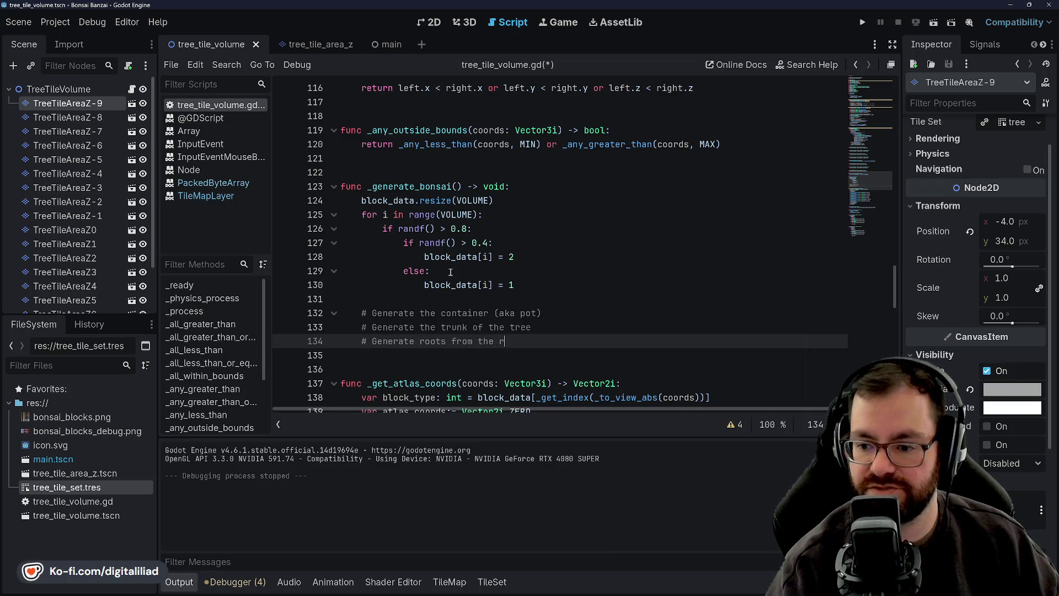
pyautogui.write('trunk base')
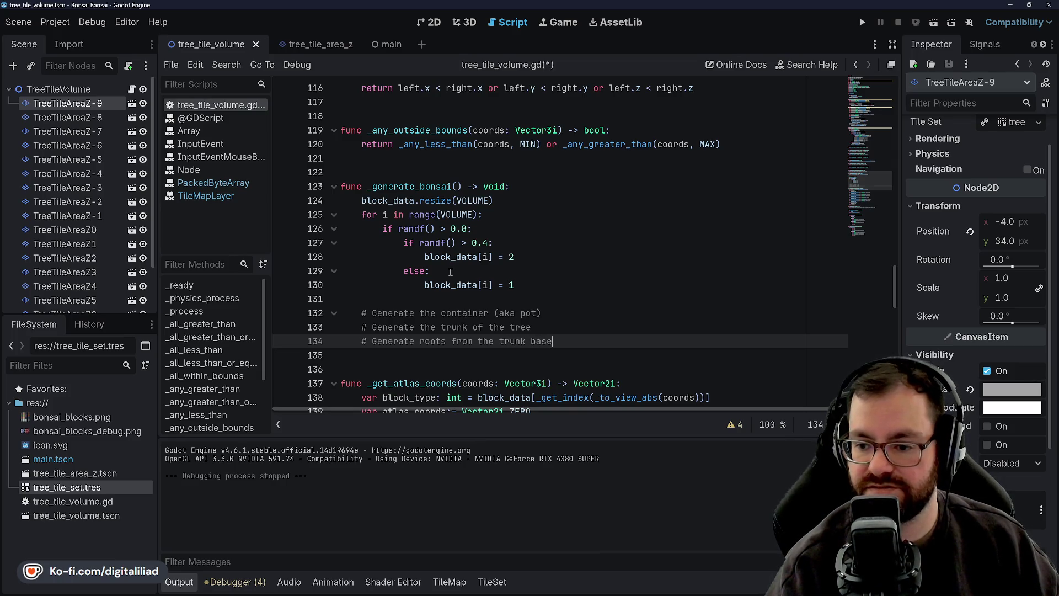
pyautogui.press('Return')
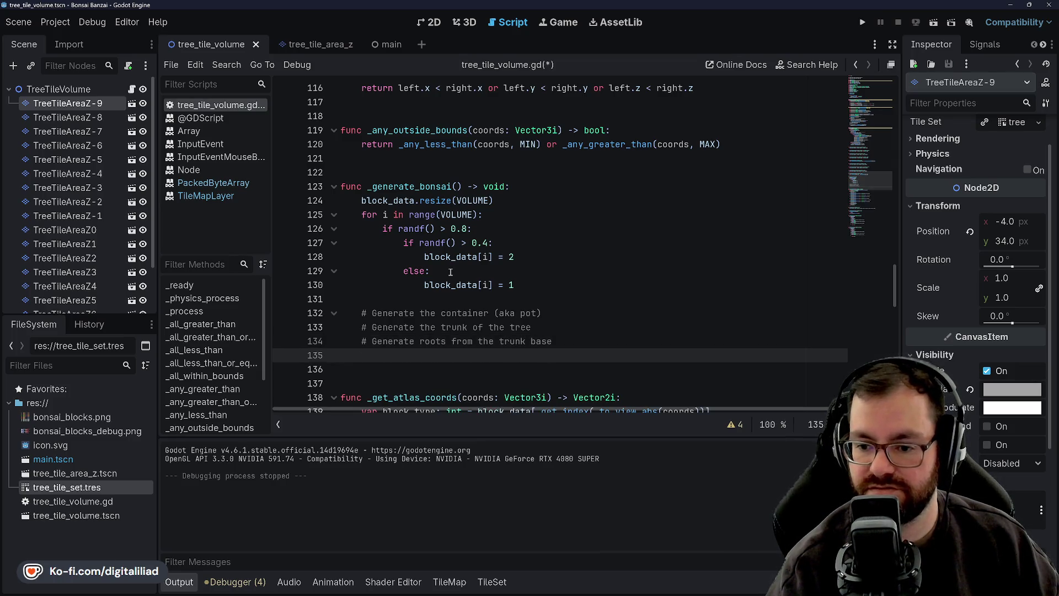
pyautogui.write('#')
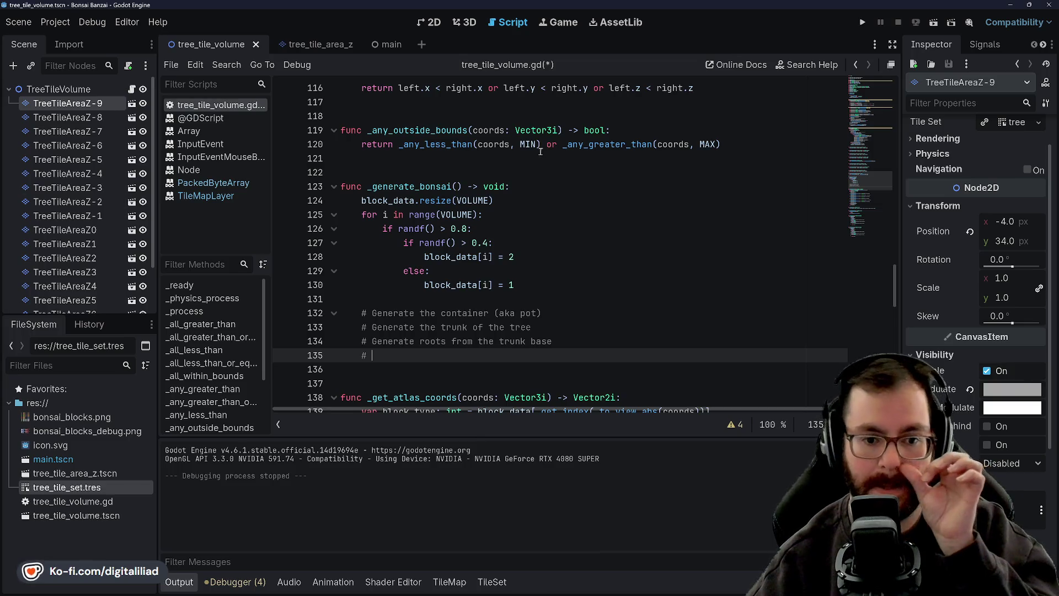
pyautogui.moveTo(522, 144)
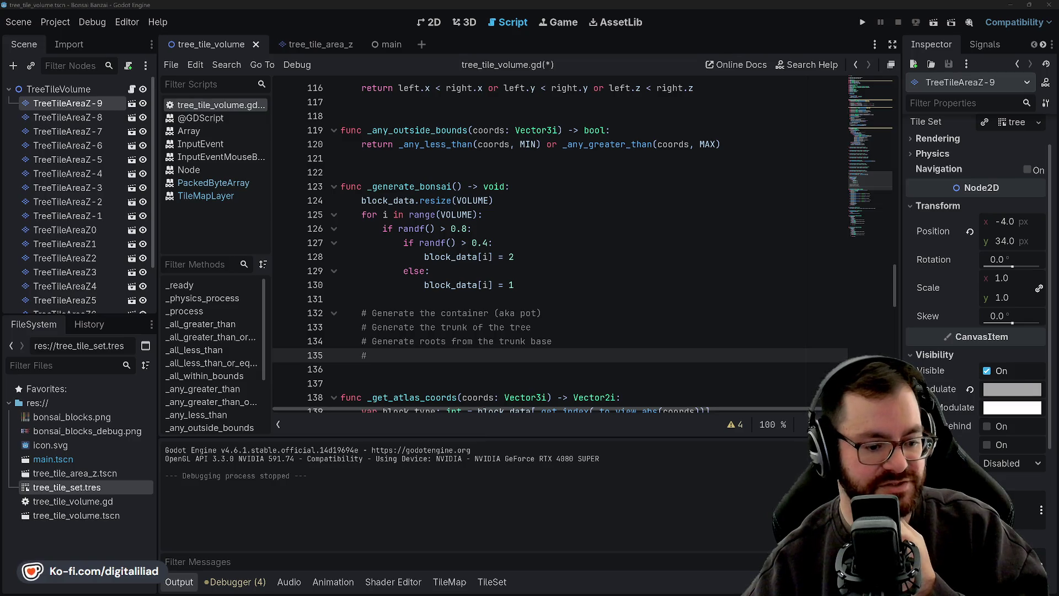
# Scroll down the bonsai pruning guide and zoom the page in for easier reading, then return to Godot.
pyautogui.hotkey('alt', 'Tab')
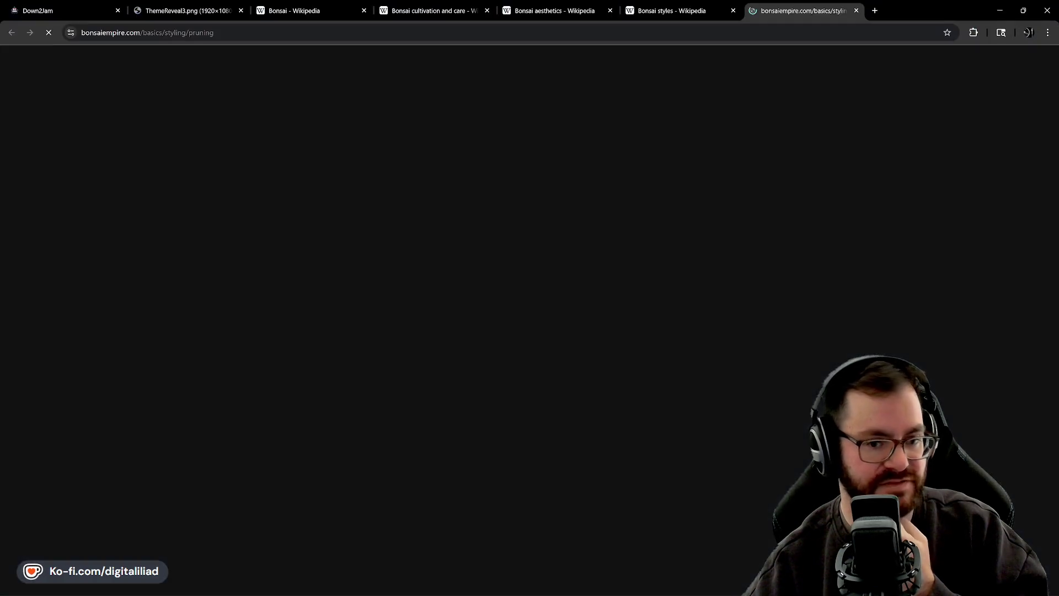
pyautogui.scroll(-12, 503, 251)
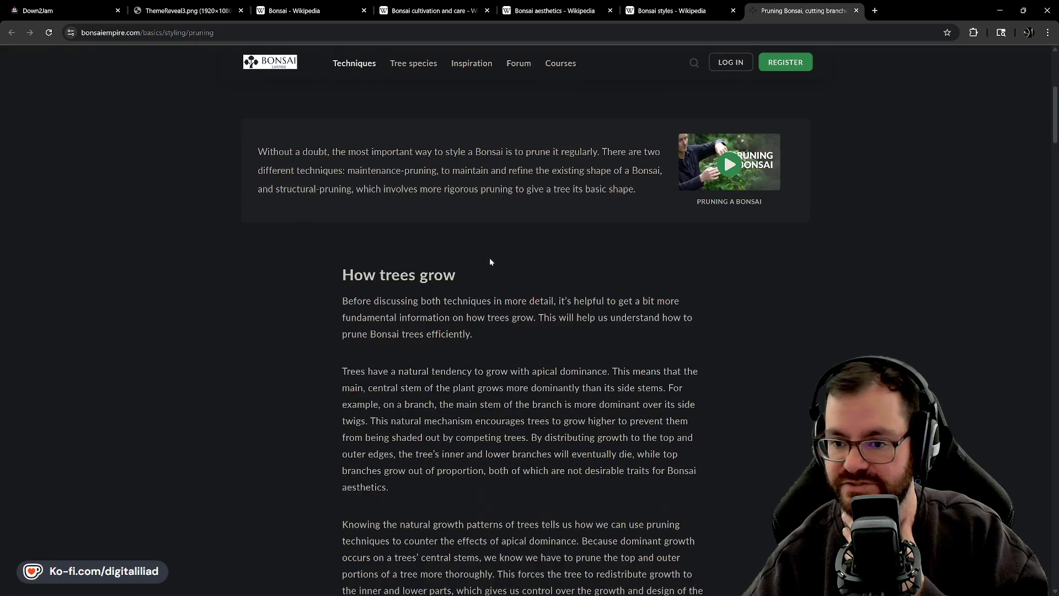
pyautogui.scroll(-20, 502, 258)
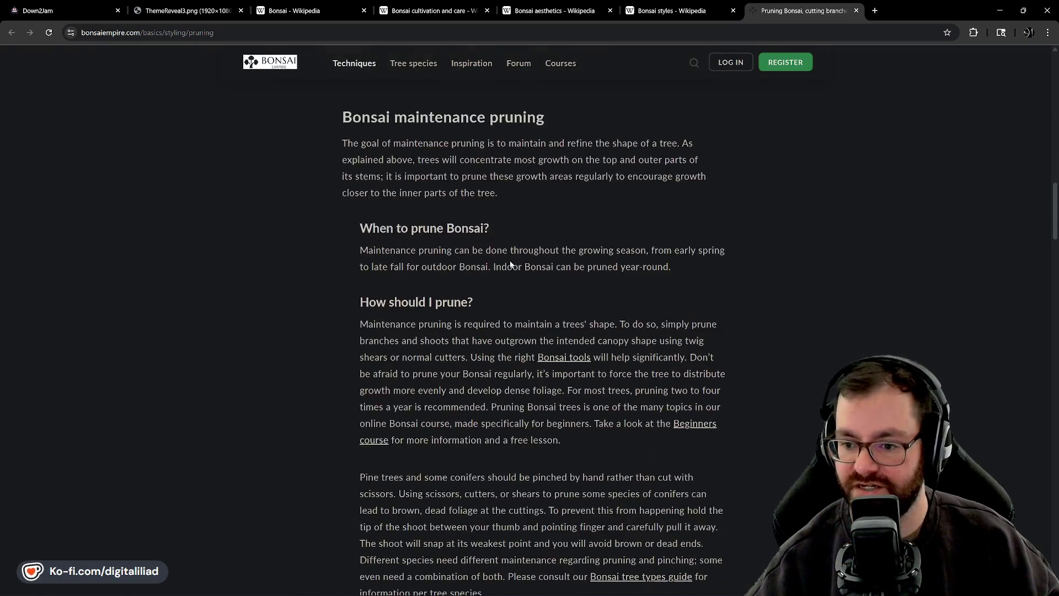
pyautogui.scroll(-7, 508, 264)
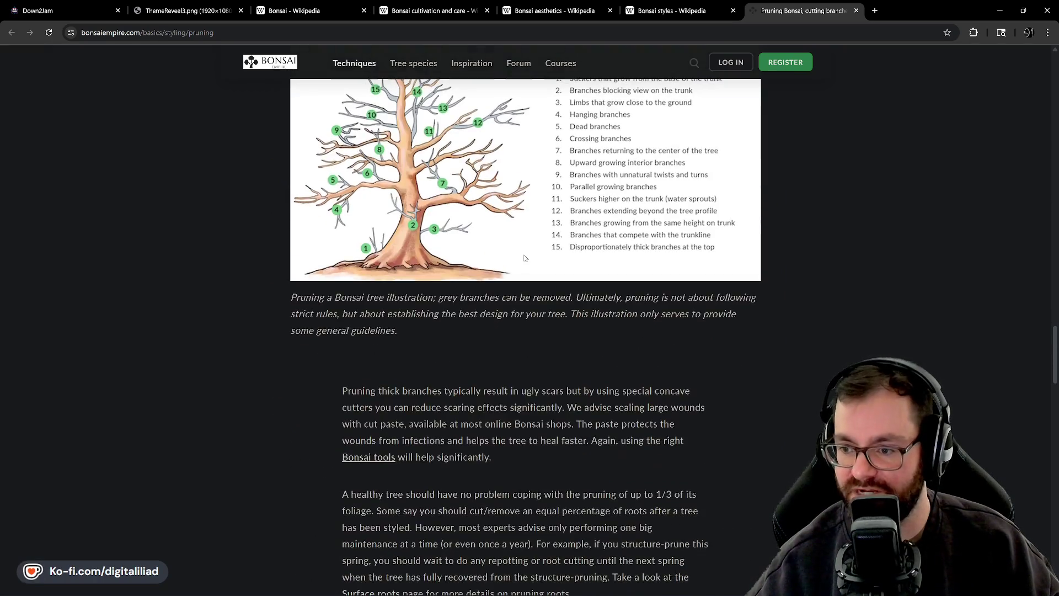
pyautogui.scroll(3, 531, 305)
pyautogui.scroll(-3, 531, 305)
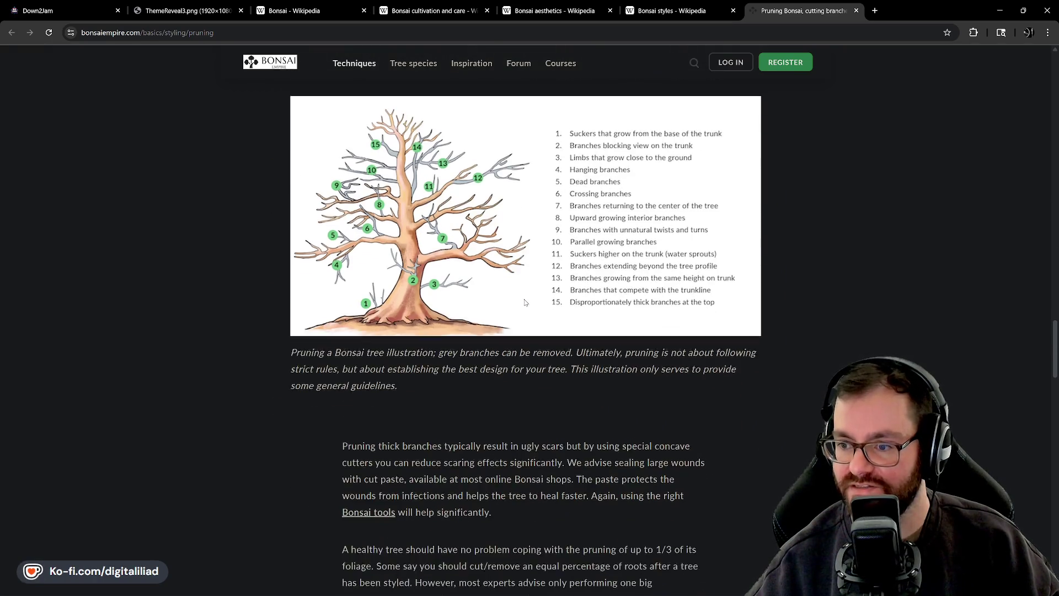
pyautogui.hotkey('ctrl', '+')
pyautogui.hotkey('ctrl', '+')
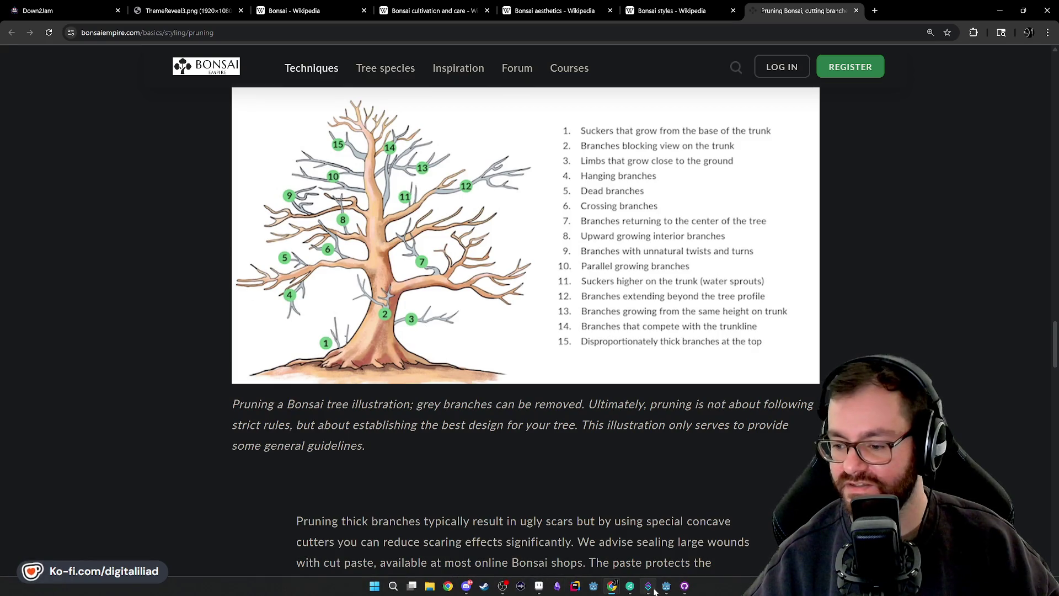
pyautogui.click(649, 587)
# Run the voxel bonsai project, regenerate the tree four times in the game view, then stop it.
pyautogui.click(862, 21)
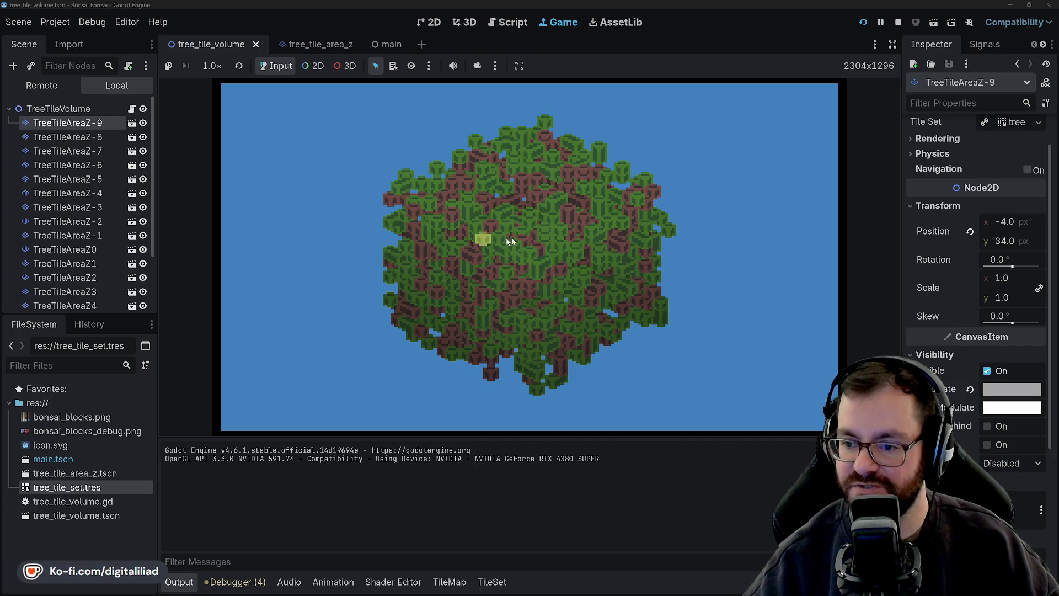
pyautogui.click(503, 317)
pyautogui.moveTo(467, 208); pyautogui.dragTo(469, 277)
pyautogui.click(469, 277)
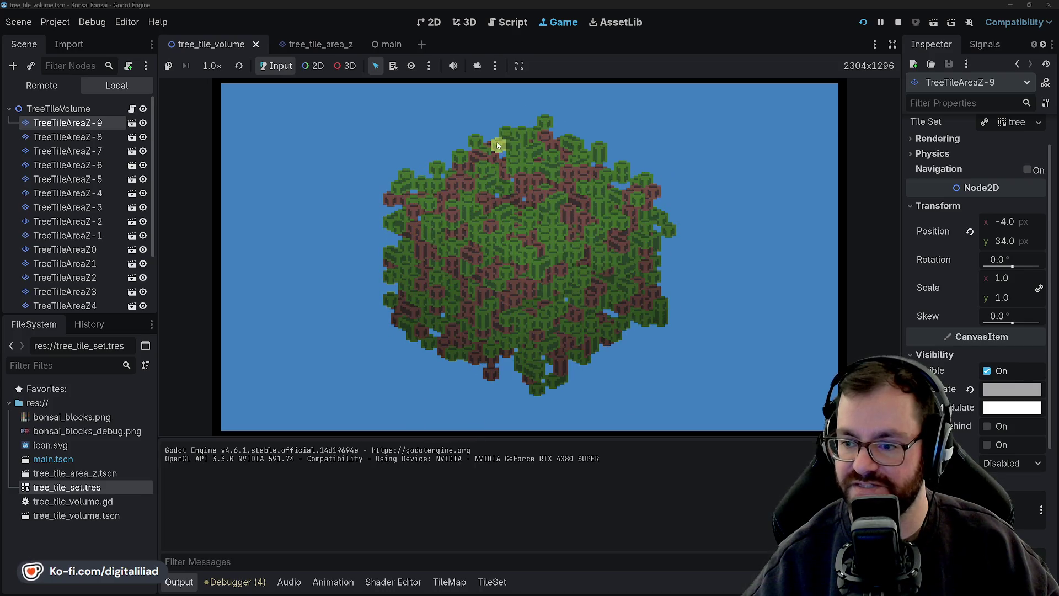
pyautogui.click(540, 142)
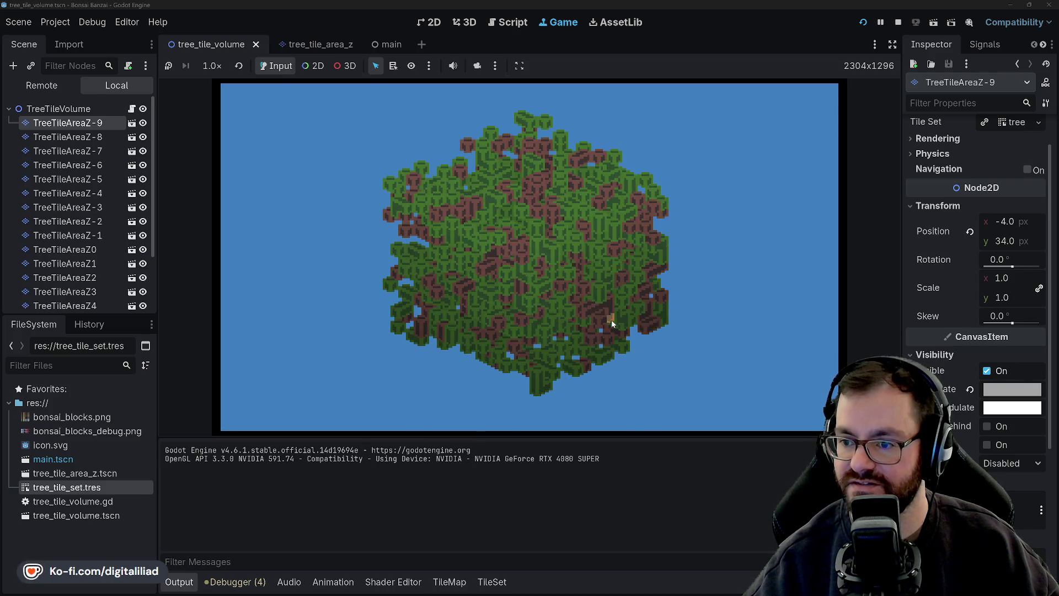
pyautogui.click(905, 22)
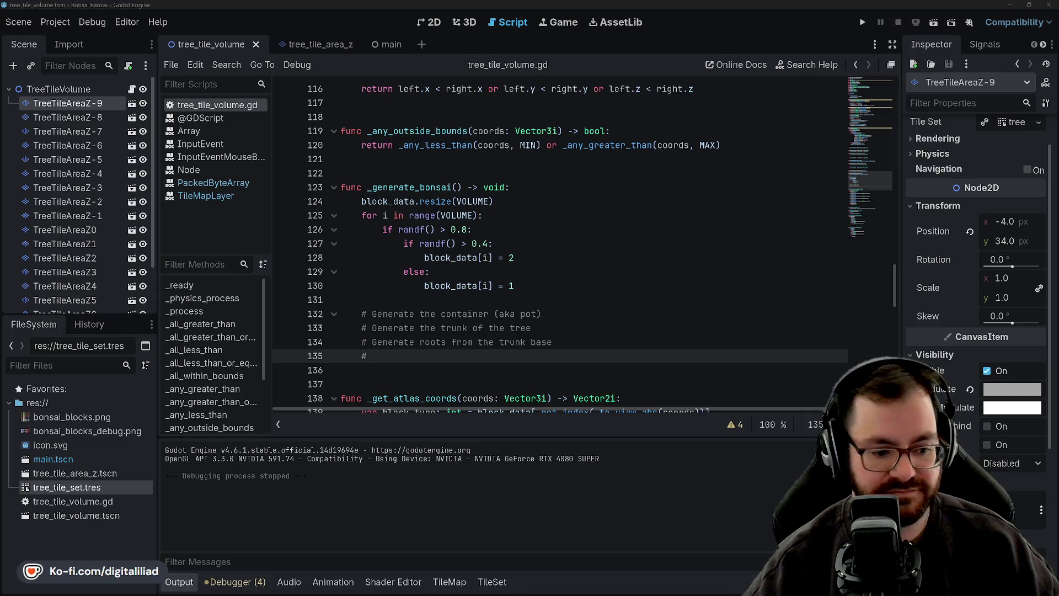
pyautogui.click(491, 159)
pyautogui.press('Down')
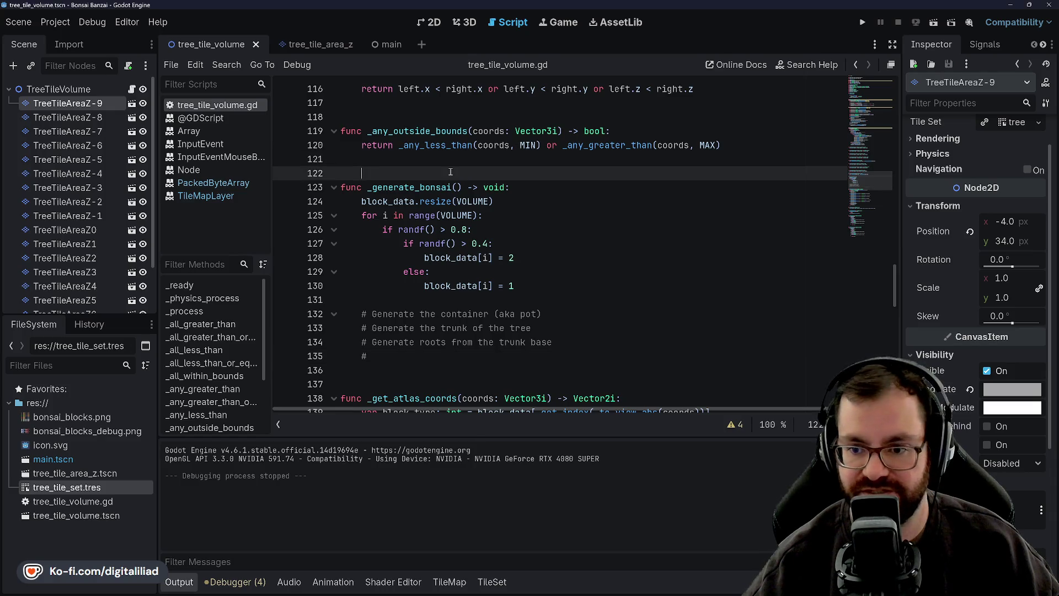
pyautogui.press('Up')
pyautogui.press('Up')
pyautogui.press('Down')
pyautogui.press('Down')
pyautogui.press('Up')
pyautogui.press('Down')
pyautogui.press('Down')
pyautogui.press('Down')
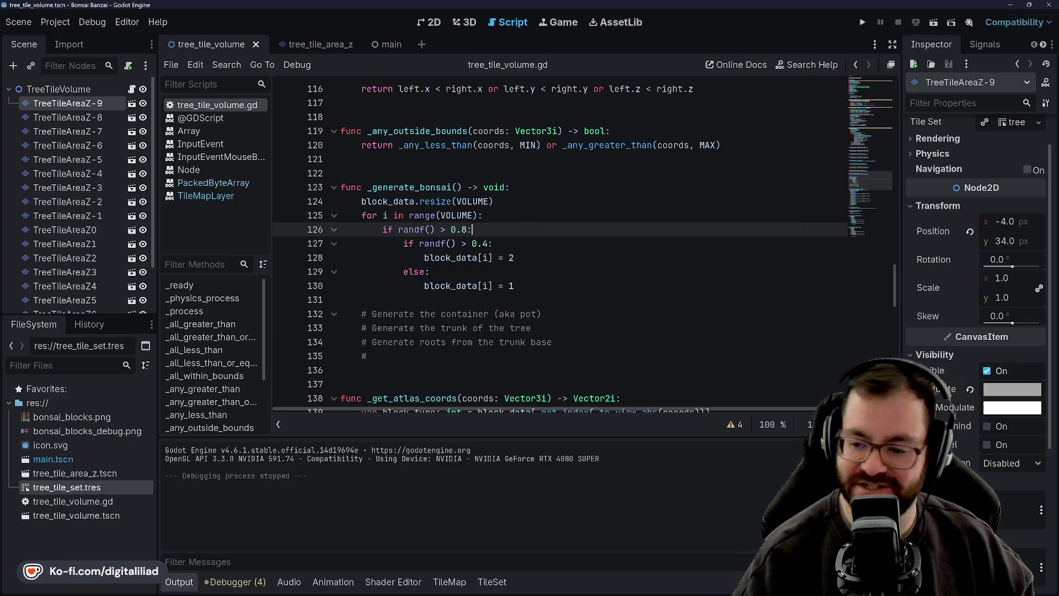
pyautogui.moveTo(612, 585)
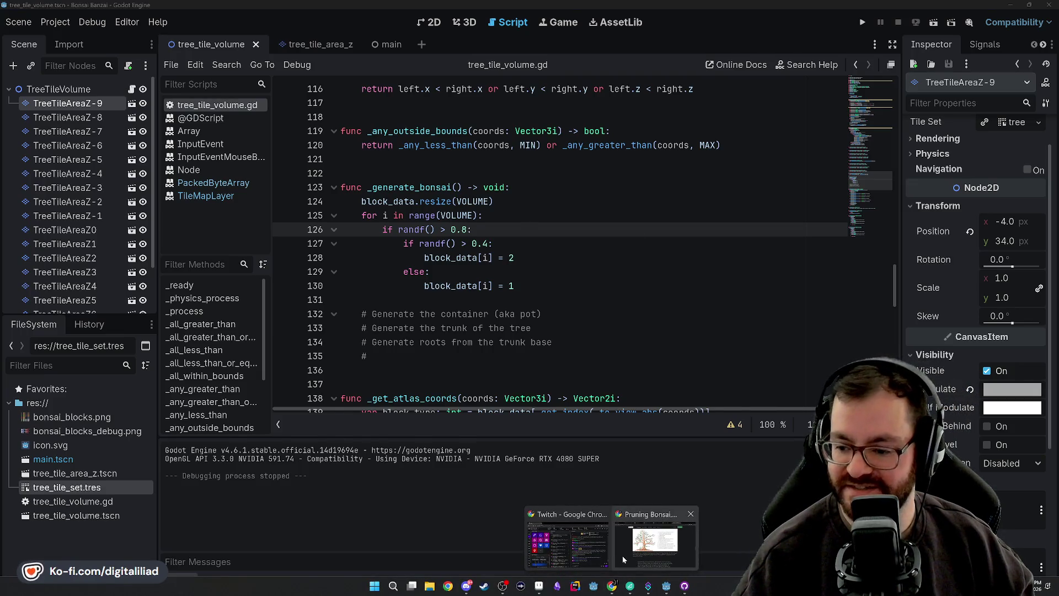
pyautogui.click(622, 557)
# Glance over the Bonsai styles article thumbnails, then minimize Chrome to return to the Godot script.
pyautogui.click(653, 11)
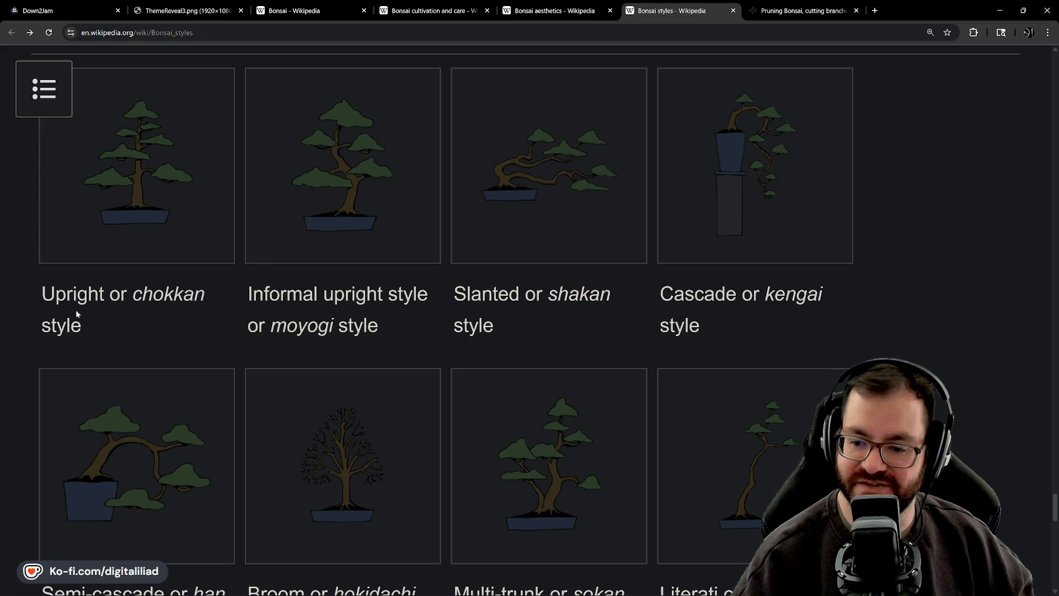
pyautogui.scroll(-2, 405, 312)
pyautogui.scroll(2, 446, 302)
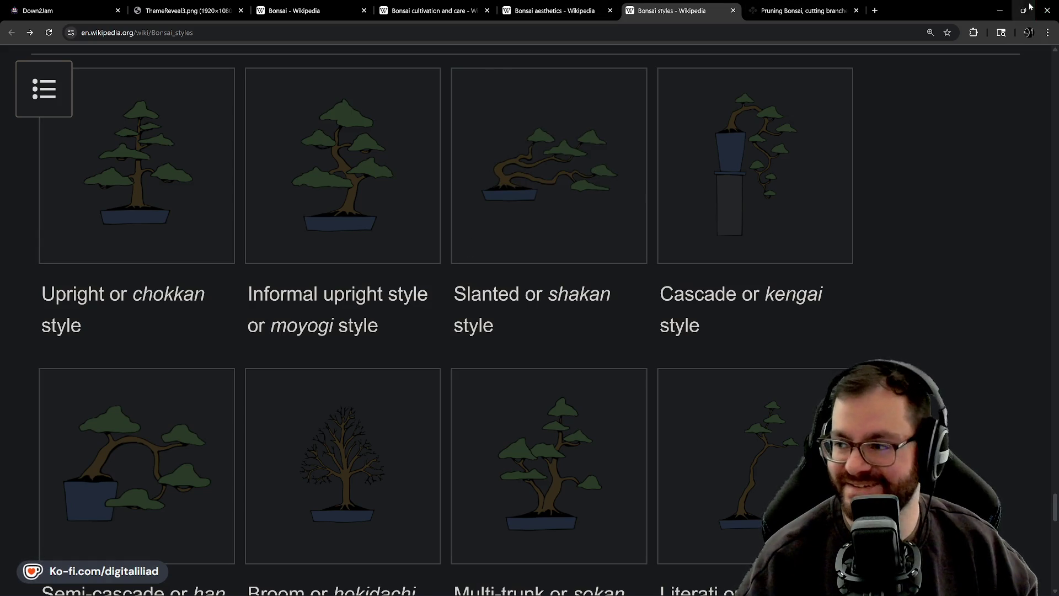
pyautogui.click(999, 16)
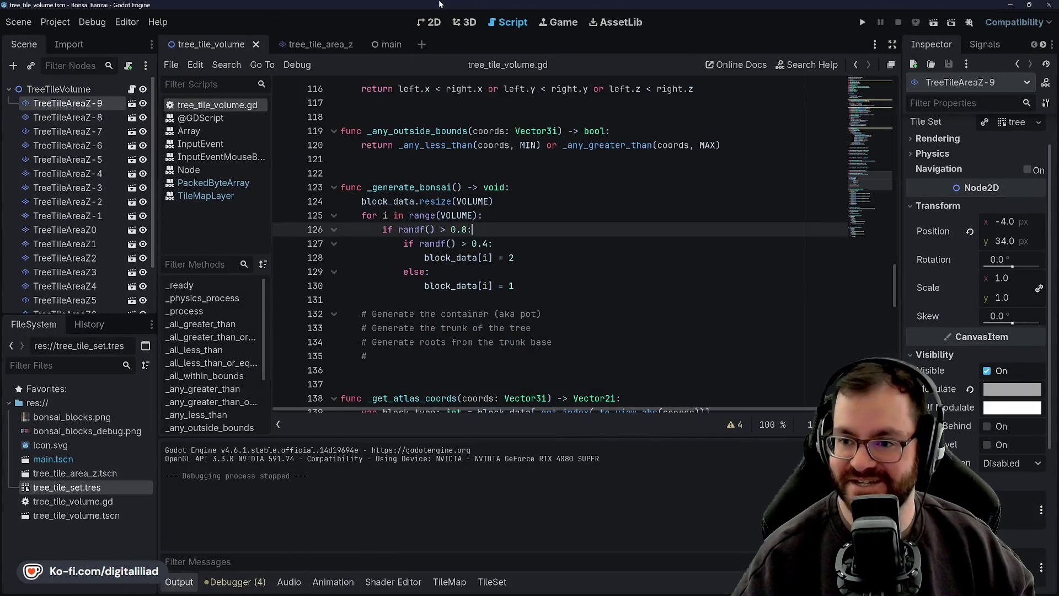
pyautogui.click(507, 200)
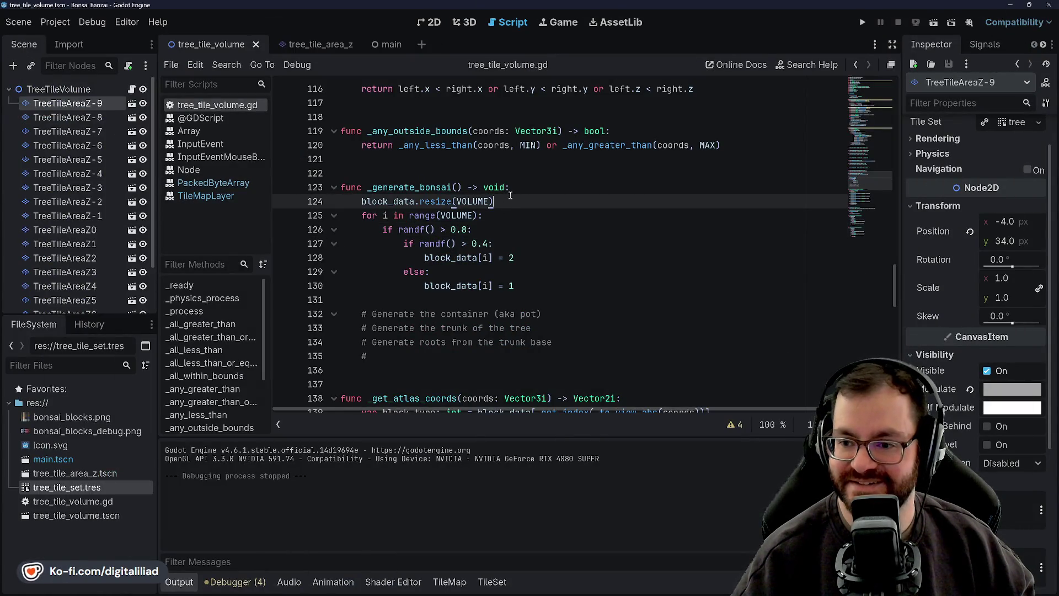
pyautogui.press('Down')
pyautogui.press('Down')
pyautogui.press('Down')
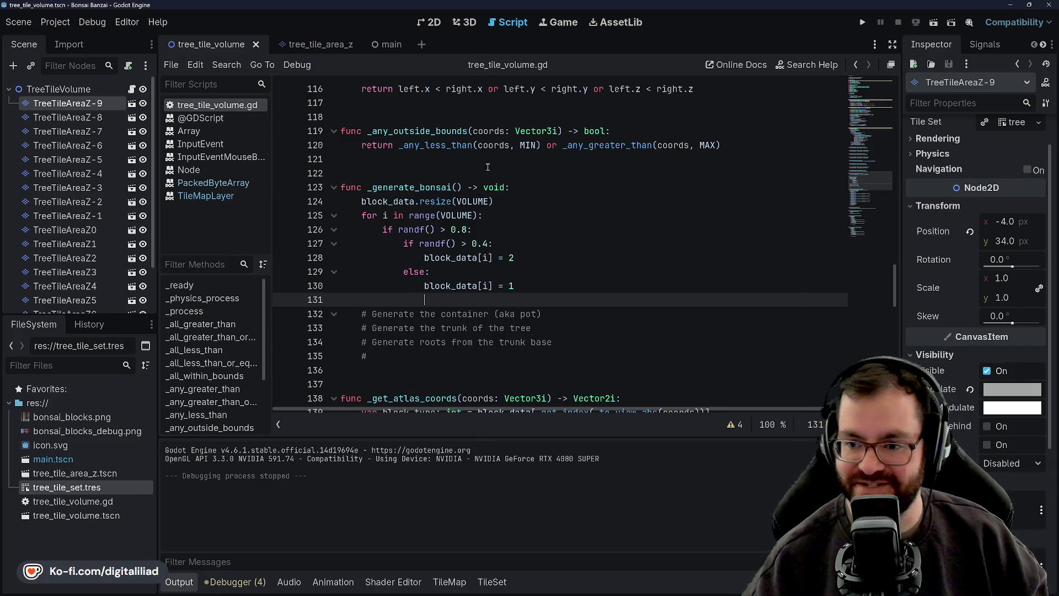
pyautogui.click(543, 187)
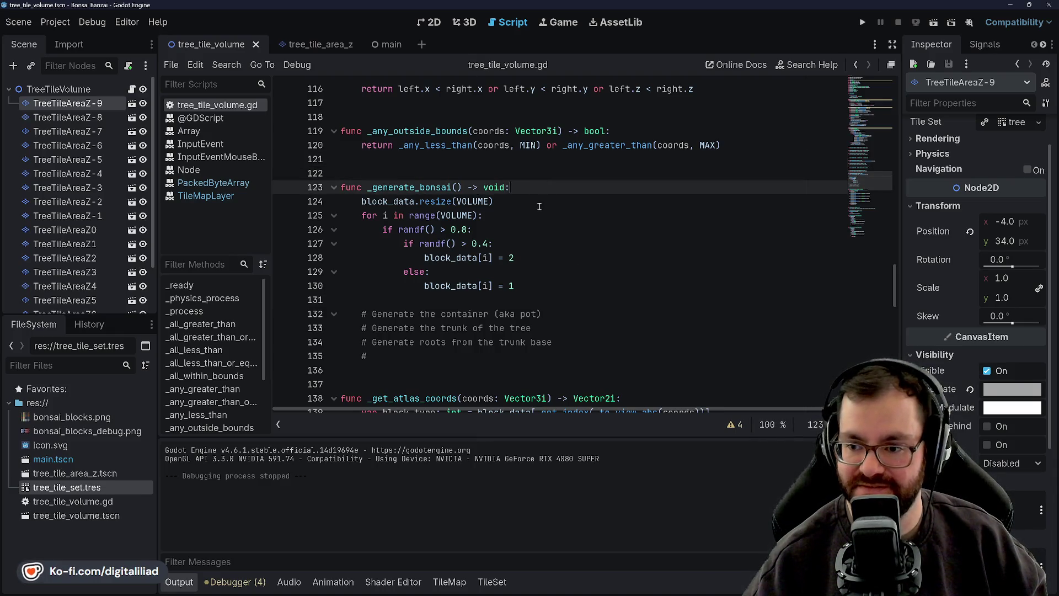
pyautogui.press('Down')
pyautogui.press('Down')
pyautogui.press('Down')
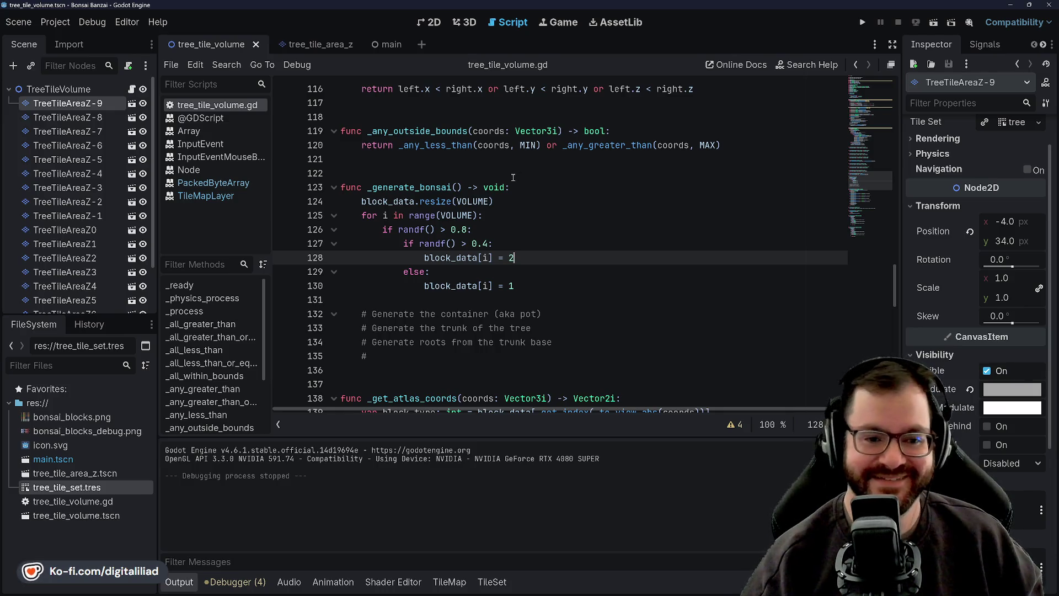
pyautogui.click(474, 174)
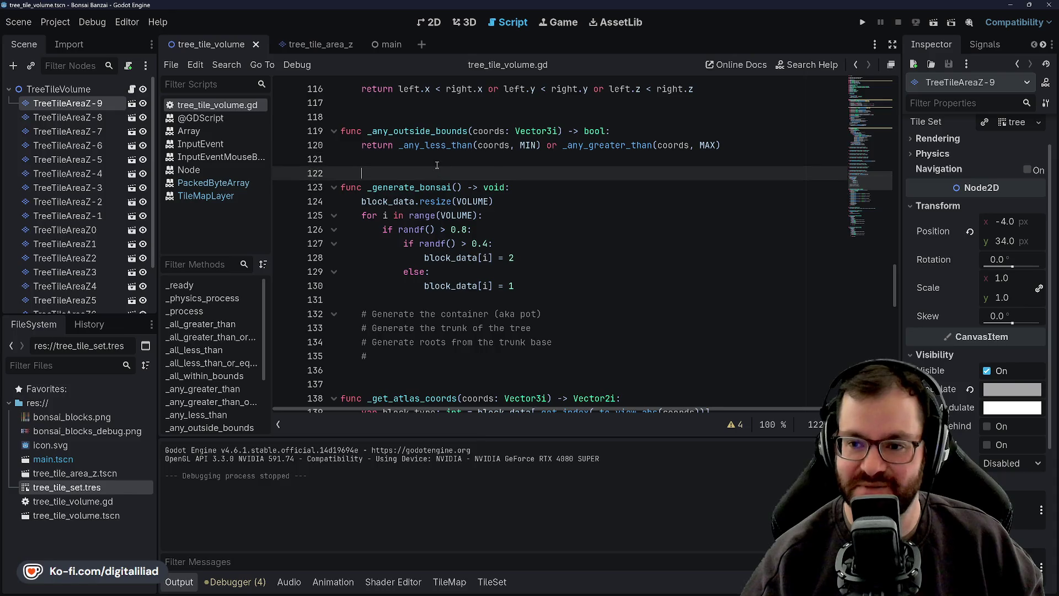
# Look through the _any_greater_than_or_equal_to and _any_less_than helper functions.
pyautogui.press('Up')
pyautogui.press('Up')
pyautogui.press('Up')
pyautogui.scroll(3, 449, 143)
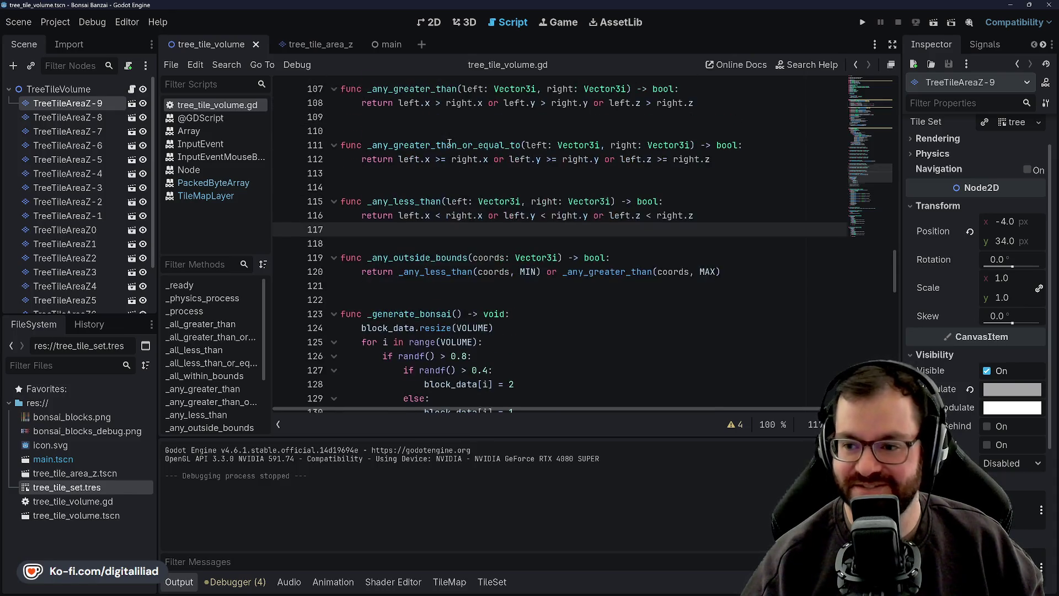
pyautogui.scroll(4, 450, 143)
pyautogui.scroll(-3, 455, 172)
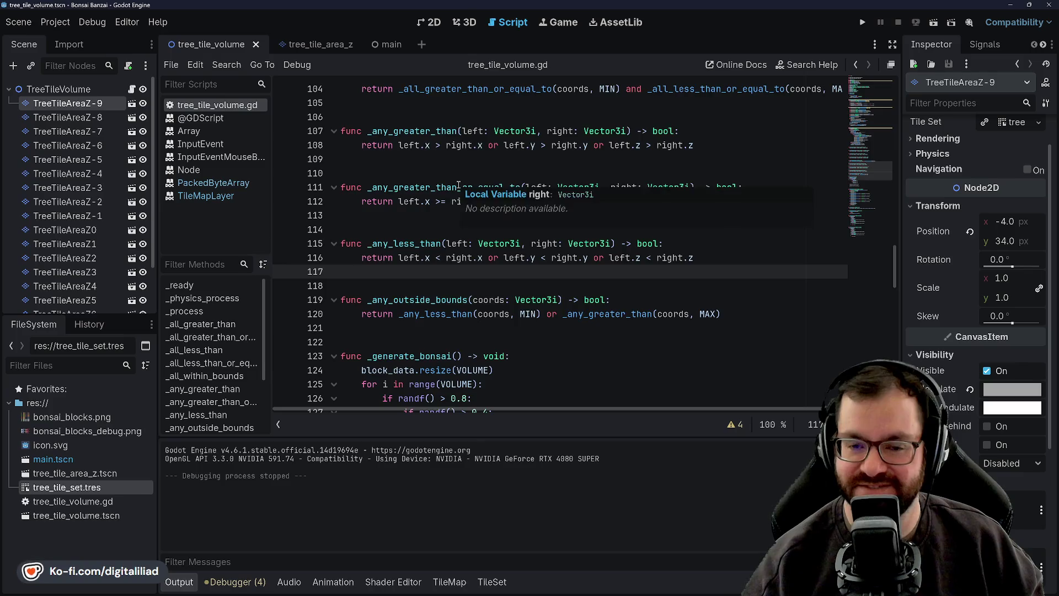
pyautogui.scroll(-1, 459, 186)
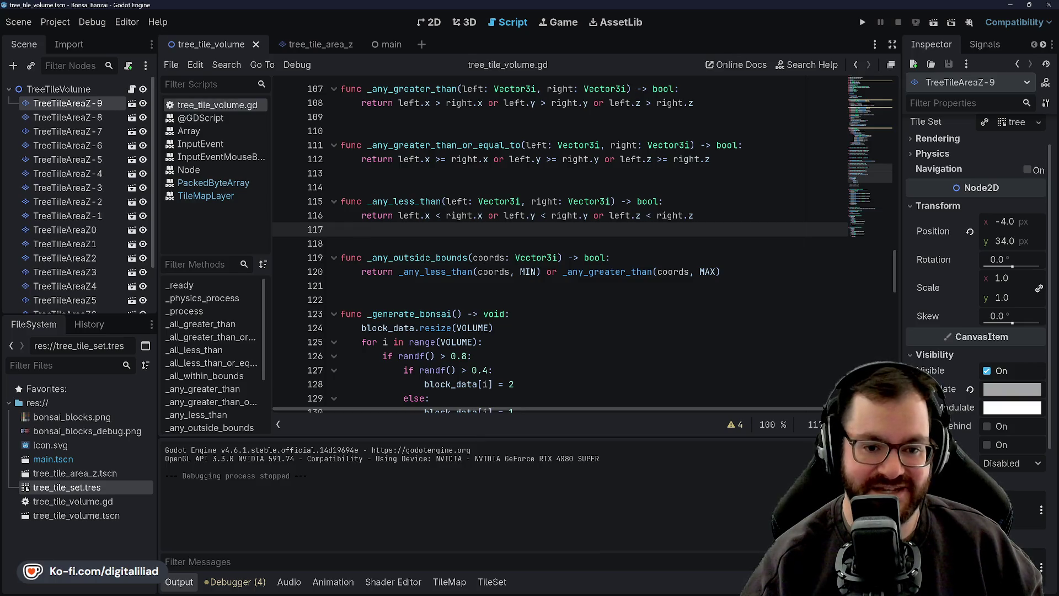
pyautogui.click(380, 177)
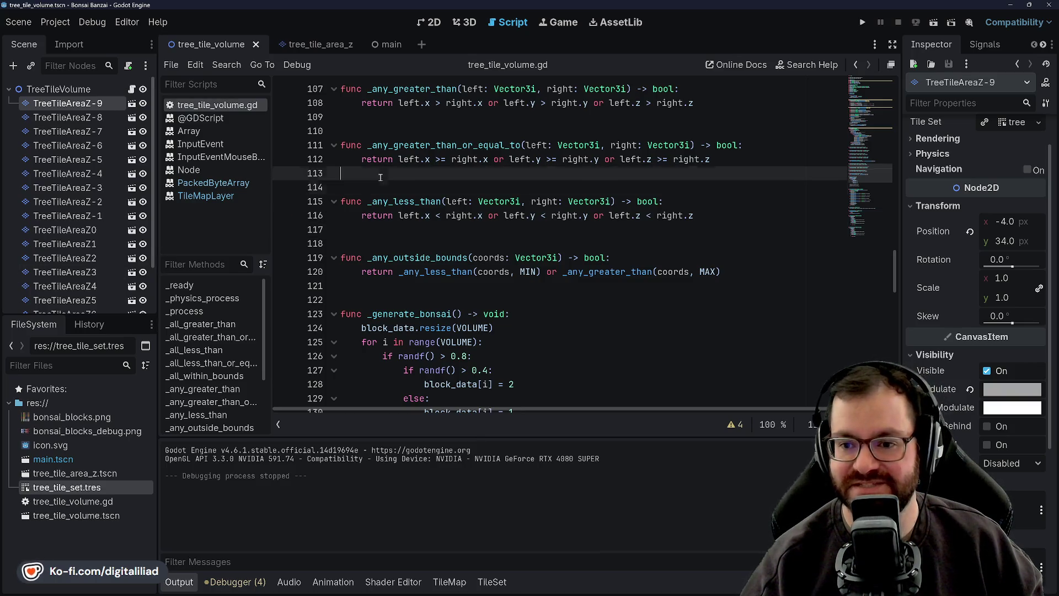
pyautogui.click(380, 244)
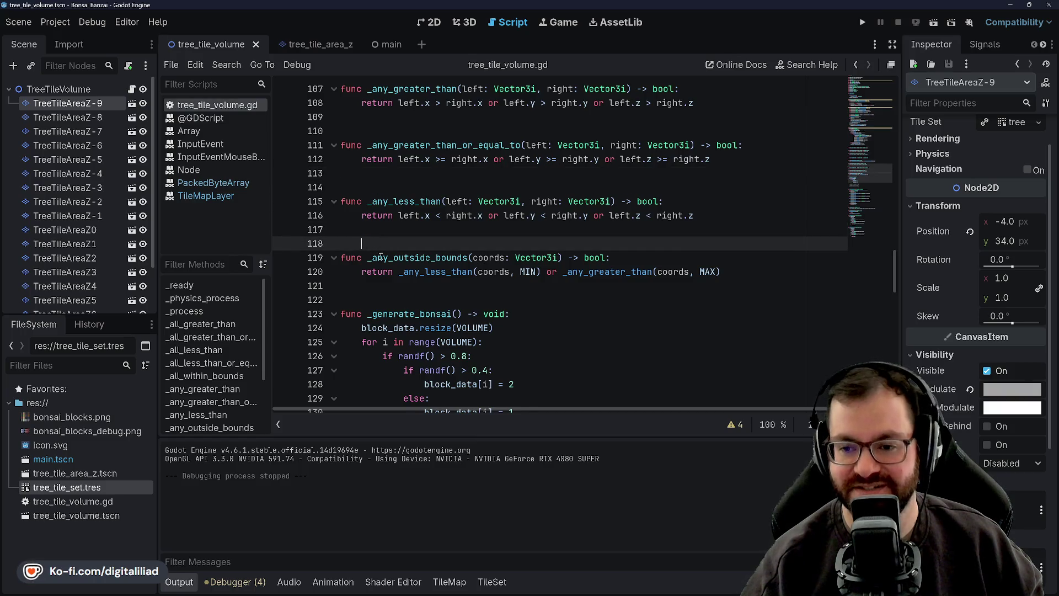
# Indent the empty line 131 after the random-fill loop into _generate_bonsai's body.
pyautogui.scroll(-1, 380, 256)
pyautogui.click(379, 245)
pyautogui.scroll(-1, 377, 250)
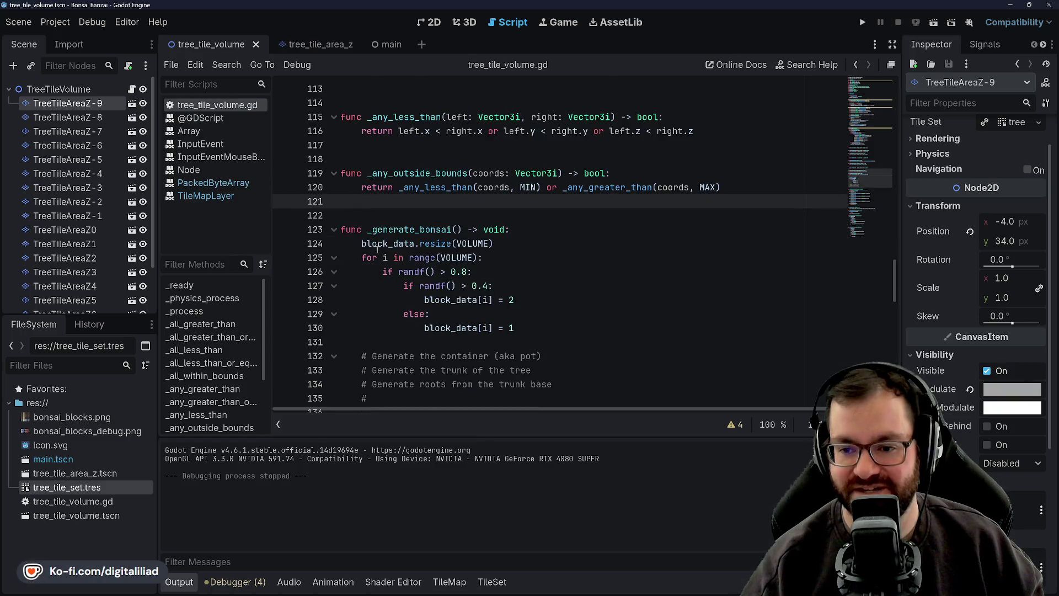
pyautogui.scroll(-1, 377, 263)
pyautogui.scroll(-1, 374, 283)
pyautogui.click(377, 257)
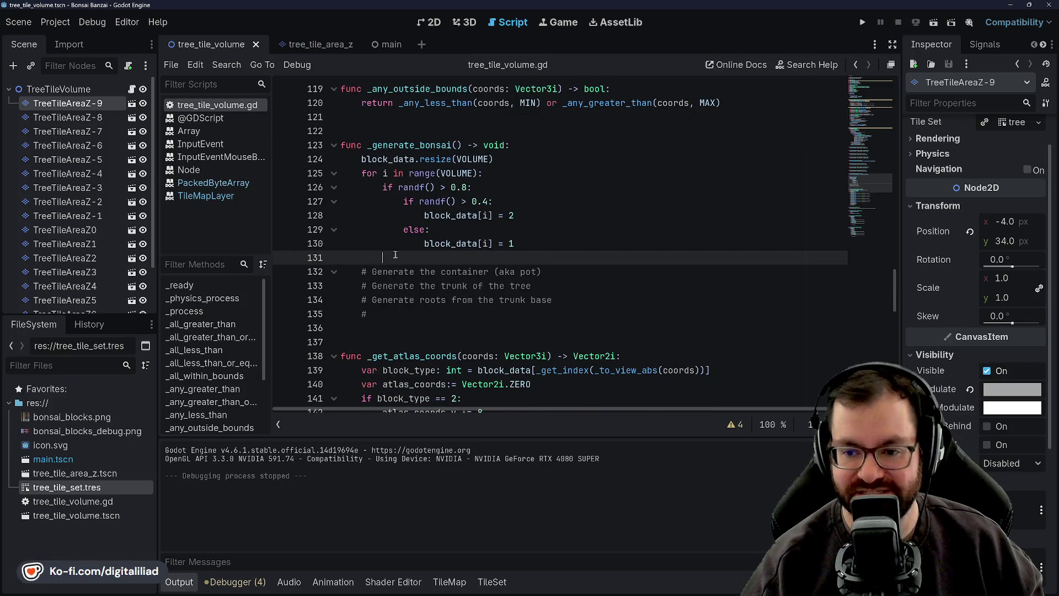
pyautogui.press('Tab')
pyautogui.press('Tab')
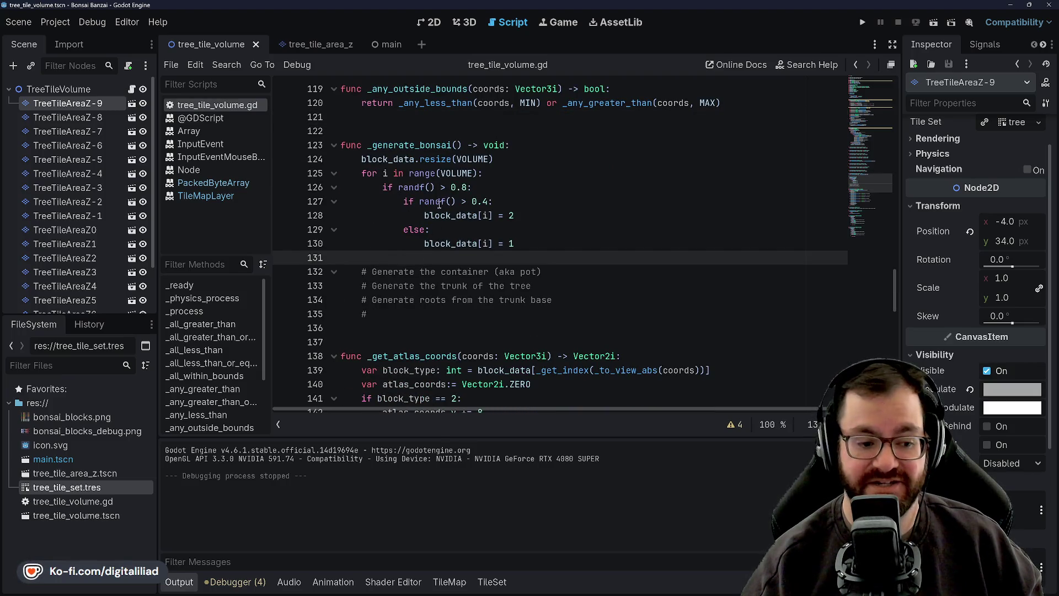
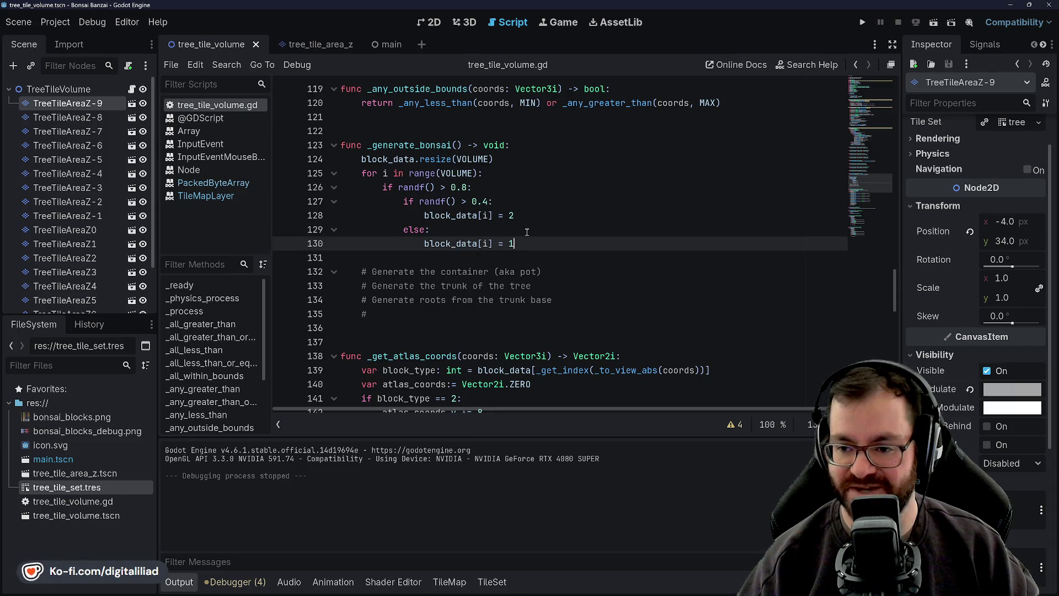
# Move through the planning comments on lines 128–136 of _generate_bonsai to review them.
pyautogui.click(529, 215)
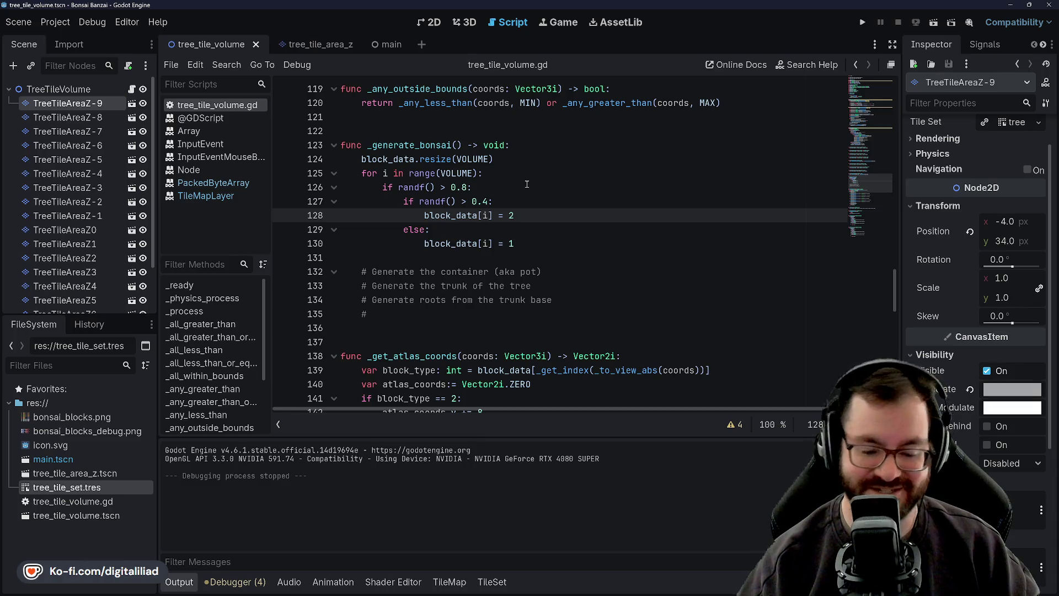
pyautogui.scroll(-1, 496, 221)
pyautogui.click(427, 281)
pyautogui.press('Up')
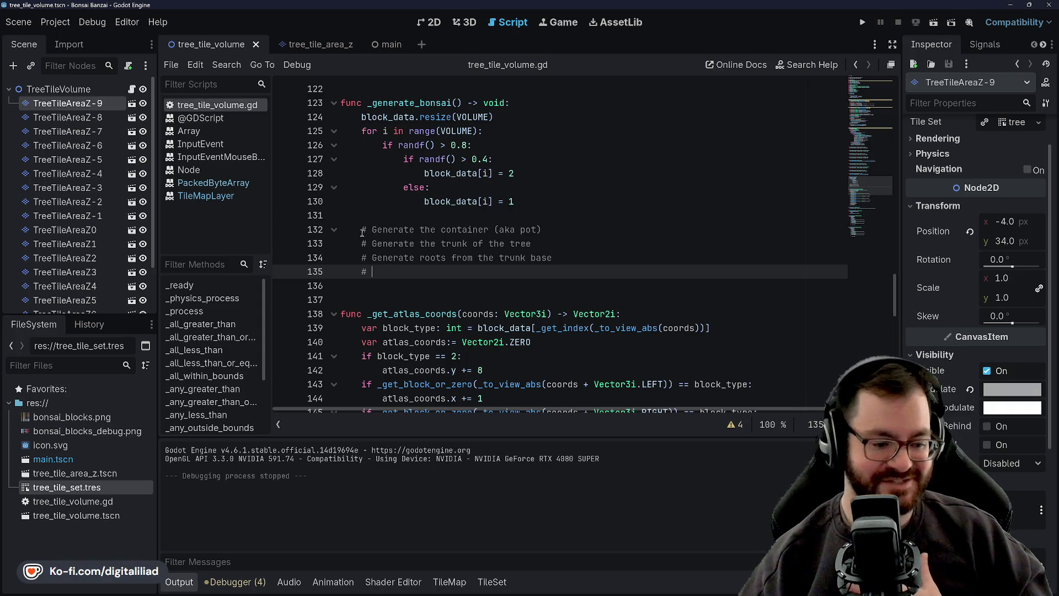
pyautogui.click(372, 244)
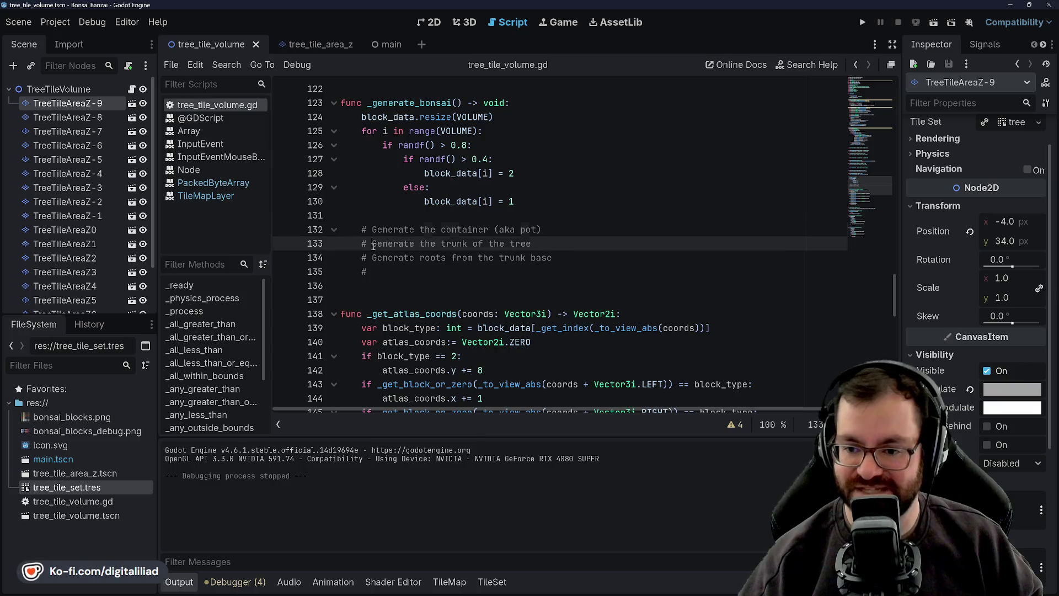
pyautogui.press('Down')
pyautogui.press('Down')
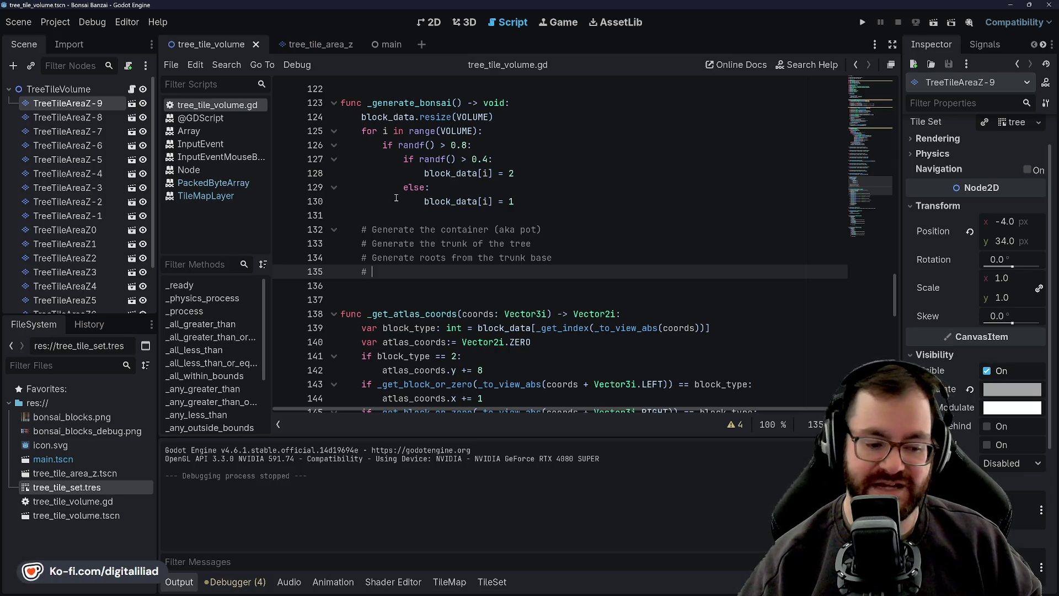
pyautogui.click(393, 215)
pyautogui.click(399, 266)
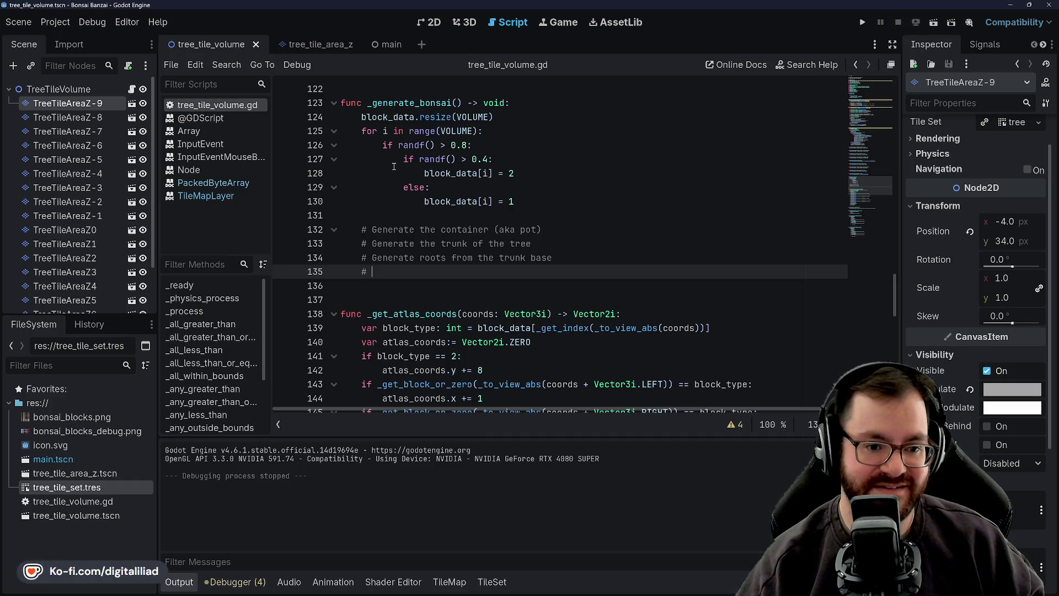
pyautogui.click(394, 215)
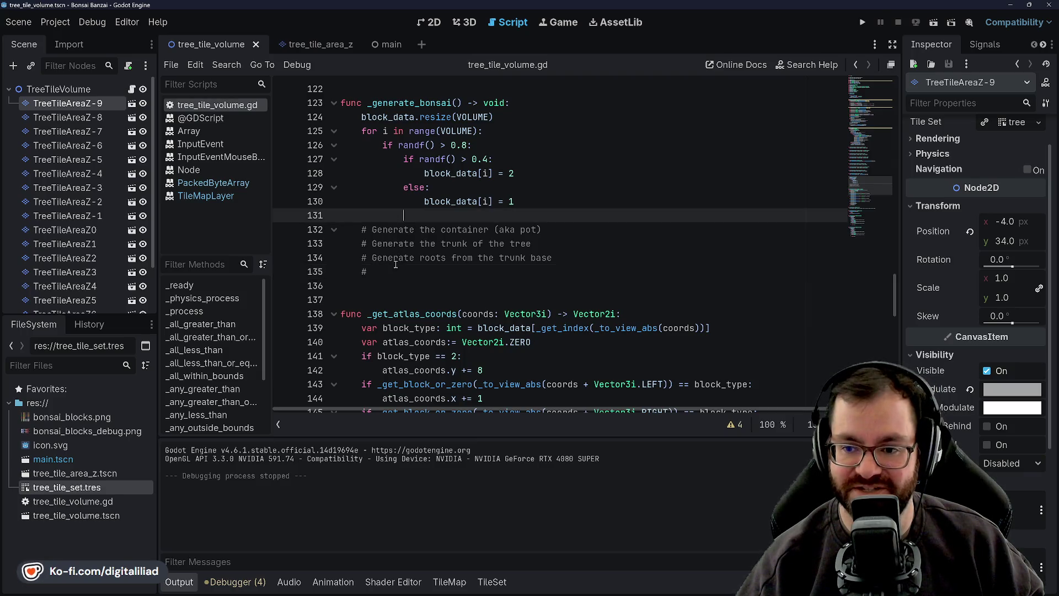
pyautogui.click(395, 266)
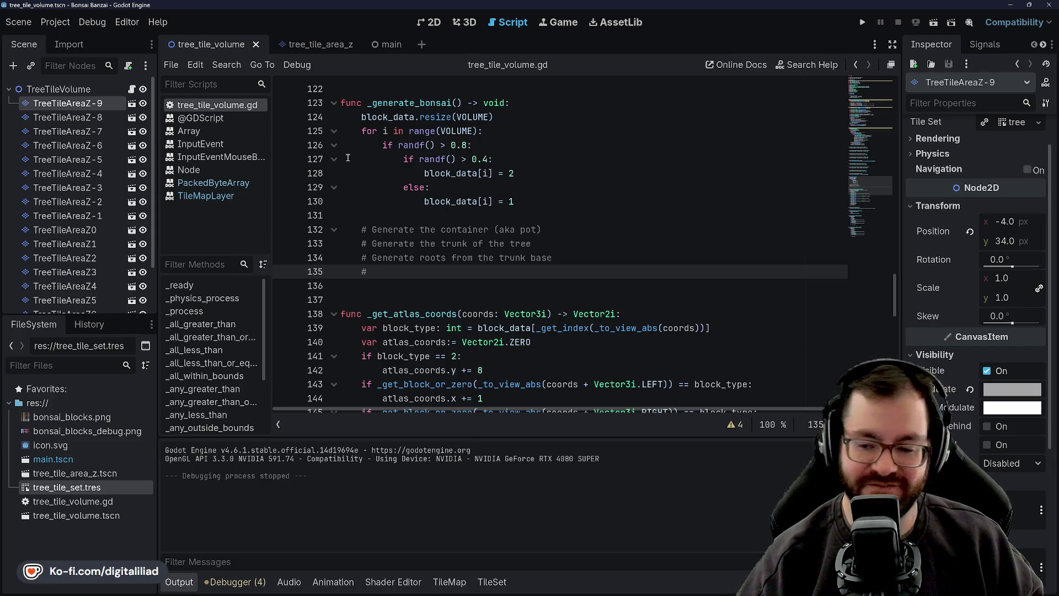
pyautogui.click(386, 215)
pyautogui.moveTo(551, 257); pyautogui.dragTo(386, 258)
pyautogui.click(405, 270)
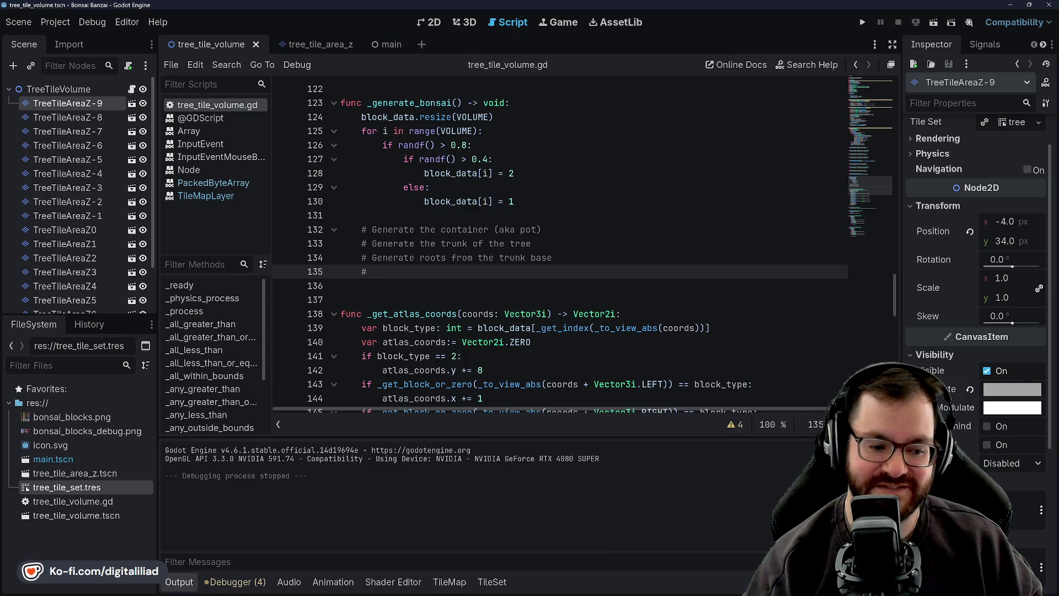
pyautogui.click(390, 281)
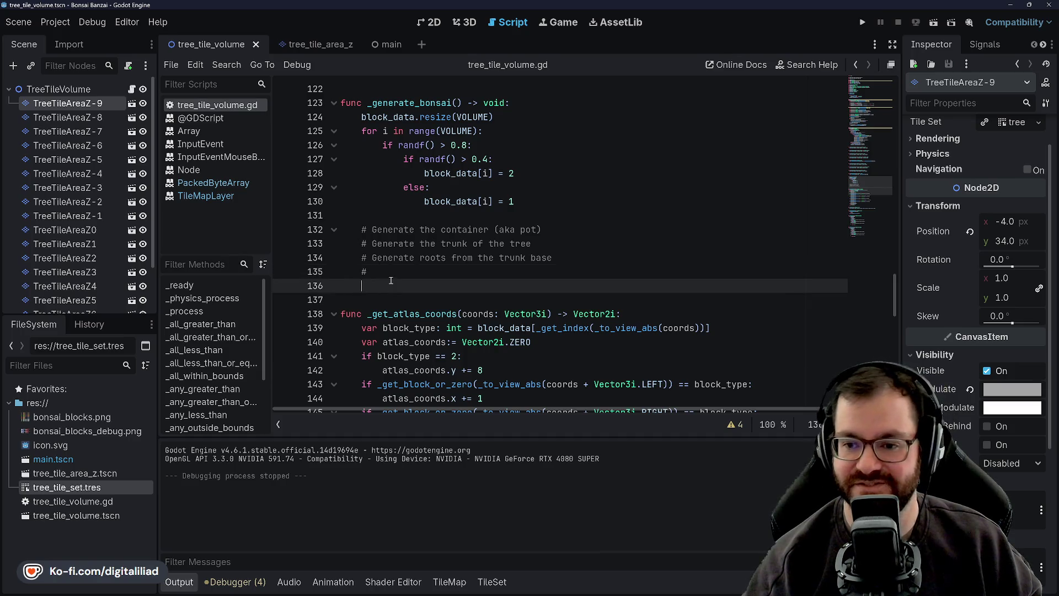
pyautogui.click(401, 216)
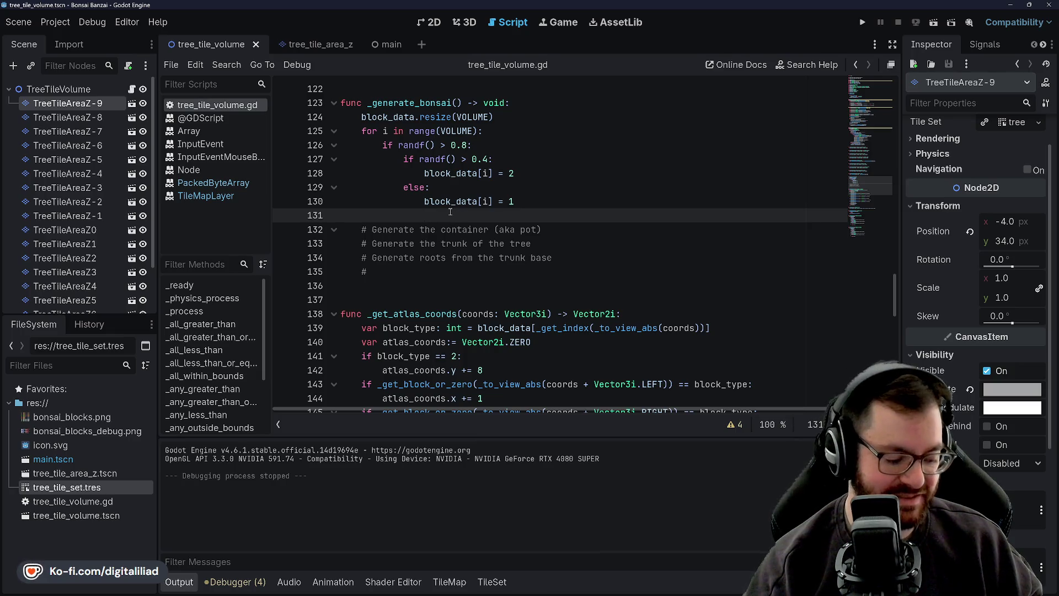
pyautogui.click(409, 271)
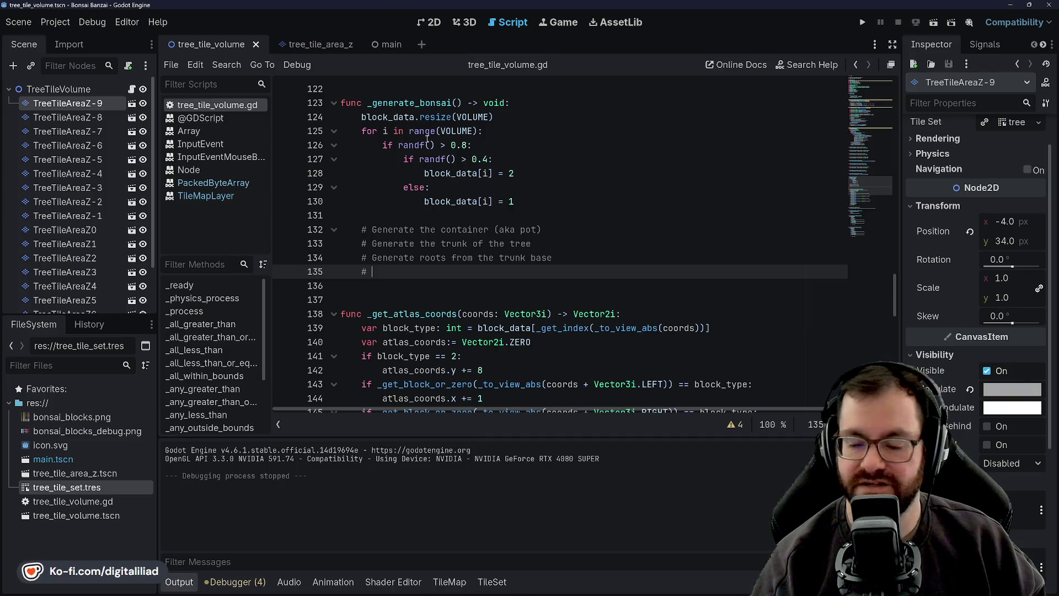
pyautogui.click(428, 215)
pyautogui.scroll(2, 424, 154)
pyautogui.scroll(-2, 428, 204)
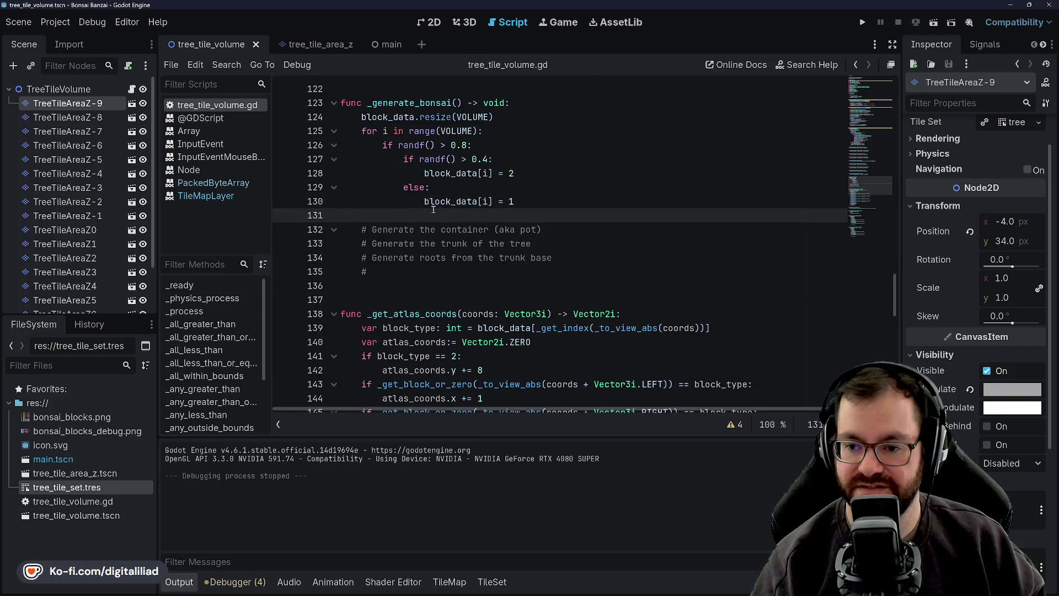
pyautogui.click(423, 271)
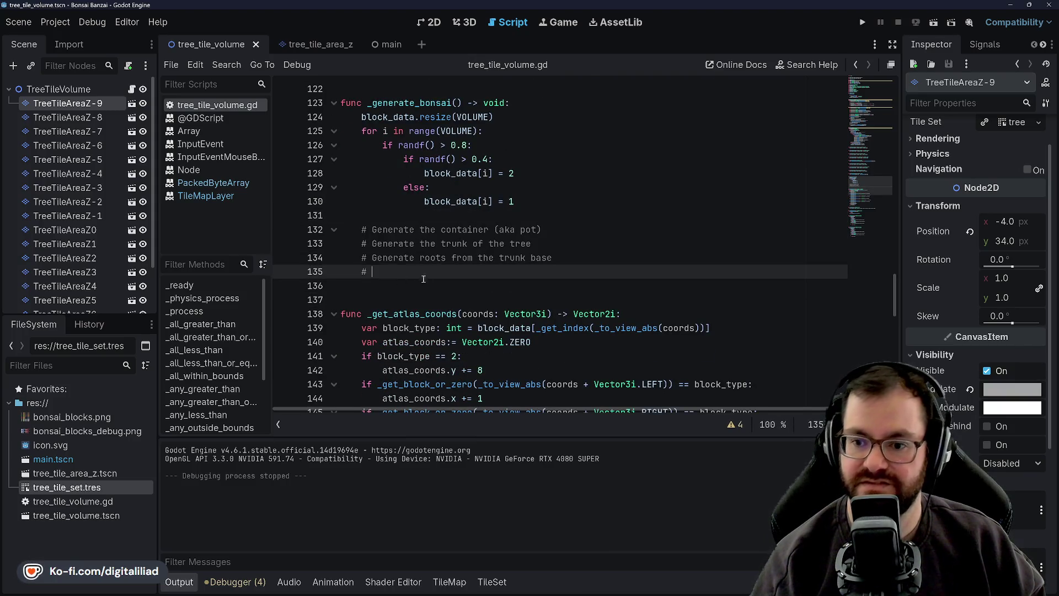
pyautogui.click(489, 229)
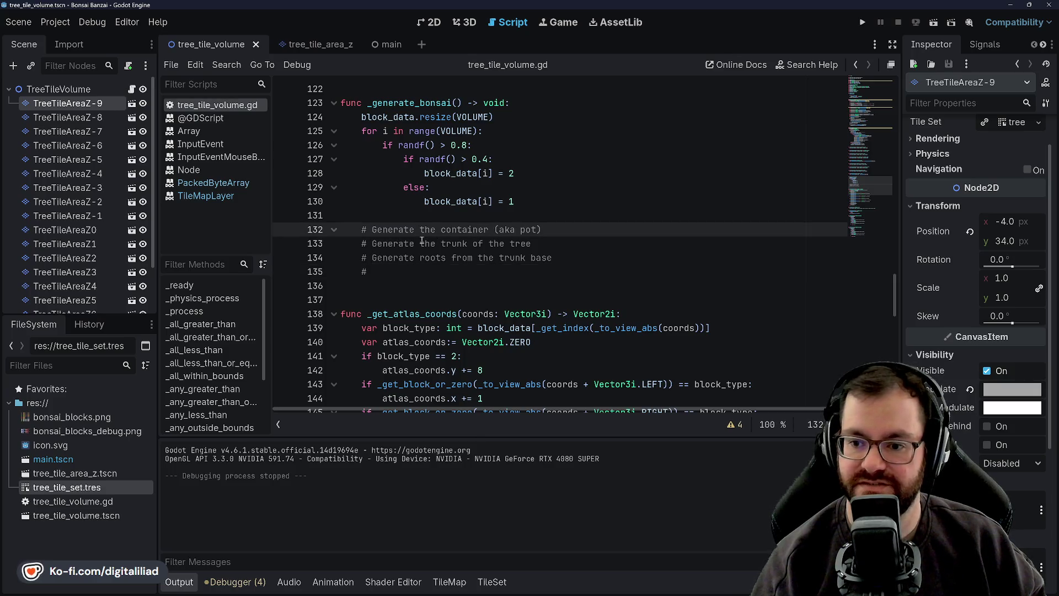
# Append 'out of the ppot' to the line 133 trunk comment.
pyautogui.doubleClick(392, 243)
pyautogui.click(457, 243)
pyautogui.click(519, 258)
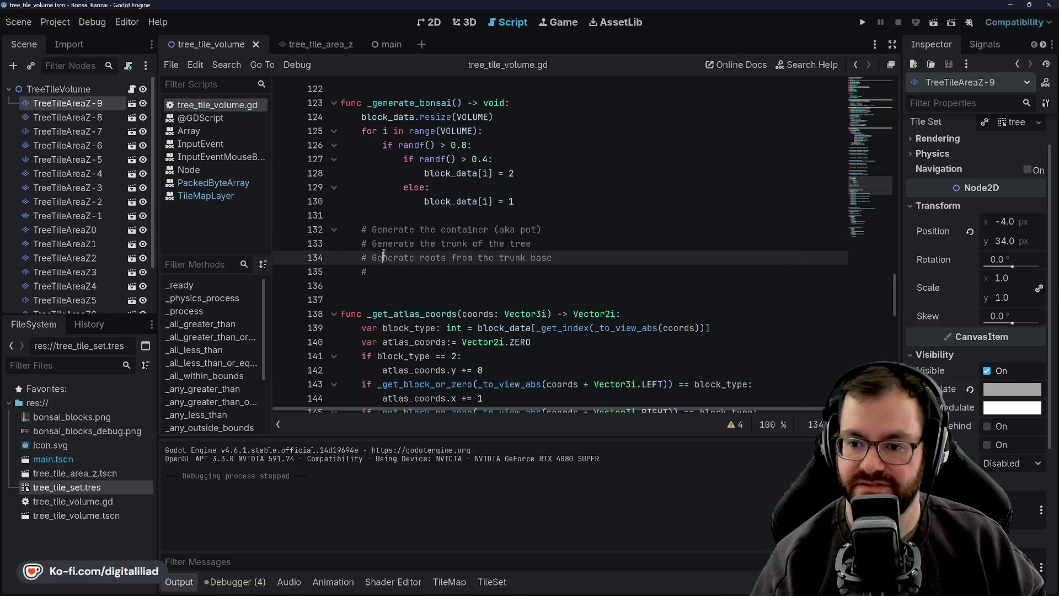
pyautogui.click(508, 273)
pyautogui.click(521, 257)
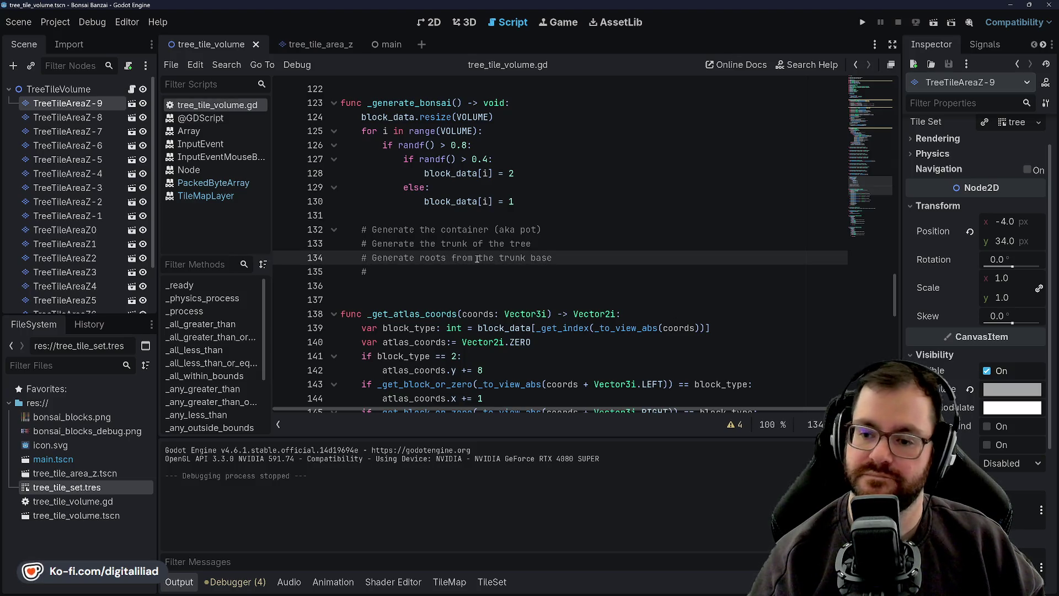
pyautogui.click(473, 243)
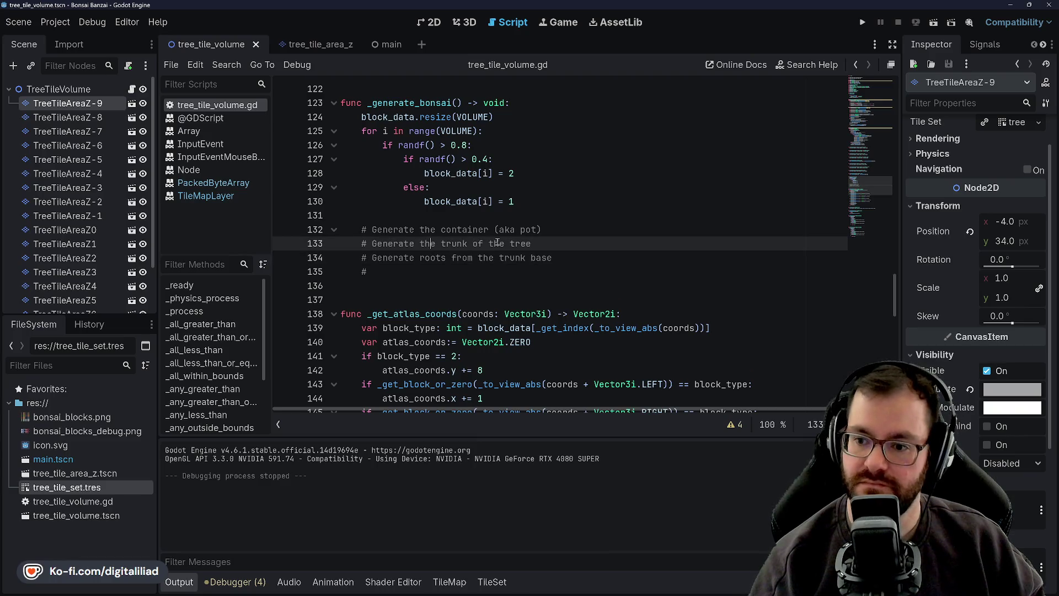
pyautogui.click(562, 241)
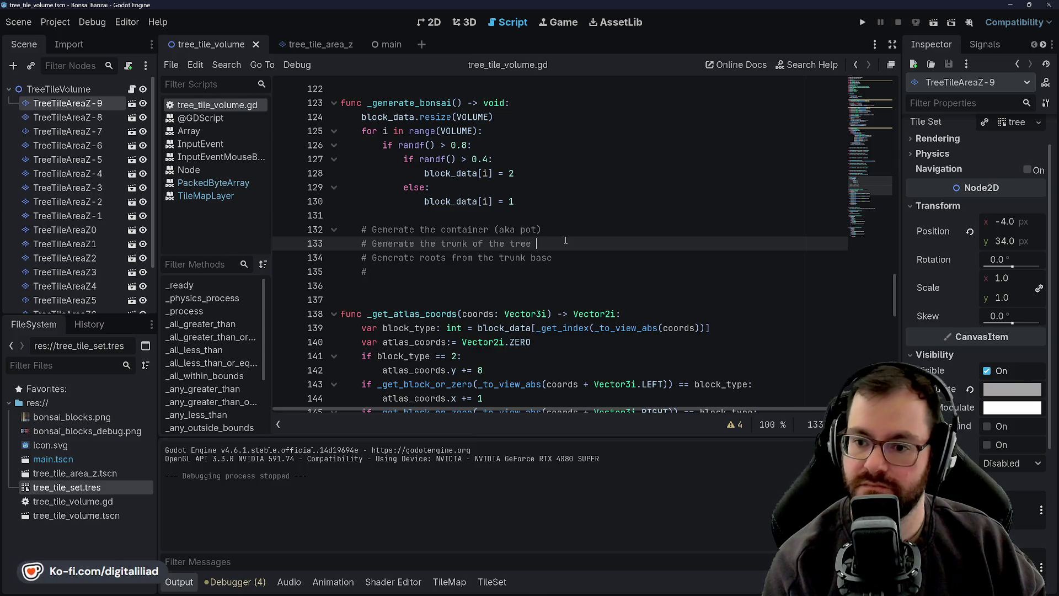
pyautogui.write('out of the ')
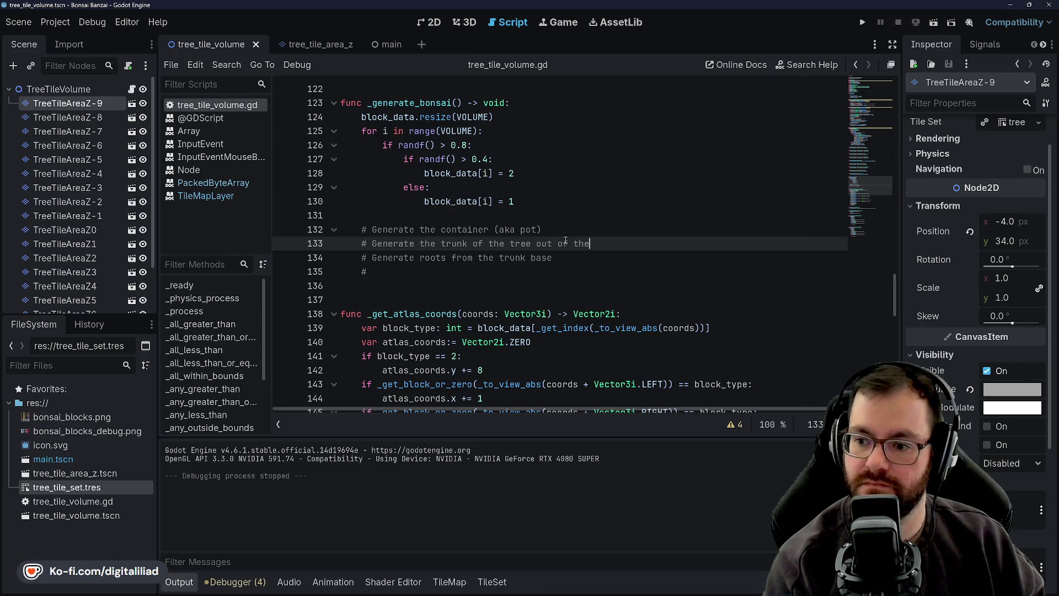
pyautogui.write('ppot')
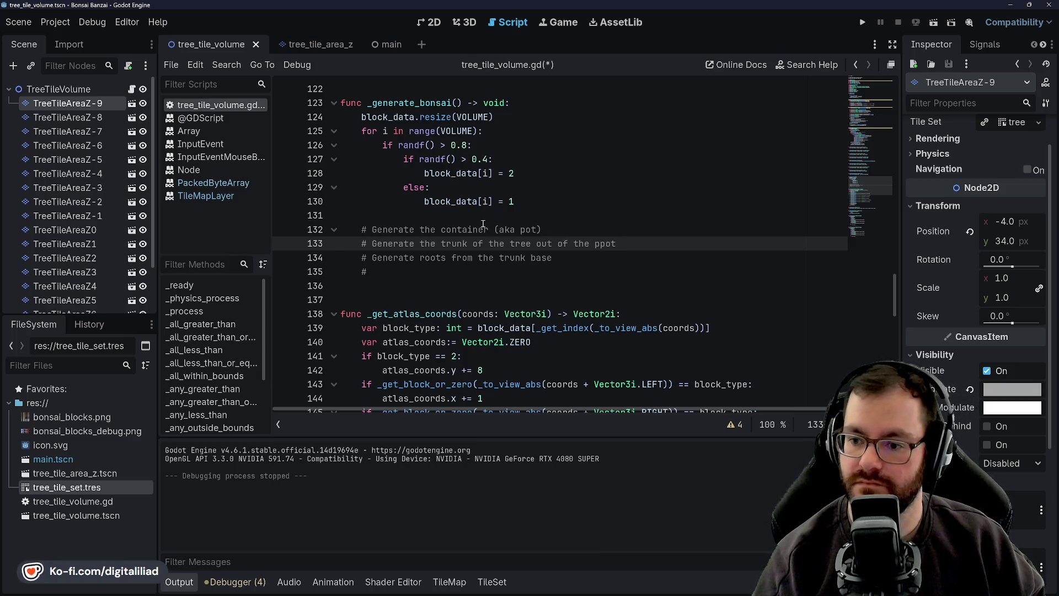
# On line 133, delete 'of the tree', add '(s)', and correct 'ppot' to 'pot'.
pyautogui.click(503, 230)
pyautogui.moveTo(468, 244); pyautogui.dragTo(536, 243)
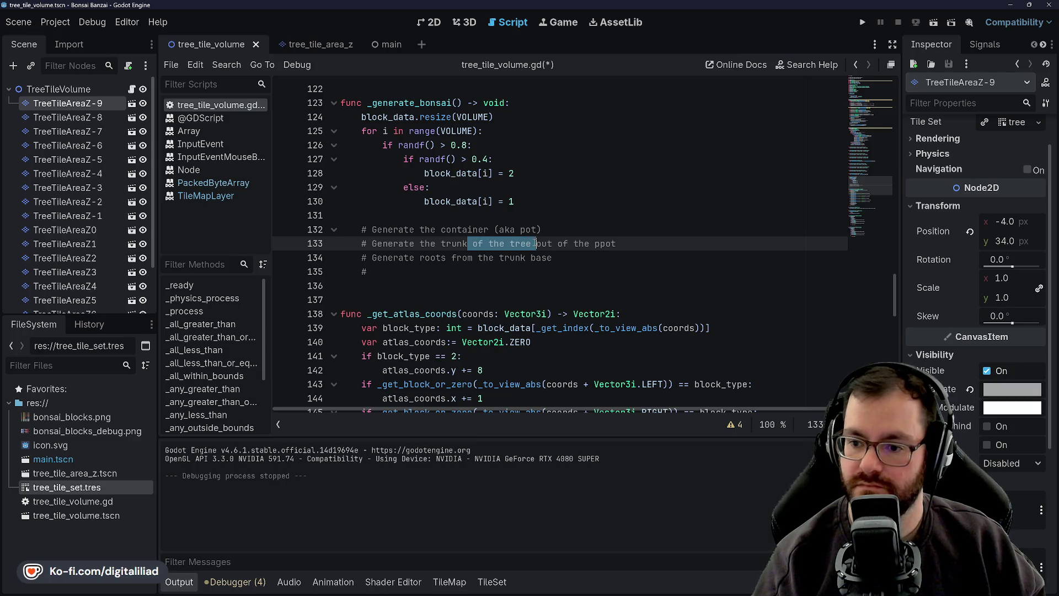
pyautogui.press('BackSpace')
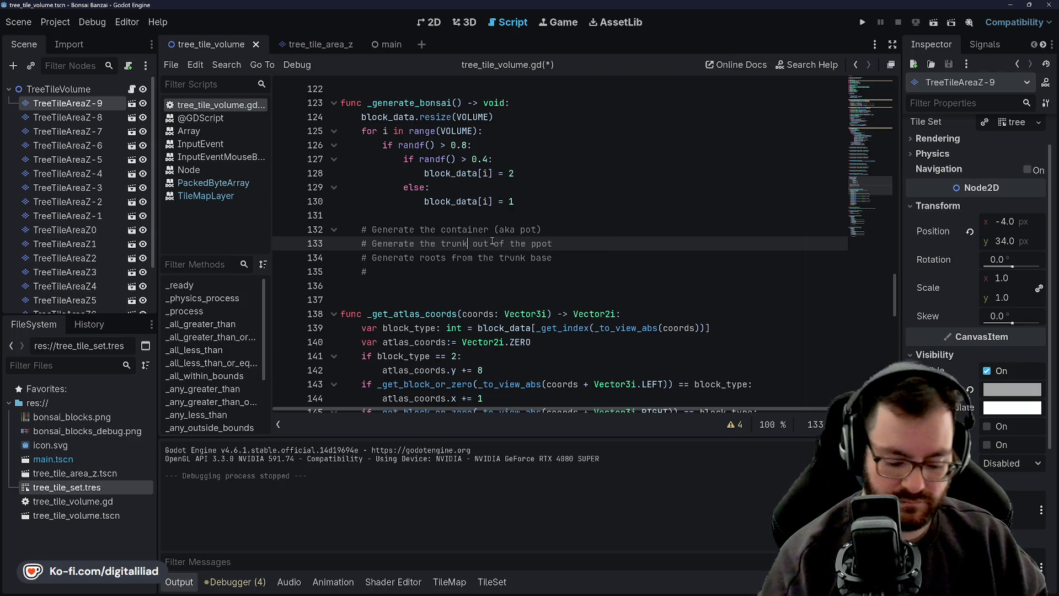
pyautogui.write('(s)')
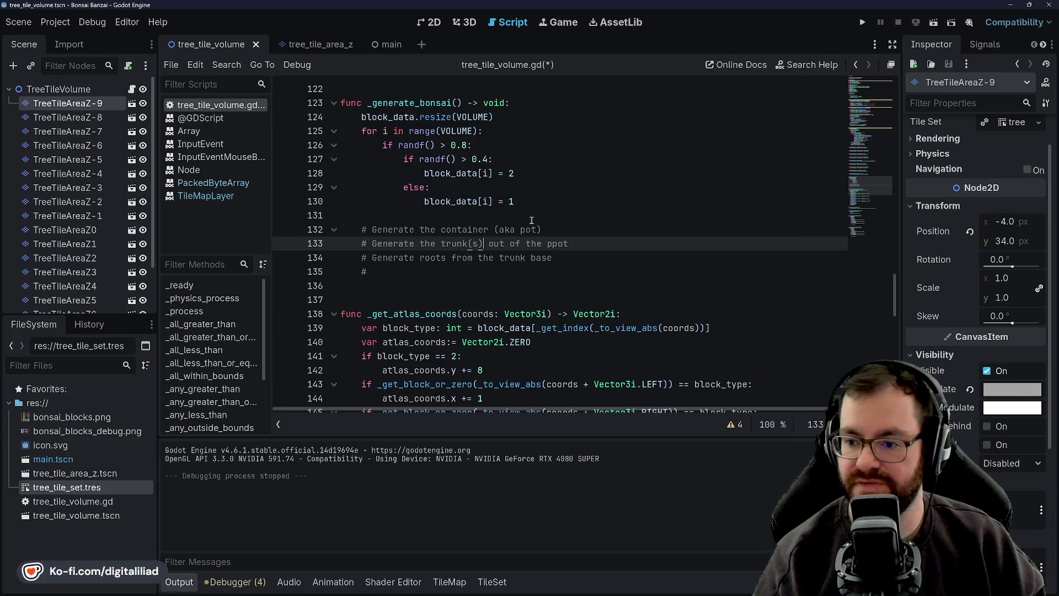
pyautogui.click(532, 220)
pyautogui.click(558, 243)
pyautogui.press('BackSpace')
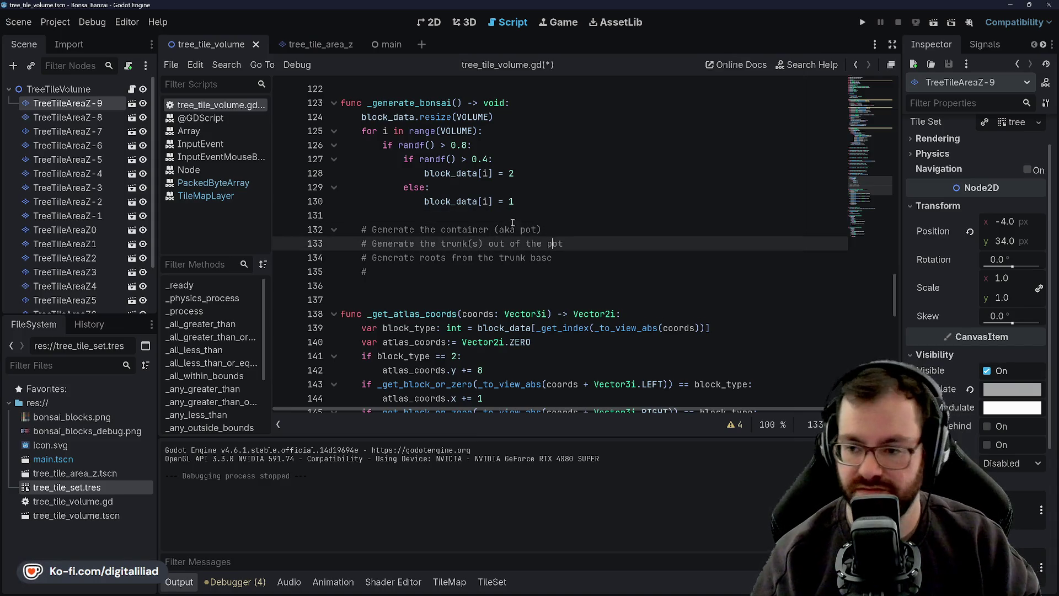
# Add '(s)' after 'trunk' in the line 134 comment.
pyautogui.click(505, 216)
pyautogui.click(415, 258)
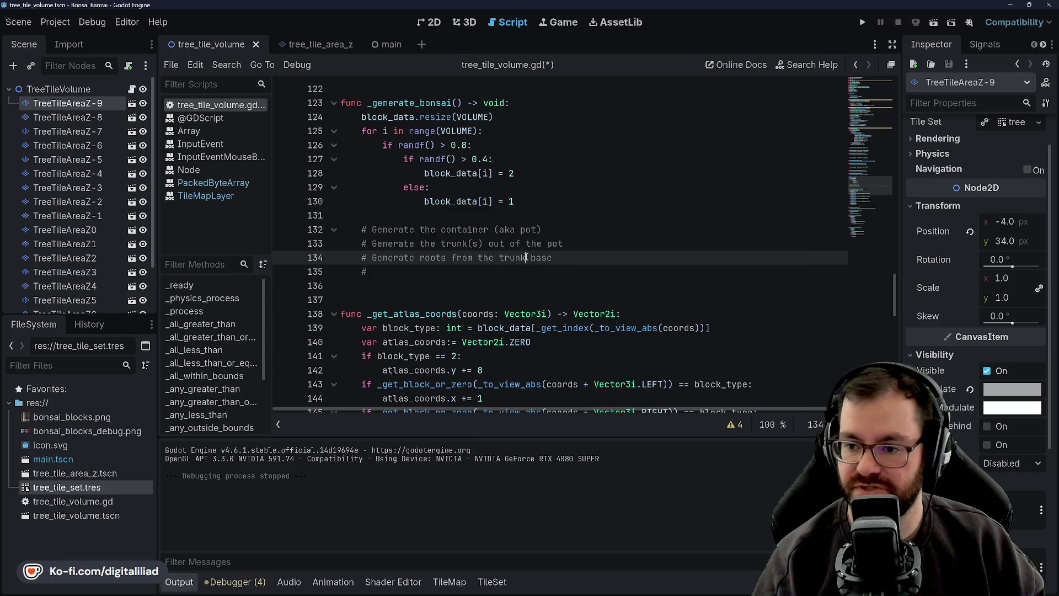
pyautogui.write('(s)')
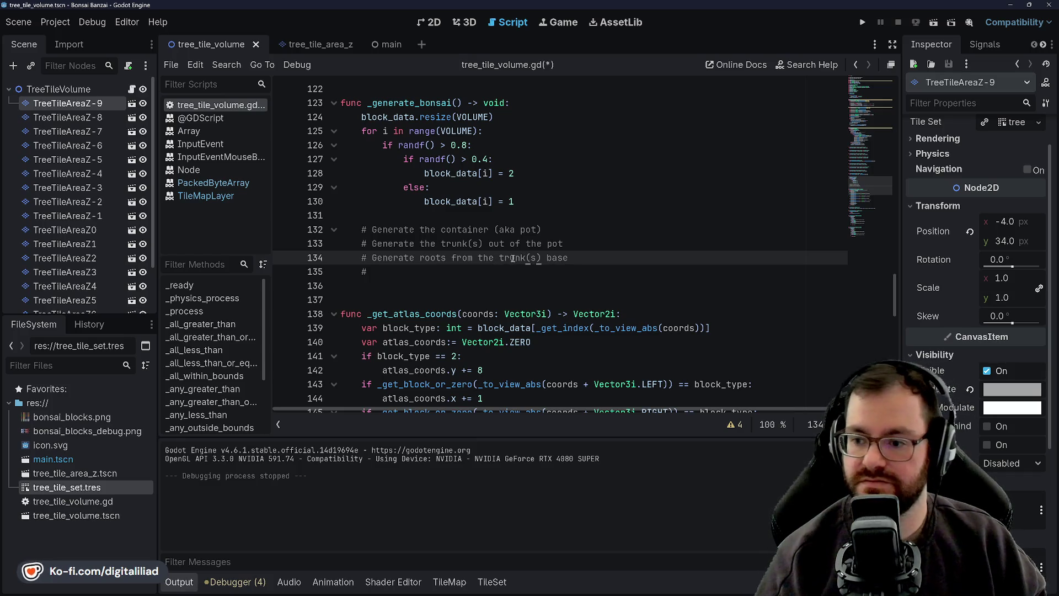
pyautogui.click(524, 243)
pyautogui.click(535, 204)
pyautogui.click(542, 257)
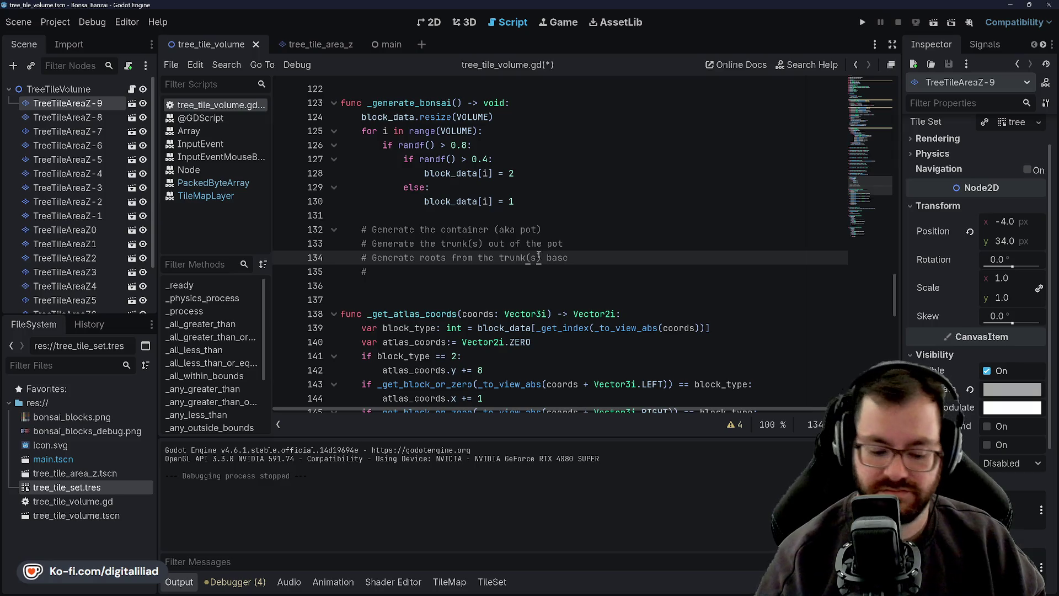
pyautogui.press('BackSpace')
pyautogui.press('BackSpace')
pyautogui.press('BackSpace')
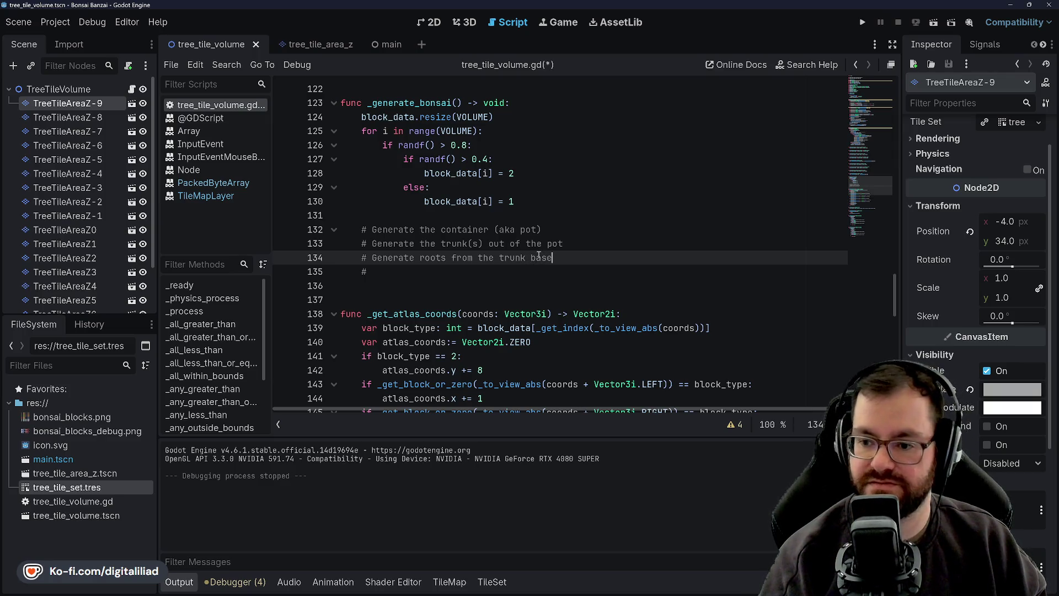
pyautogui.write('(s)')
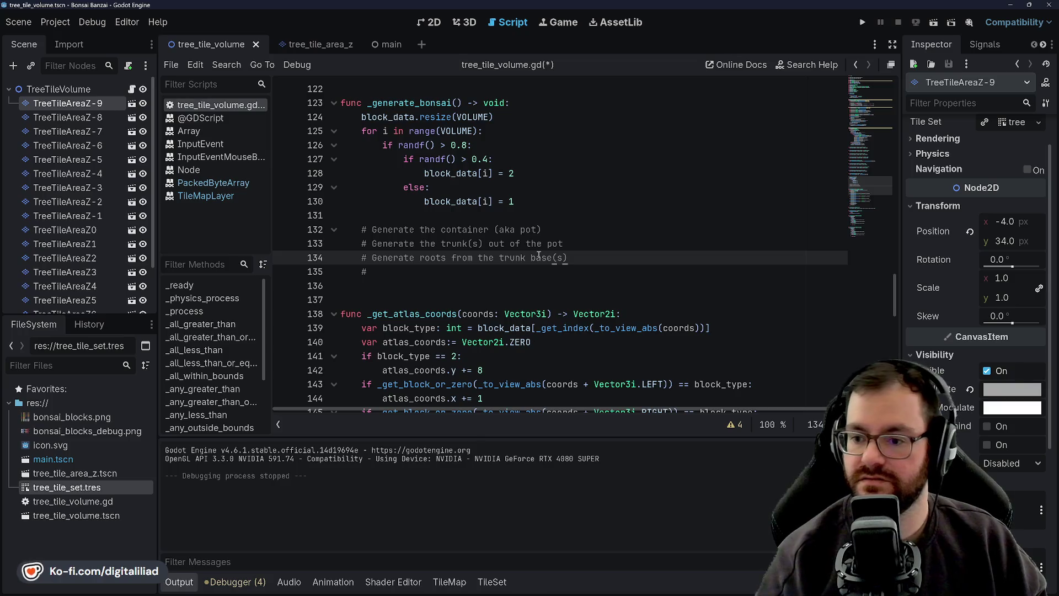
# Write the 'Gemte branch' comment, start a foliage comment line, and save the script.
pyautogui.write('Ge')
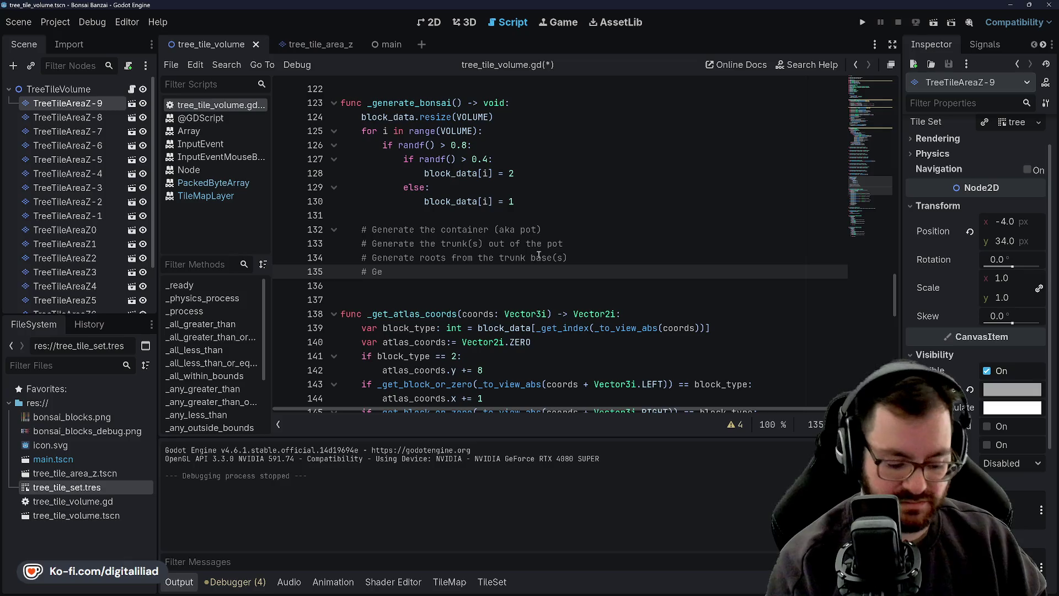
pyautogui.write('mte branches from points on the trunk')
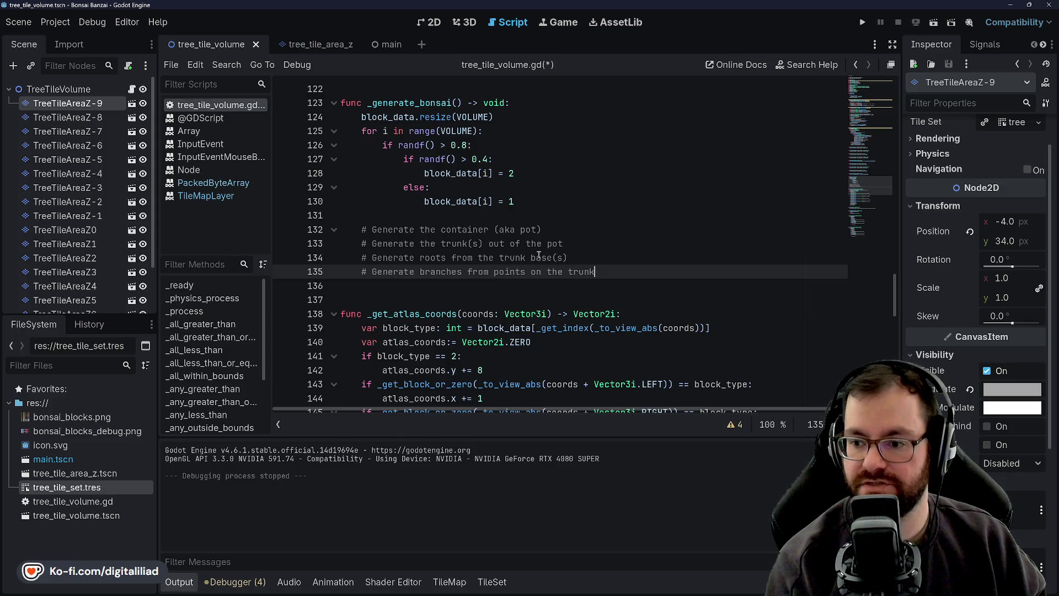
pyautogui.press('Return')
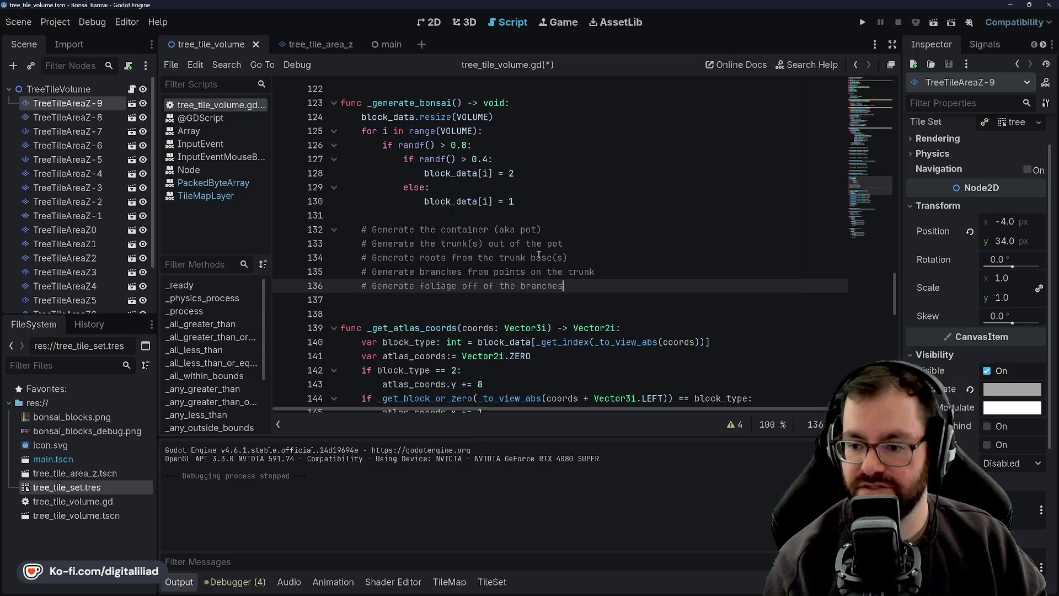
pyautogui.hotkey('ctrl', 's')
pyautogui.click(607, 274)
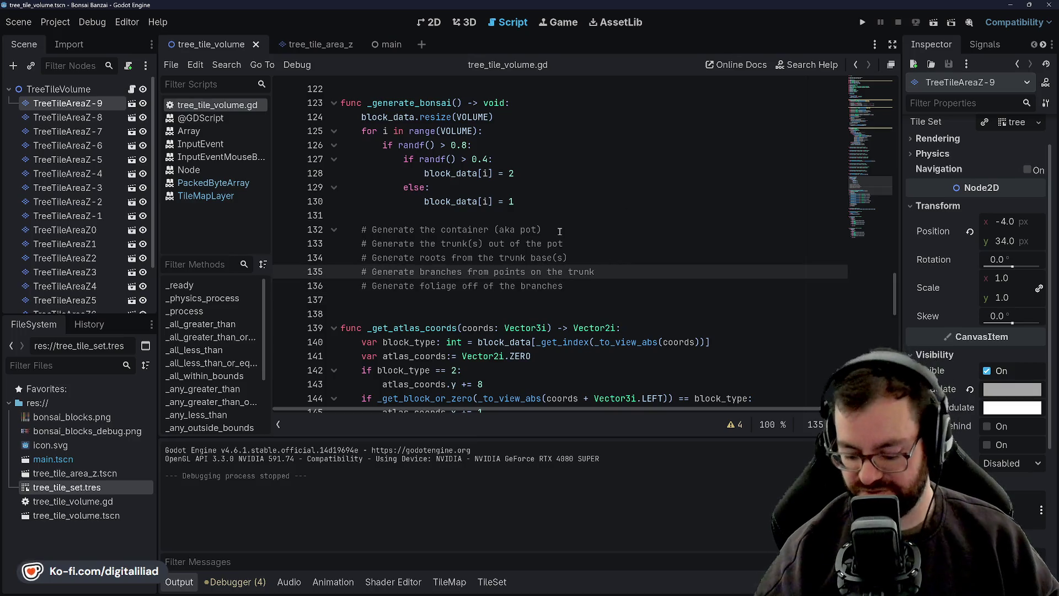
# Bring up the bonsai_blocks atlas in Aseprite, sampling dark grey, lighter and beige palette colours.
pyautogui.moveTo(673, 591)
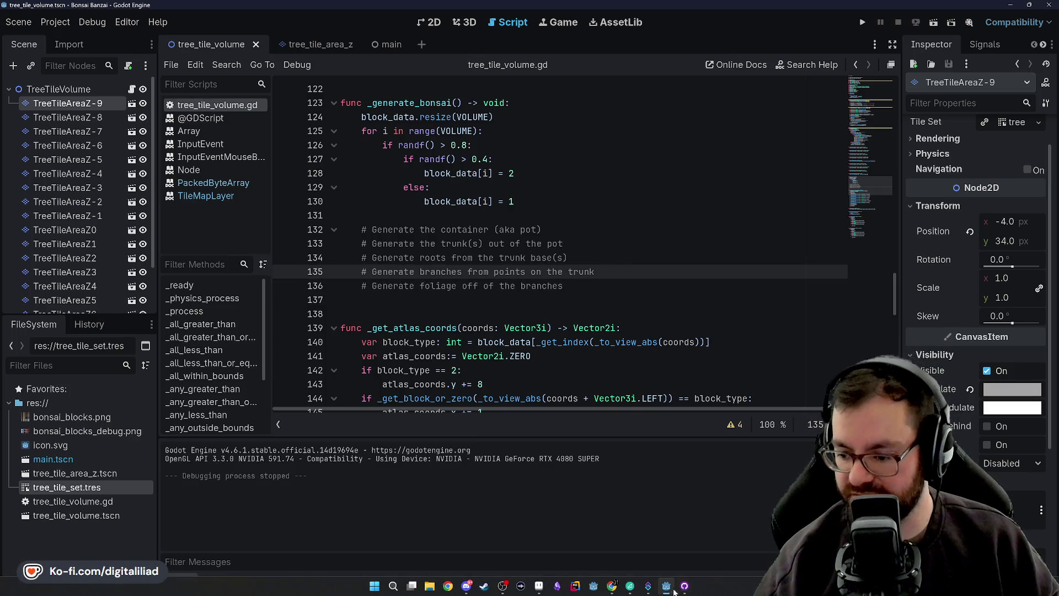
pyautogui.click(539, 585)
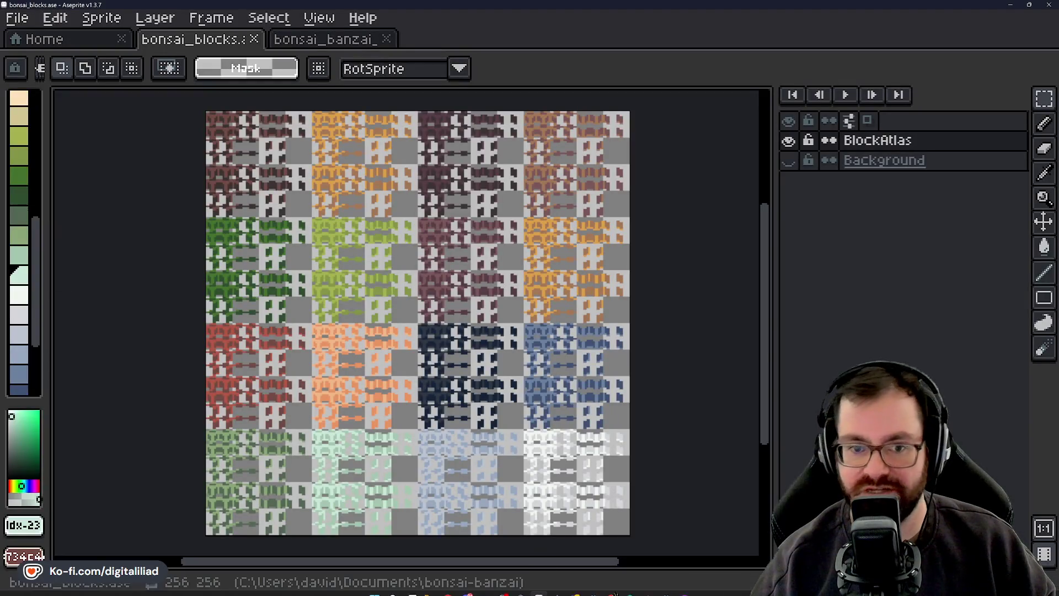
pyautogui.scroll(5, 34, 228)
pyautogui.click(17, 124)
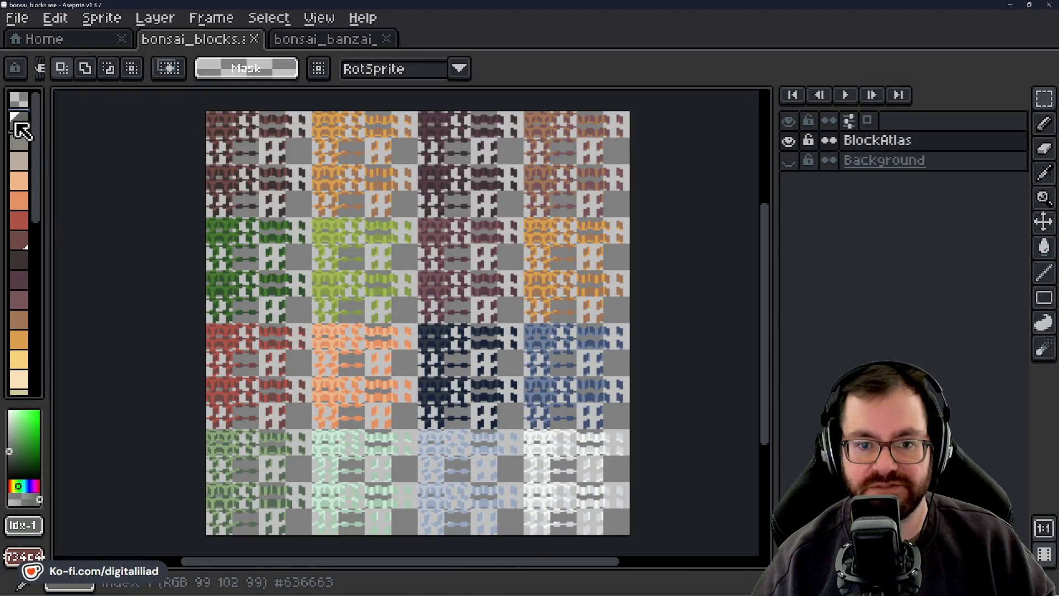
pyautogui.click(21, 139)
pyautogui.click(25, 163)
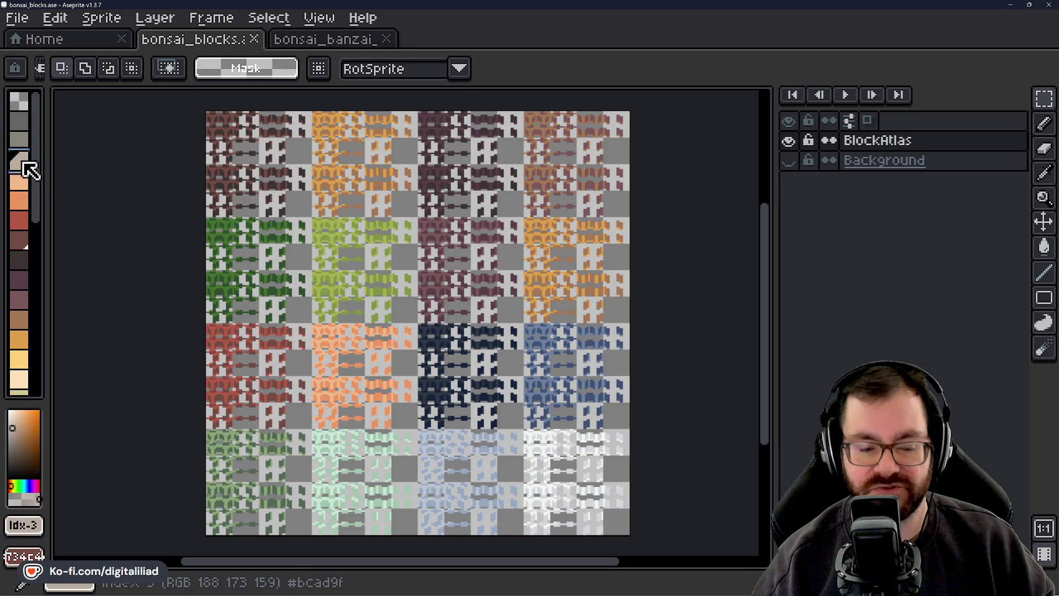
pyautogui.scroll(-3, 434, 284)
pyautogui.scroll(4, 456, 312)
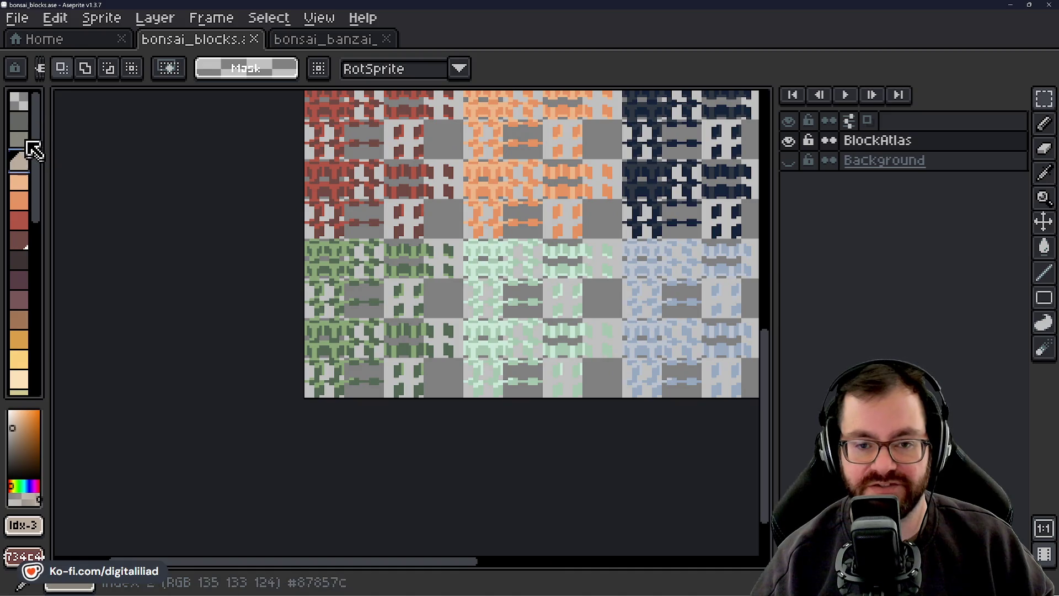
pyautogui.moveTo(419, 298)
pyautogui.mouseDown()
pyautogui.moveTo(206, 307)
pyautogui.moveTo(231, 348)
pyautogui.moveTo(261, 446)
pyautogui.moveTo(454, 331)
pyautogui.moveTo(465, 402)
pyautogui.mouseUp()
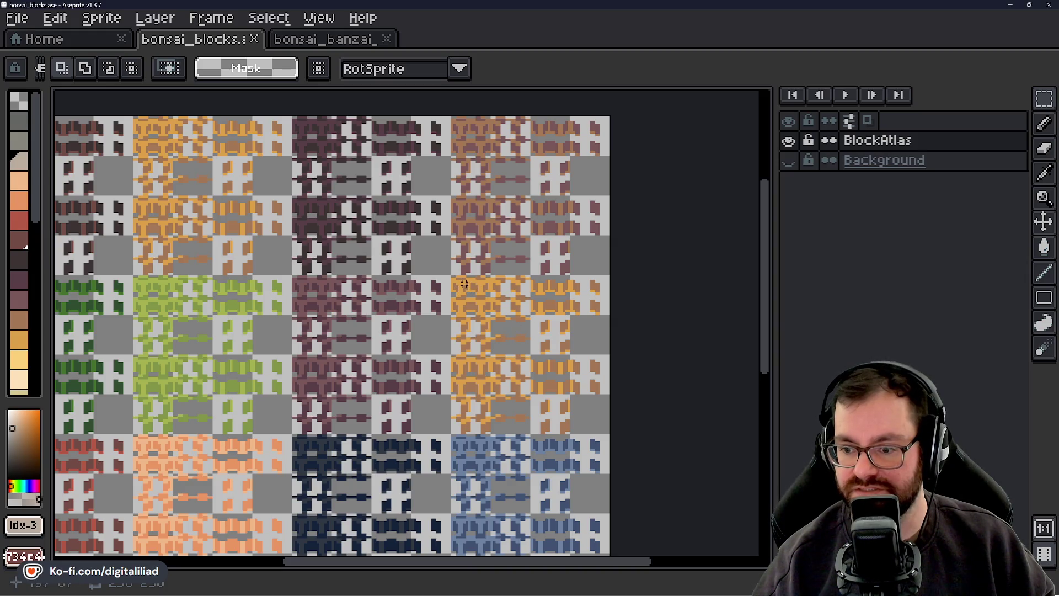
# Erase the orange tile set in row two, then pick the dark brown palette colour.
pyautogui.moveTo(464, 284)
pyautogui.mouseDown()
pyautogui.moveTo(522, 331)
pyautogui.moveTo(607, 433)
pyautogui.mouseUp()
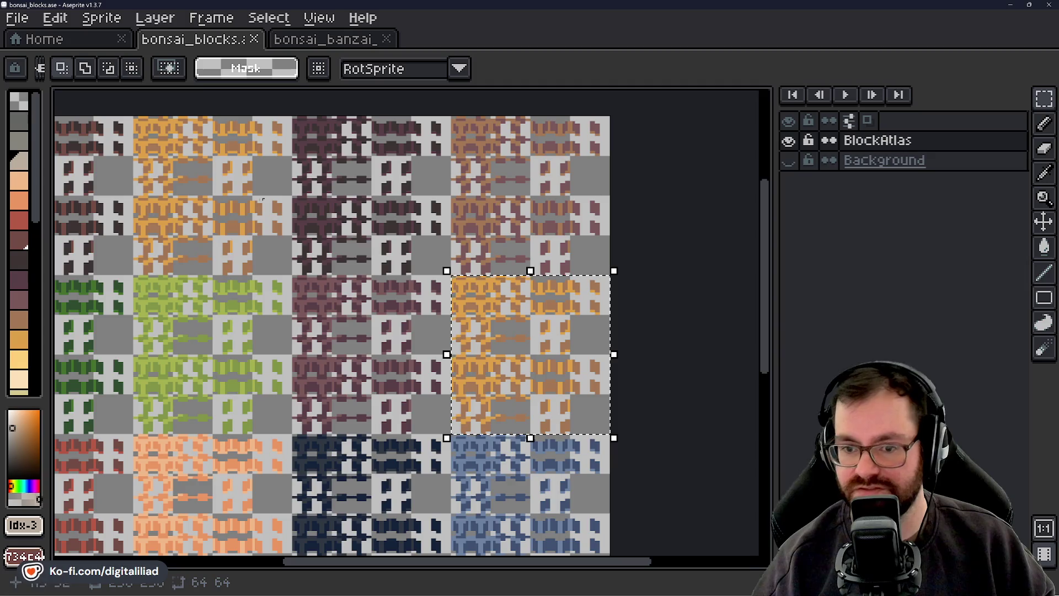
pyautogui.press('Delete')
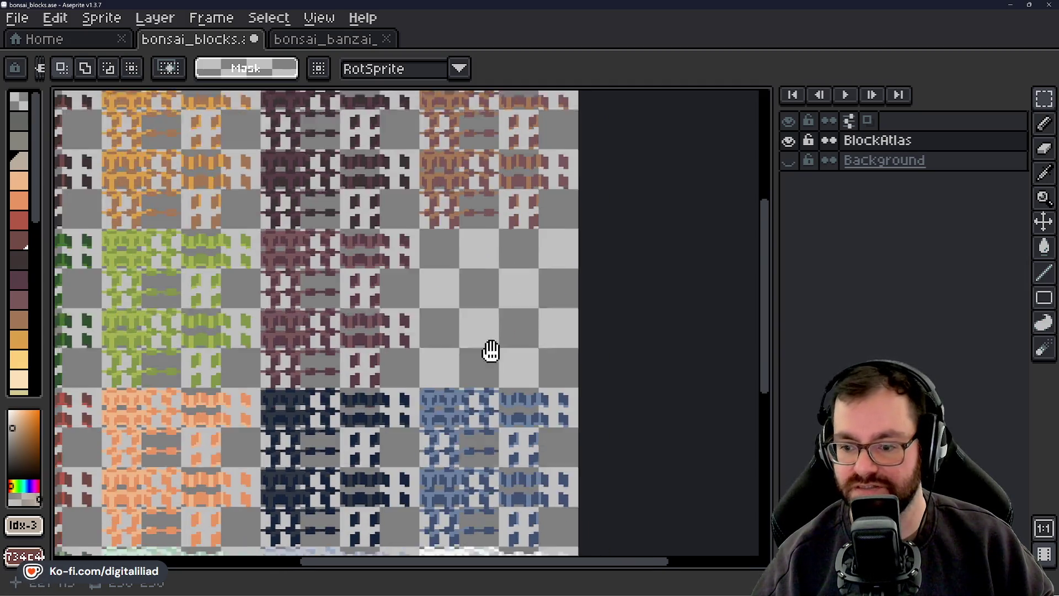
pyautogui.moveTo(489, 350)
pyautogui.mouseDown()
pyautogui.moveTo(513, 175)
pyautogui.moveTo(640, 231)
pyautogui.moveTo(607, 414)
pyautogui.moveTo(534, 428)
pyautogui.moveTo(511, 368)
pyautogui.mouseUp()
pyautogui.scroll(1, 512, 368)
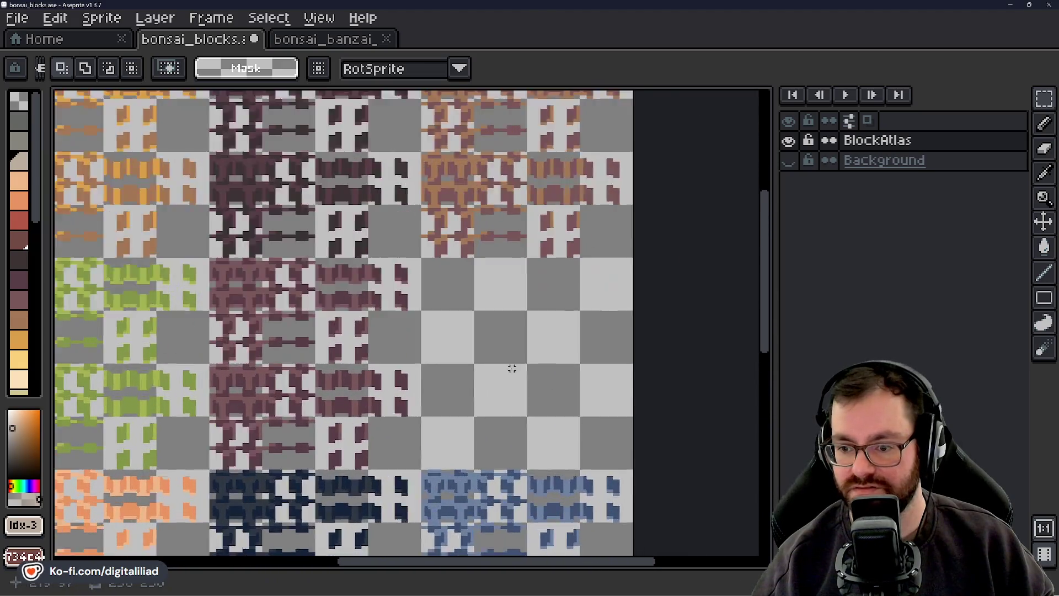
pyautogui.scroll(1, 497, 364)
pyautogui.click(19, 120)
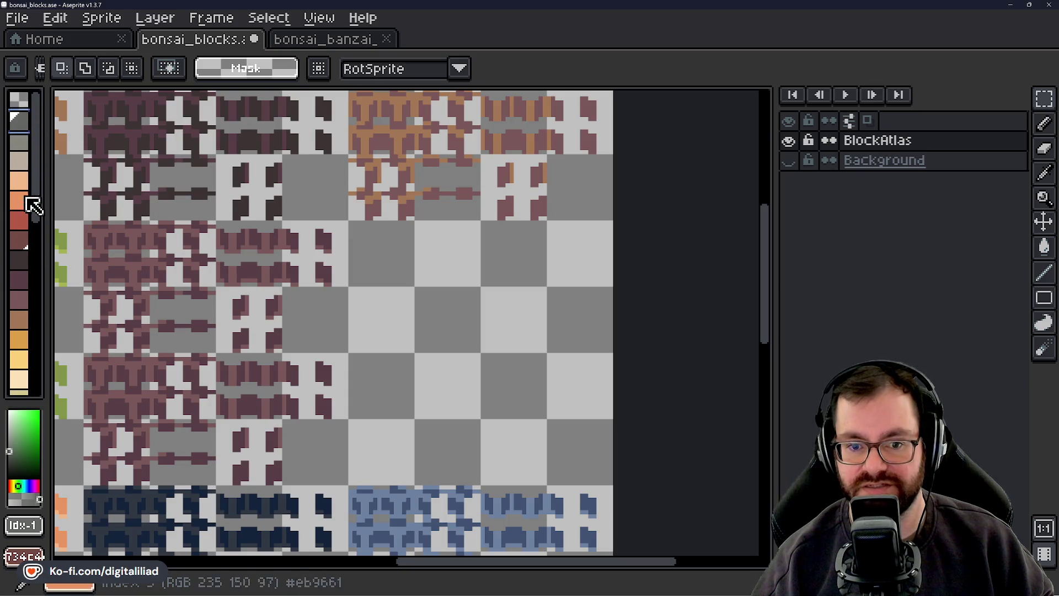
pyautogui.click(24, 263)
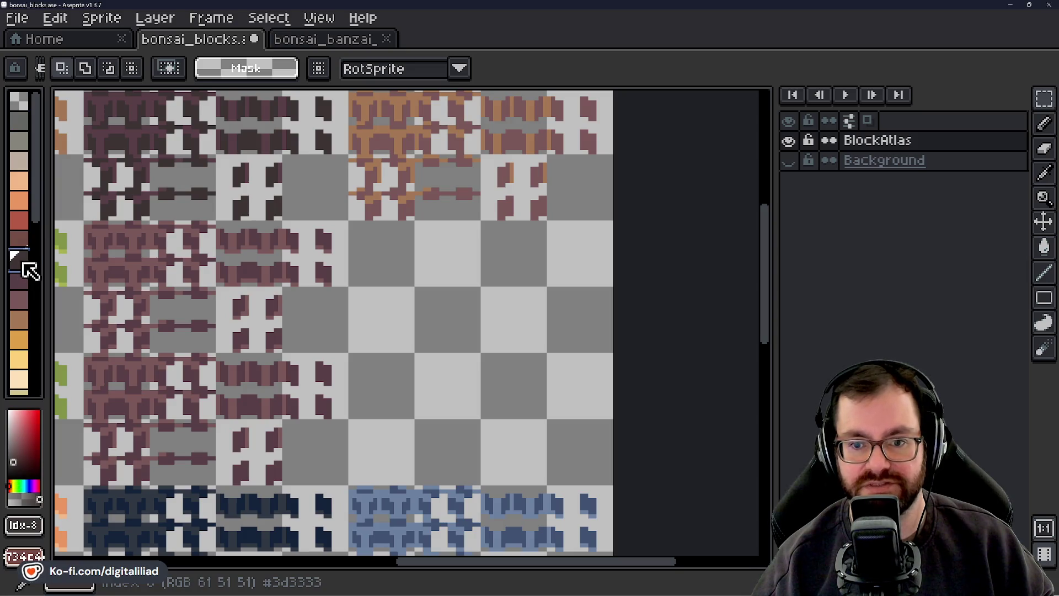
pyautogui.hscroll(-3, 293, 300)
pyautogui.scroll(3, 293, 300)
# Scroll the atlas to locate the dark-brown bark tiles and switch to rectangular marquee.
pyautogui.press('b')
pyautogui.hscroll(-5, 688, 308)
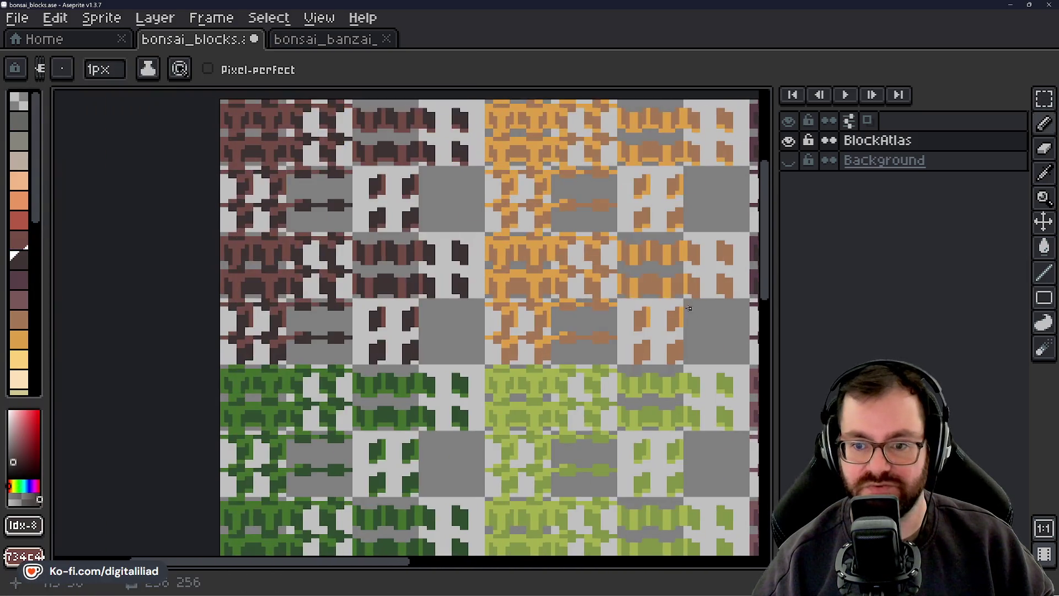
pyautogui.scroll(5, 273, 240)
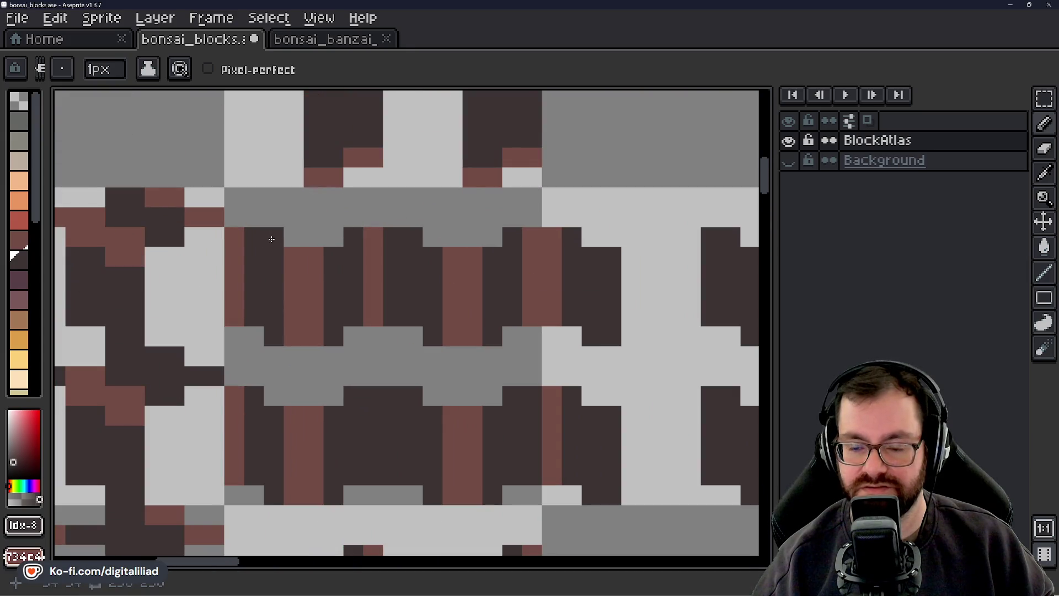
pyautogui.scroll(-4, 271, 239)
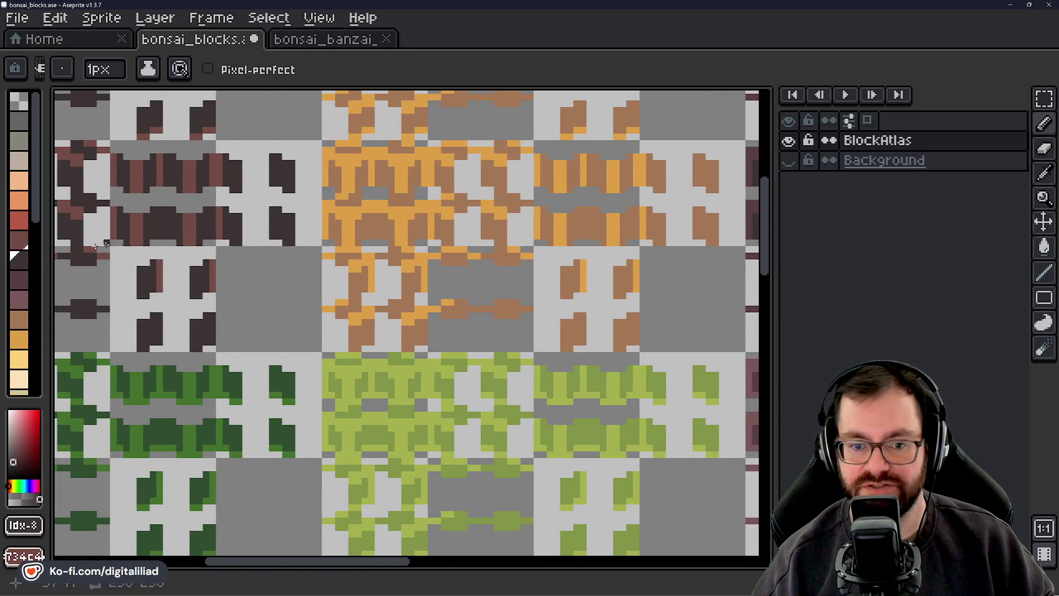
pyautogui.scroll(-5, 25, 260)
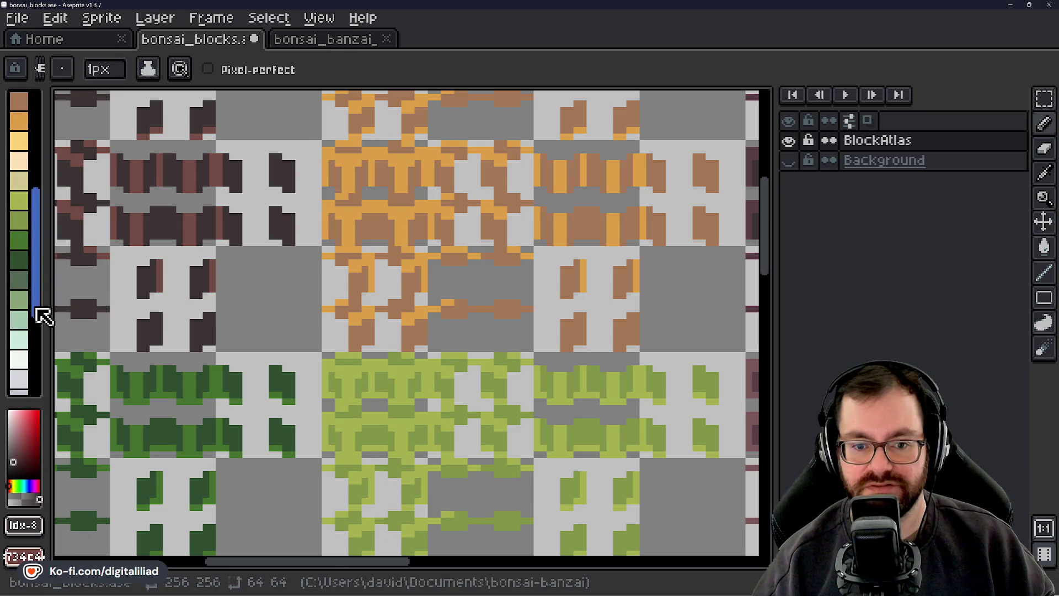
pyautogui.scroll(-3, 22, 292)
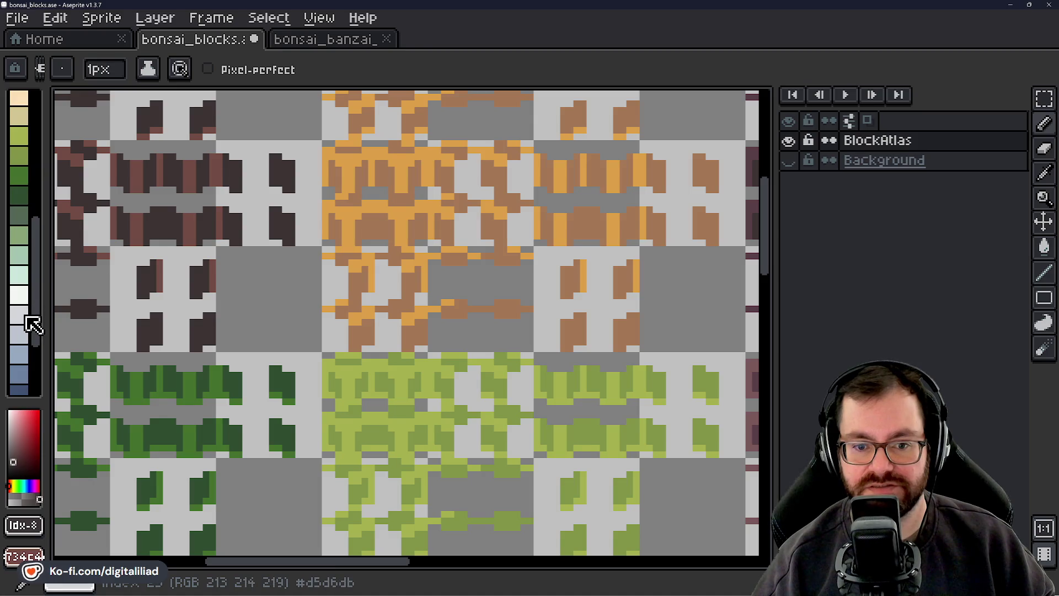
pyautogui.scroll(8, 25, 309)
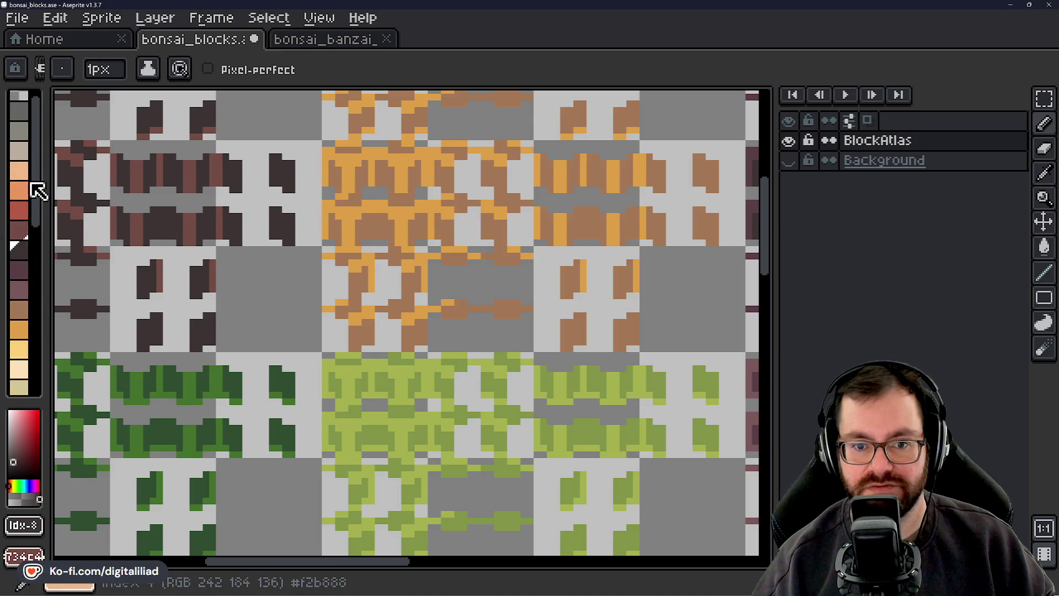
pyautogui.scroll(-2, 540, 311)
pyautogui.hscroll(5, 540, 310)
pyautogui.scroll(2, 298, 298)
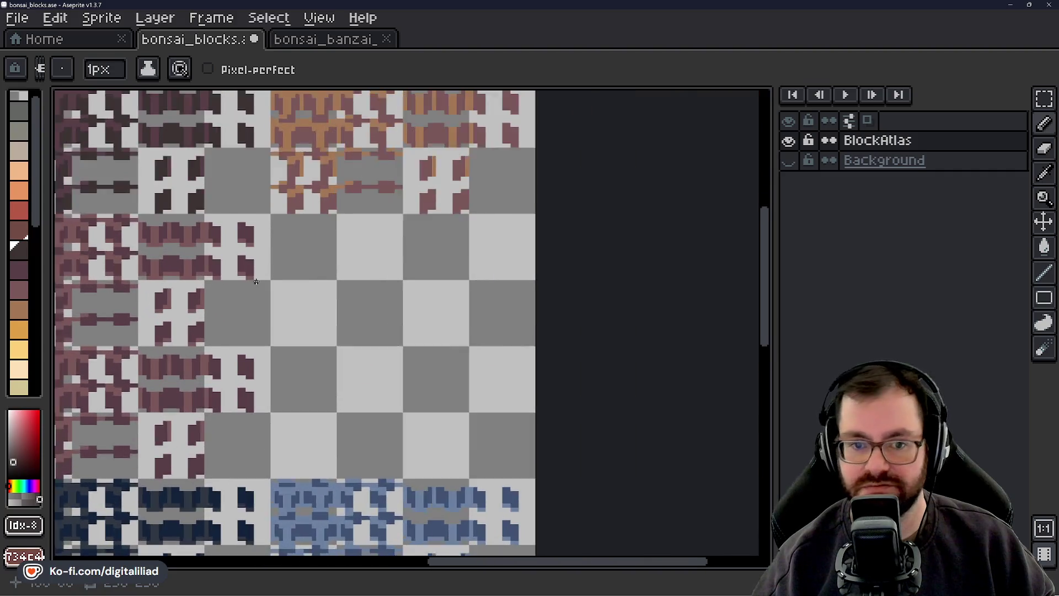
pyautogui.press('m')
pyautogui.hscroll(-5, 291, 247)
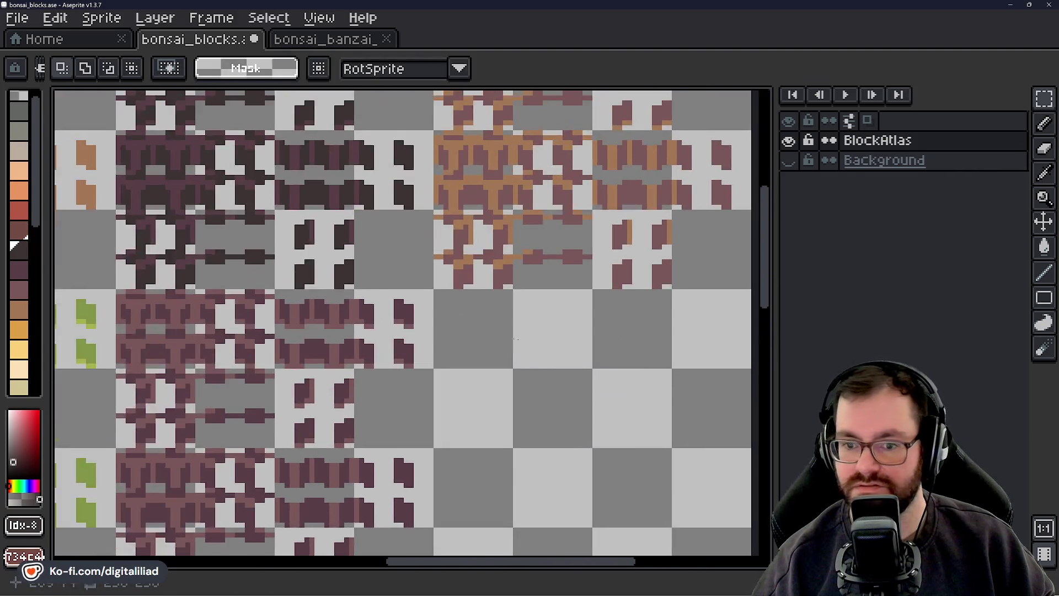
pyautogui.scroll(-1, 291, 247)
pyautogui.scroll(3, 291, 247)
# Copy the dark-brown bark tile set into the empty slot and commit it.
pyautogui.moveTo(296, 213)
pyautogui.mouseDown()
pyautogui.moveTo(509, 434)
pyautogui.moveTo(617, 359)
pyautogui.moveTo(654, 307)
pyautogui.moveTo(560, 293)
pyautogui.moveTo(466, 300)
pyautogui.mouseUp()
pyautogui.click(564, 388)
pyautogui.hotkey('ctrl', 'z')
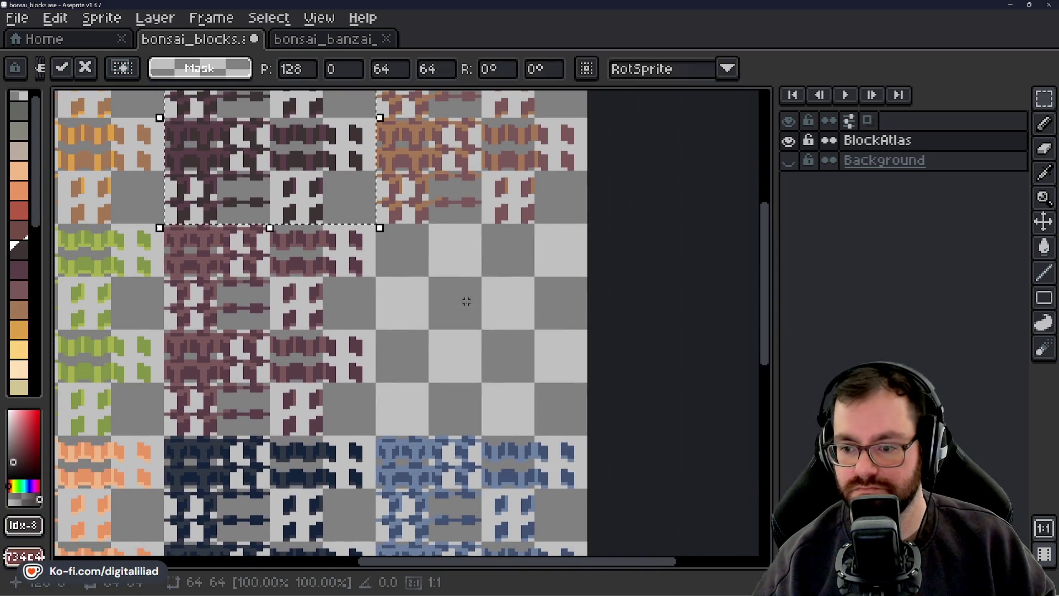
pyautogui.moveTo(374, 229)
pyautogui.mouseDown()
pyautogui.moveTo(474, 346)
pyautogui.moveTo(562, 406)
pyautogui.moveTo(440, 291)
pyautogui.moveTo(393, 271)
pyautogui.moveTo(406, 282)
pyautogui.mouseUp()
pyautogui.scroll(3, 447, 297)
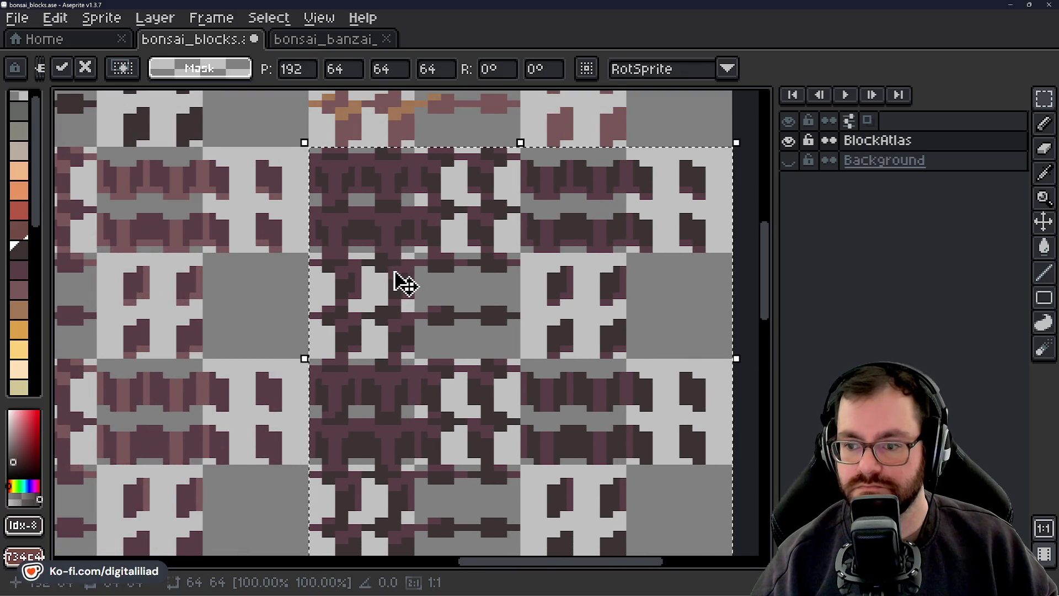
pyautogui.scroll(-2, 402, 283)
pyautogui.press('Return')
# Select the newly placed dark-brown block for paint-bucket filling.
pyautogui.scroll(1, 434, 326)
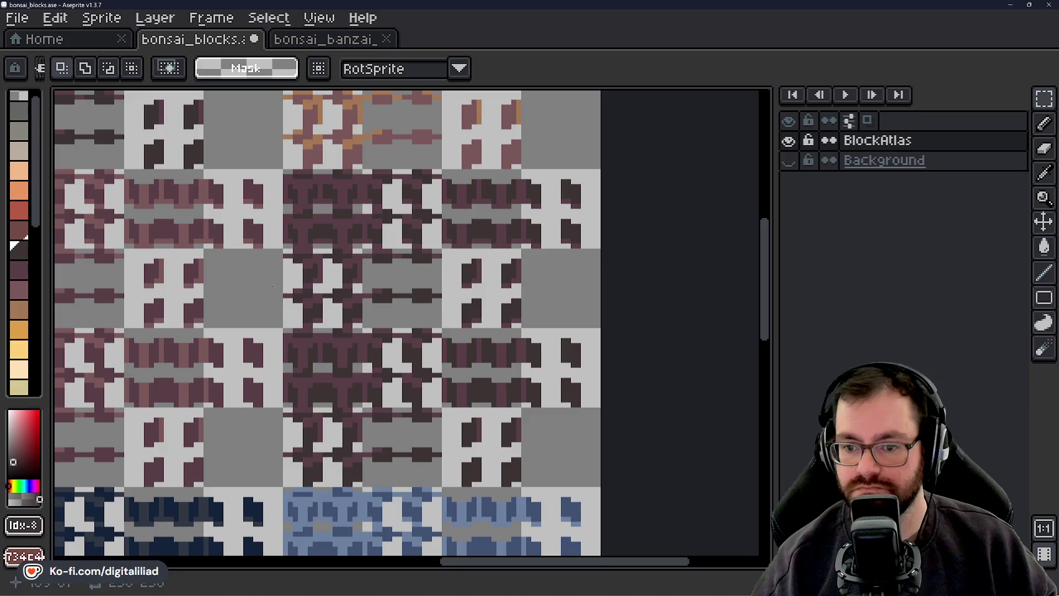
pyautogui.moveTo(286, 172); pyautogui.dragTo(480, 326)
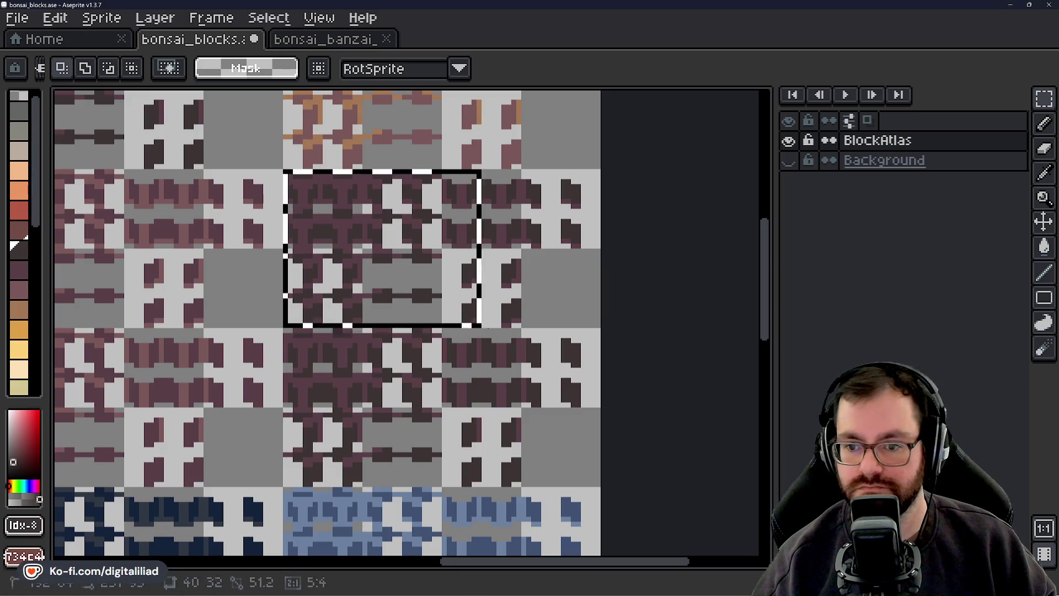
pyautogui.press('g')
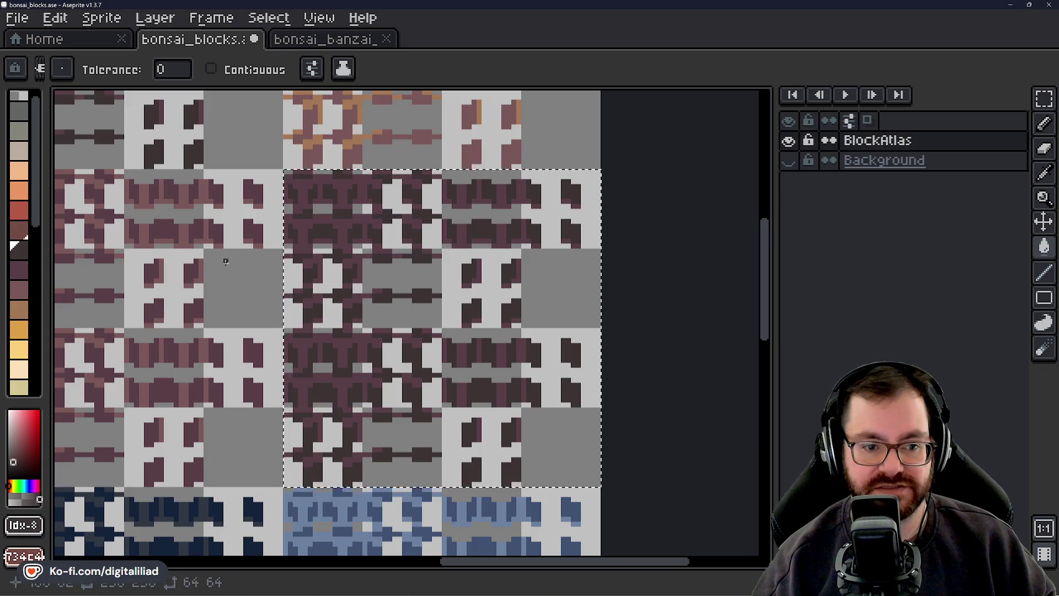
# Bucket-fill the copied block's dark maroon pixels with the grey-olive palette colour Idx-2.
pyautogui.moveTo(225, 261)
pyautogui.mouseDown()
pyautogui.moveTo(253, 267)
pyautogui.moveTo(237, 244)
pyautogui.moveTo(208, 243)
pyautogui.moveTo(257, 251)
pyautogui.moveTo(241, 255)
pyautogui.moveTo(265, 245)
pyautogui.mouseUp()
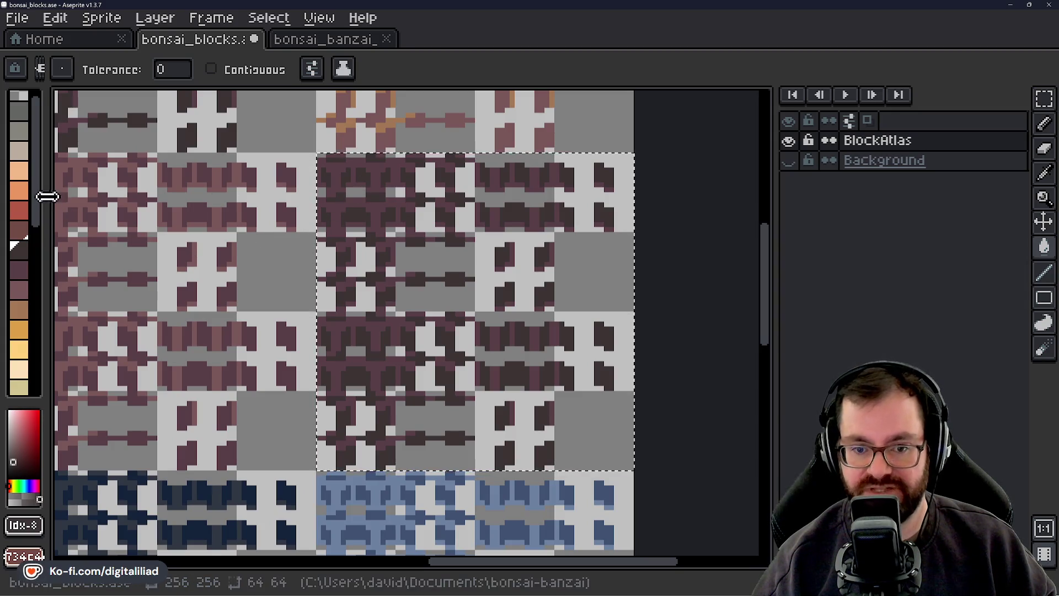
pyautogui.scroll(1, 24, 166)
pyautogui.click(25, 123)
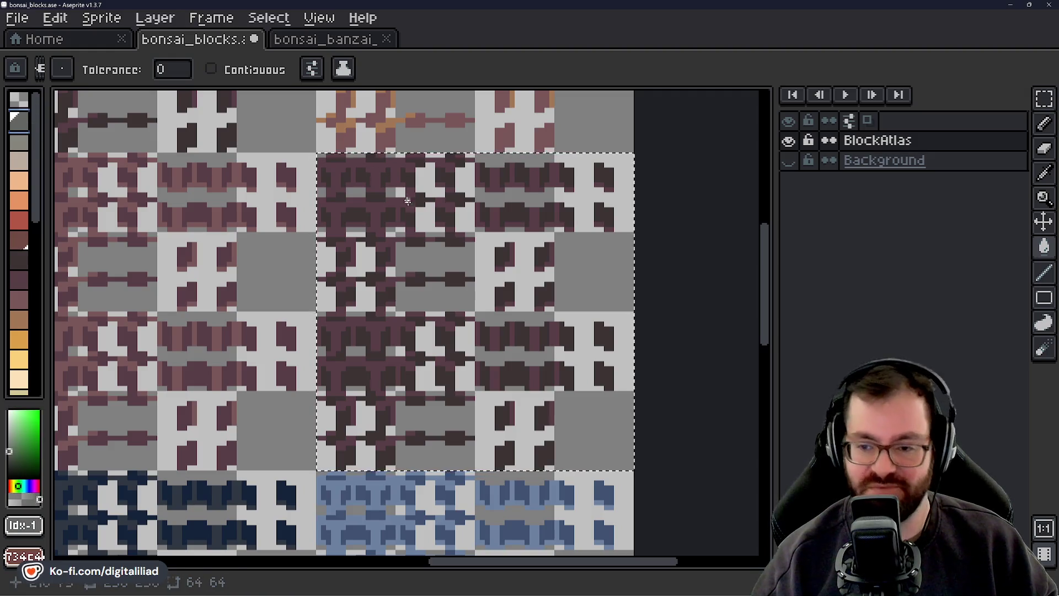
pyautogui.scroll(4, 325, 171)
pyautogui.click(326, 172)
pyautogui.scroll(-2, 325, 172)
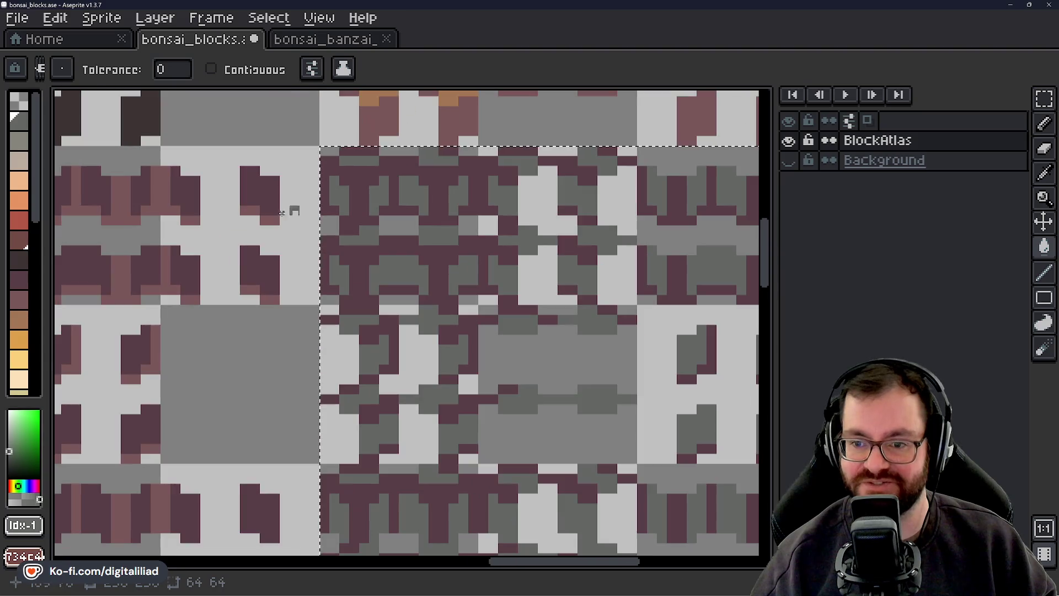
pyautogui.click(22, 139)
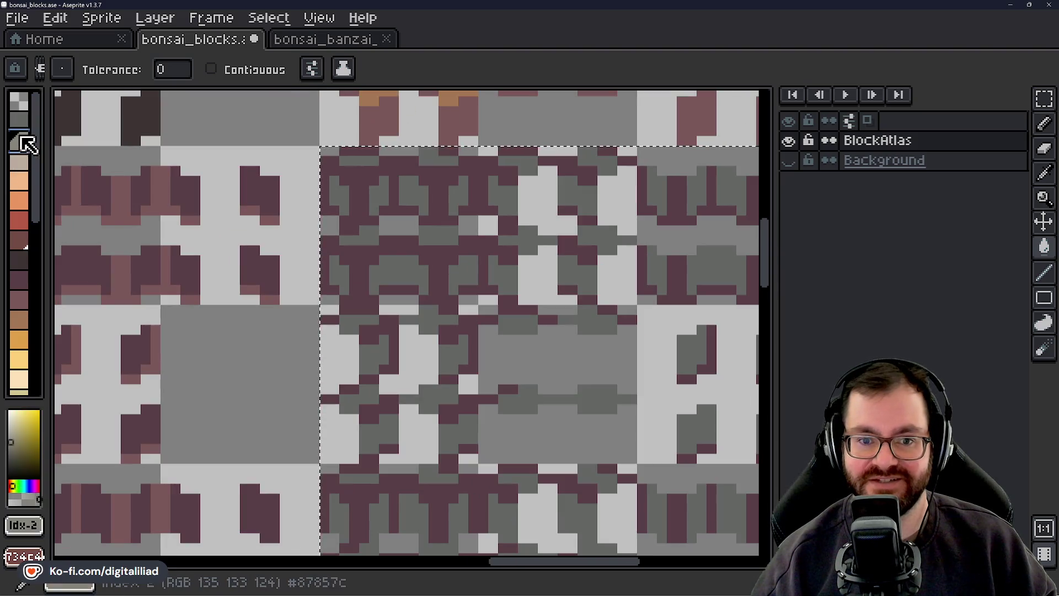
pyautogui.click(365, 193)
pyautogui.scroll(-2, 391, 249)
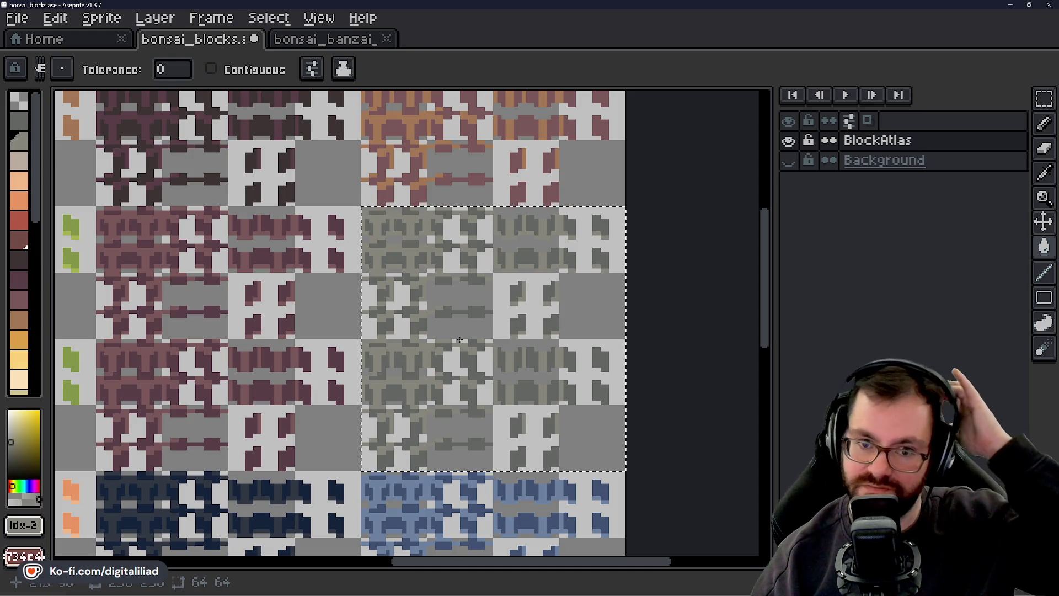
pyautogui.scroll(-3, 438, 343)
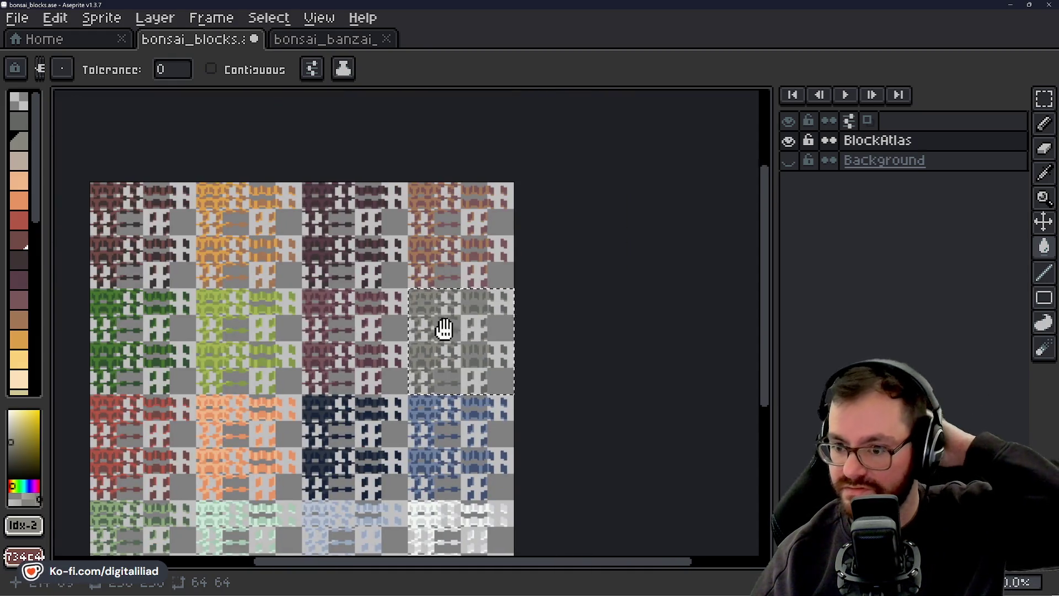
# Draw two short dark vertical pencil lines on the tile using palette index 1.
pyautogui.moveTo(439, 331)
pyautogui.mouseDown()
pyautogui.moveTo(493, 302)
pyautogui.moveTo(463, 370)
pyautogui.moveTo(437, 359)
pyautogui.mouseUp()
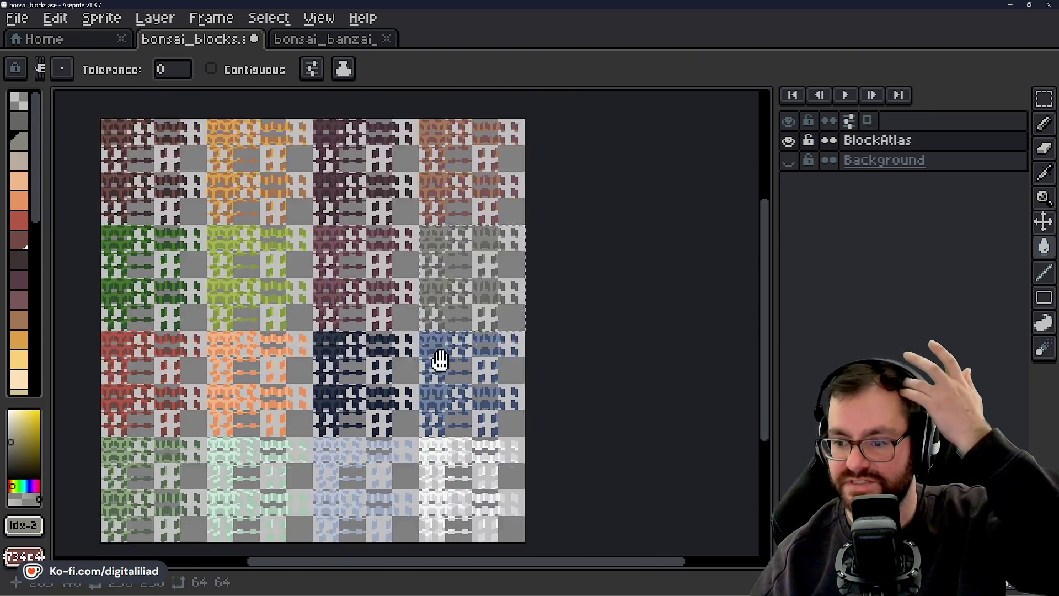
pyautogui.scroll(-2, 438, 353)
pyautogui.scroll(6, 432, 233)
pyautogui.scroll(2, 432, 232)
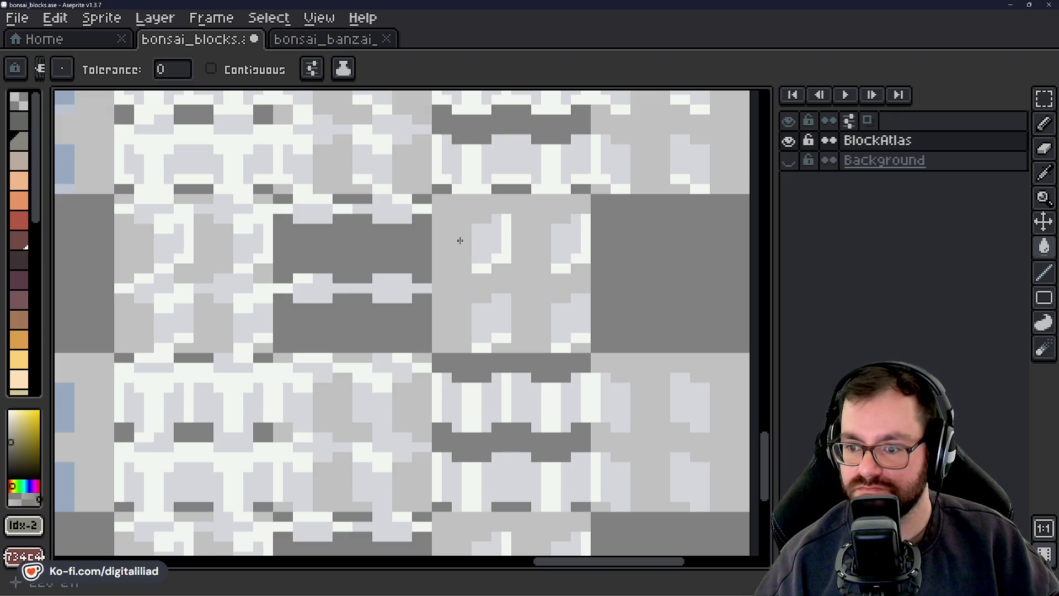
pyautogui.press('b')
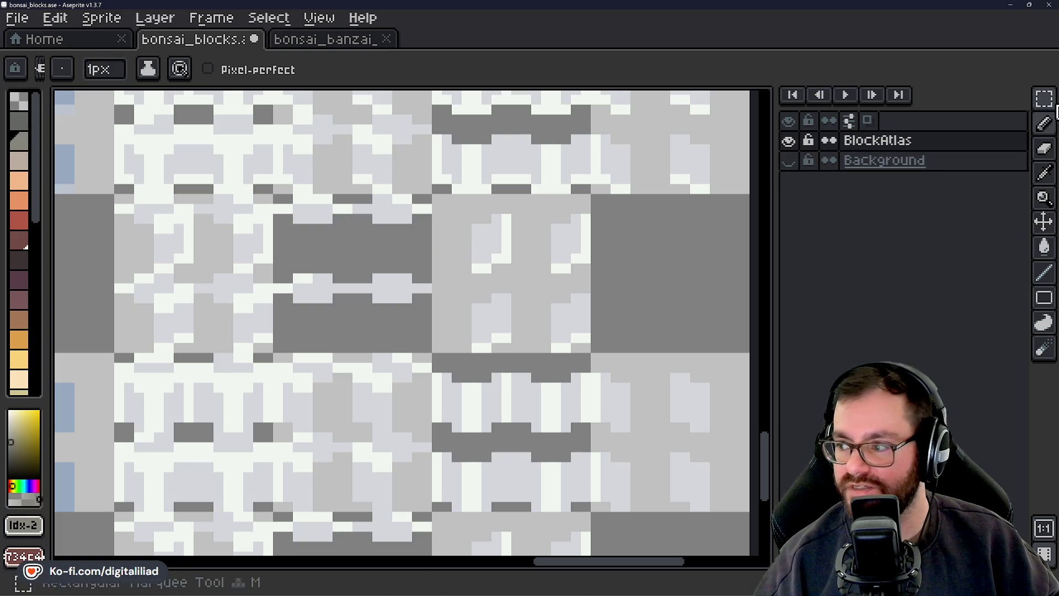
pyautogui.click(1044, 98)
pyautogui.press('b')
pyautogui.moveTo(467, 229); pyautogui.dragTo(468, 252)
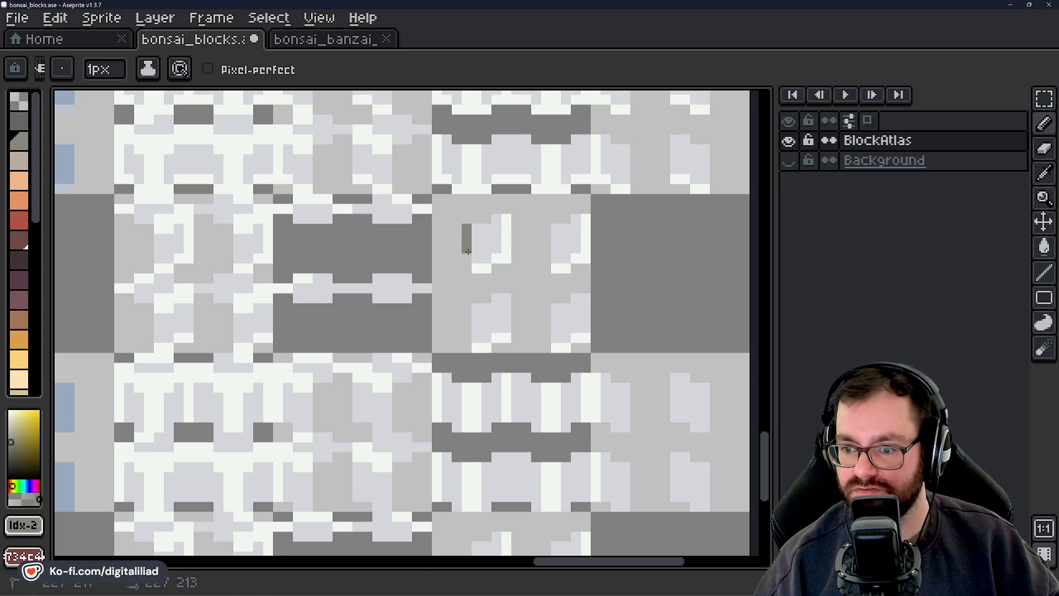
pyautogui.click(21, 123)
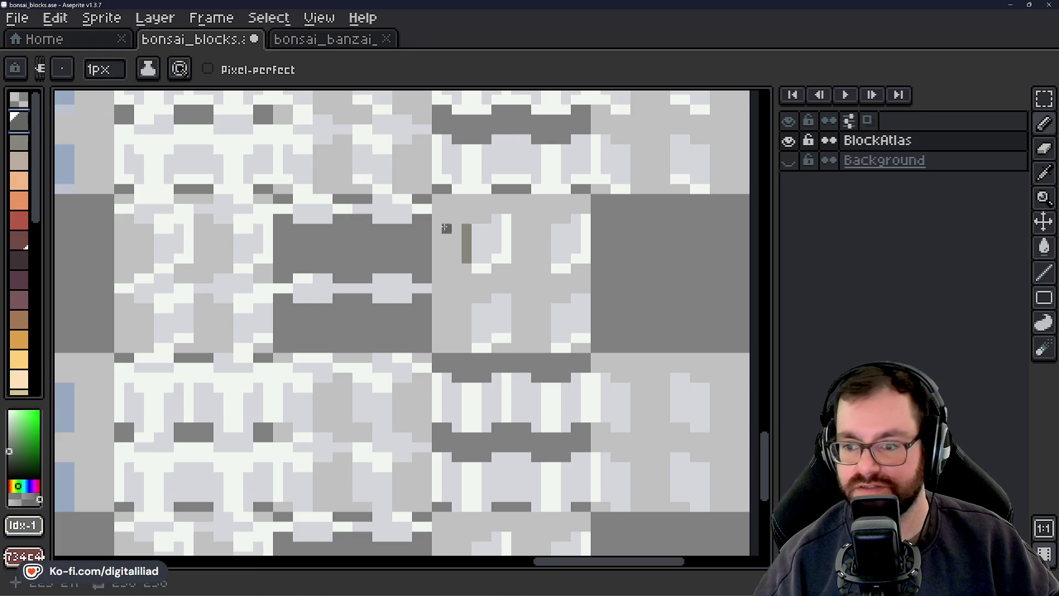
pyautogui.moveTo(453, 231); pyautogui.dragTo(457, 261)
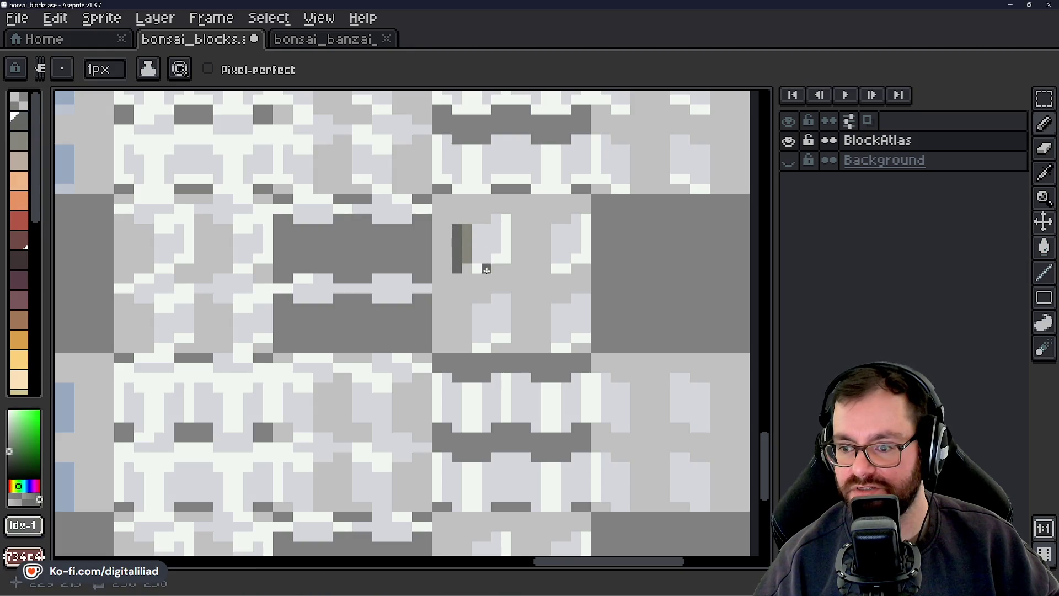
pyautogui.scroll(-3, 466, 232)
# Pan across the atlas while switching between the move and pencil tools.
pyautogui.press('v')
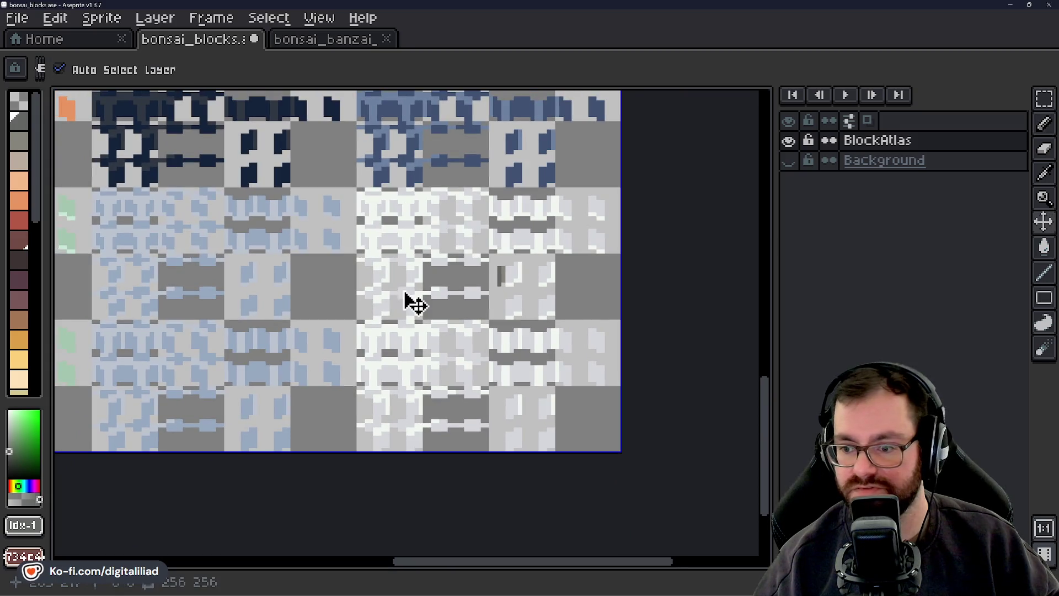
pyautogui.hscroll(-10, 536, 338)
pyautogui.scroll(3, 536, 338)
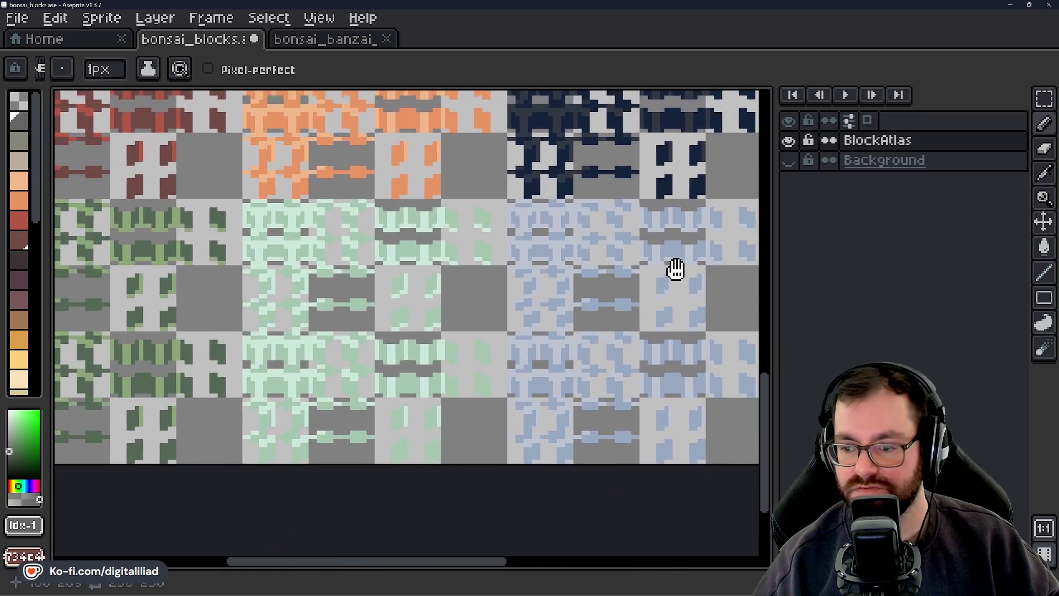
pyautogui.press('b')
pyautogui.hscroll(-5, 688, 374)
pyautogui.scroll(3, 605, 274)
pyautogui.scroll(-1, 550, 407)
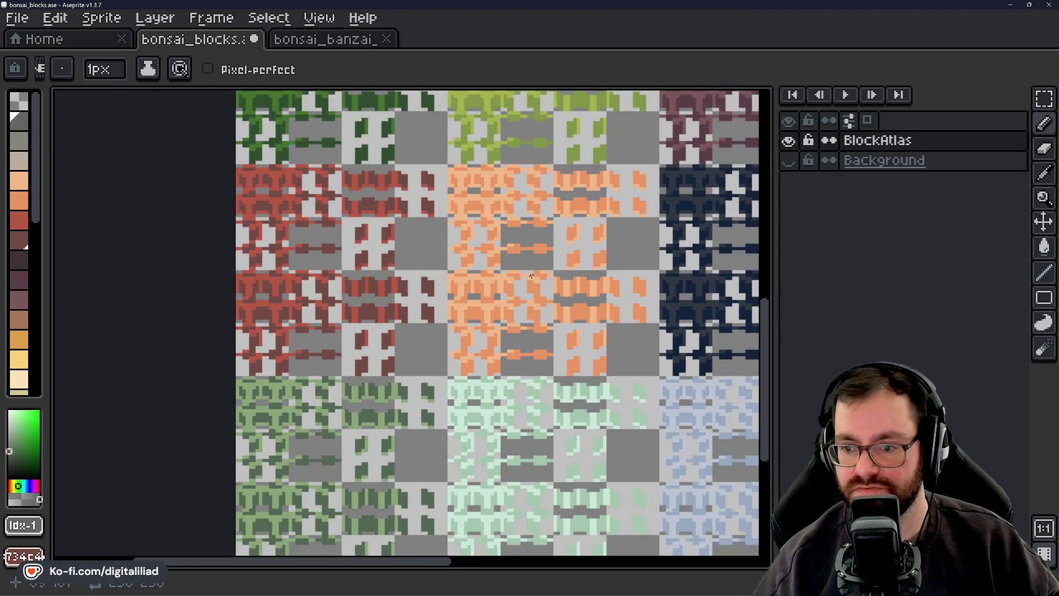
pyautogui.scroll(-2, 512, 457)
pyautogui.moveTo(583, 388)
pyautogui.mouseDown()
pyautogui.moveTo(437, 343)
pyautogui.moveTo(425, 283)
pyautogui.moveTo(416, 287)
pyautogui.mouseUp()
pyautogui.scroll(6, 519, 287)
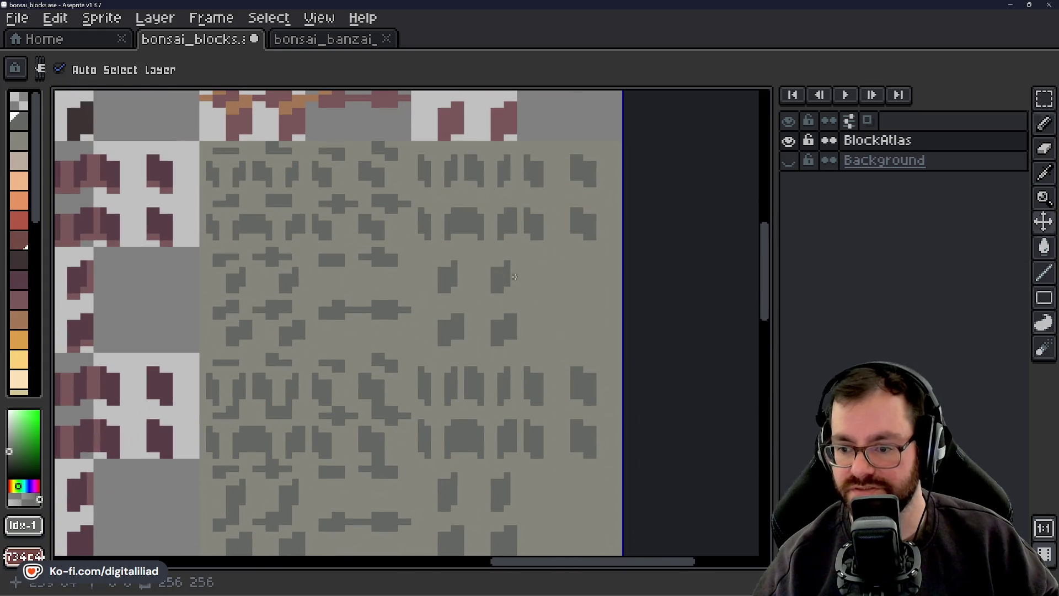
# Undo the last bucket fill and save bonsai_blocks.ase.
pyautogui.hotkey('ctrl', 'z')
pyautogui.hotkey('ctrl', 'z')
pyautogui.press('b')
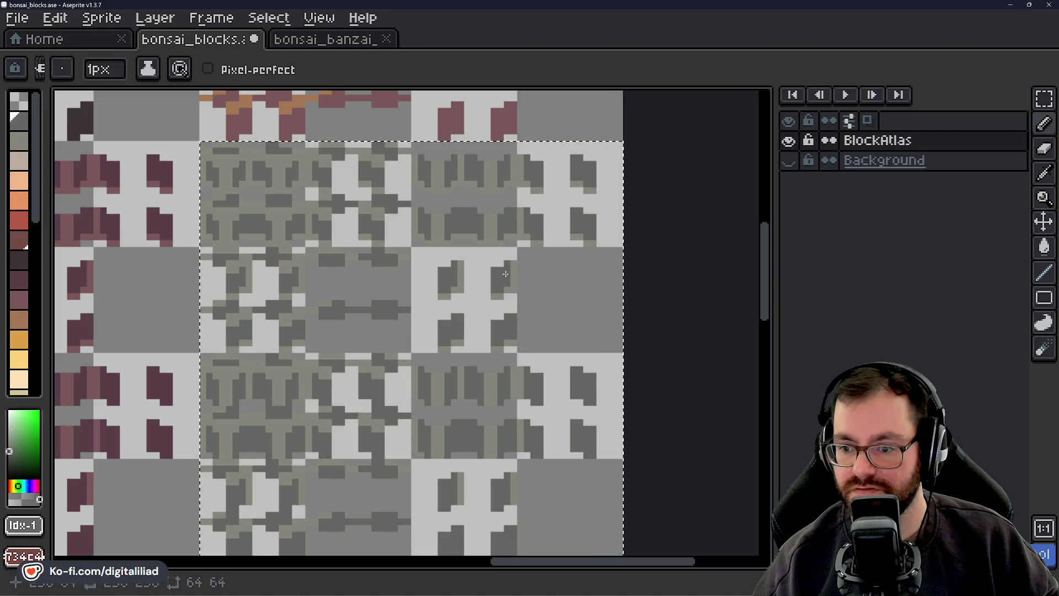
pyautogui.scroll(-2, 572, 280)
pyautogui.hotkey('ctrl', 's')
# Pan and zoom around the block atlas to review the overall tile layout.
pyautogui.scroll(-2, 573, 280)
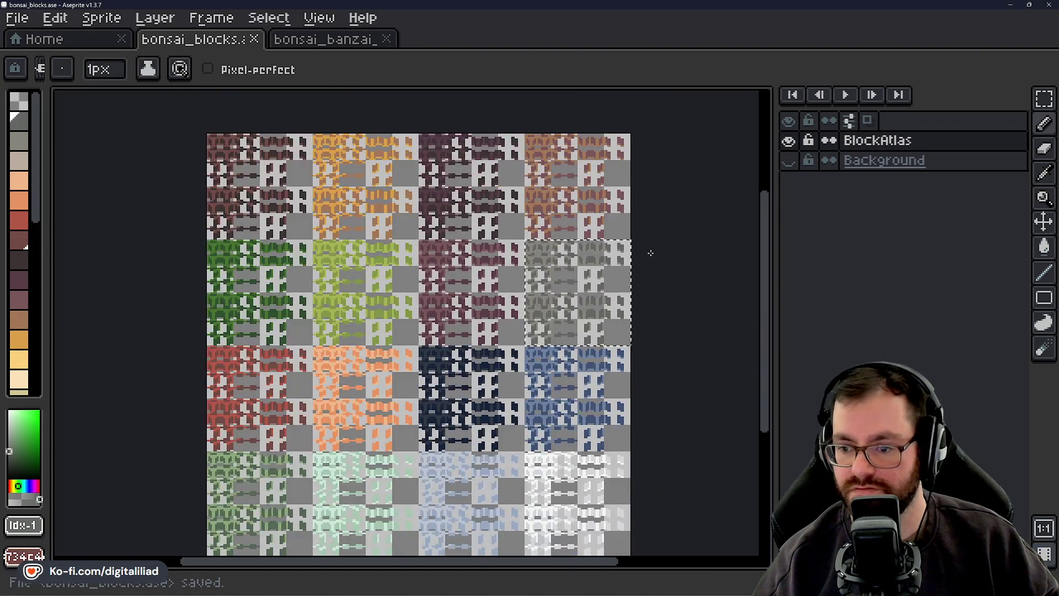
pyautogui.click(1043, 99)
pyautogui.moveTo(699, 375)
pyautogui.mouseDown()
pyautogui.moveTo(702, 340)
pyautogui.moveTo(727, 367)
pyautogui.mouseUp()
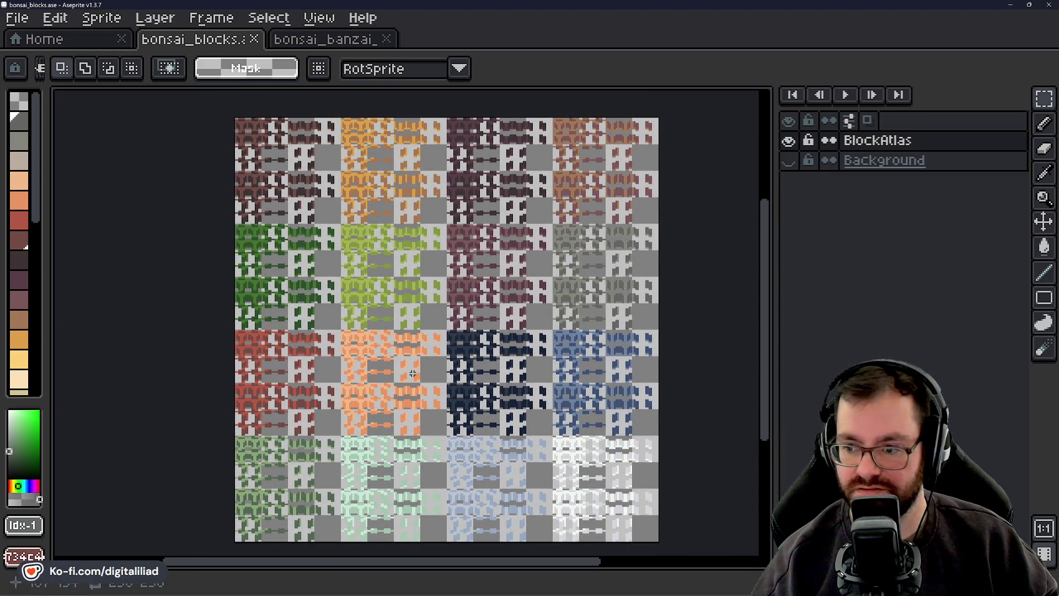
pyautogui.moveTo(485, 402); pyautogui.dragTo(477, 375)
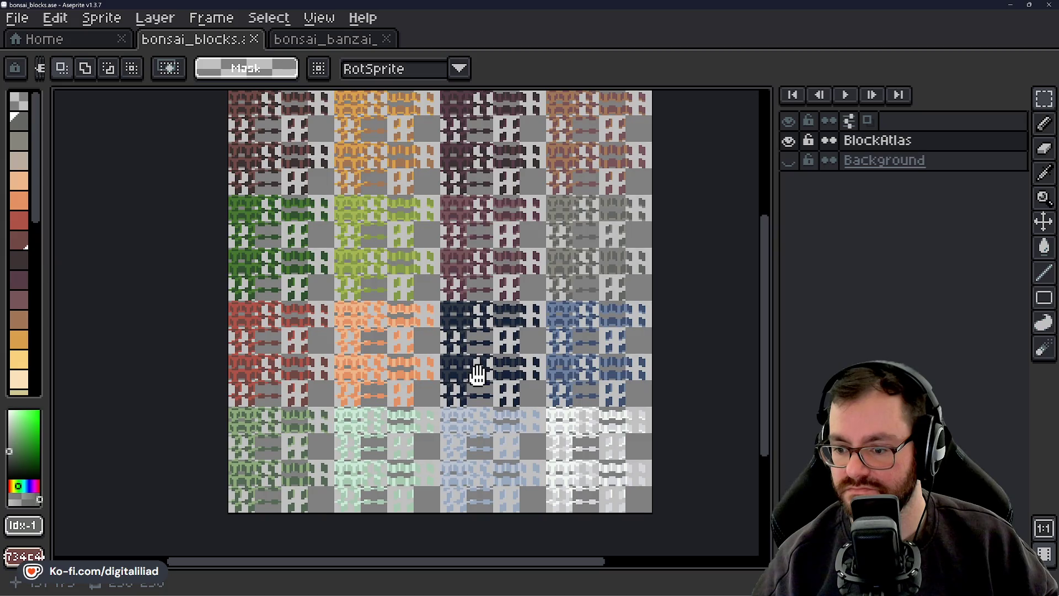
pyautogui.moveTo(479, 366)
pyautogui.mouseDown()
pyautogui.moveTo(466, 383)
pyautogui.moveTo(436, 369)
pyautogui.mouseUp()
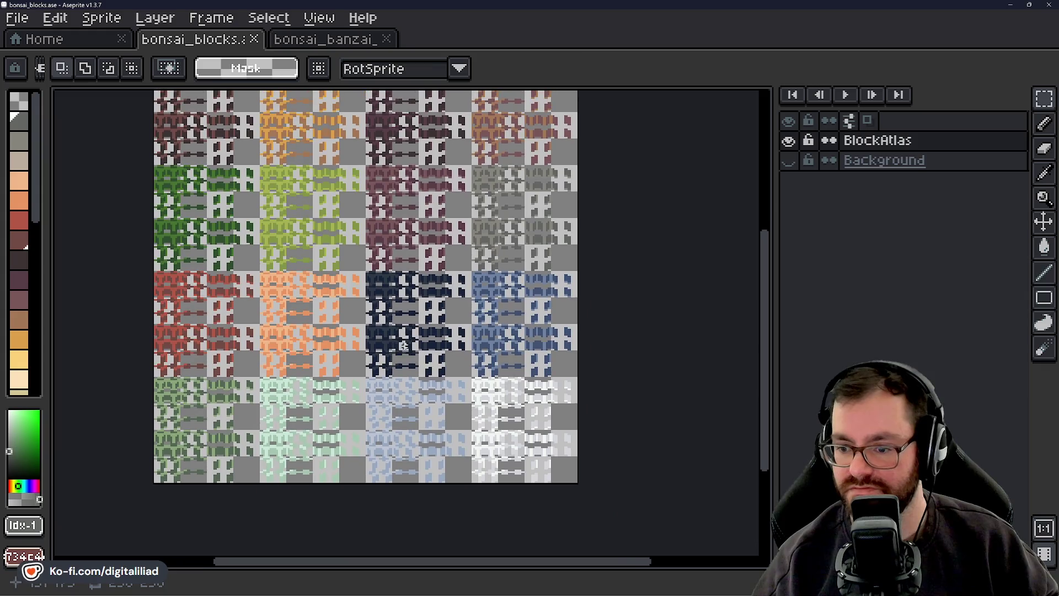
pyautogui.scroll(2, 441, 369)
pyautogui.scroll(-2, 397, 334)
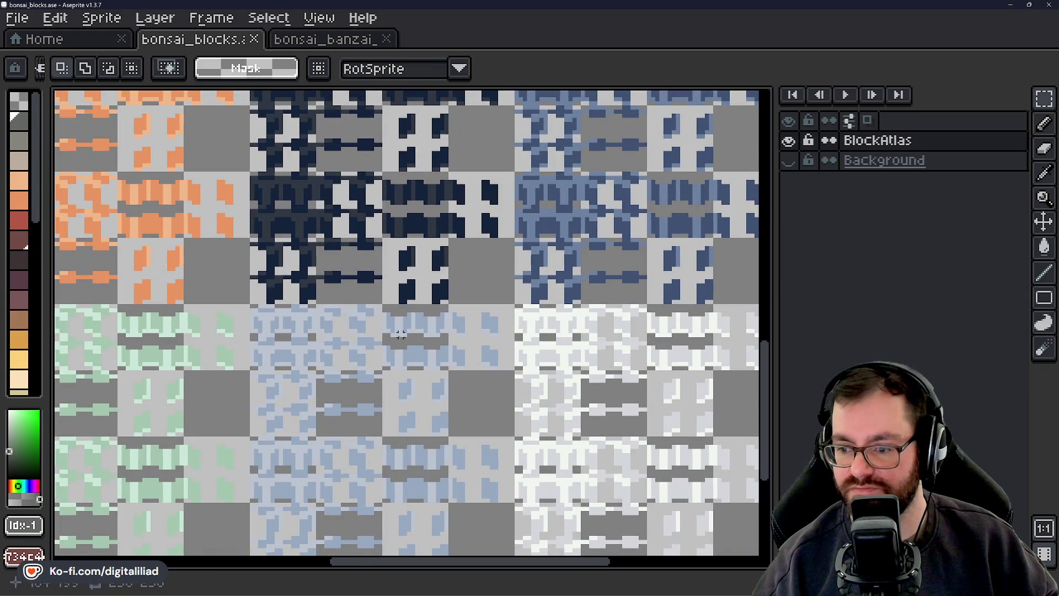
pyautogui.scroll(1, 390, 338)
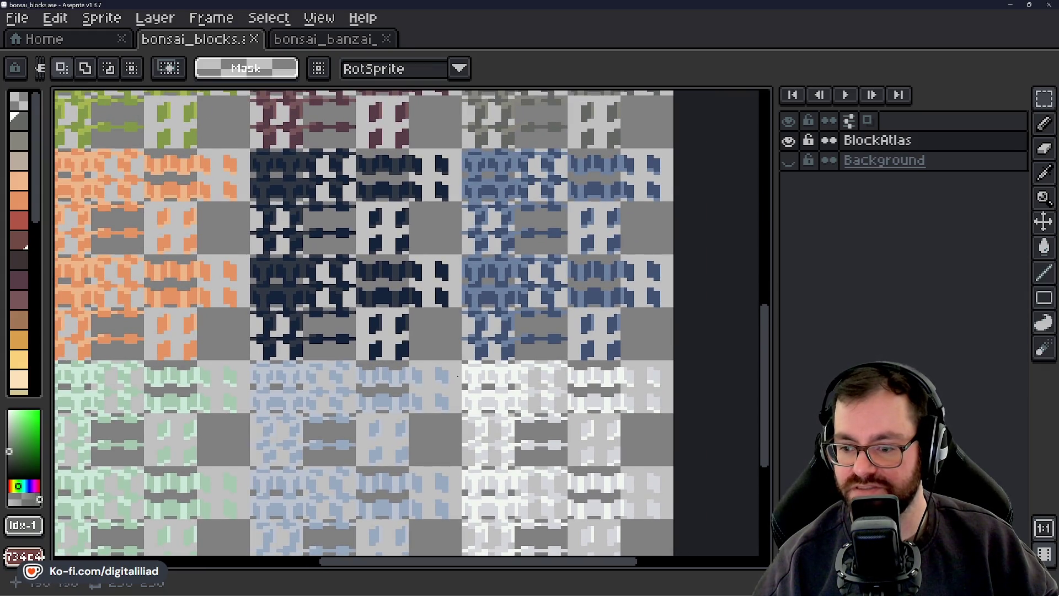
# Inspect the orange, navy, green, maroon and grey-olive tile rows, then recentre the whole atlas.
pyautogui.moveTo(381, 456)
pyautogui.mouseDown()
pyautogui.moveTo(360, 482)
pyautogui.moveTo(334, 469)
pyautogui.moveTo(400, 480)
pyautogui.mouseUp()
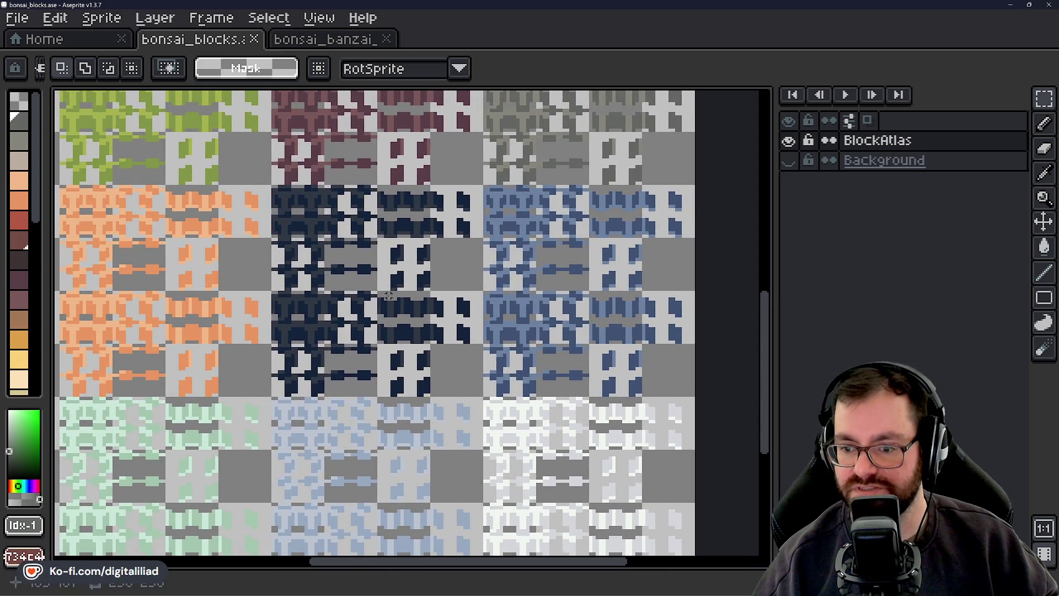
pyautogui.moveTo(389, 312); pyautogui.dragTo(348, 417)
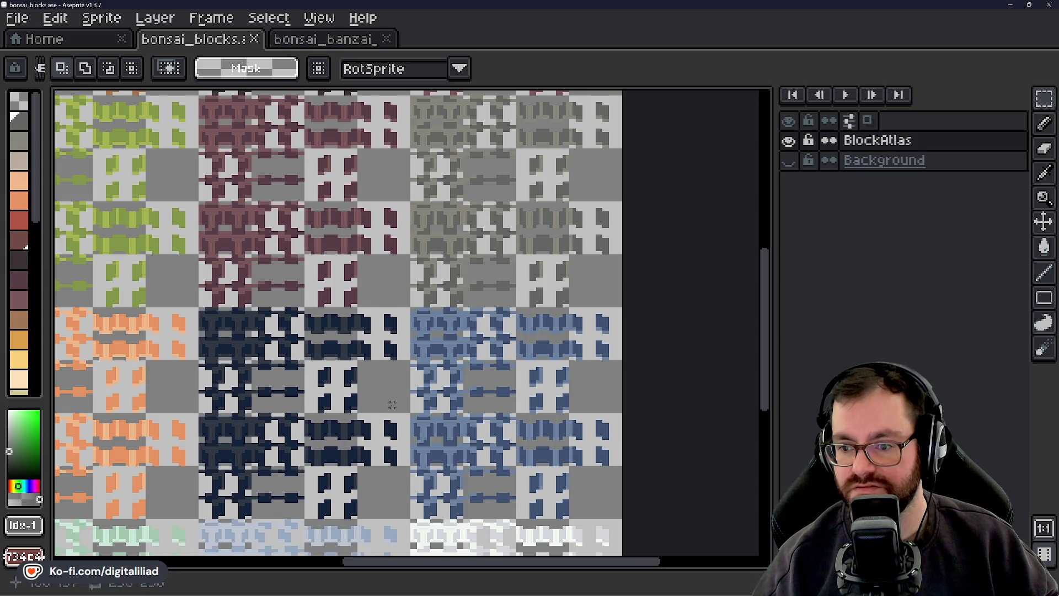
pyautogui.scroll(3, 366, 315)
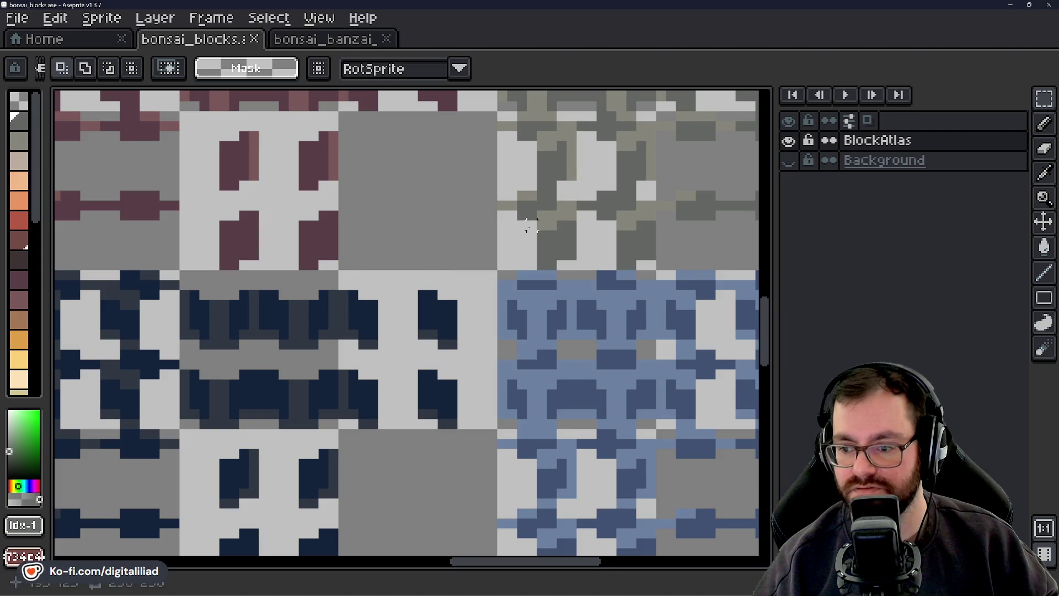
pyautogui.scroll(-3, 531, 226)
pyautogui.scroll(2, 319, 350)
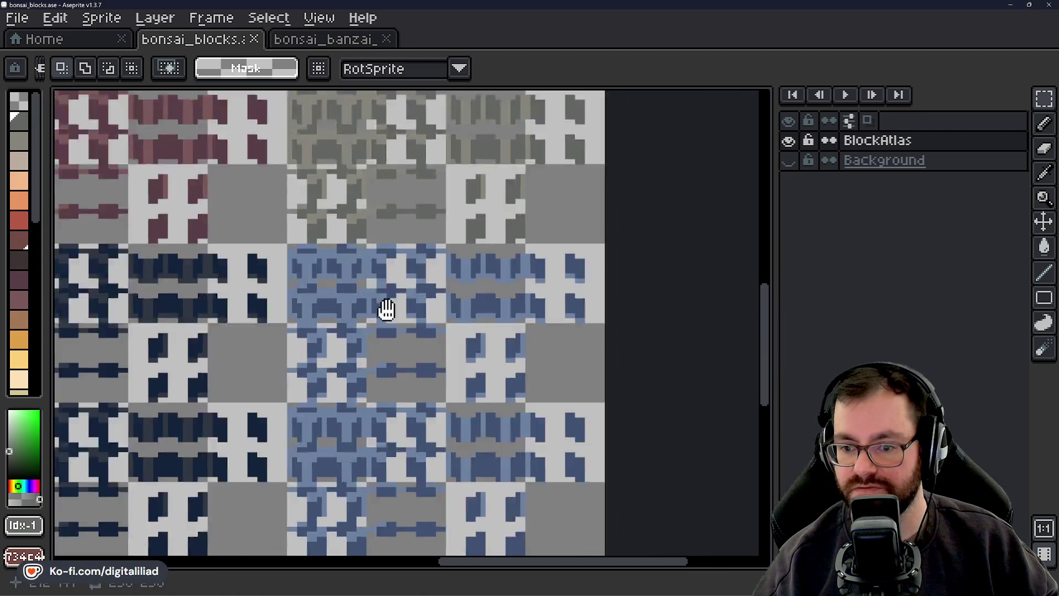
pyautogui.scroll(-1, 432, 197)
pyautogui.moveTo(403, 245)
pyautogui.mouseDown()
pyautogui.moveTo(456, 189)
pyautogui.moveTo(466, 359)
pyautogui.moveTo(446, 447)
pyautogui.moveTo(465, 491)
pyautogui.moveTo(651, 490)
pyautogui.mouseUp()
pyautogui.scroll(-1, 477, 385)
pyautogui.moveTo(477, 385)
pyautogui.mouseDown()
pyautogui.moveTo(490, 322)
pyautogui.moveTo(474, 344)
pyautogui.mouseUp()
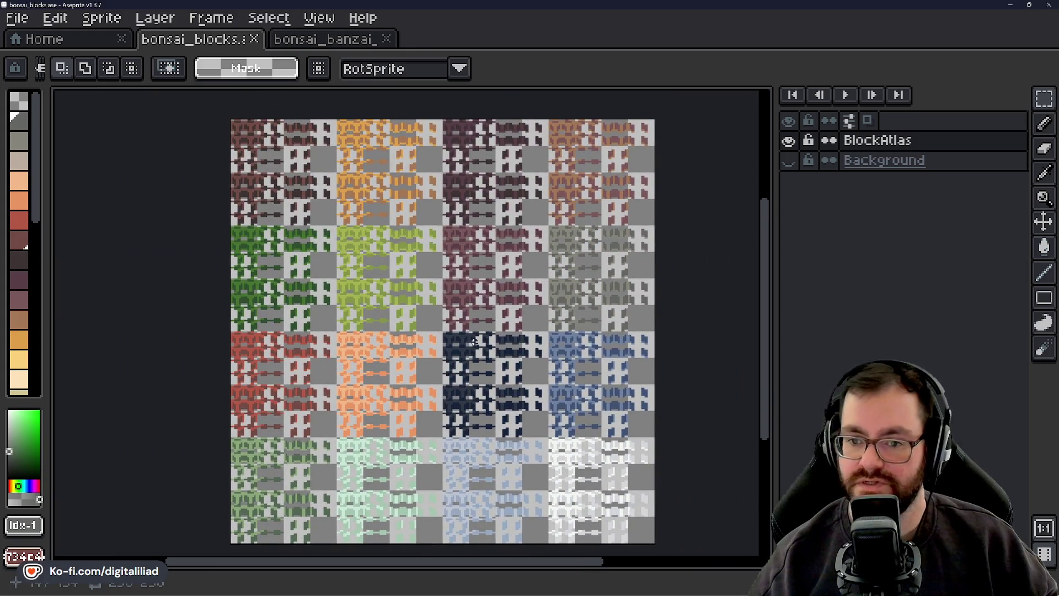
# Save bonsai_blocks.ase and export the finished atlas as bonsai_blocks.png.
pyautogui.hotkey('ctrl', 's')
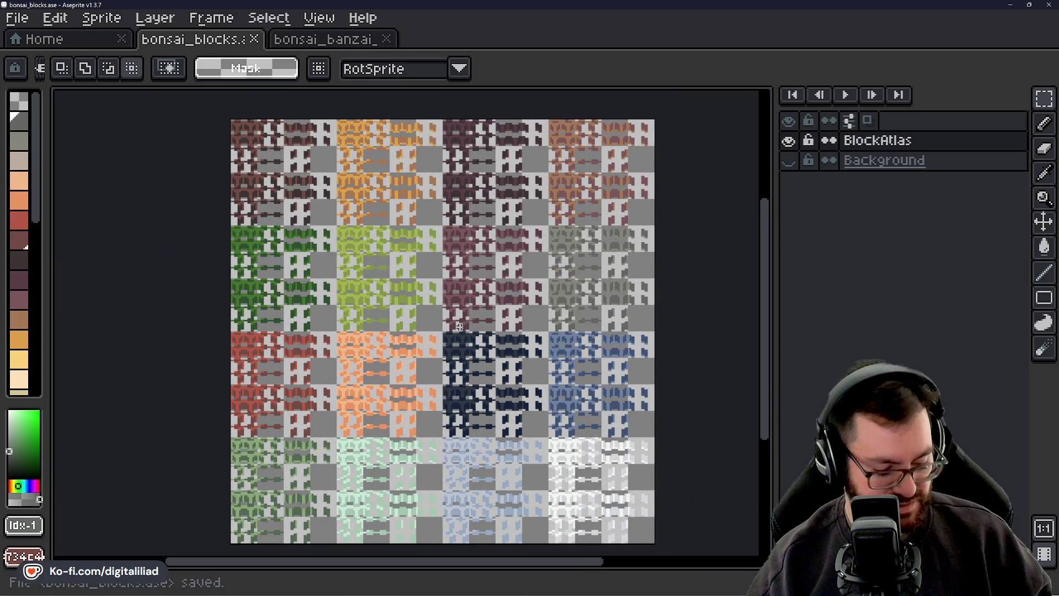
pyautogui.hotkey('ctrl', 'alt', 'shift', 's')
pyautogui.click(461, 336)
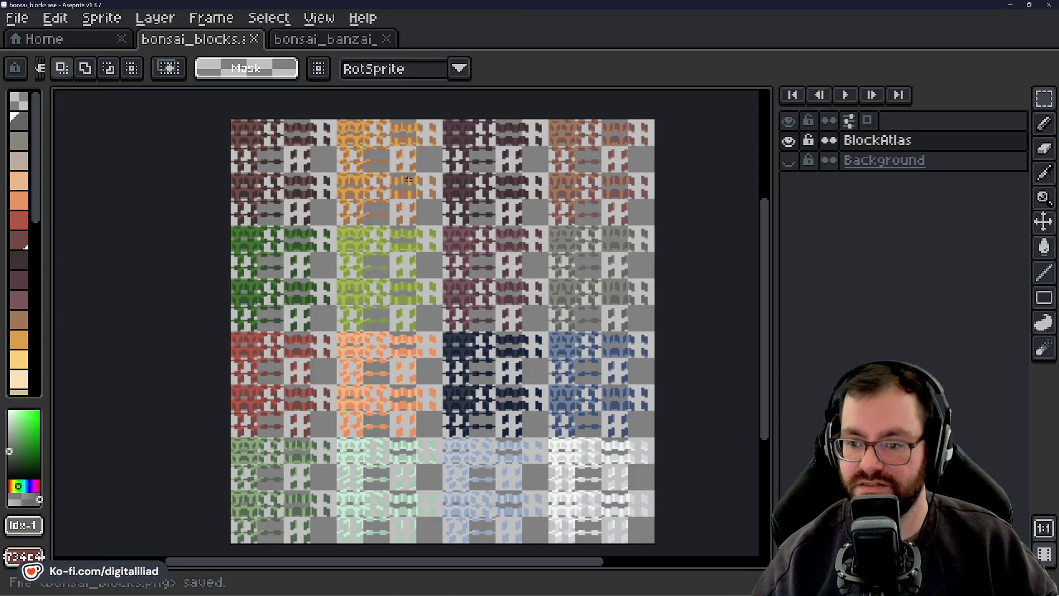
pyautogui.moveTo(442, 263); pyautogui.dragTo(444, 260)
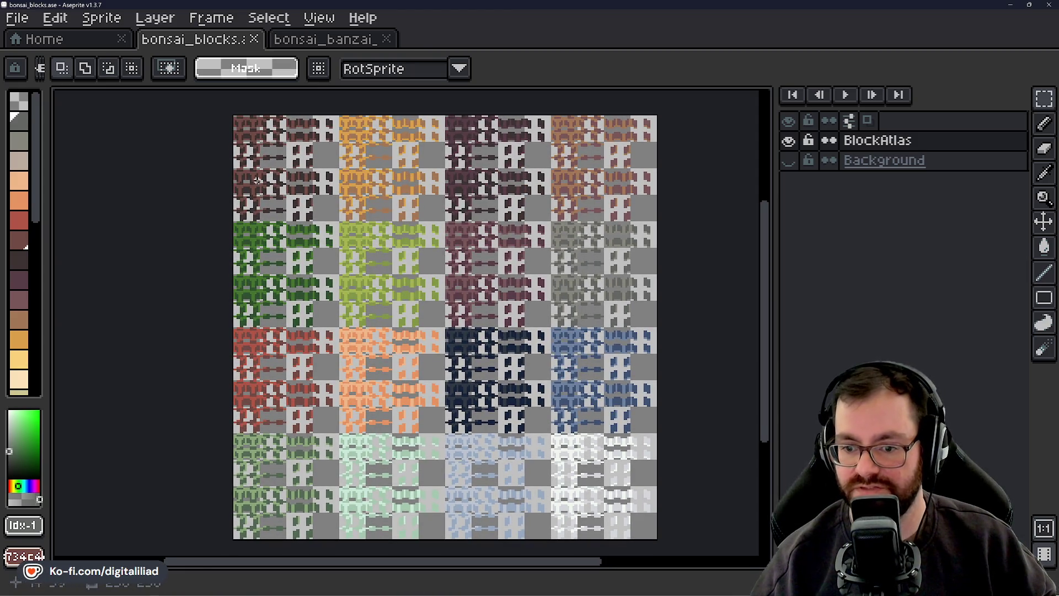